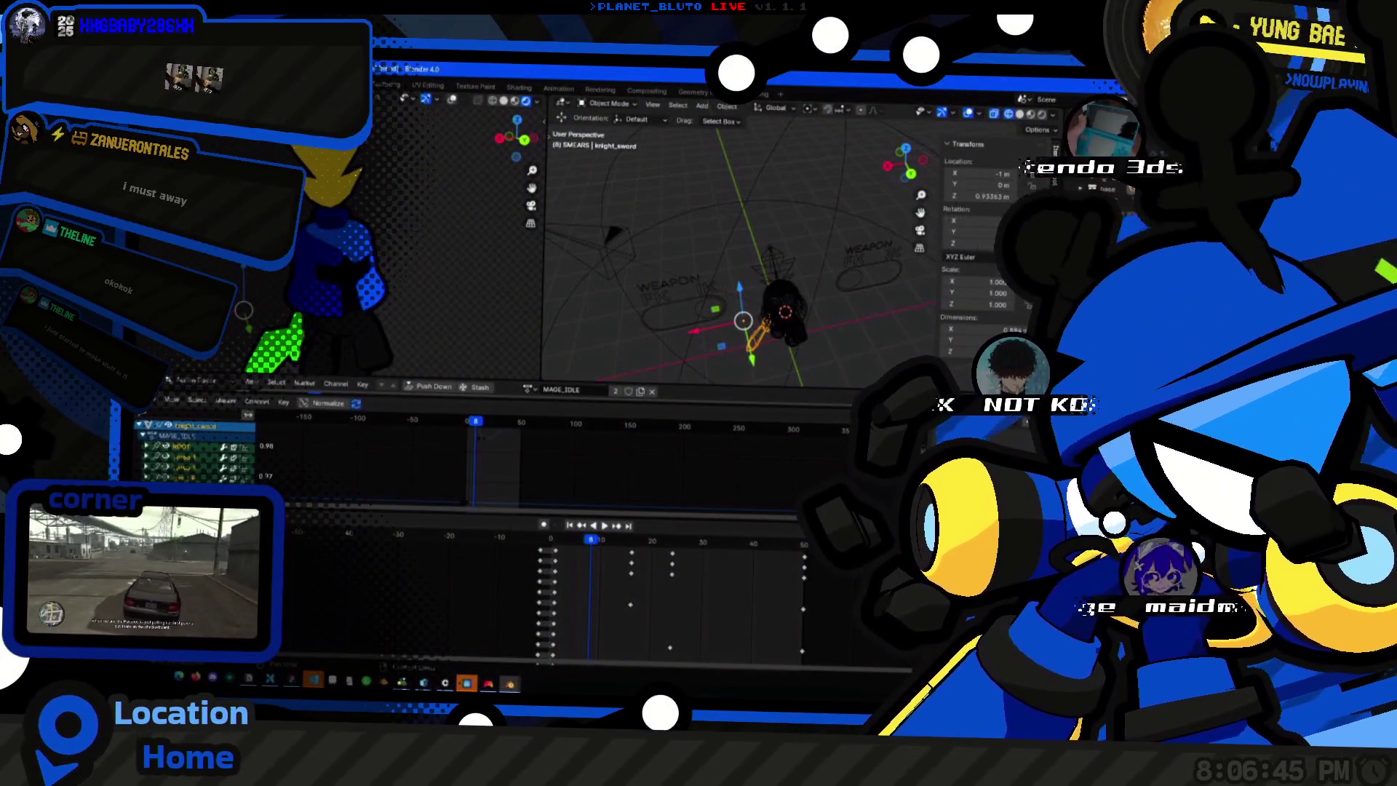
pyautogui.scroll(5, 802, 292)
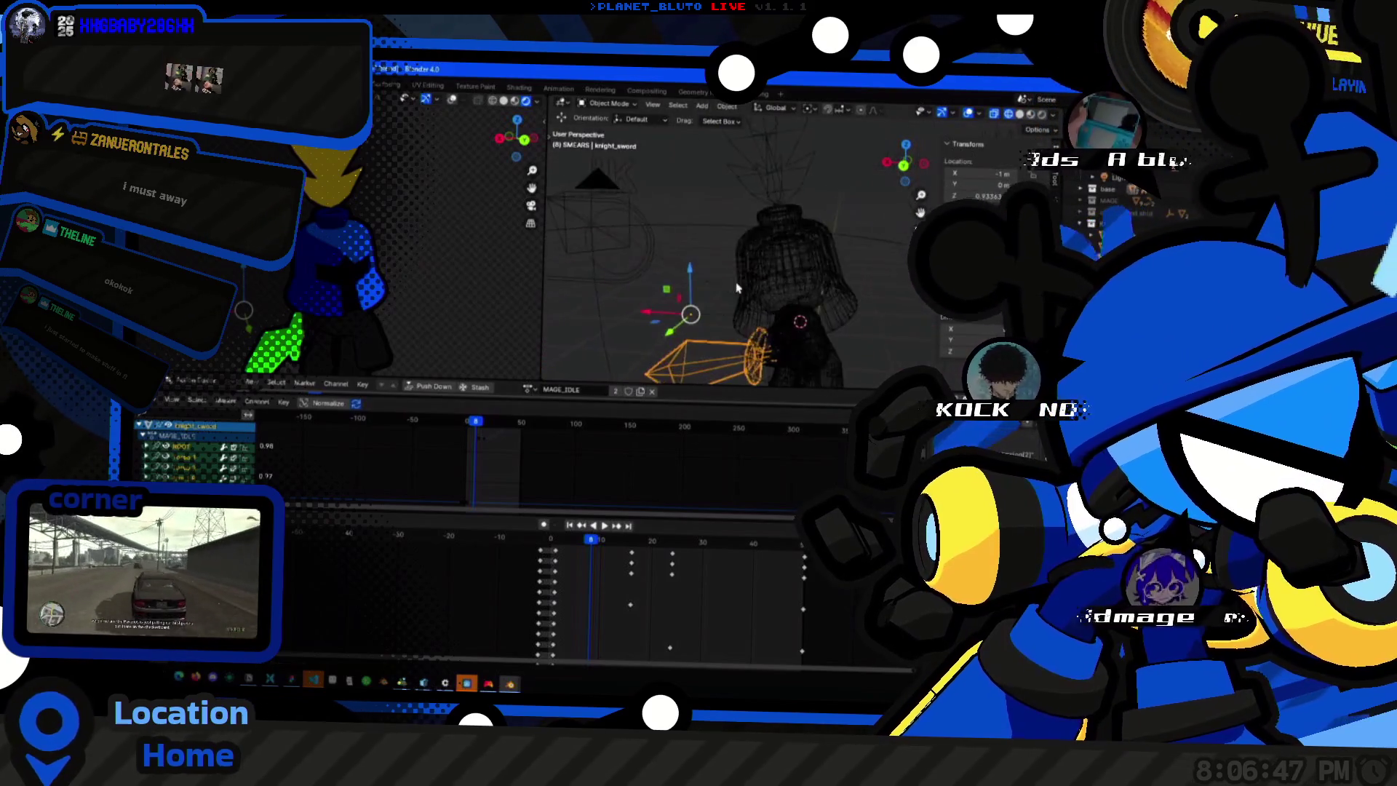
# Play the knight's sword animation forward in the viewport, clearing the selection first.
pyautogui.moveTo(747, 272)
pyautogui.mouseDown(button='middle')
pyautogui.moveTo(611, 360)
pyautogui.moveTo(724, 325)
pyautogui.moveTo(786, 284)
pyautogui.mouseUp(button='middle')
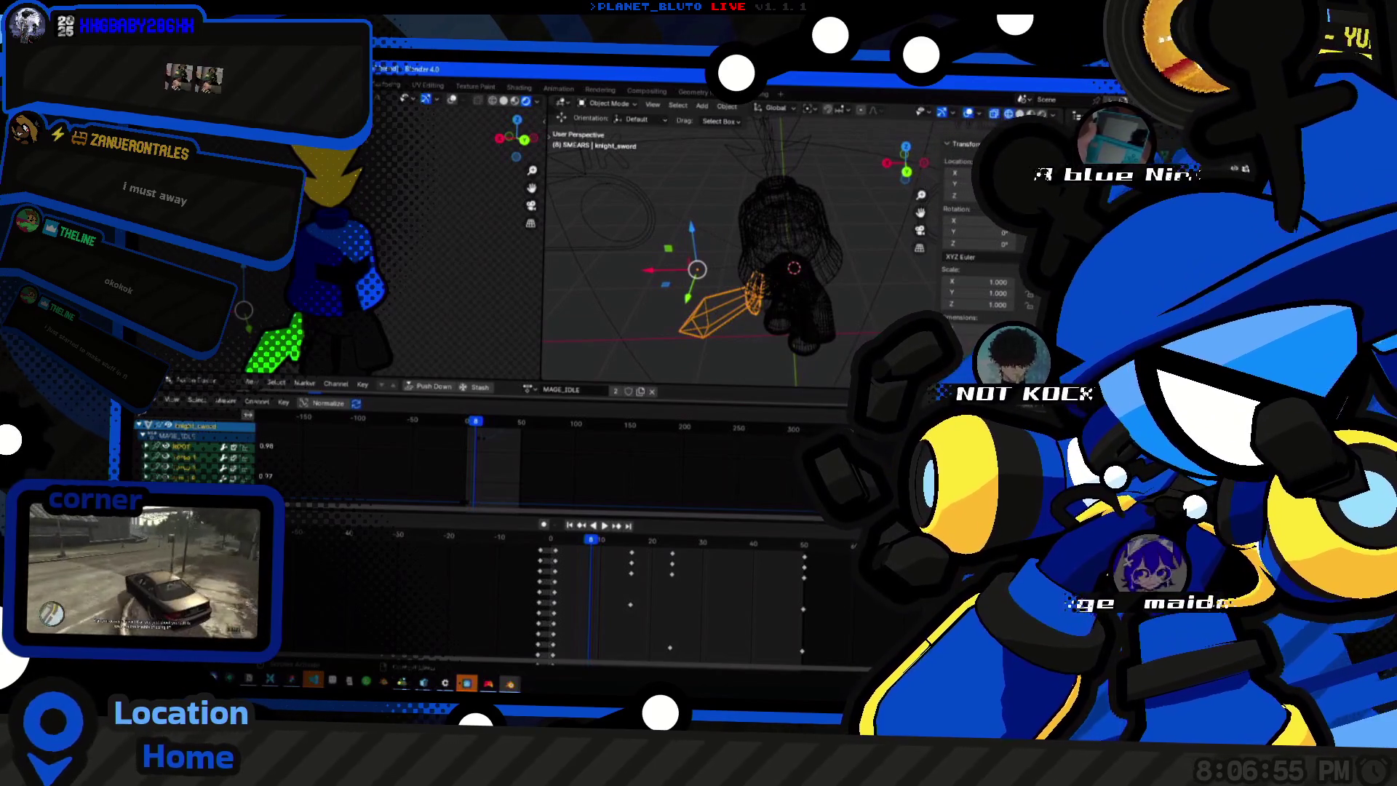
pyautogui.click(825, 273)
pyautogui.press('space')
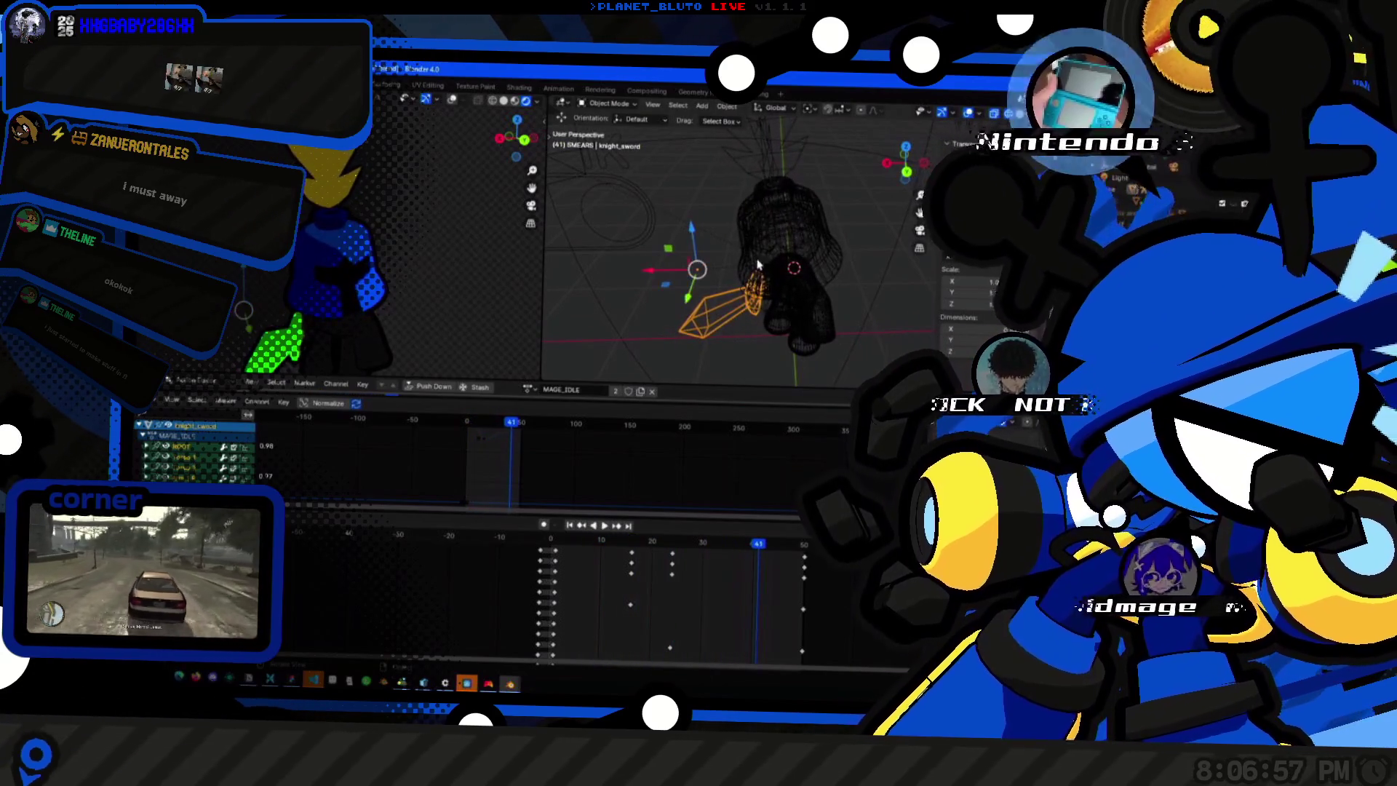
pyautogui.moveTo(868, 228); pyautogui.dragTo(830, 251, button='middle')
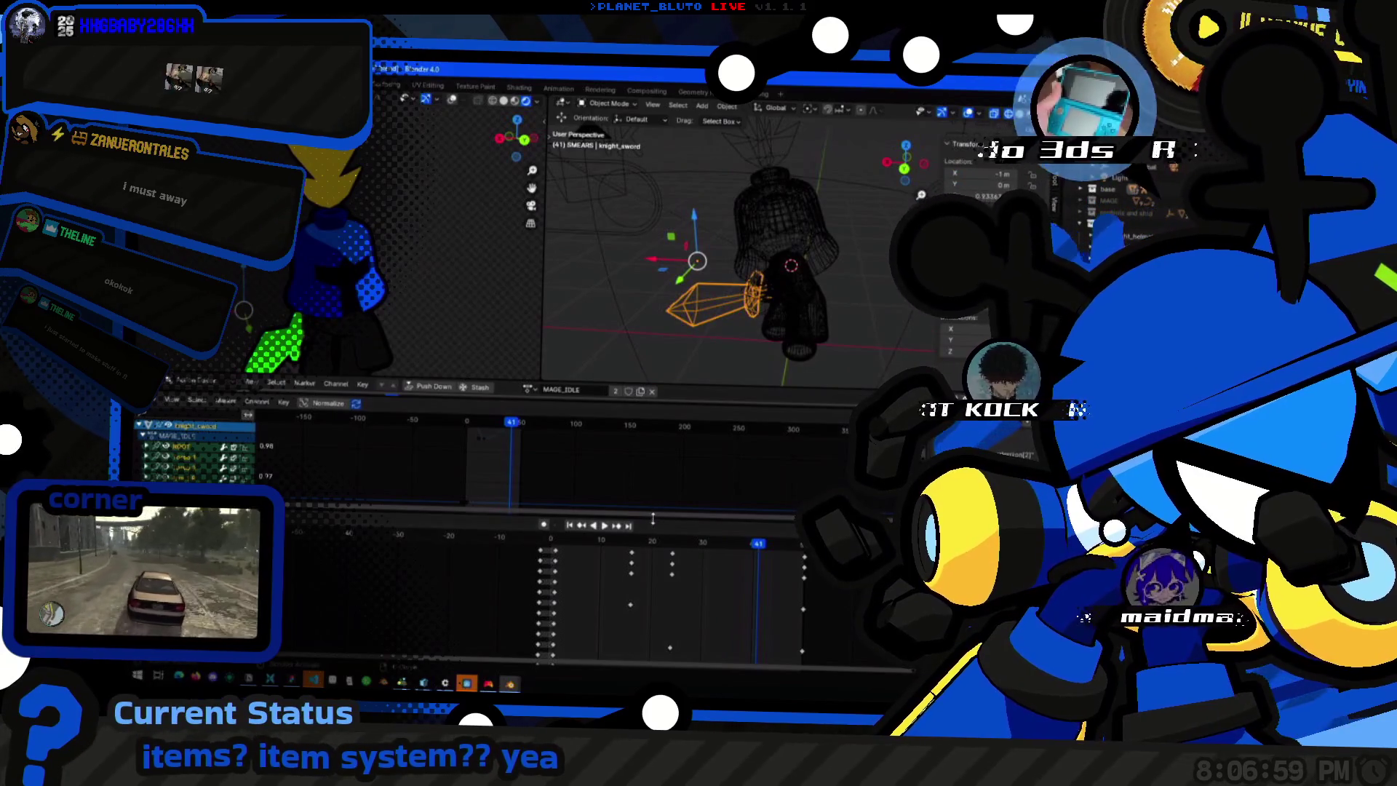
pyautogui.moveTo(666, 522); pyautogui.dragTo(667, 556)
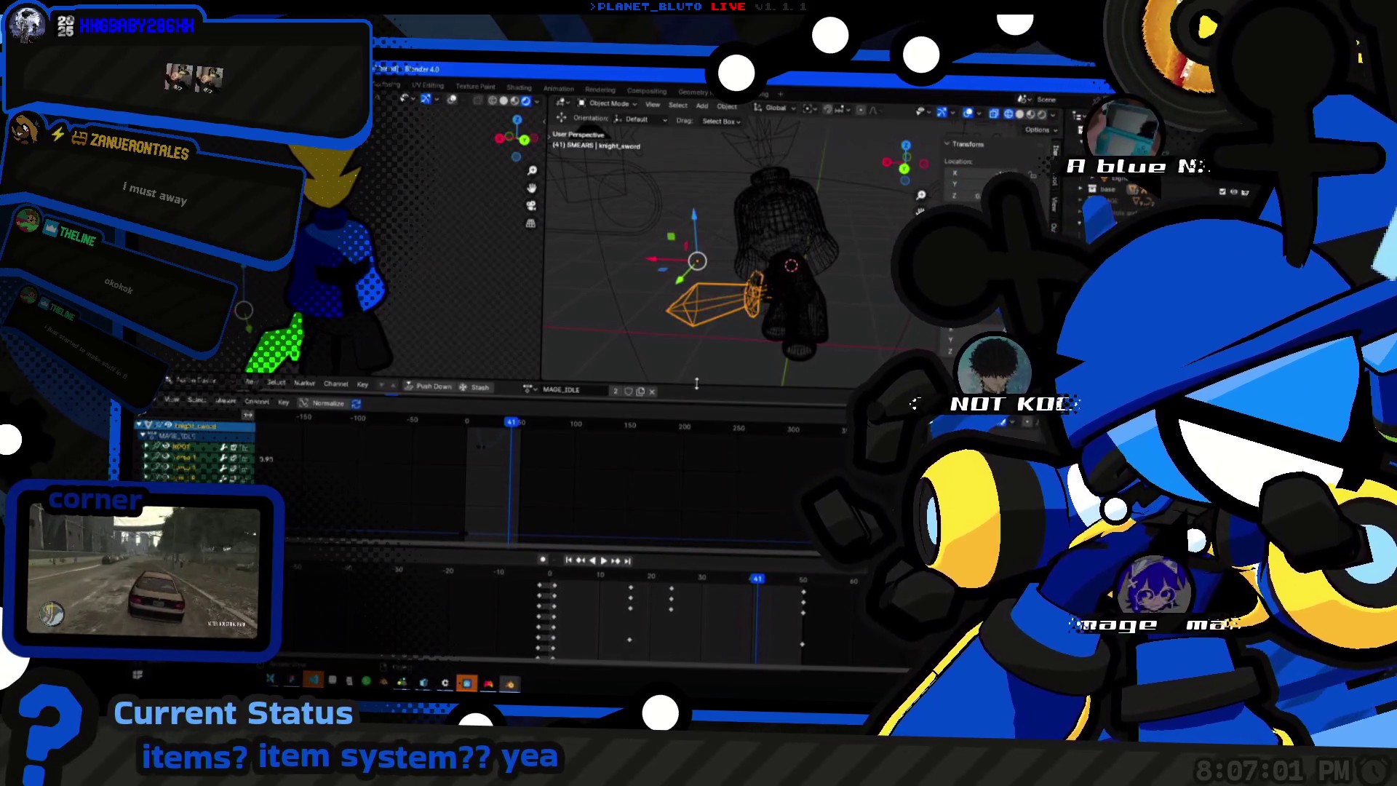
# Enlarge the animation editor area below the viewport and dismiss the character's context menu unchanged.
pyautogui.moveTo(704, 388)
pyautogui.mouseDown()
pyautogui.moveTo(708, 329)
pyautogui.moveTo(660, 404)
pyautogui.mouseUp()
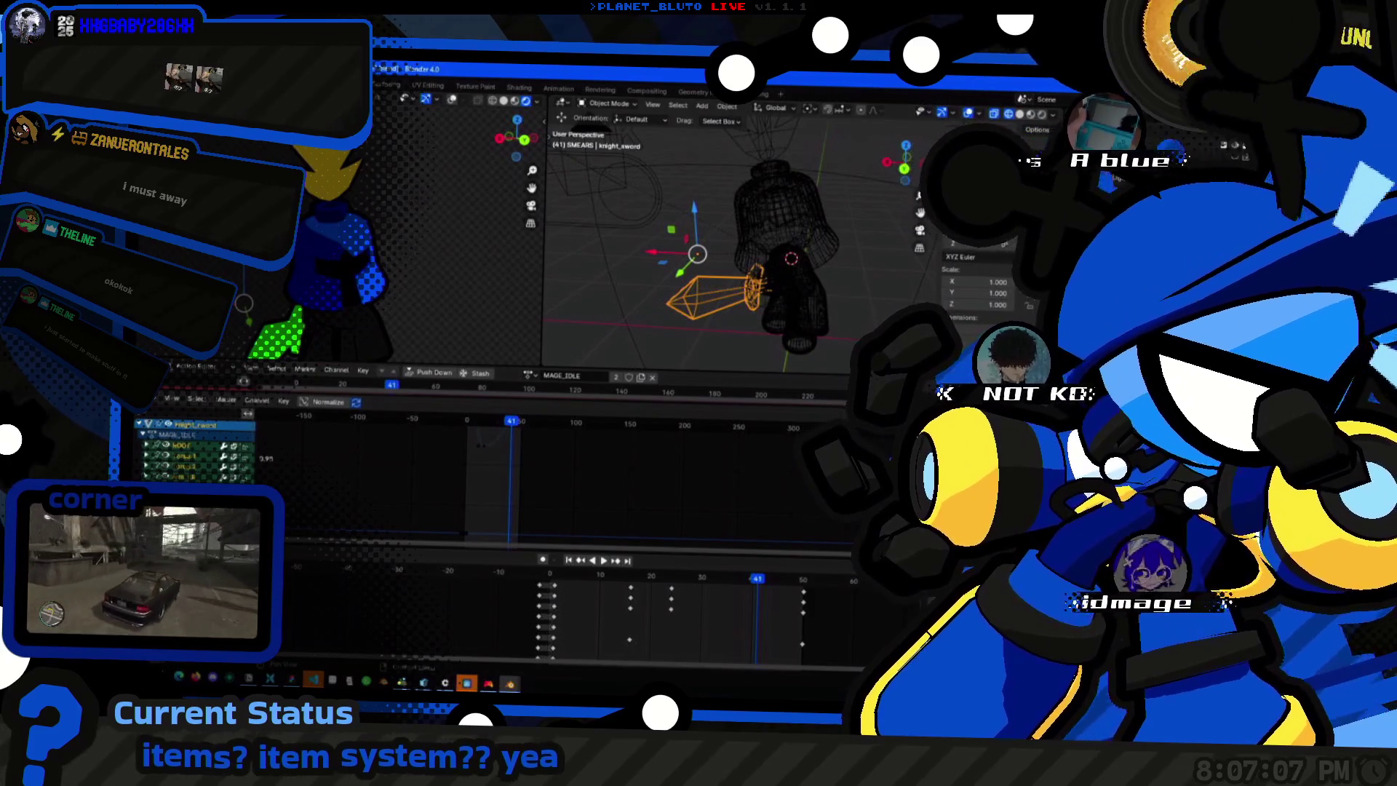
pyautogui.moveTo(710, 306)
pyautogui.mouseDown(button='middle')
pyautogui.moveTo(749, 328)
pyautogui.moveTo(706, 296)
pyautogui.mouseUp(button='middle')
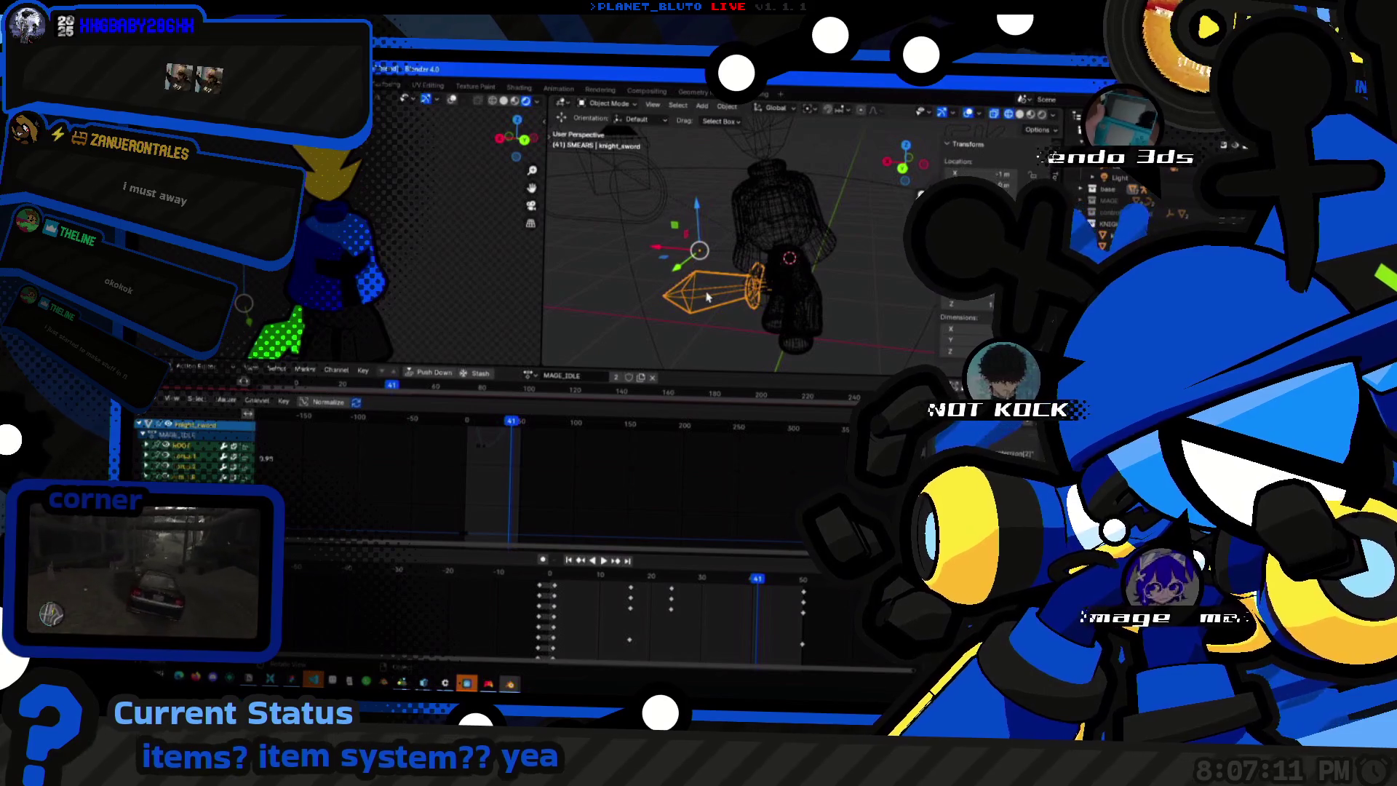
pyautogui.rightClick(706, 295)
pyautogui.press('Escape')
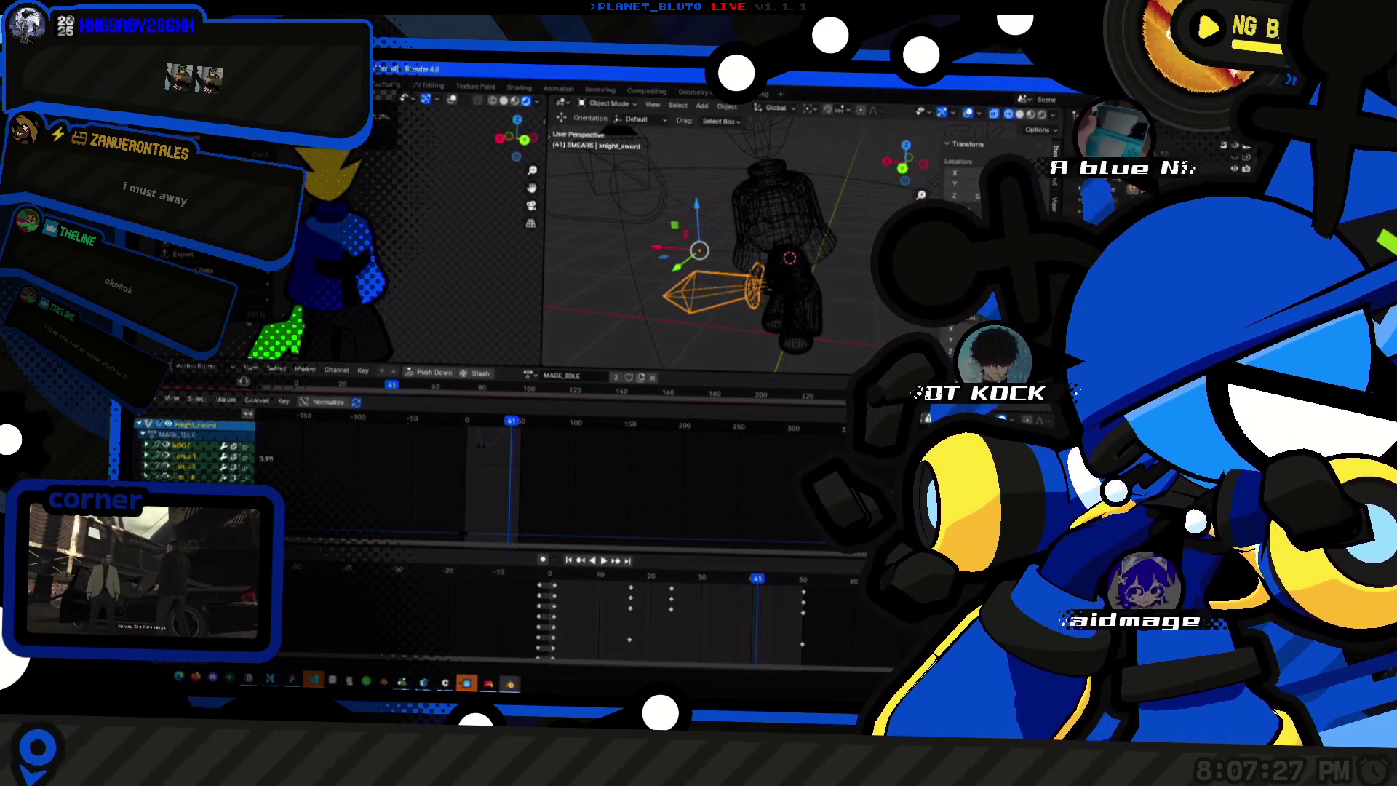
# Save and close the knight file, then bring up object actions on the sword in the rig scene.
pyautogui.hotkey('ctrl', 'q')
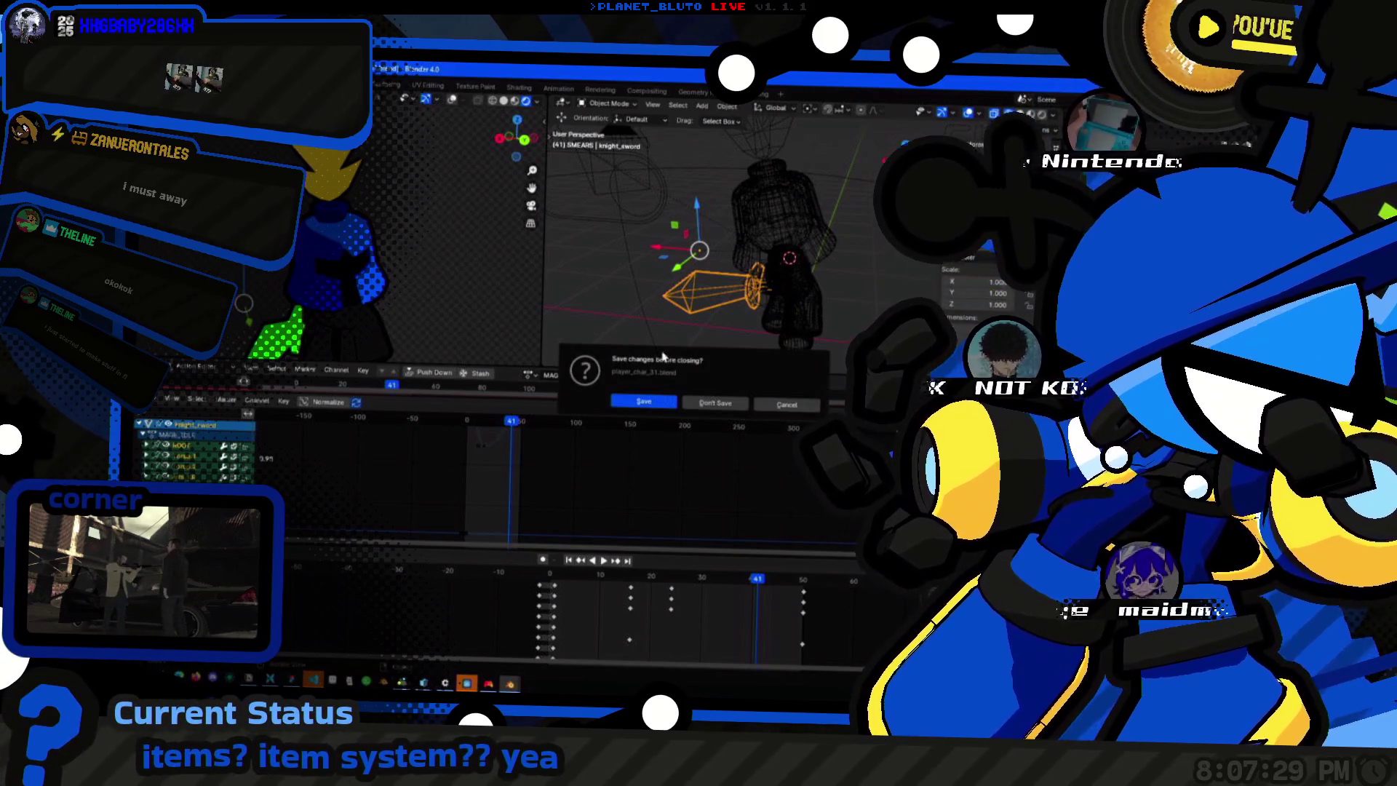
pyautogui.click(641, 405)
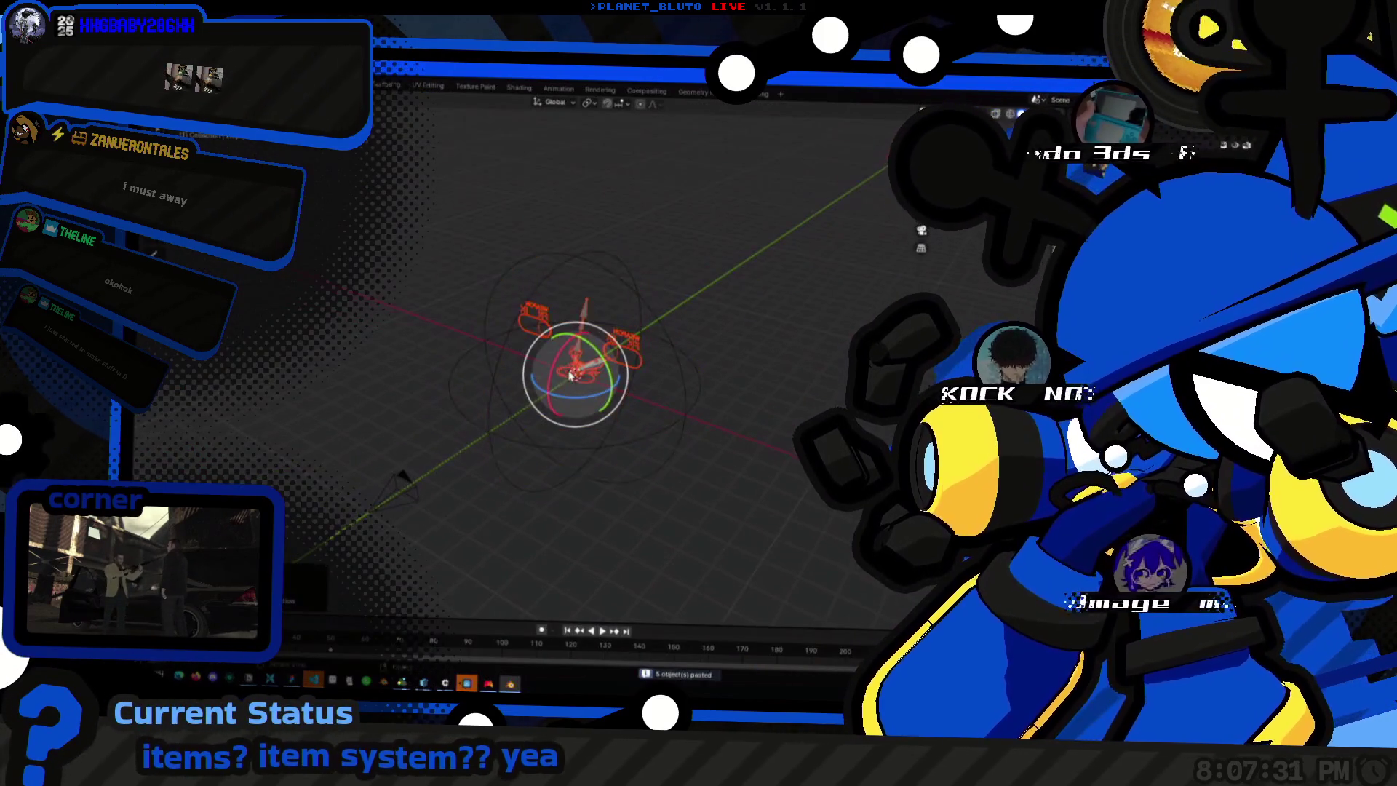
pyautogui.moveTo(634, 394); pyautogui.dragTo(966, 284, button='middle')
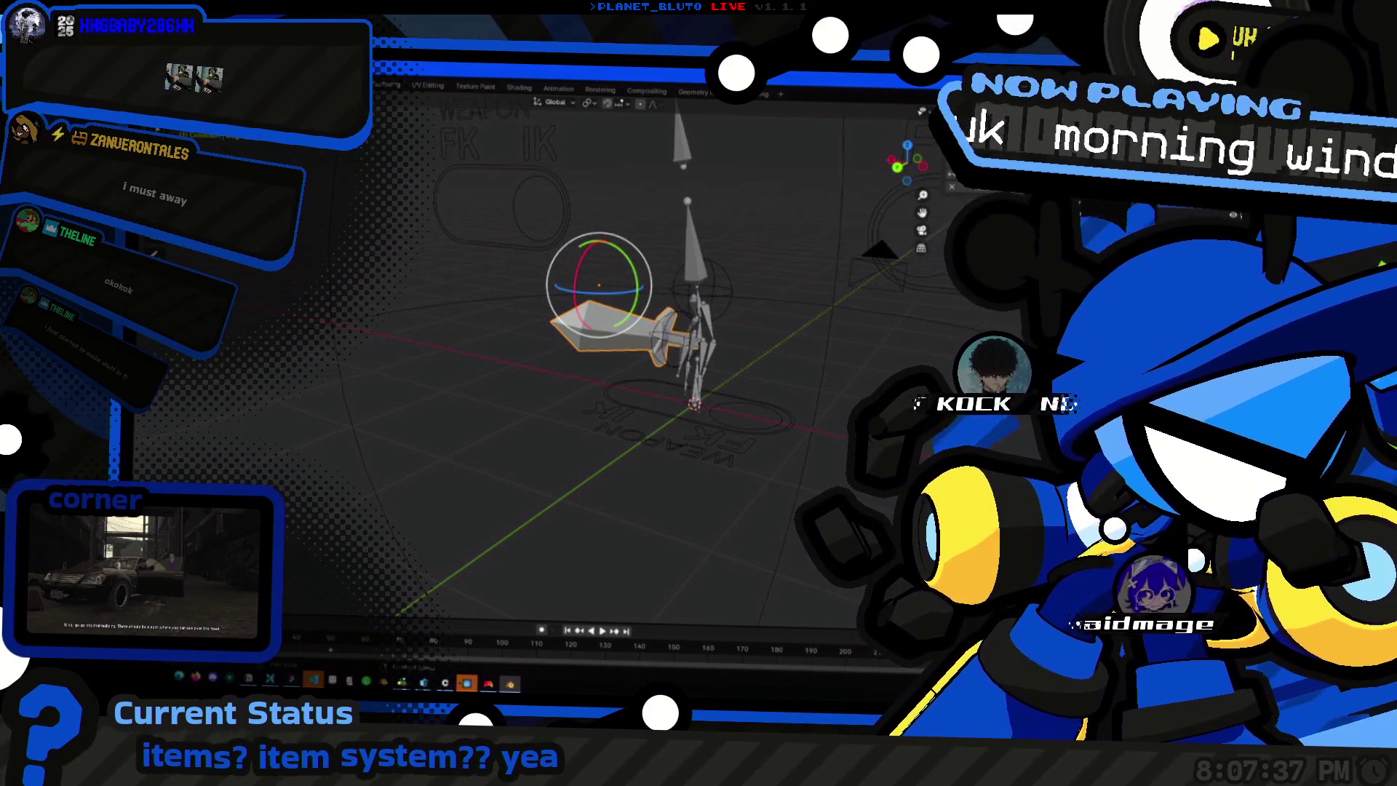
pyautogui.rightClick(661, 336)
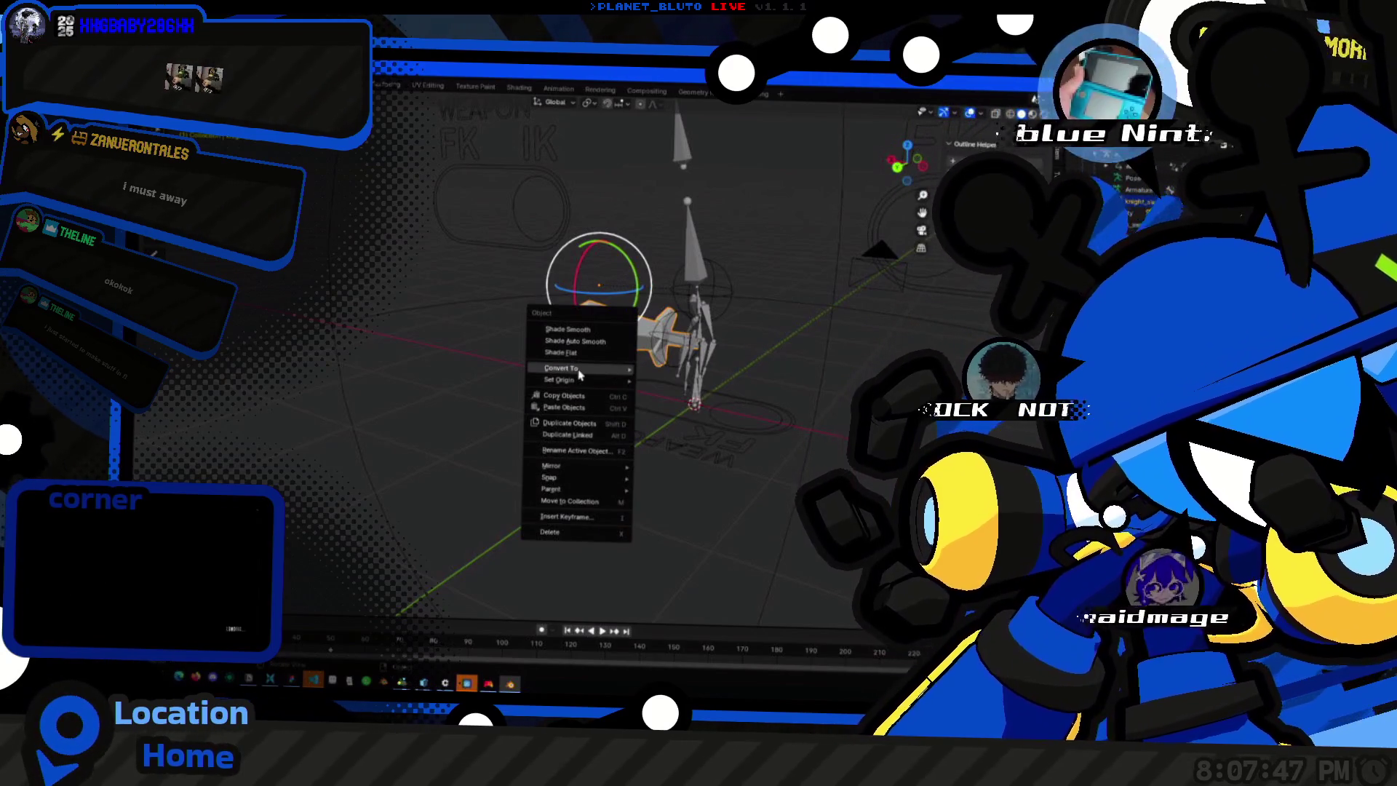
# Clear the sword's parent and enter Edit Mode with the whole sword mesh selected.
pyautogui.click(677, 481)
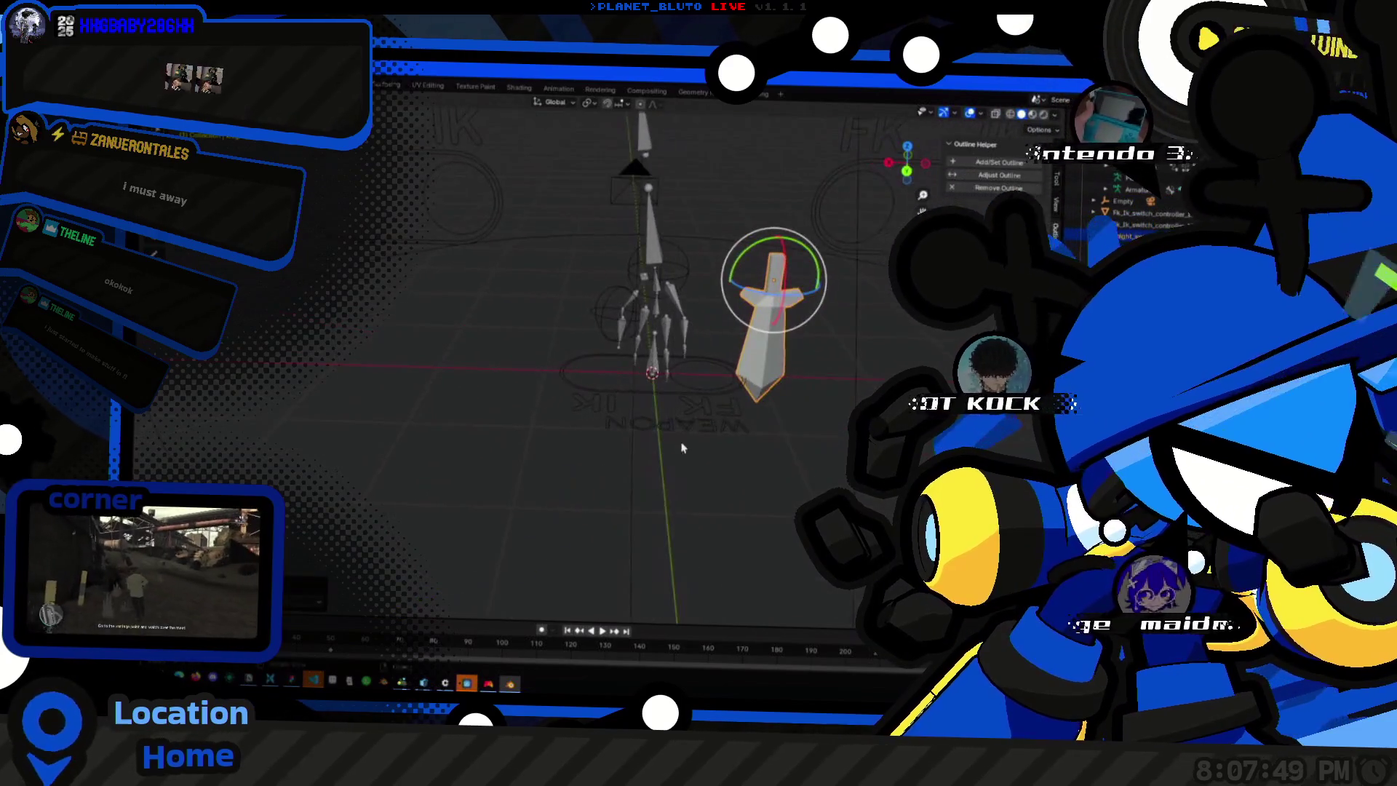
pyautogui.moveTo(682, 447); pyautogui.dragTo(797, 355, button='middle')
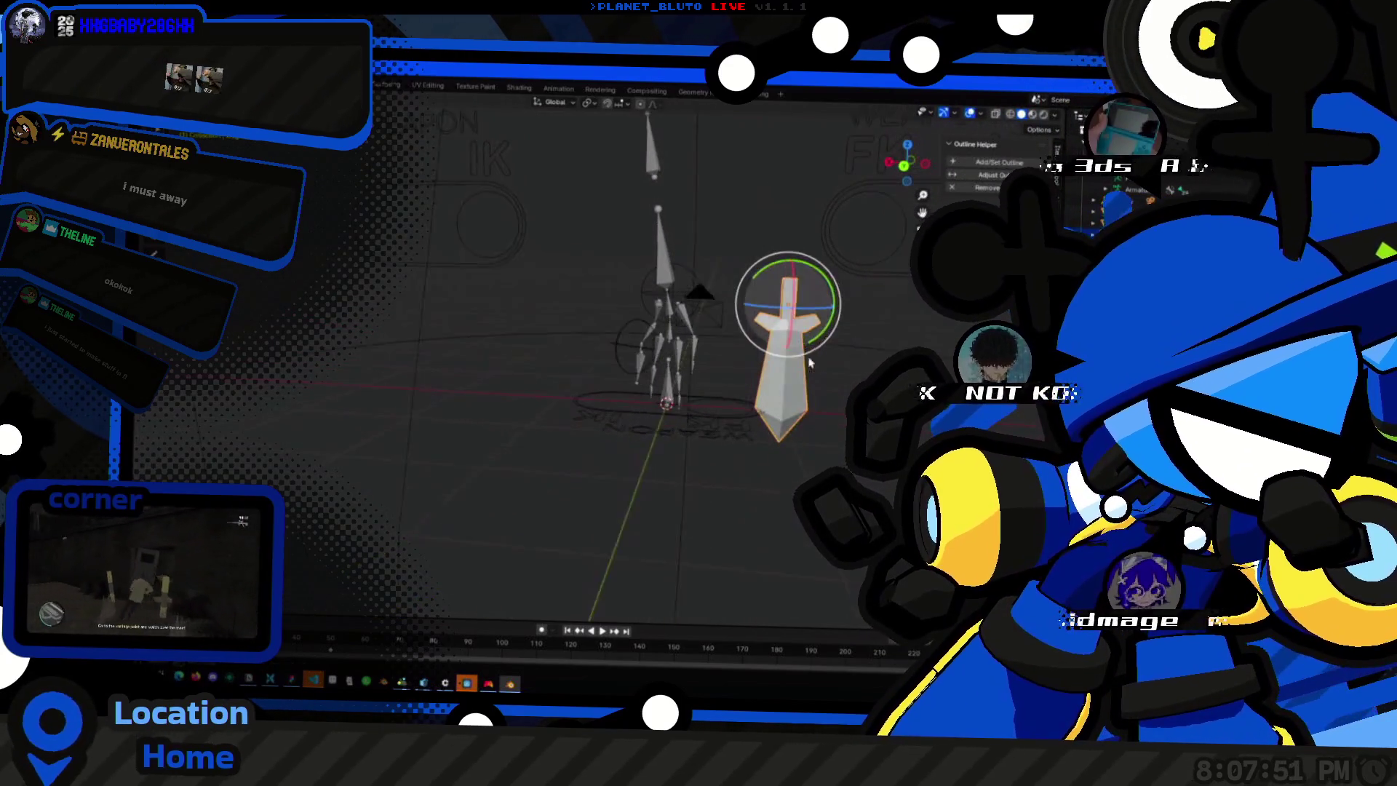
pyautogui.scroll(5, 702, 310)
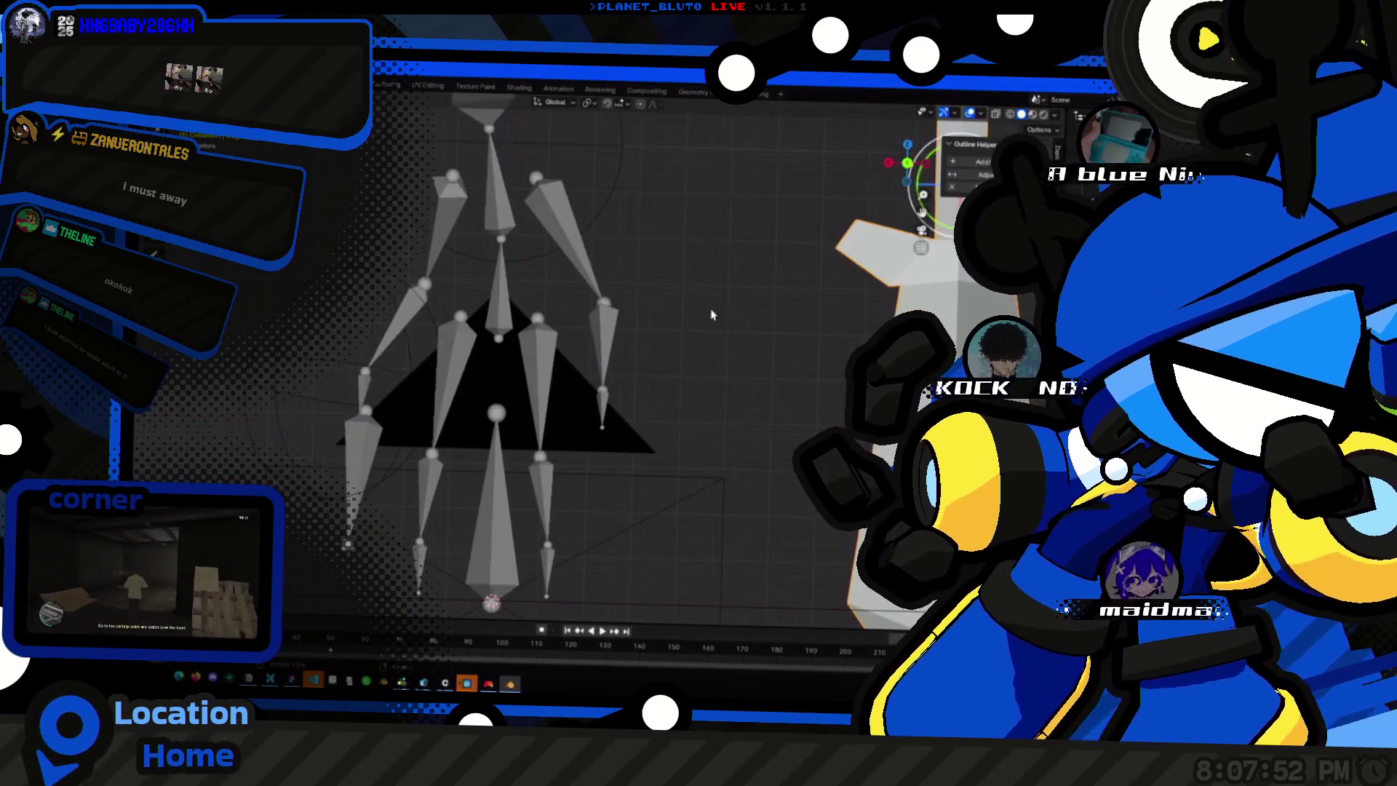
pyautogui.keyDown('shift'); pyautogui.moveTo(830, 311); pyautogui.dragTo(701, 327, button='middle'); pyautogui.keyUp('shift')
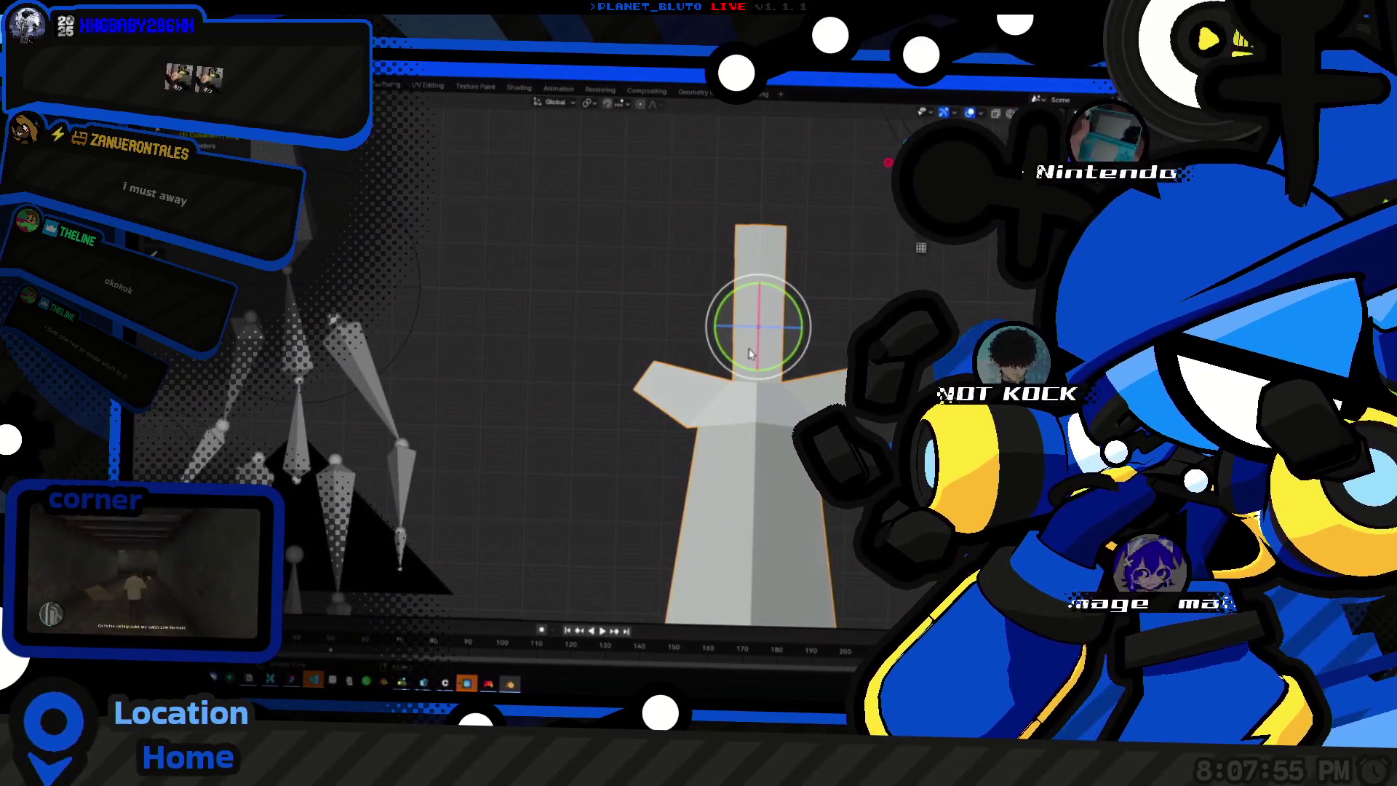
pyautogui.press('Tab')
pyautogui.press('a')
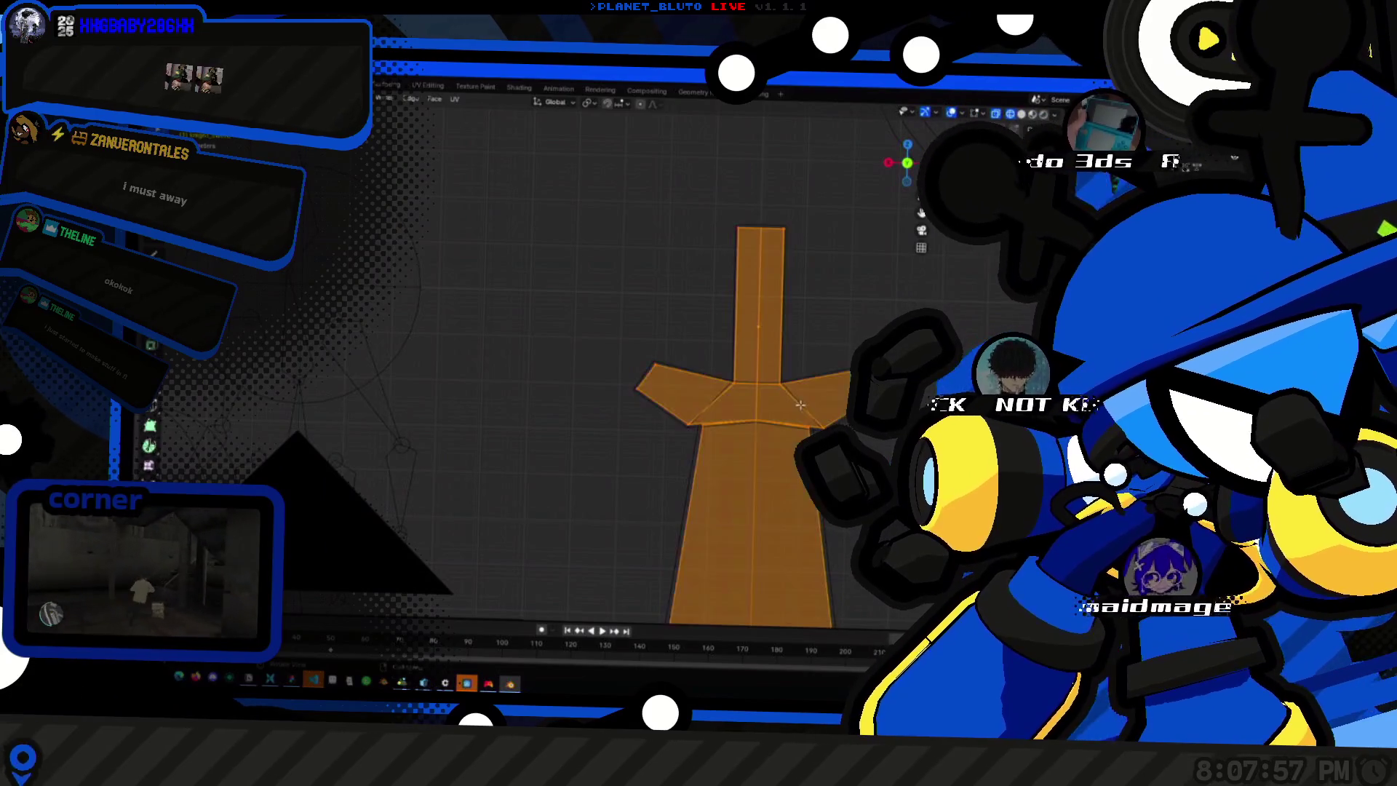
pyautogui.click(744, 249)
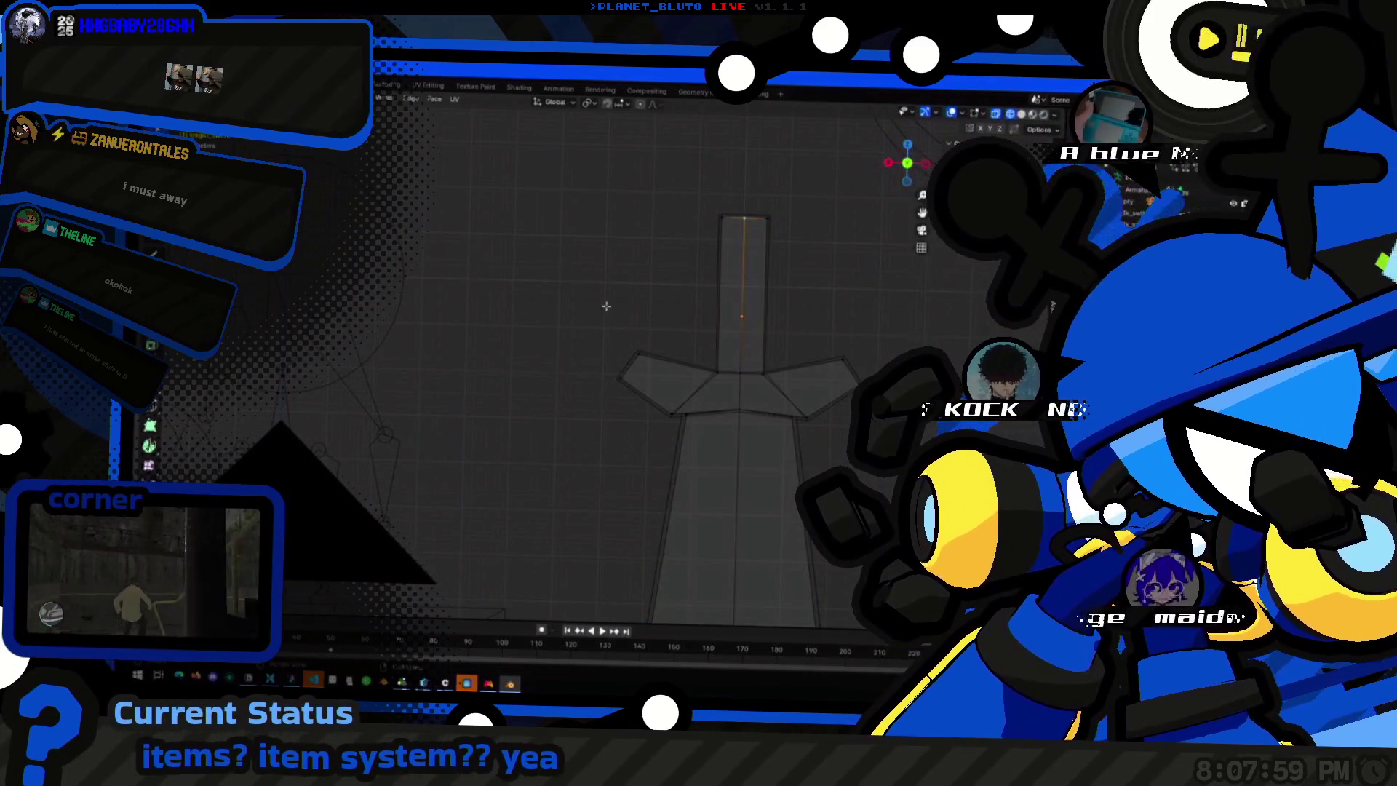
pyautogui.press('a')
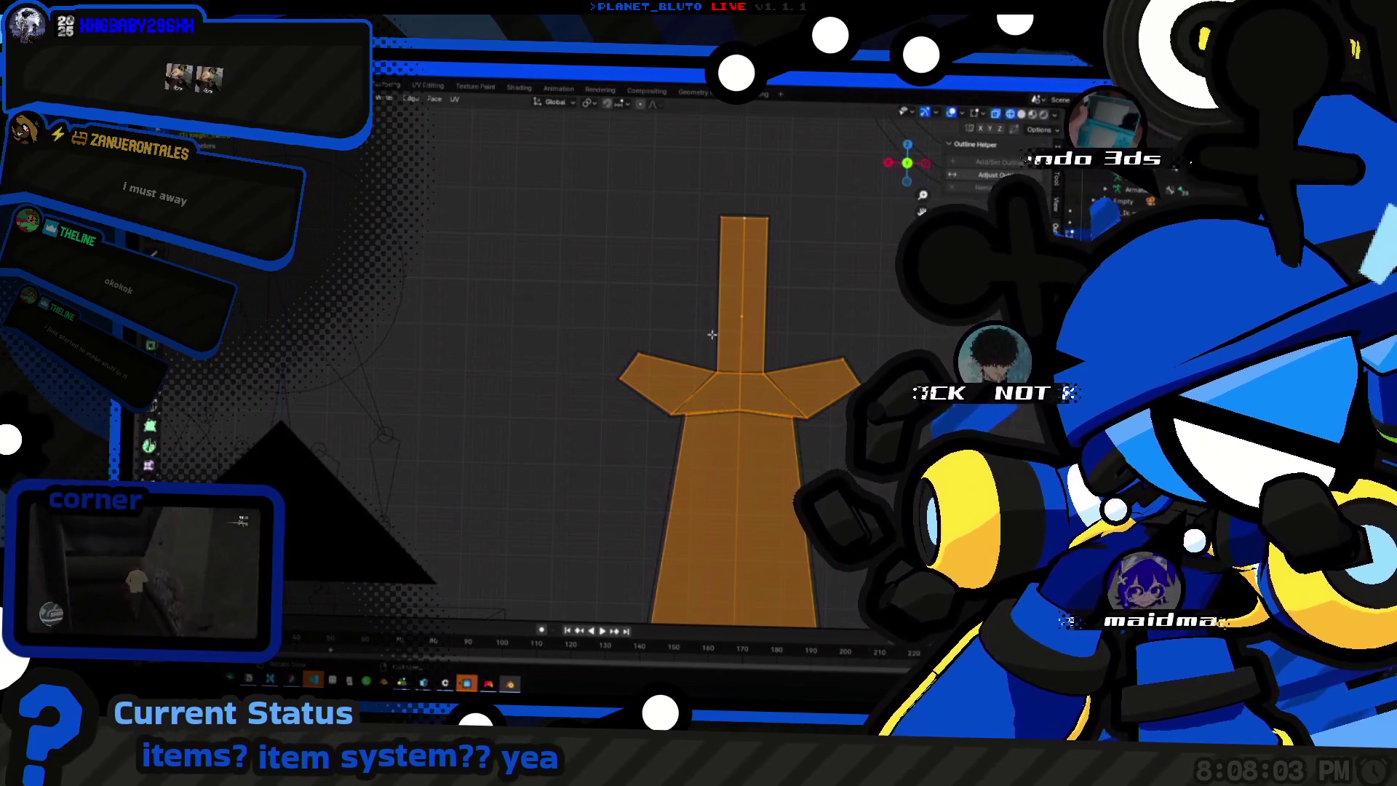
# Select the handle and crossguard, snap the 3D cursor to them, and return to Object Mode in front view.
pyautogui.moveTo(674, 187); pyautogui.dragTo(758, 294)
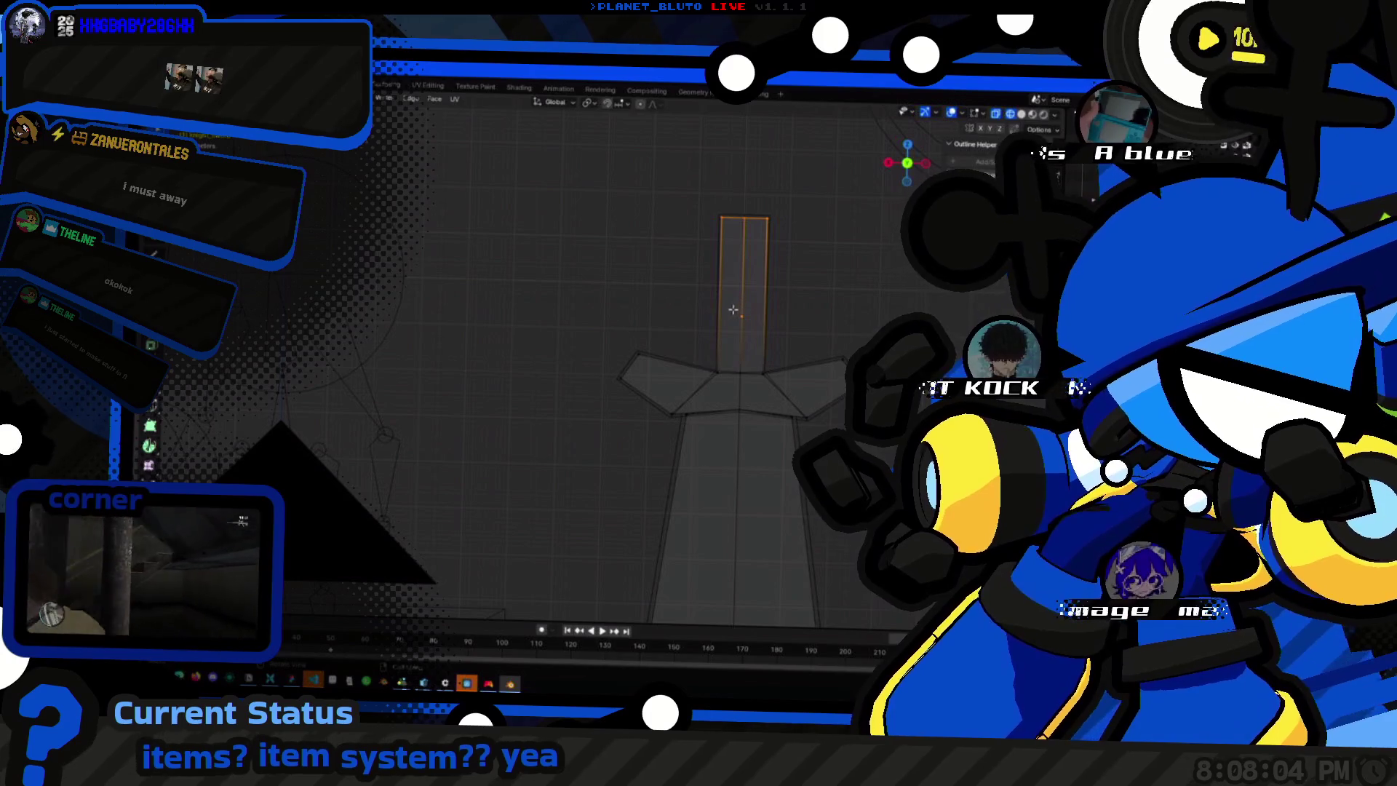
pyautogui.press('ctrl+KP_Add')
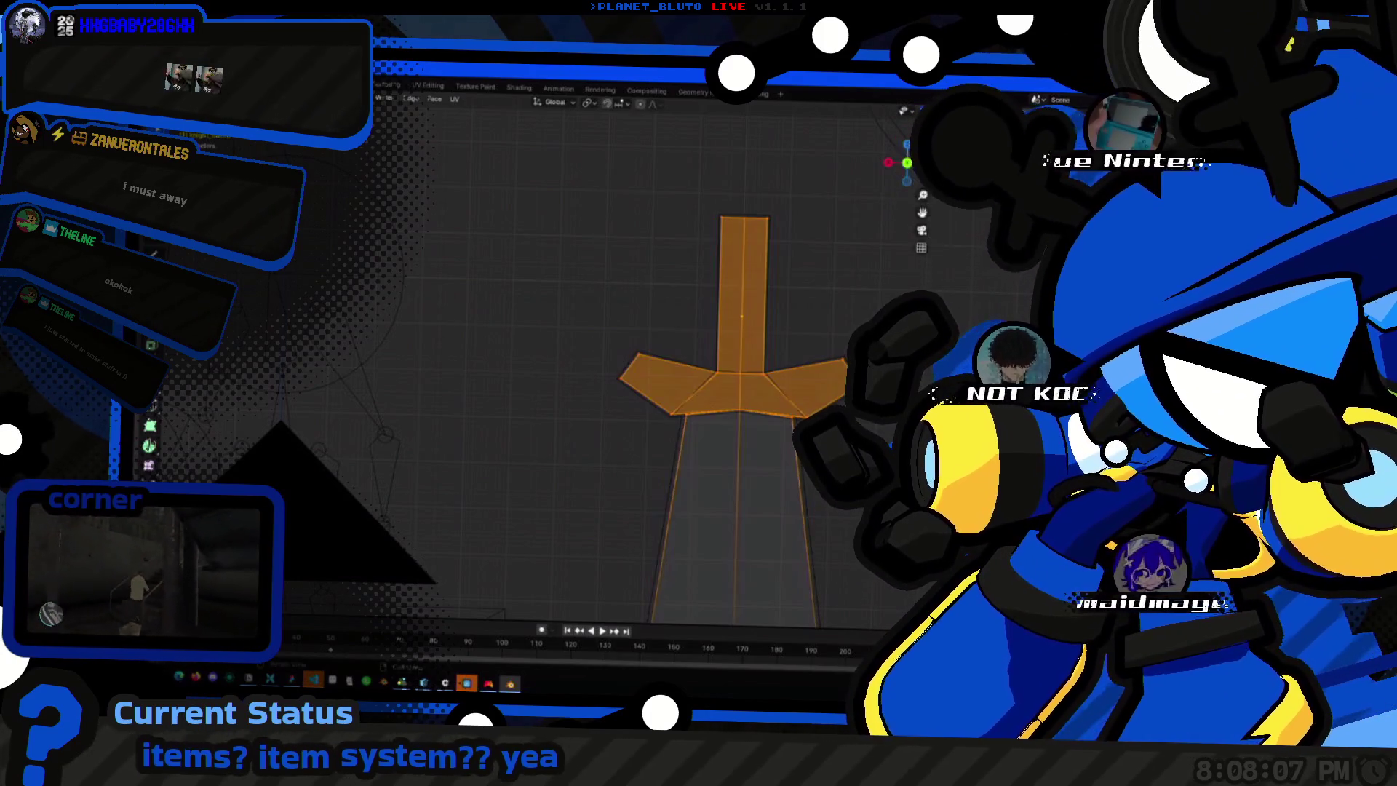
pyautogui.moveTo(698, 362); pyautogui.dragTo(778, 447, button='middle')
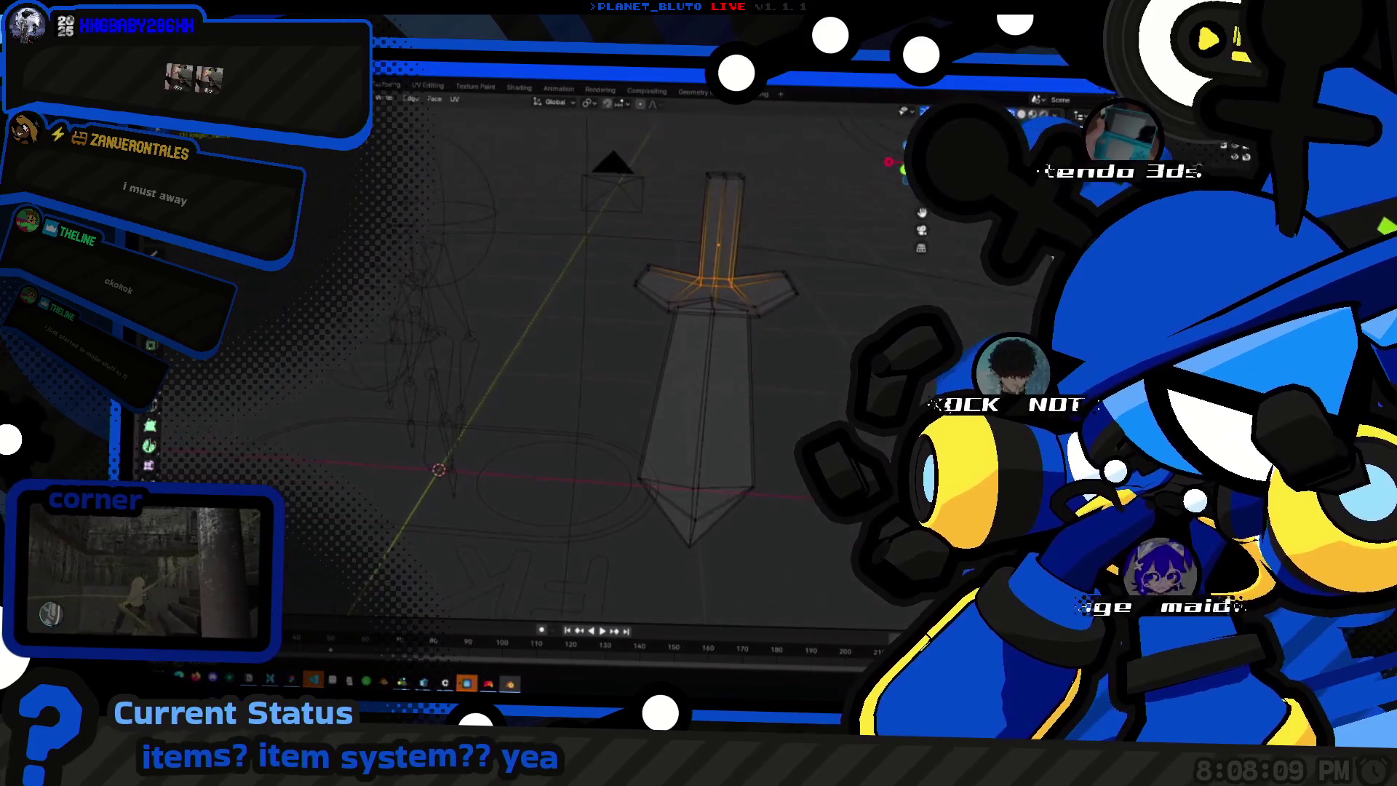
pyautogui.rightClick(779, 448)
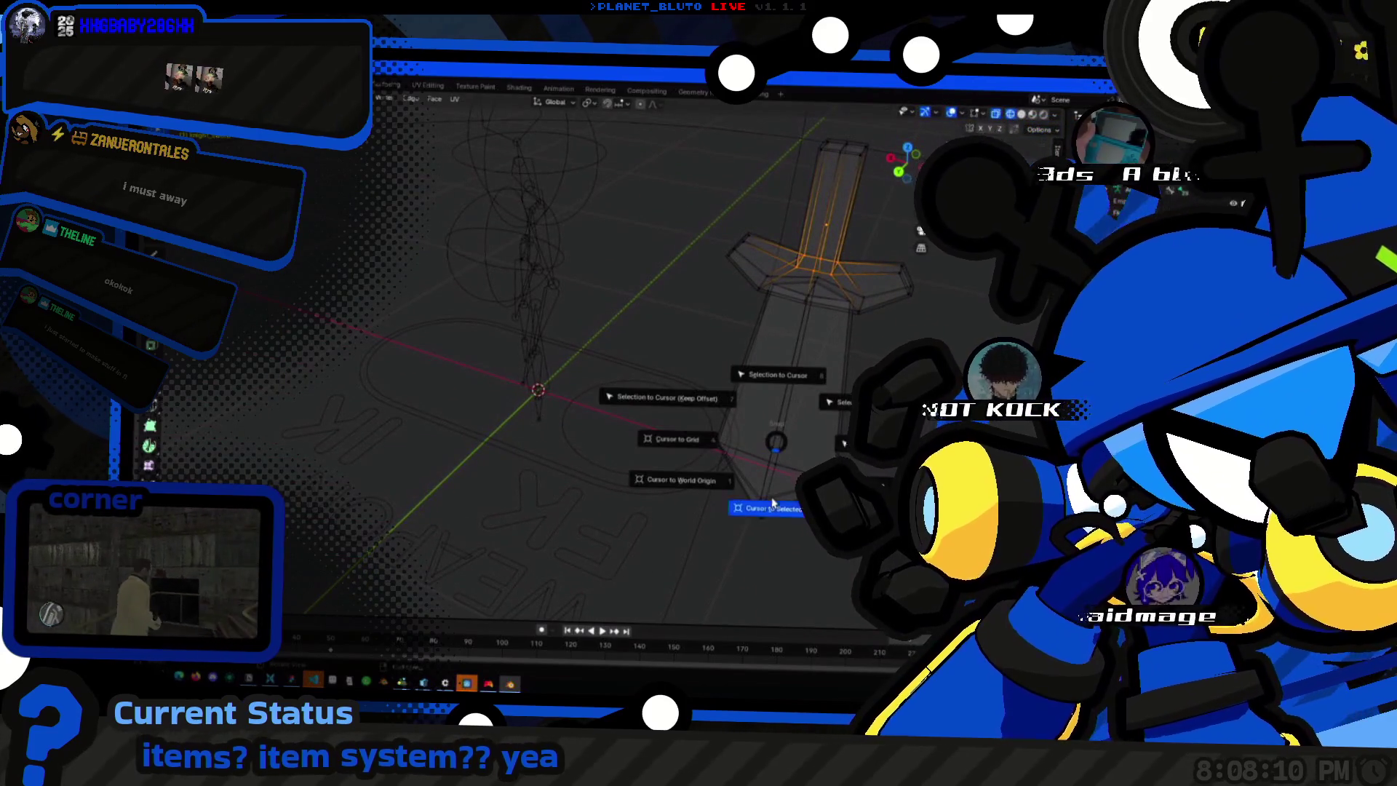
pyautogui.click(786, 479)
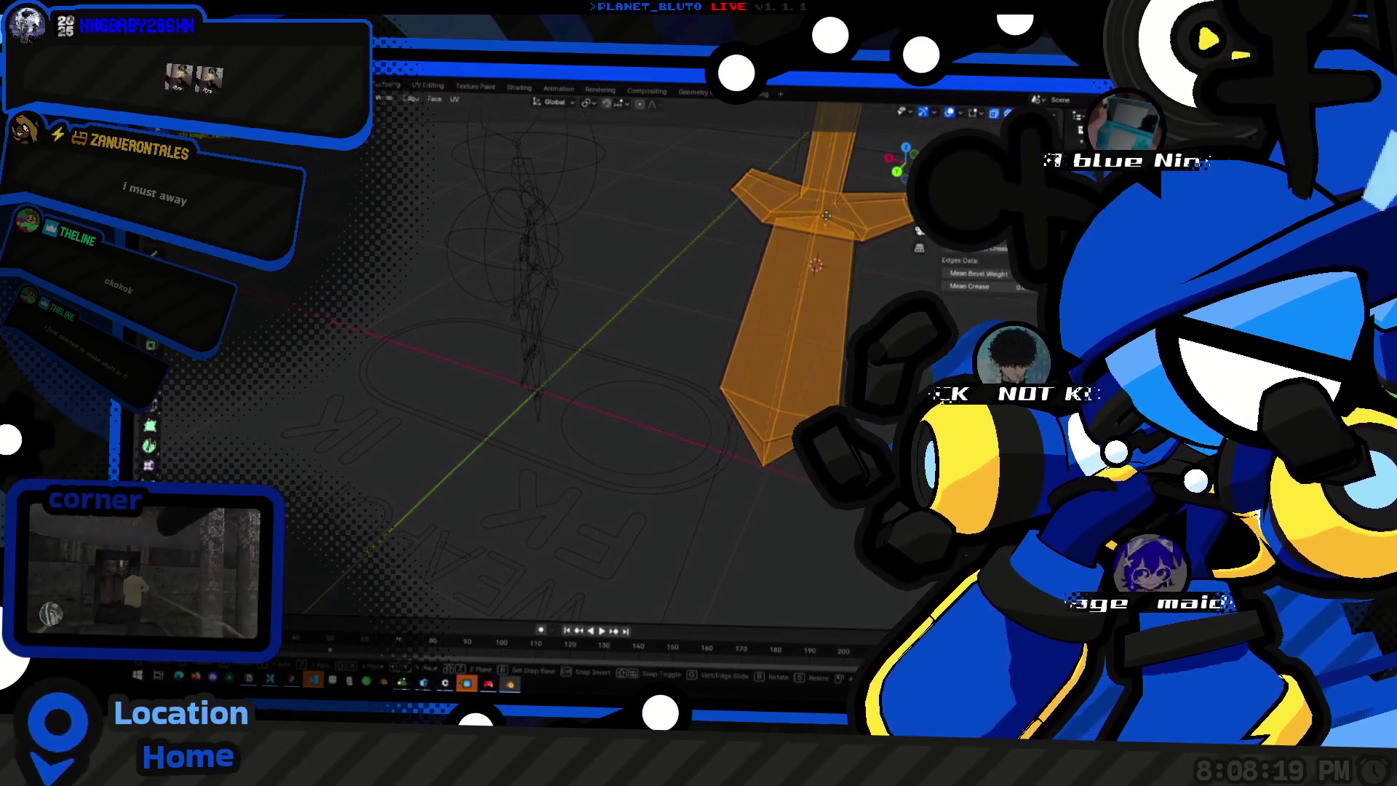
pyautogui.scroll(2, 765, 328)
pyautogui.moveTo(764, 328); pyautogui.dragTo(786, 350, button='middle')
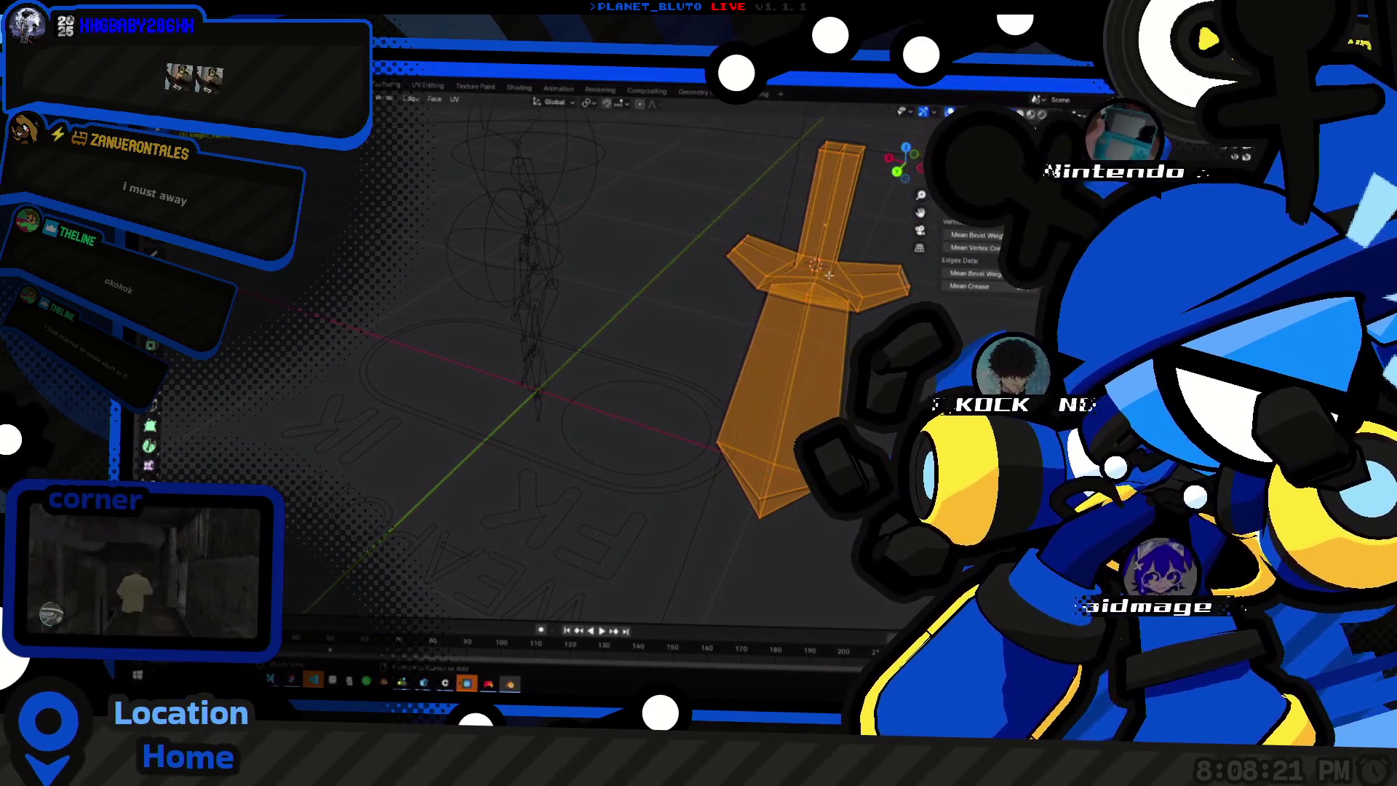
pyautogui.press('KP_1')
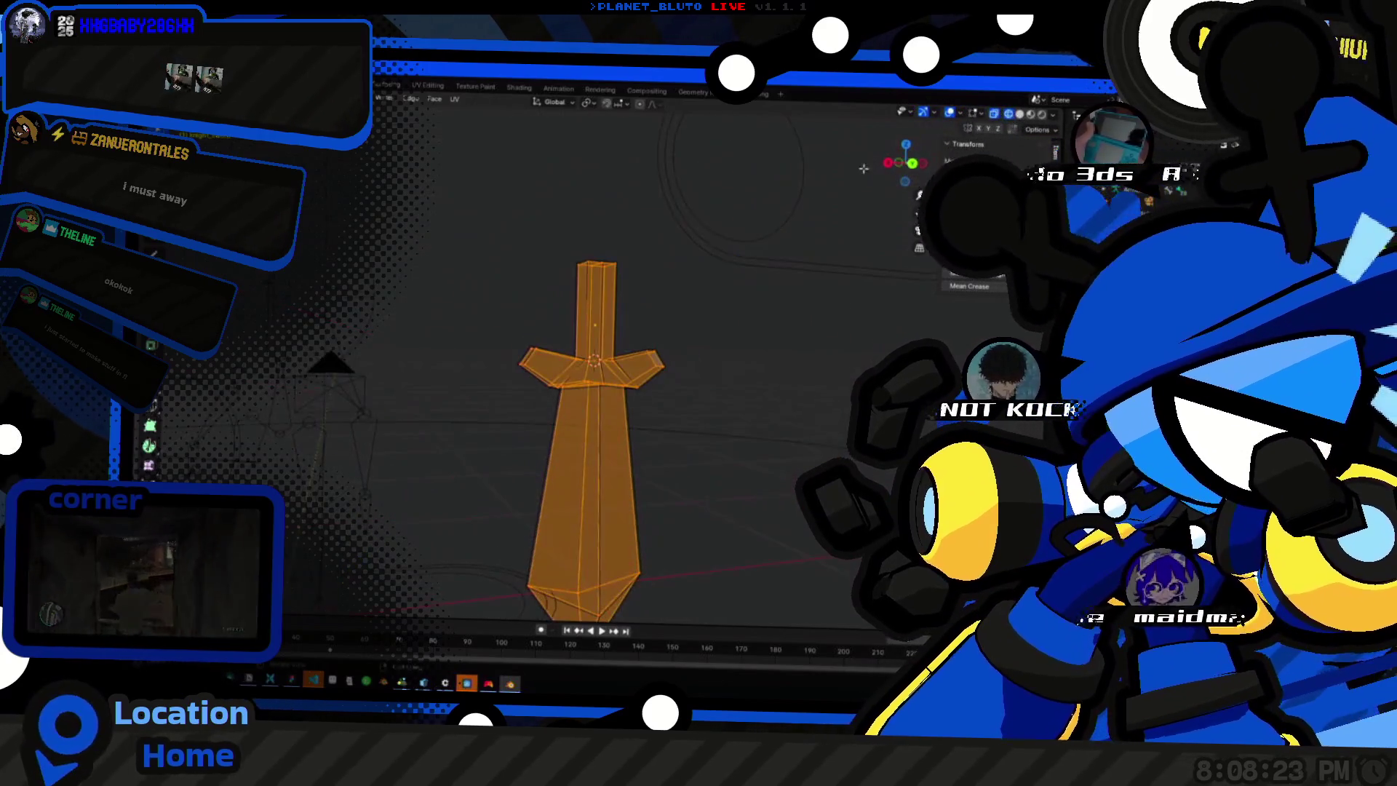
pyautogui.scroll(2, 709, 371)
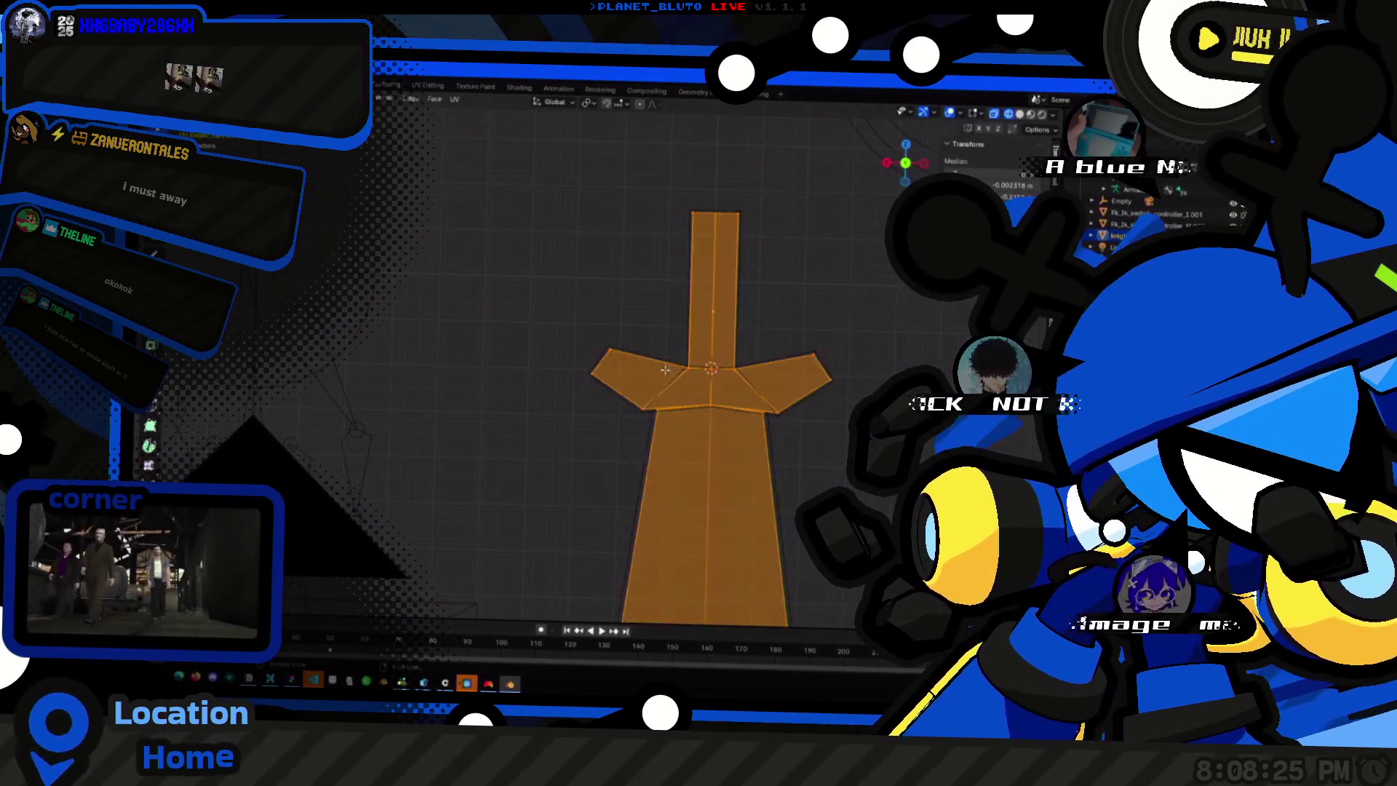
pyautogui.press('Tab')
pyautogui.scroll(-3, 668, 369)
pyautogui.keyDown('shift'); pyautogui.moveTo(670, 368); pyautogui.dragTo(557, 389, button='middle'); pyautogui.keyUp('shift')
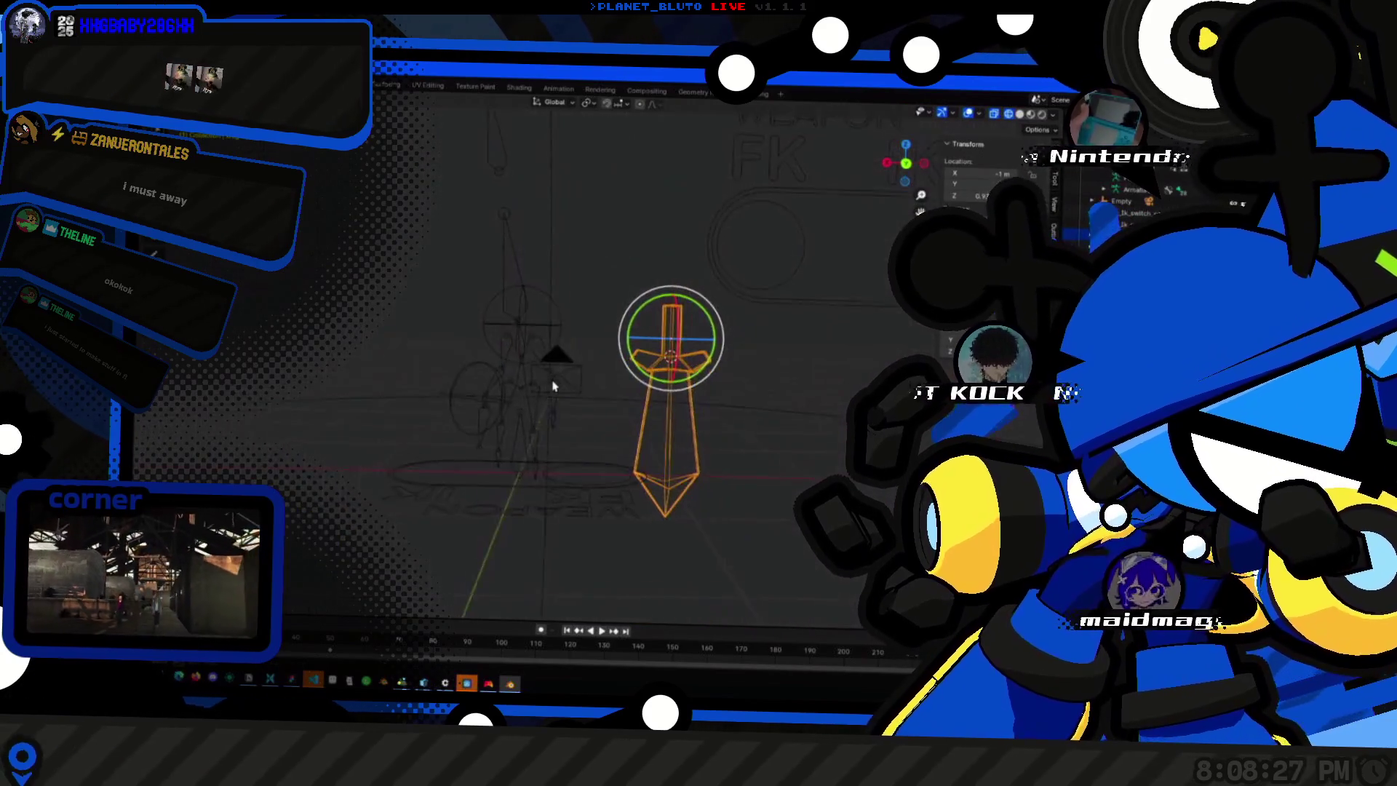
# Rotate the sword upright and move it down onto the armature.
pyautogui.press('r')
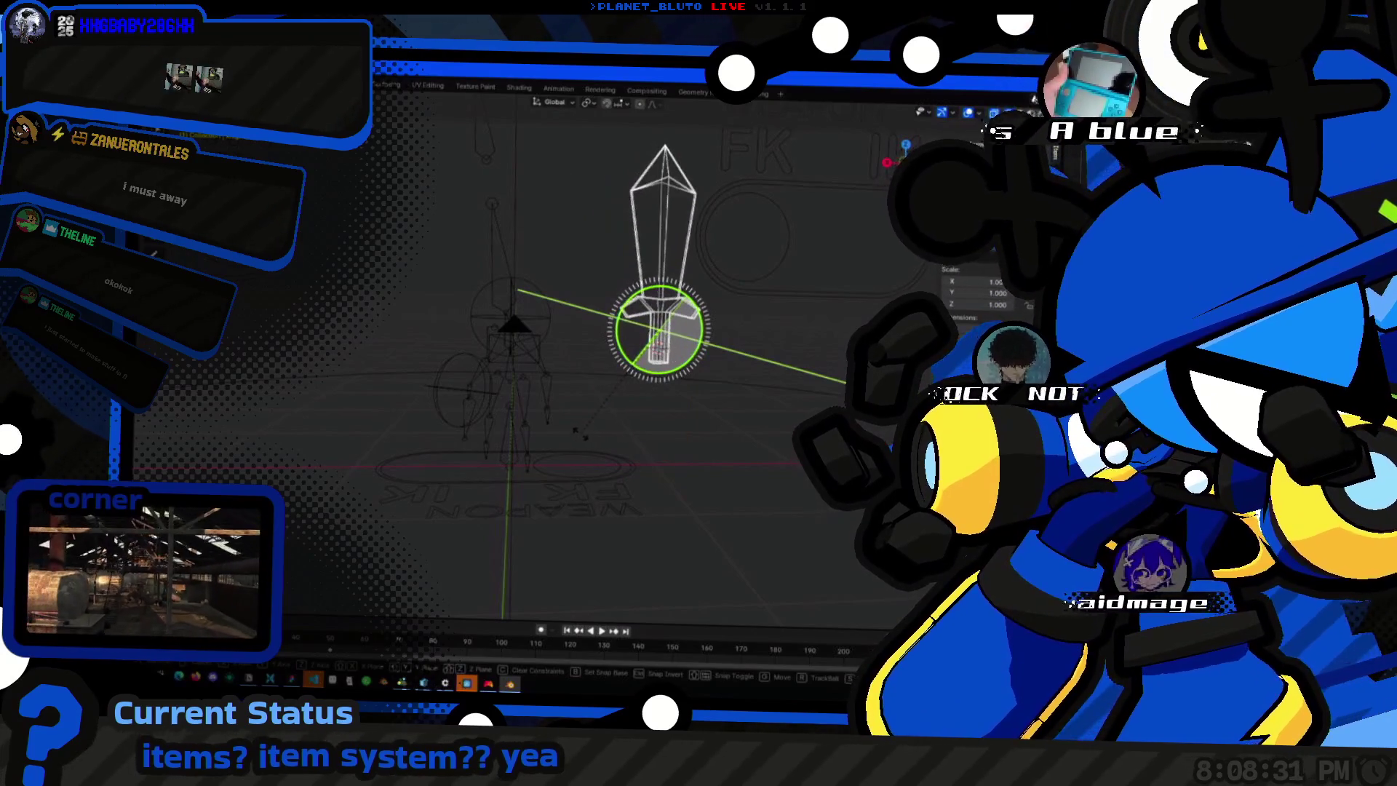
pyautogui.click(670, 430)
pyautogui.keyDown('shift'); pyautogui.moveTo(670, 430); pyautogui.dragTo(721, 436, button='middle'); pyautogui.keyUp('shift')
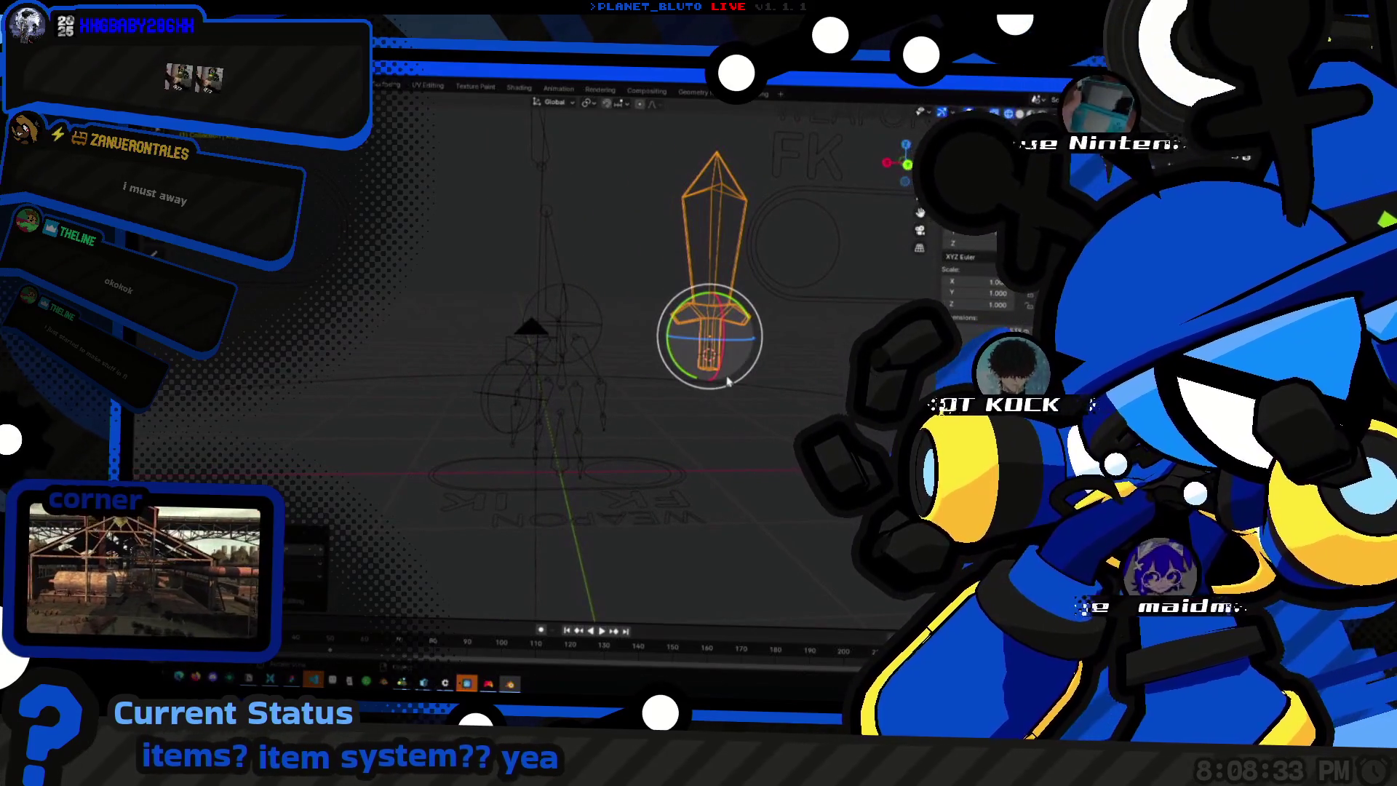
pyautogui.press('g')
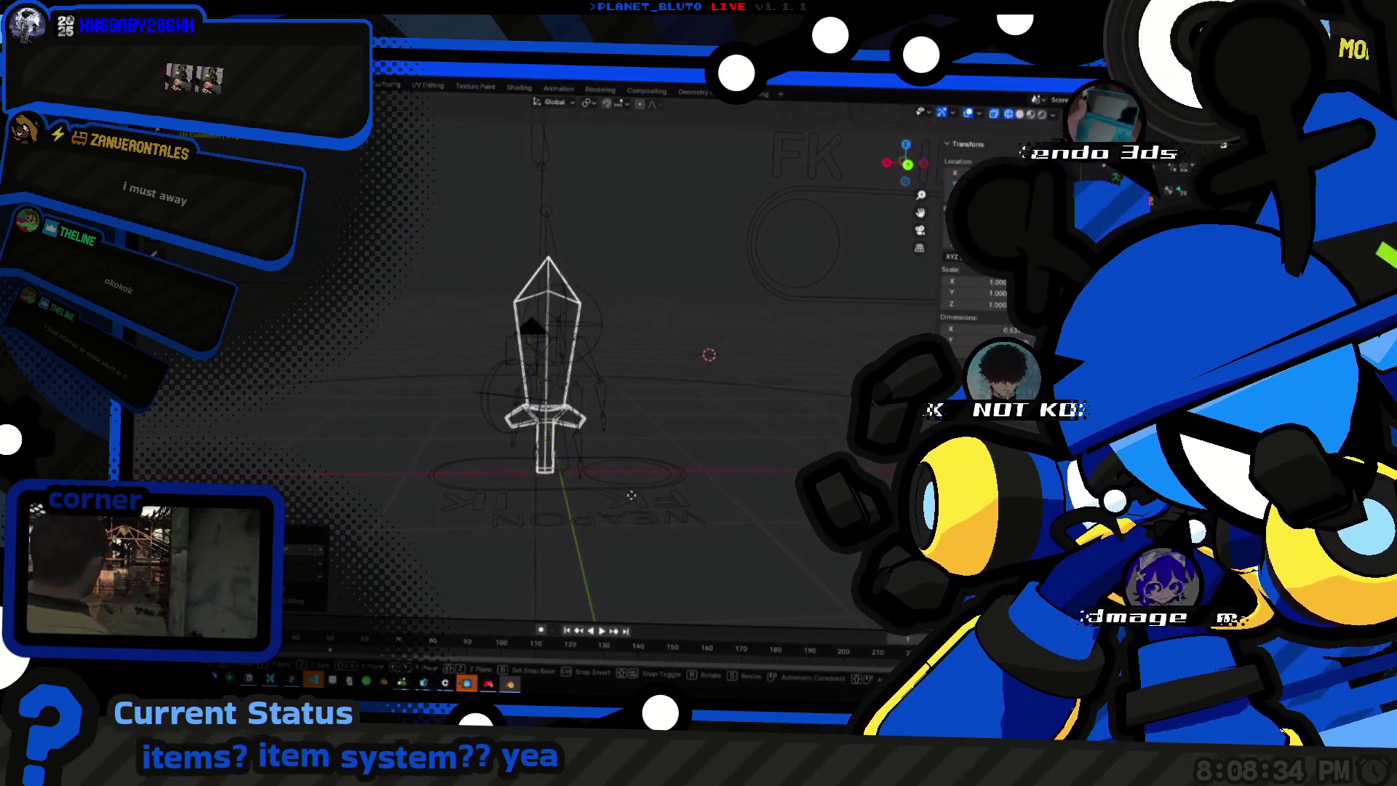
pyautogui.click(646, 504)
pyautogui.click(559, 371)
pyautogui.press('g')
pyautogui.click(709, 404)
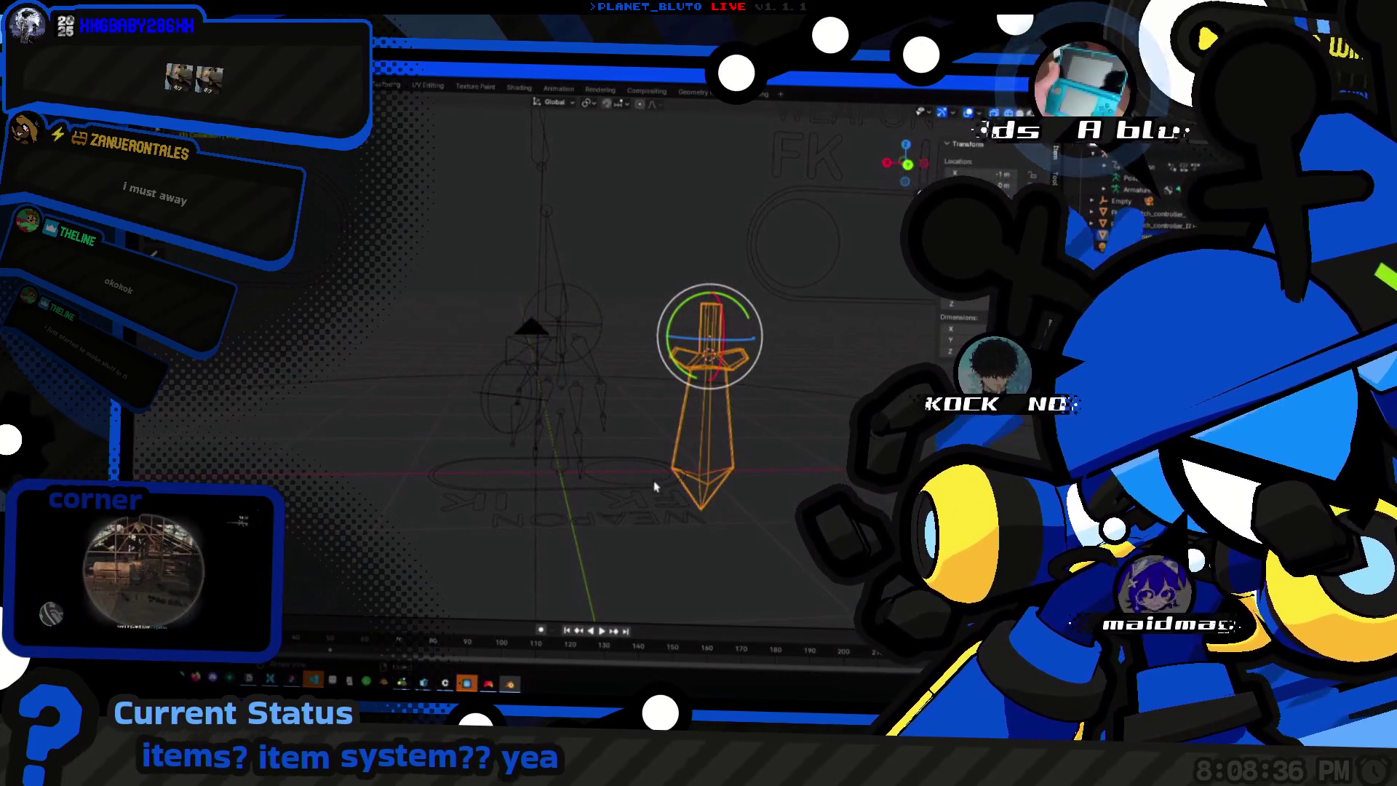
pyautogui.moveTo(678, 414); pyautogui.dragTo(674, 349, button='middle')
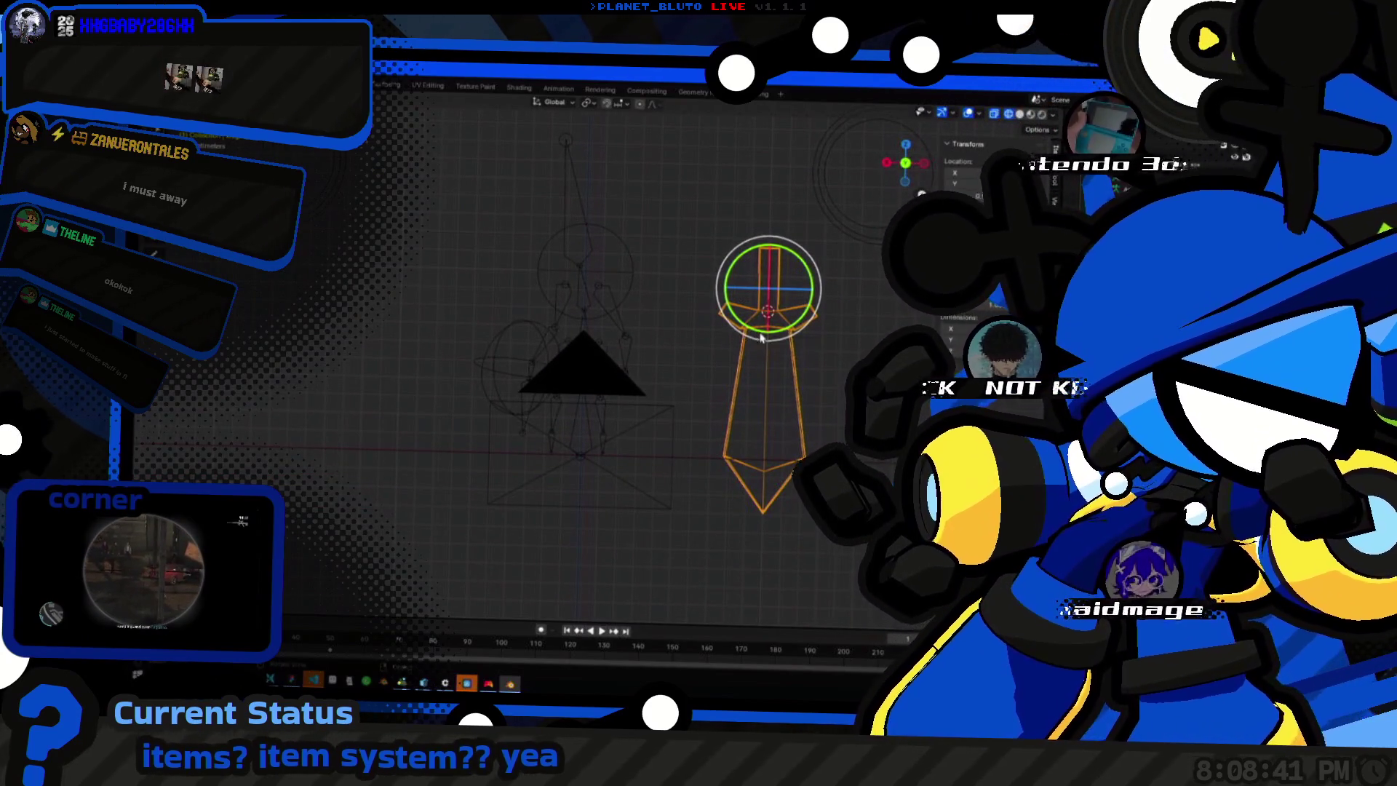
pyautogui.press('g')
pyautogui.click(584, 514)
# Rotate the lower bone upward, then delete the armature and the WEAPON FK/IK ring control.
pyautogui.click(585, 511)
pyautogui.click(581, 458)
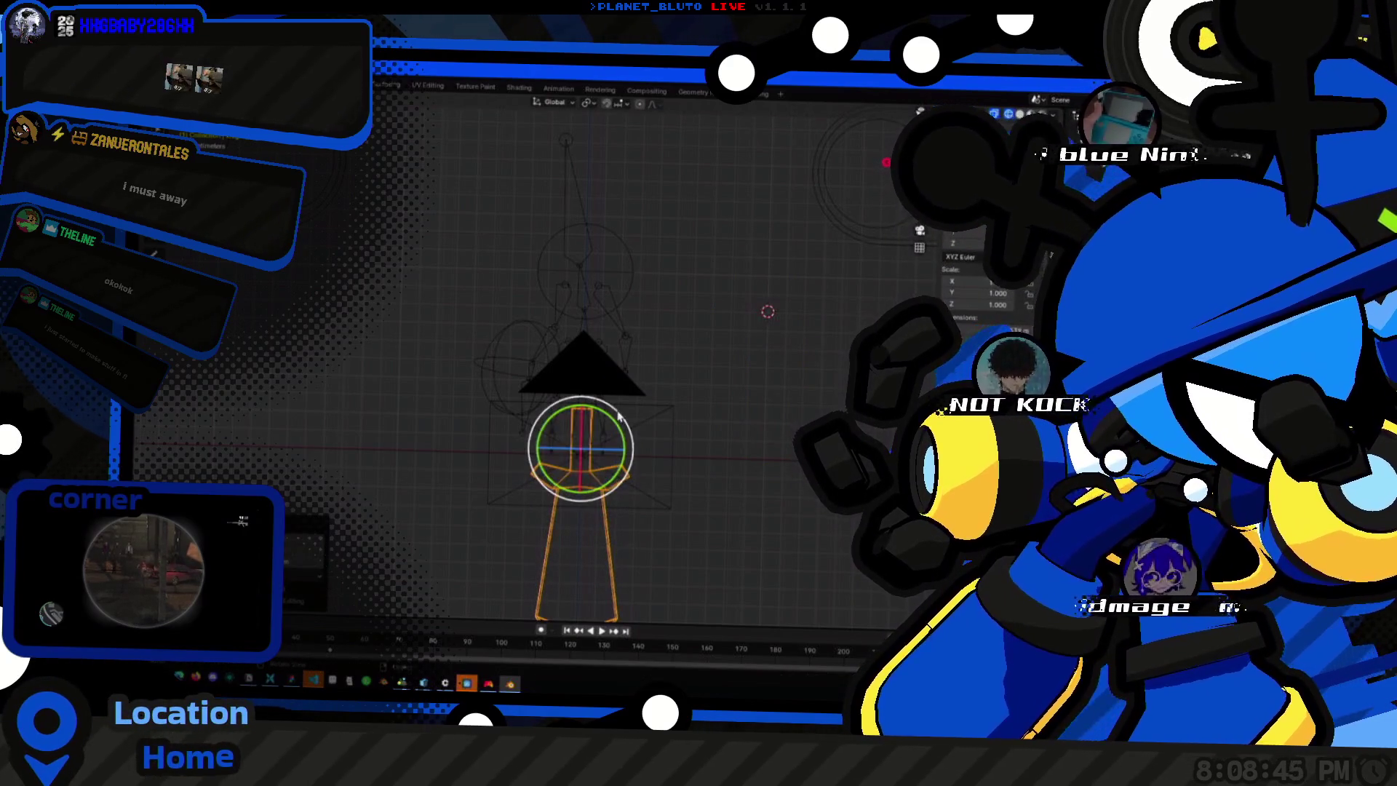
pyautogui.press('r')
pyautogui.click(501, 500)
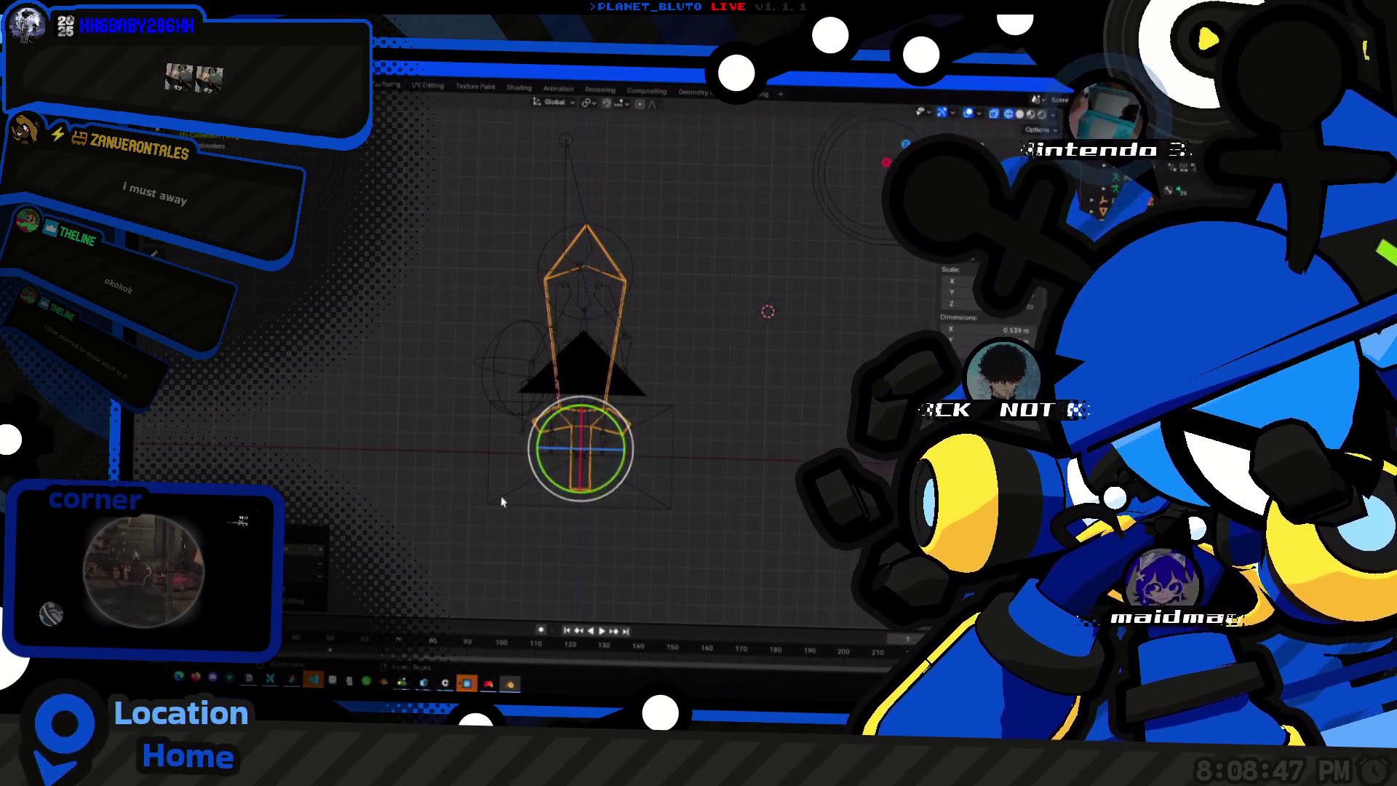
pyautogui.moveTo(503, 500)
pyautogui.mouseDown(button='middle')
pyautogui.moveTo(569, 453)
pyautogui.moveTo(551, 412)
pyautogui.mouseUp(button='middle')
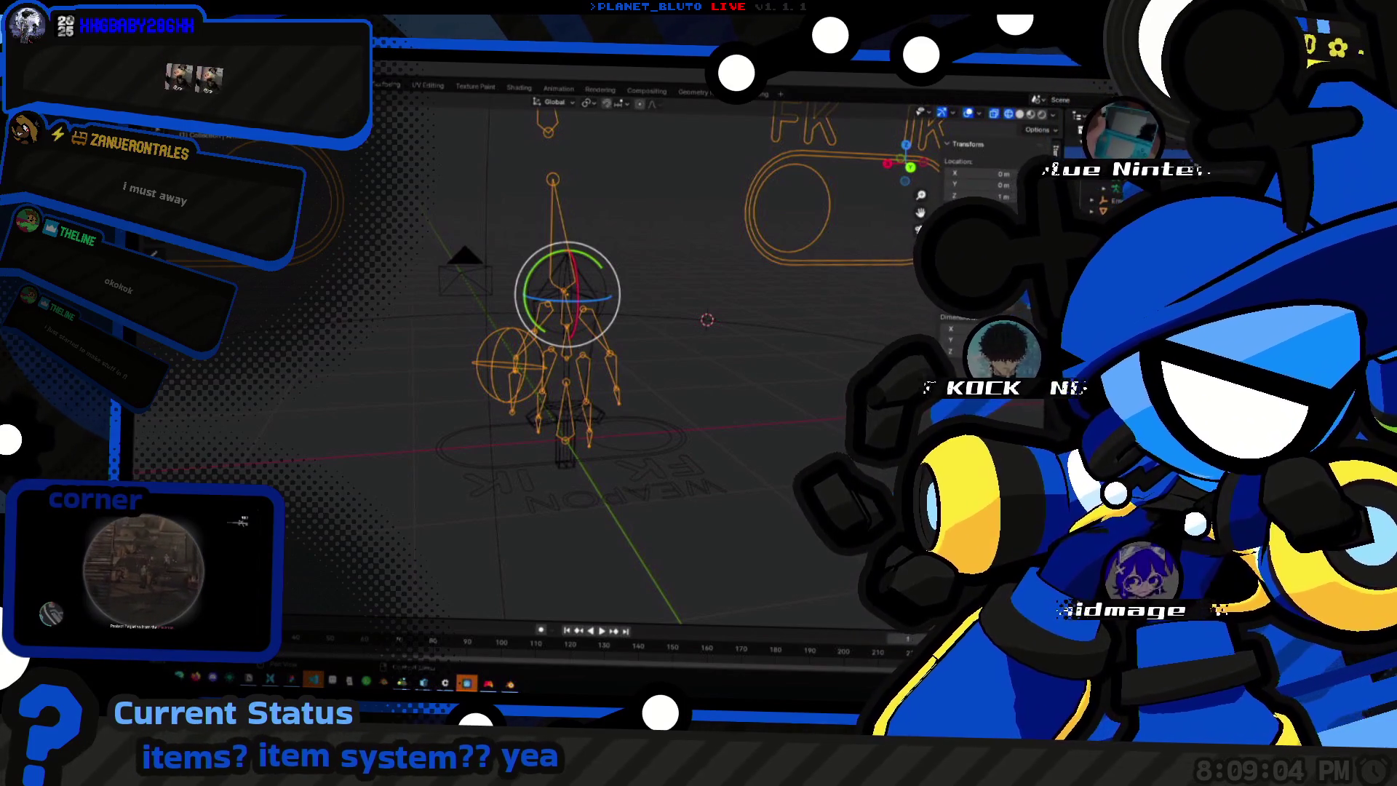
pyautogui.press('x')
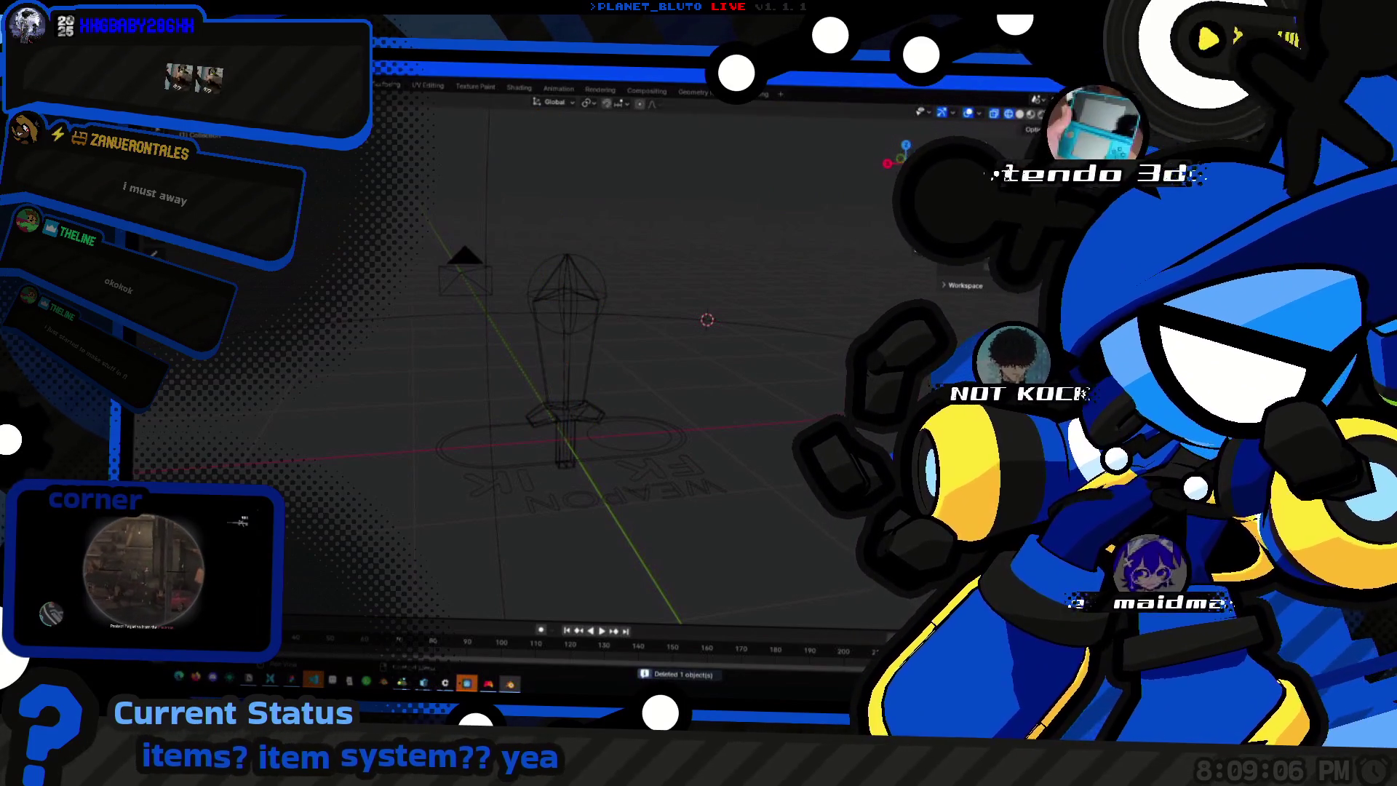
pyautogui.click(595, 437)
pyautogui.press('x')
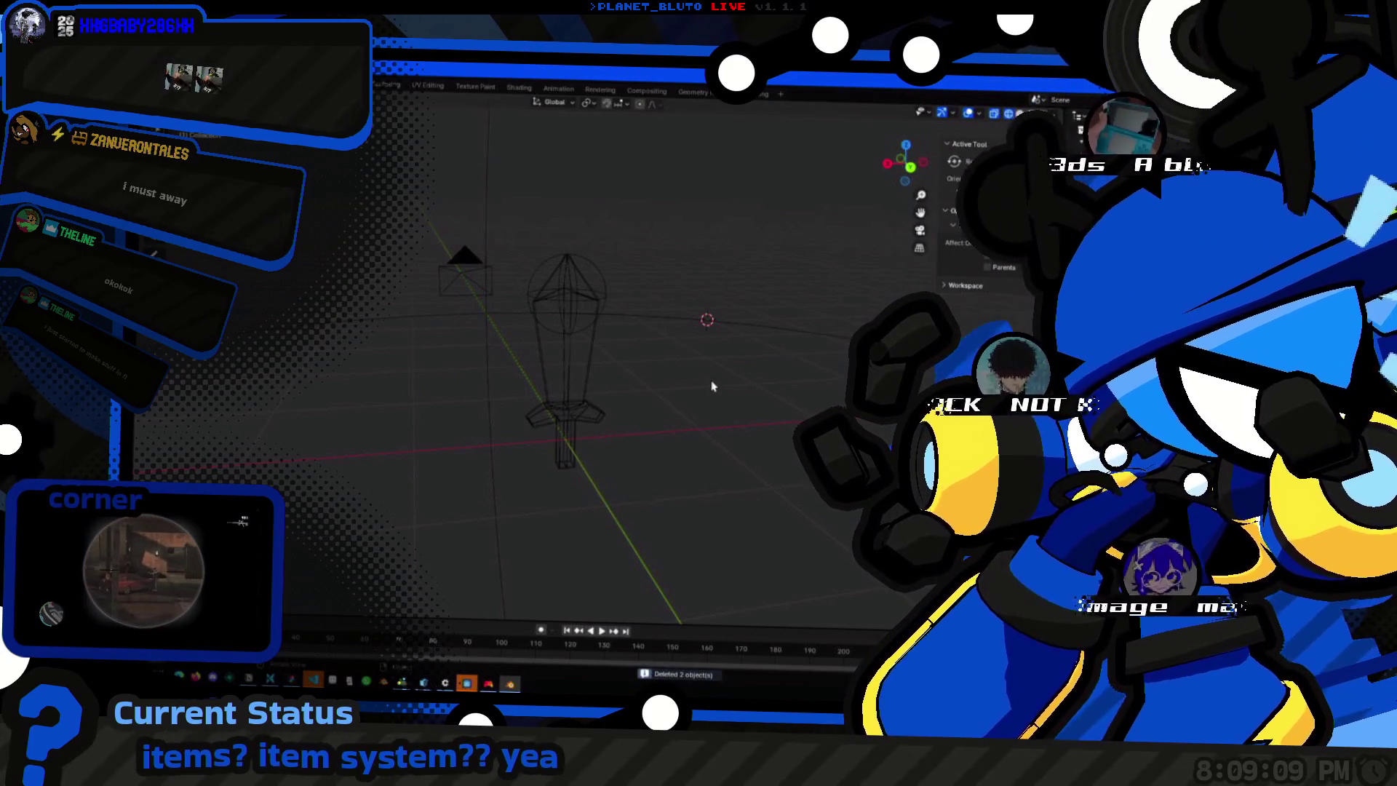
# Check the remaining sword parts, select the sword and save the file.
pyautogui.moveTo(711, 385); pyautogui.dragTo(609, 393, button='middle')
pyautogui.click(587, 310)
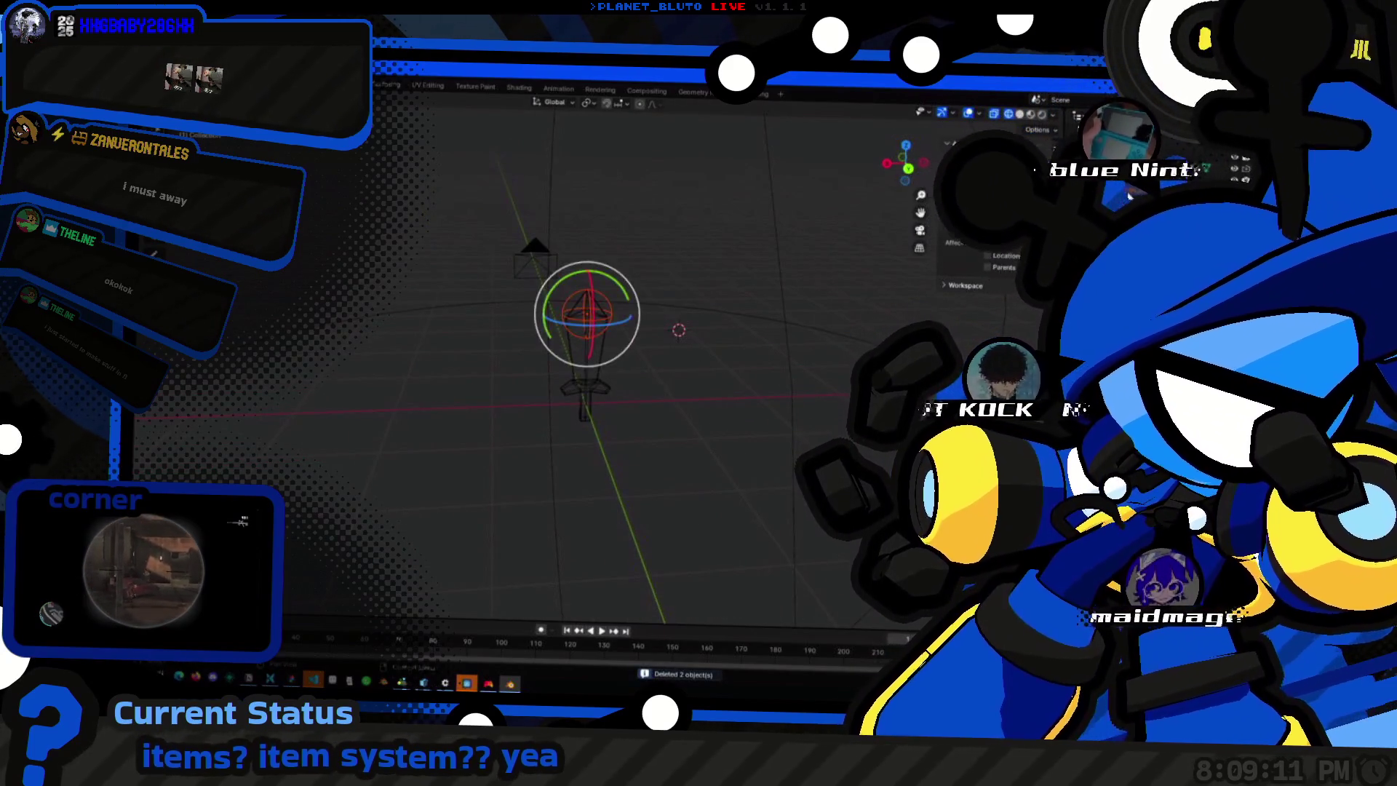
pyautogui.click(588, 382)
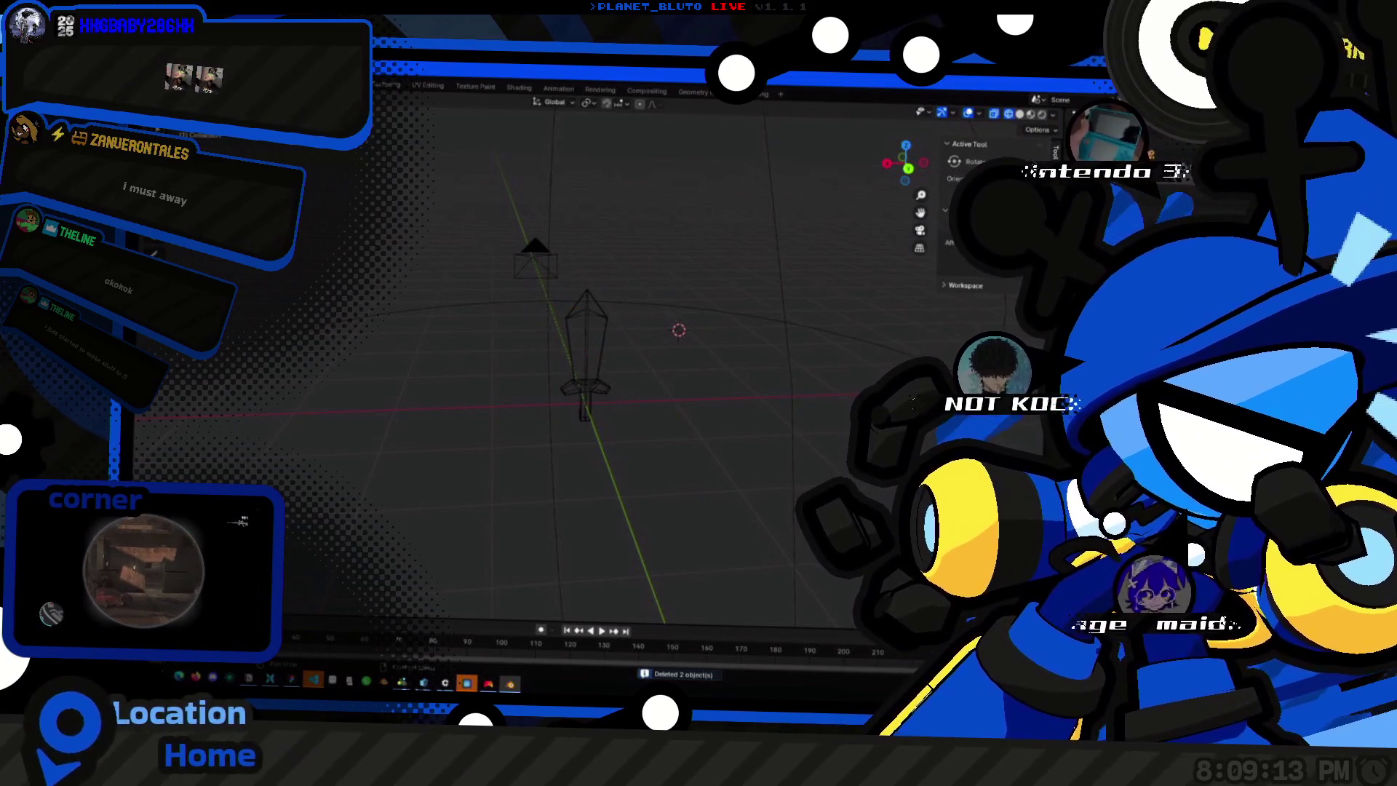
pyautogui.hotkey('alt', 'a')
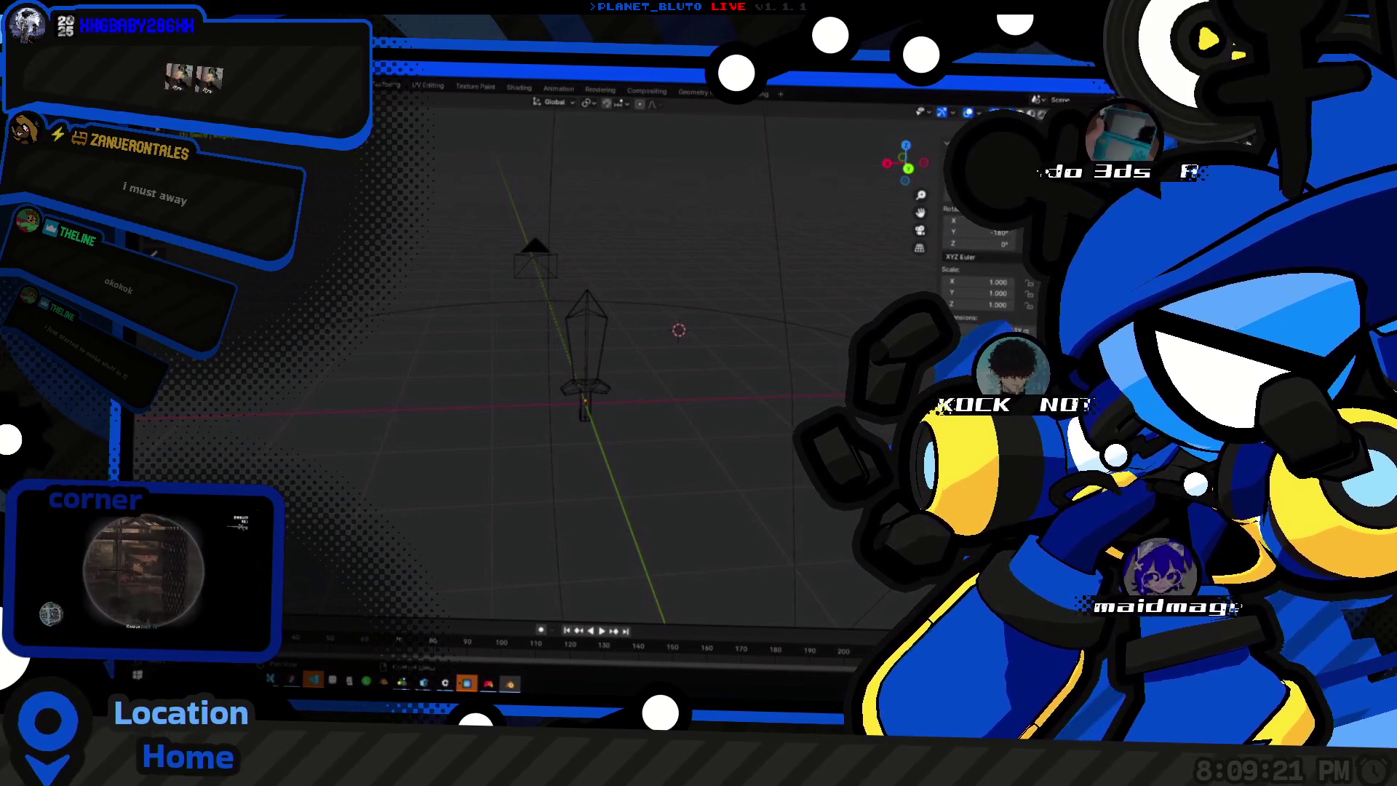
pyautogui.click(588, 361)
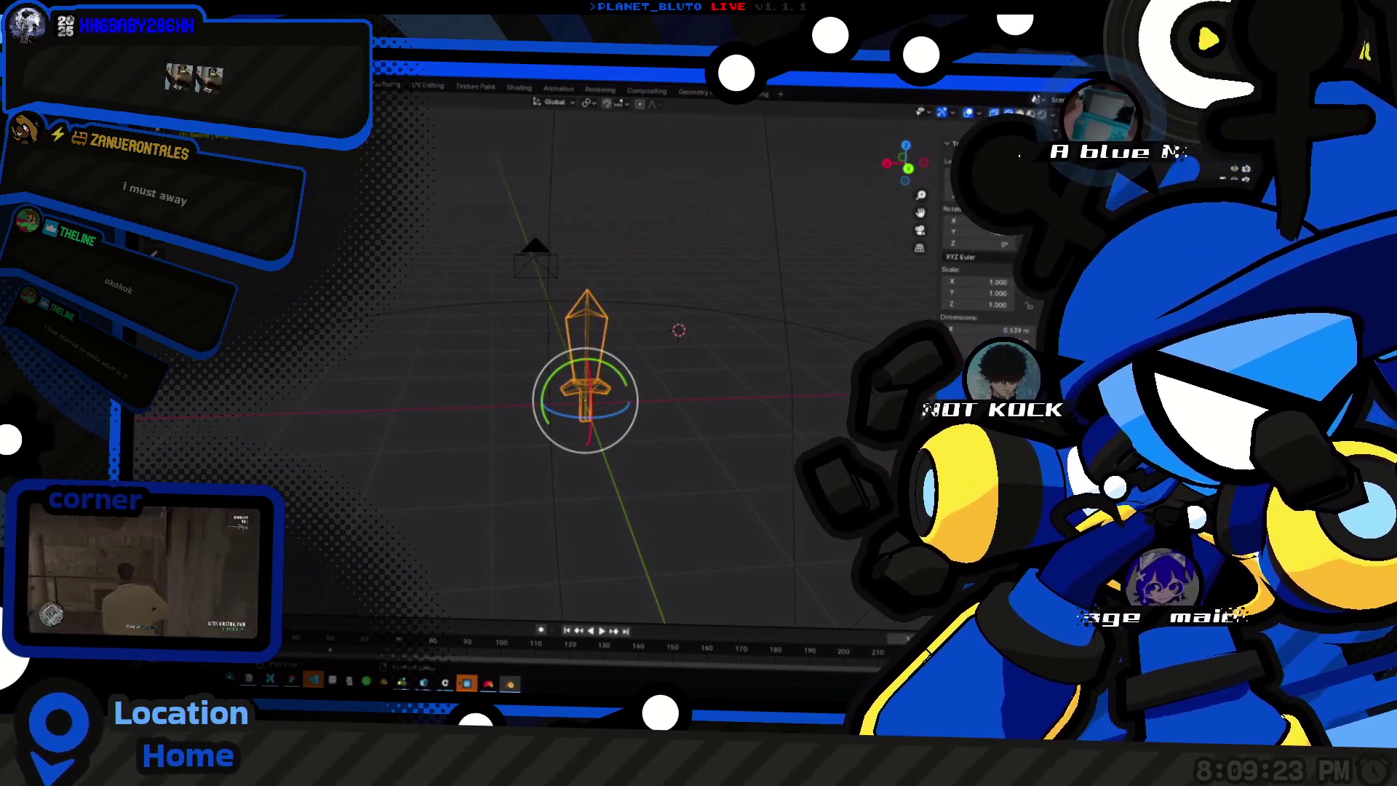
pyautogui.moveTo(649, 369); pyautogui.dragTo(710, 329, button='middle')
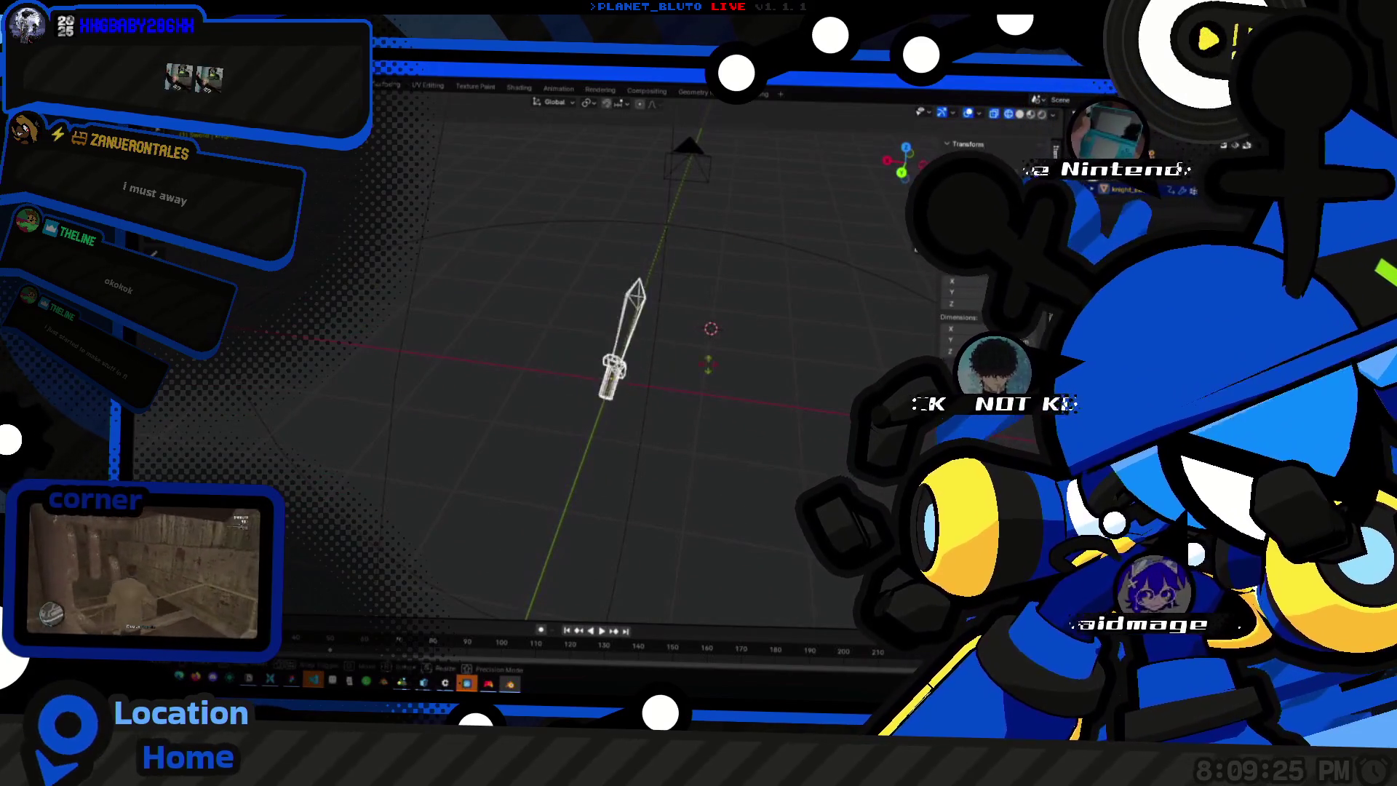
pyautogui.moveTo(612, 360)
pyautogui.mouseDown(button='middle')
pyautogui.moveTo(492, 406)
pyautogui.moveTo(711, 377)
pyautogui.mouseUp(button='middle')
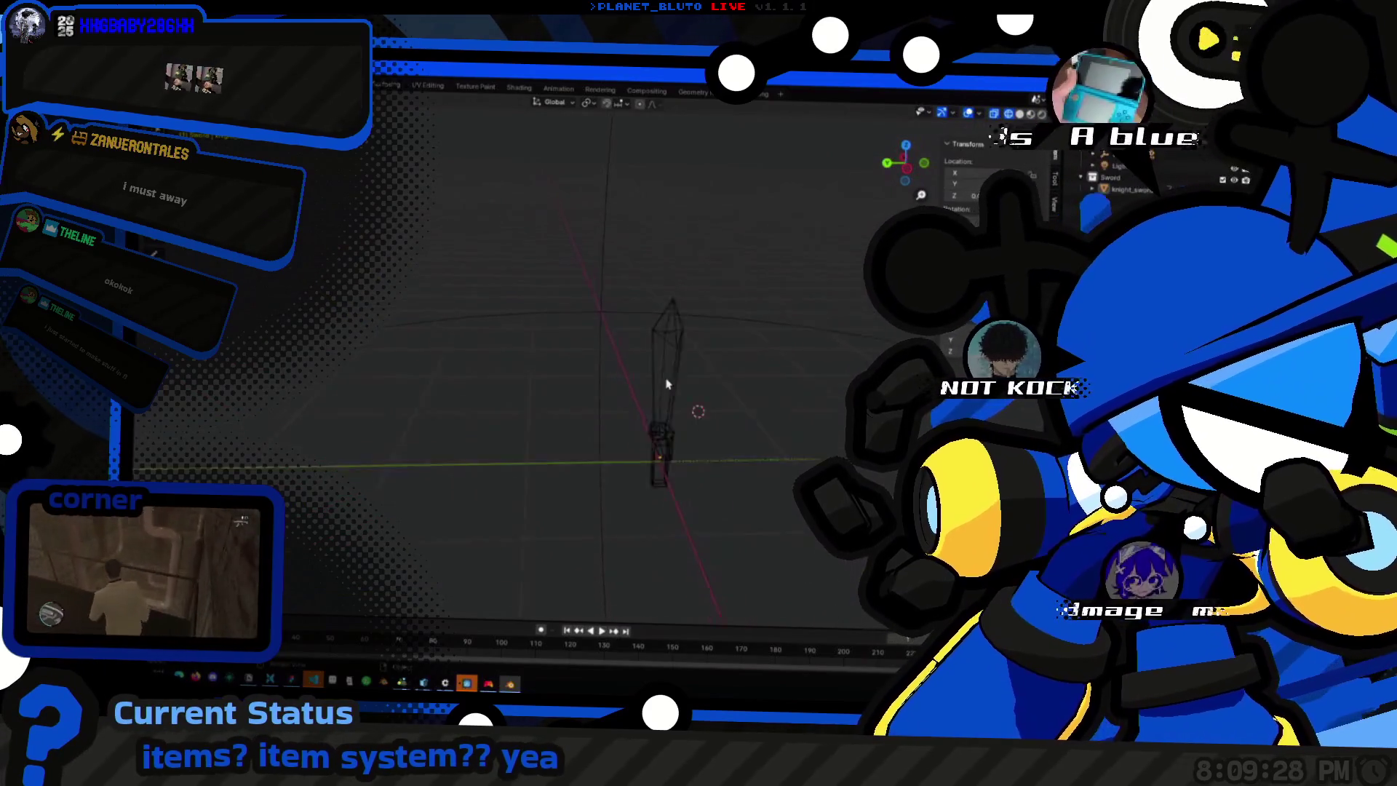
pyautogui.hotkey('ctrl', 's')
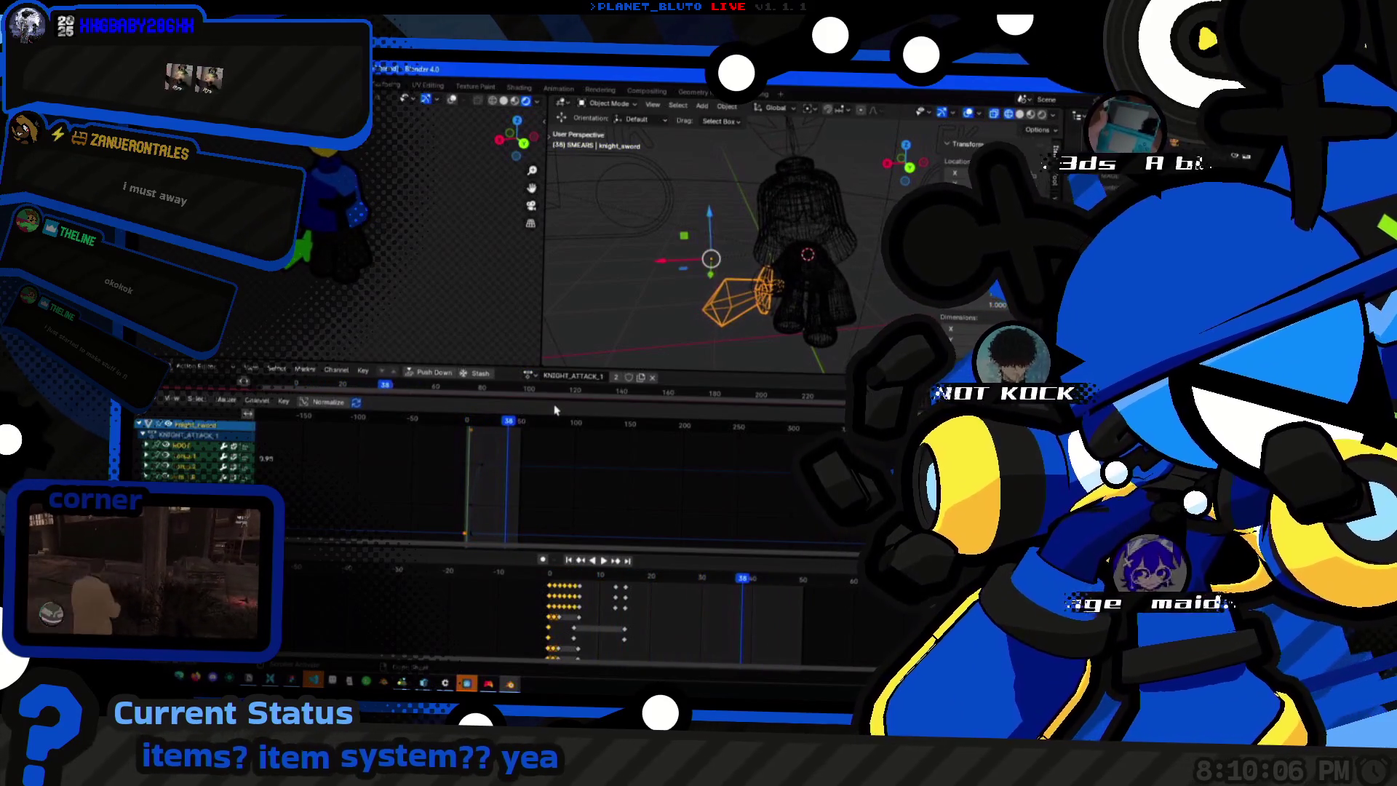
# Select the armature, assign it the KNIGHT_ATTACK_1 action and play the animation.
pyautogui.click(678, 319)
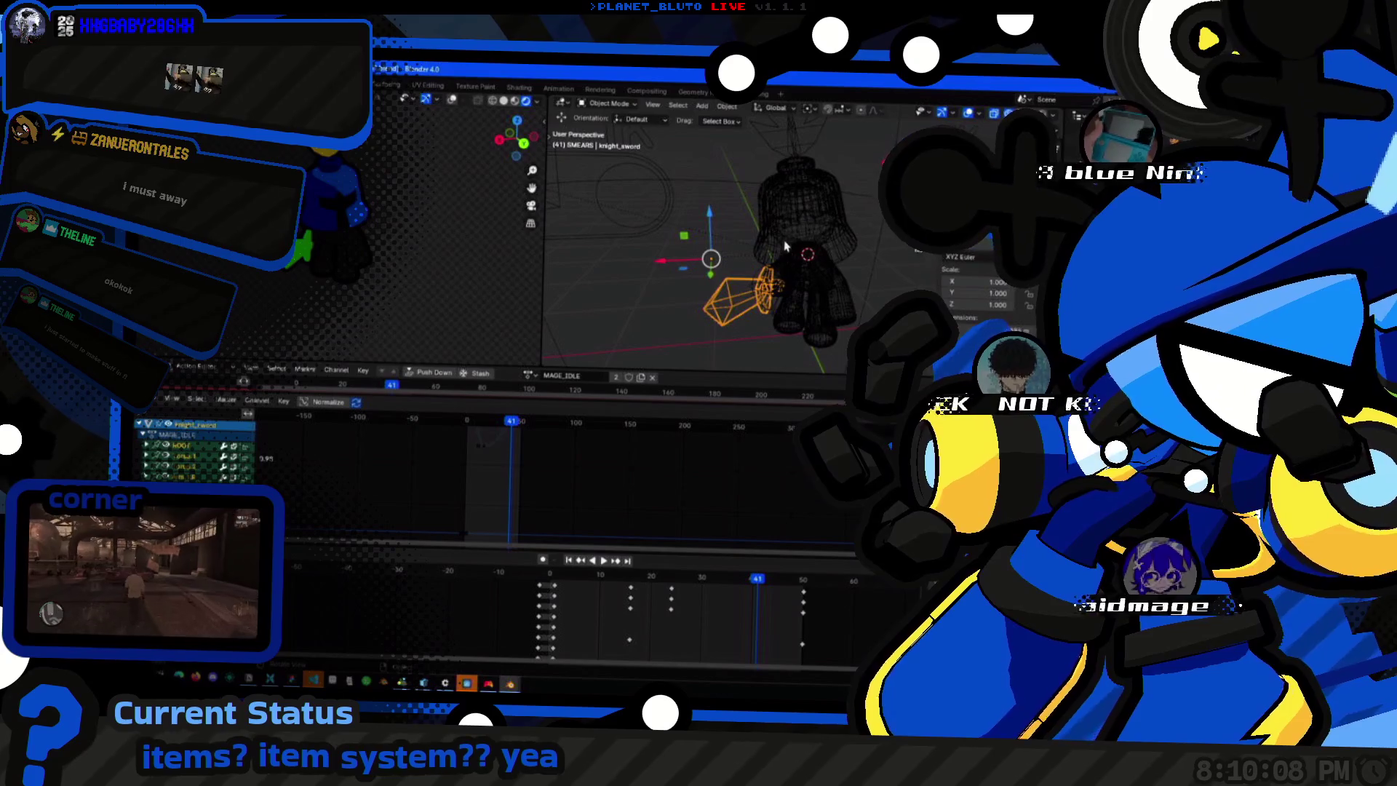
pyautogui.click(633, 203)
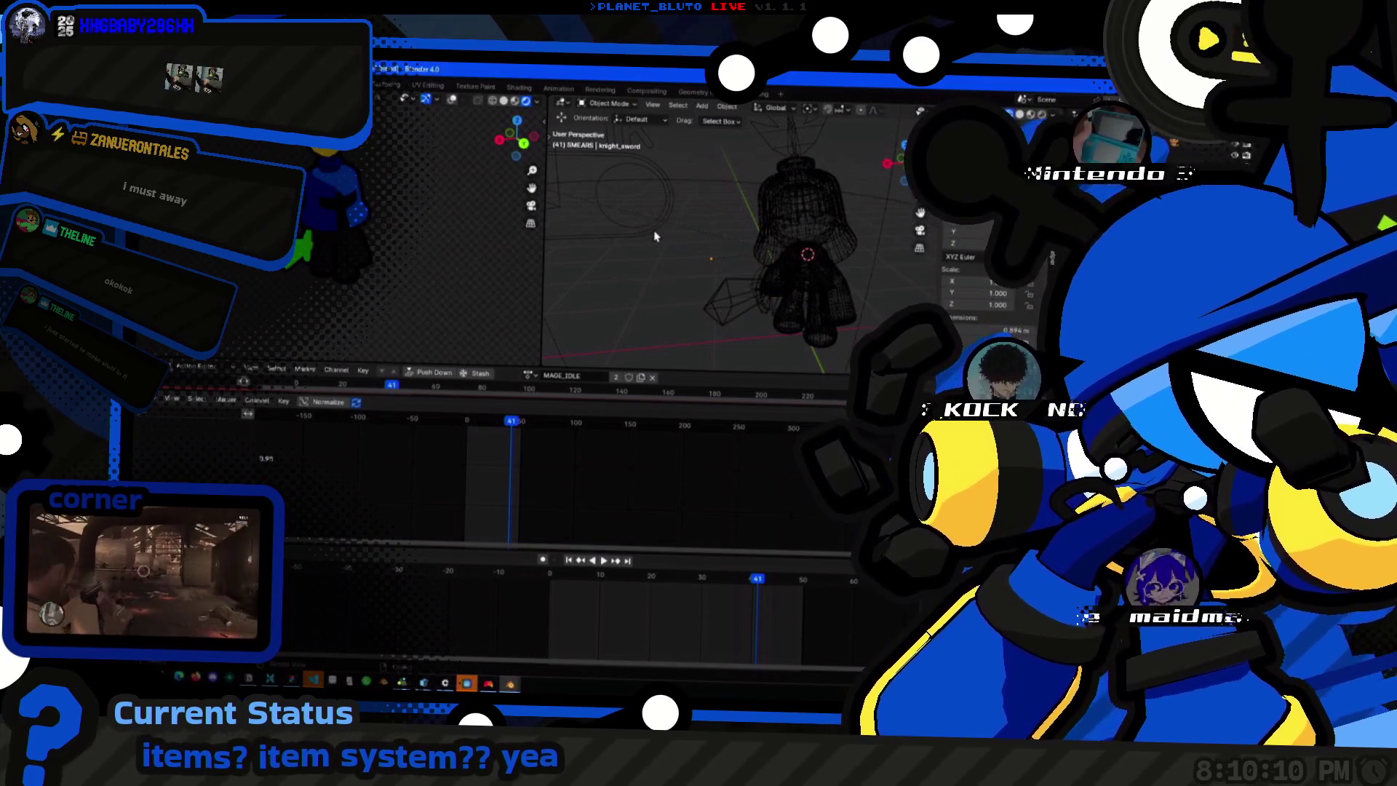
pyautogui.keyDown('alt'); pyautogui.click(655, 236); pyautogui.keyUp('alt')
pyautogui.click(611, 186)
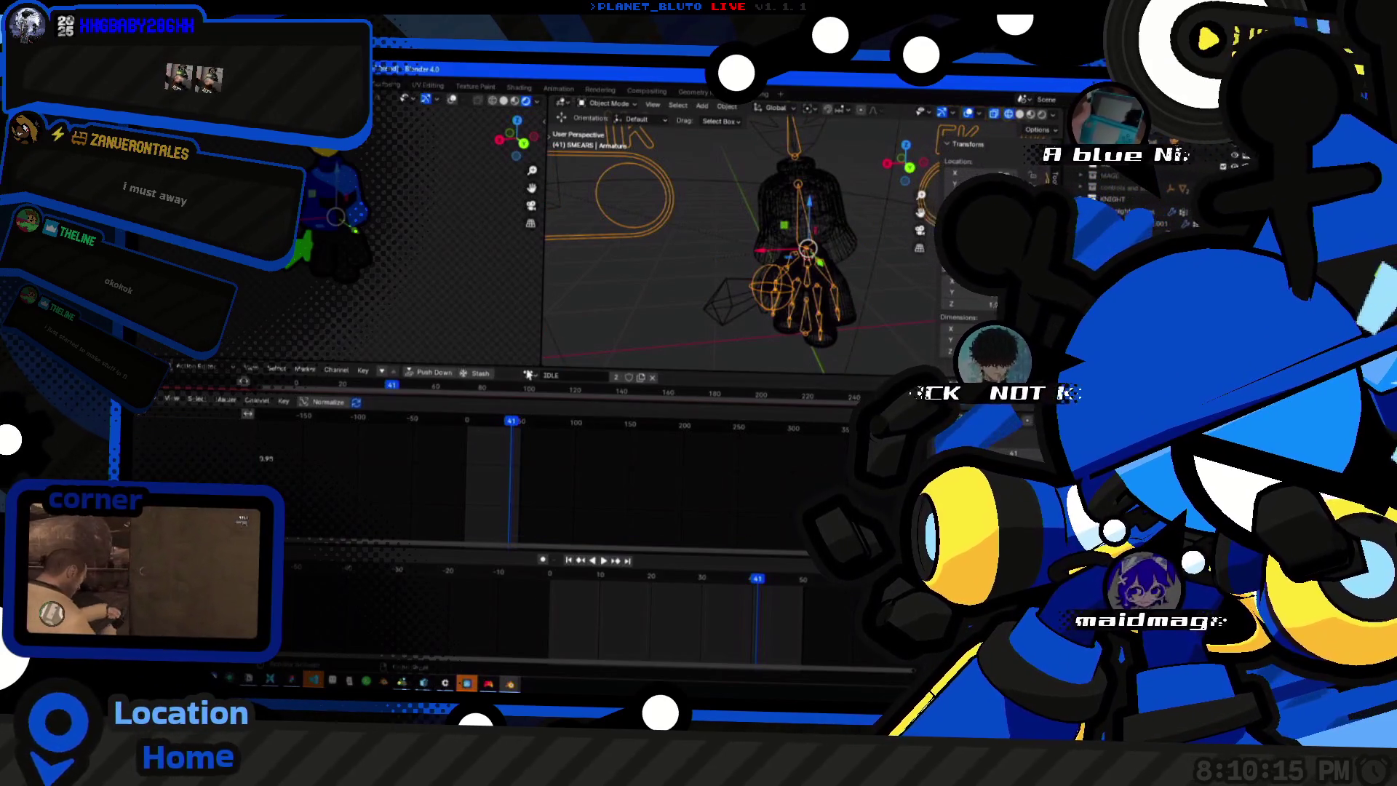
pyautogui.click(558, 403)
pyautogui.press('space')
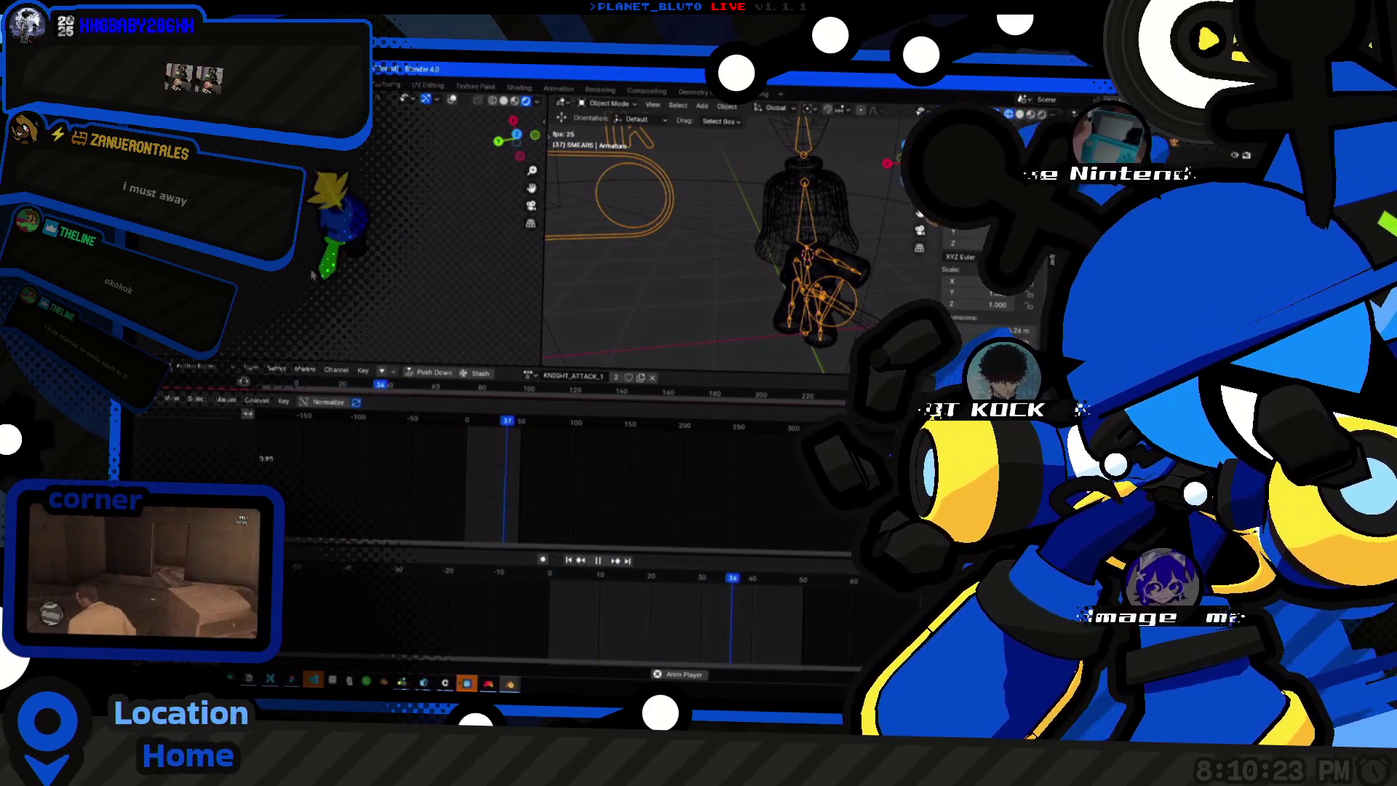
# Inspect the attack from several angles and render the current frame.
pyautogui.moveTo(742, 262)
pyautogui.mouseDown(button='middle')
pyautogui.moveTo(683, 293)
pyautogui.moveTo(848, 282)
pyautogui.moveTo(728, 279)
pyautogui.mouseUp(button='middle')
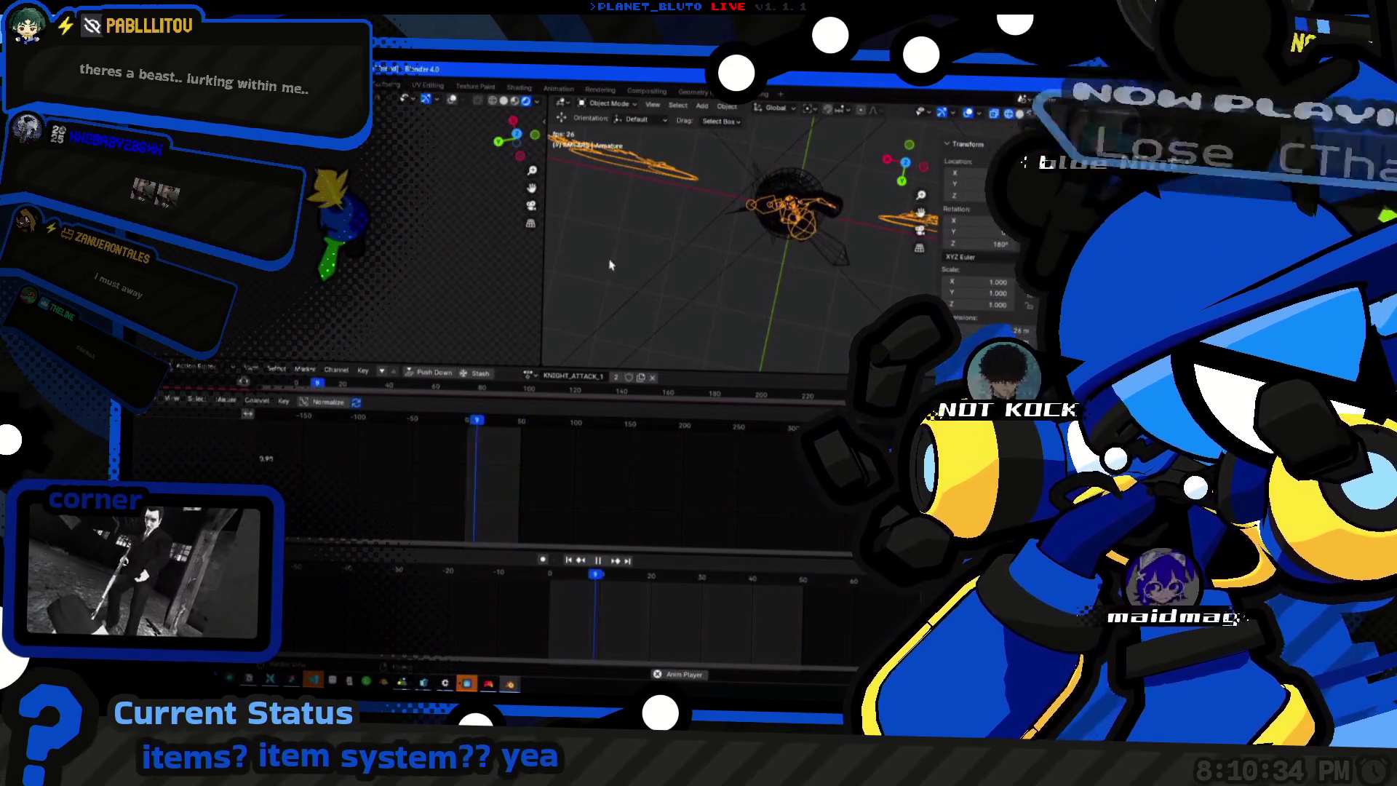
pyautogui.moveTo(610, 265); pyautogui.dragTo(699, 218, button='middle')
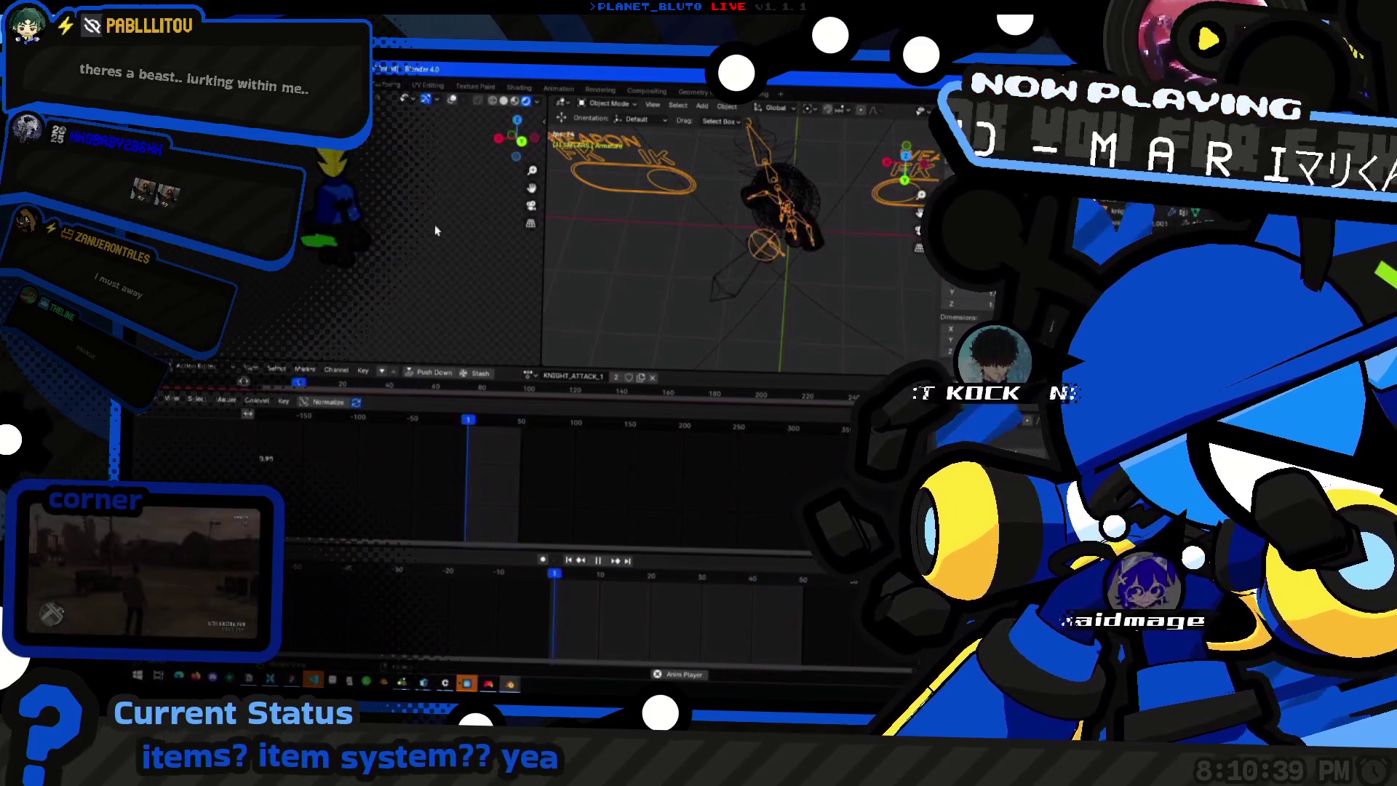
pyautogui.moveTo(435, 224); pyautogui.dragTo(263, 292, button='middle')
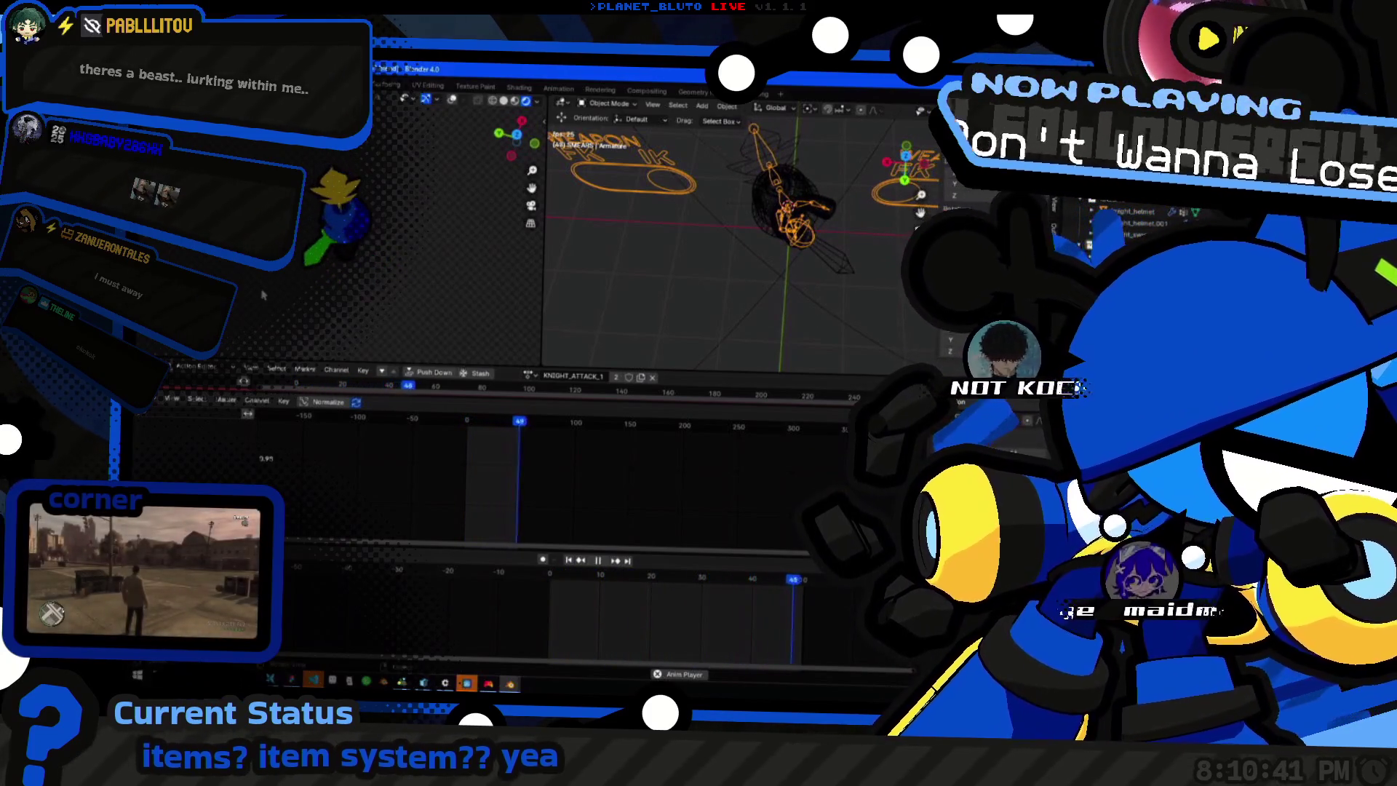
pyautogui.moveTo(764, 218)
pyautogui.mouseDown(button='middle')
pyautogui.moveTo(722, 259)
pyautogui.moveTo(765, 240)
pyautogui.mouseUp(button='middle')
pyautogui.press('F12')
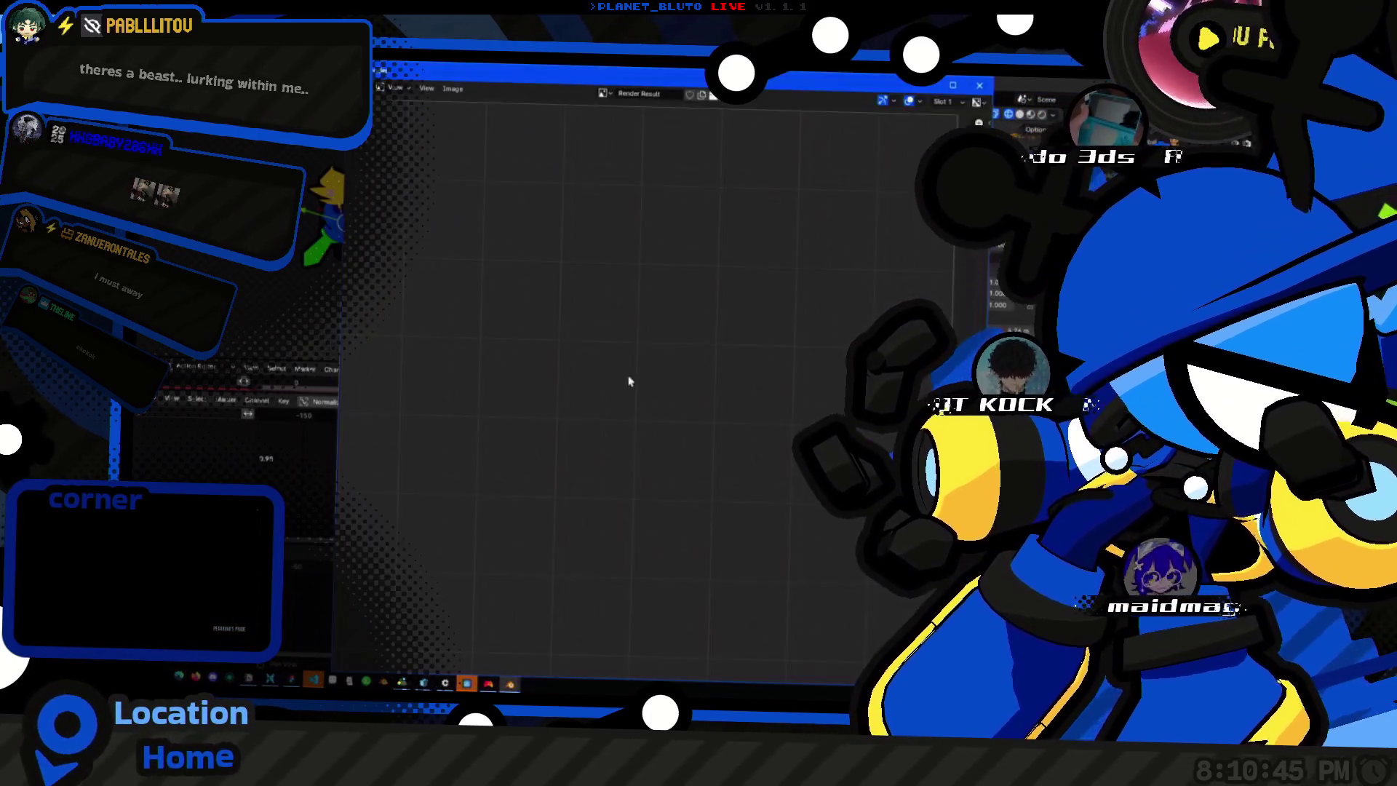
# Close the render result and bring the Blender knight workspace back to the front.
pyautogui.press('Escape')
pyautogui.press('super+Tab')
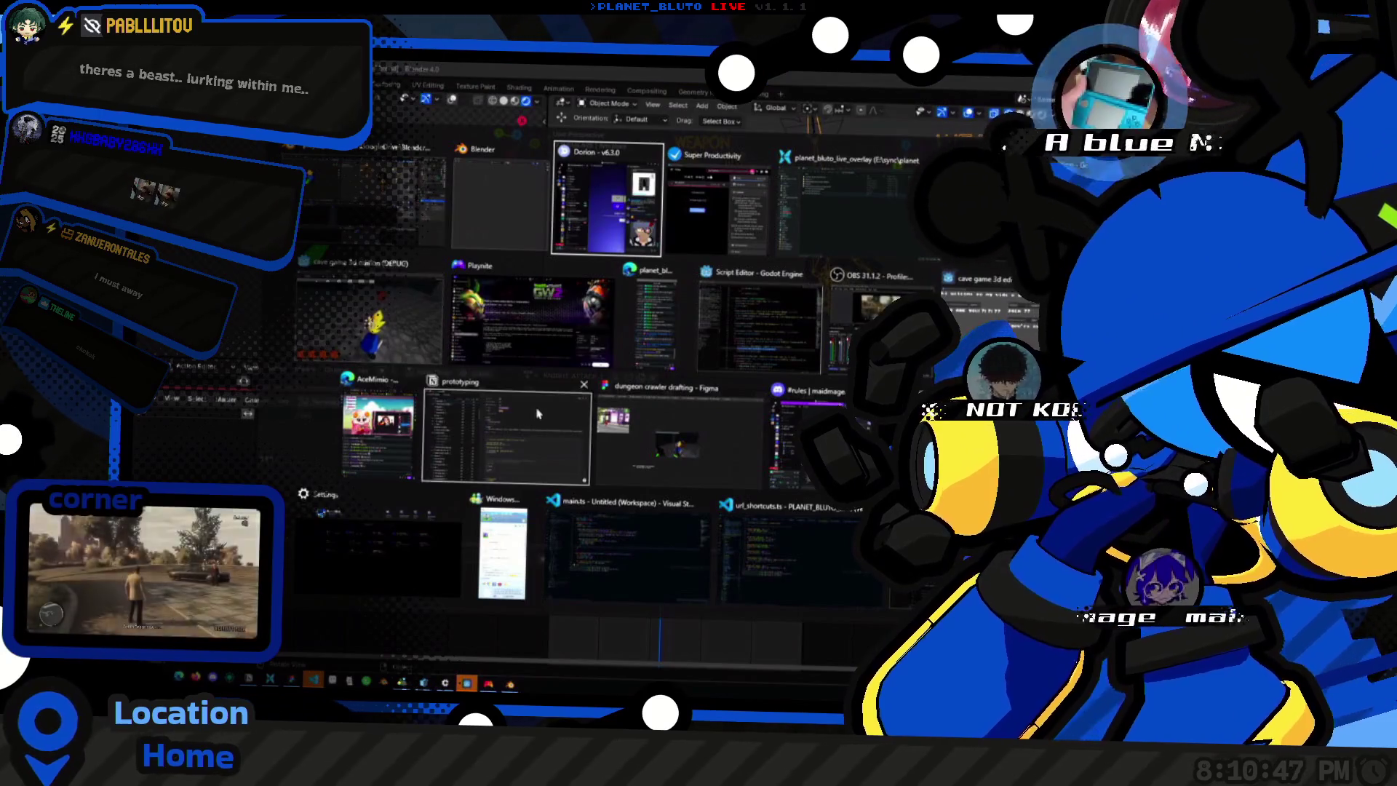
pyautogui.click(385, 205)
pyautogui.moveTo(709, 219)
pyautogui.mouseDown(button='middle')
pyautogui.moveTo(748, 165)
pyautogui.moveTo(765, 218)
pyautogui.moveTo(934, 289)
pyautogui.moveTo(781, 323)
pyautogui.moveTo(794, 243)
pyautogui.mouseUp(button='middle')
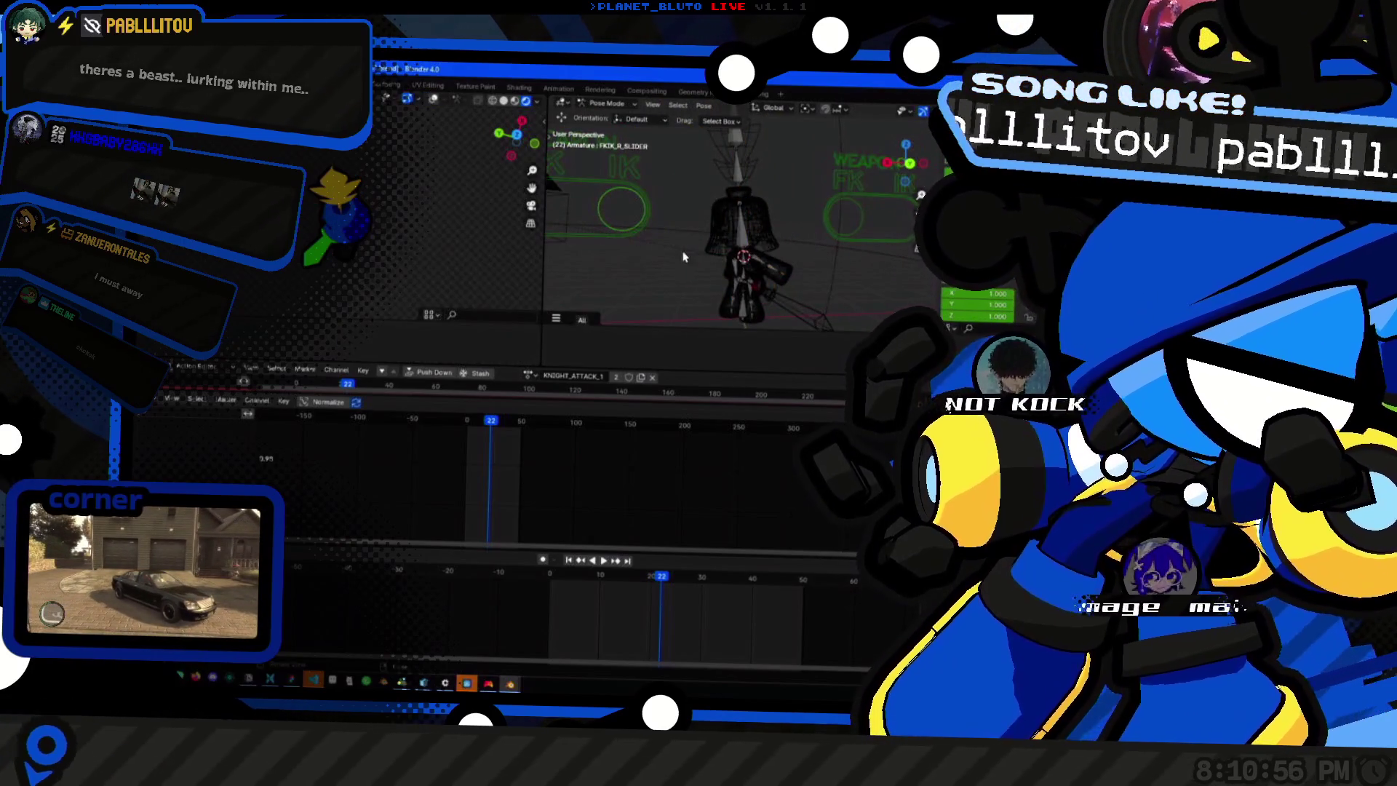
# Return the armature to Object Mode and view the character from above.
pyautogui.hotkey('ctrl', 'Tab')
pyautogui.moveTo(684, 256); pyautogui.dragTo(732, 250, button='middle')
pyautogui.moveTo(793, 200)
pyautogui.mouseDown(button='middle')
pyautogui.moveTo(764, 251)
pyautogui.moveTo(729, 232)
pyautogui.moveTo(753, 212)
pyautogui.mouseUp(button='middle')
# Bring up the running Godot game window and close the game test.
pyautogui.click(510, 684)
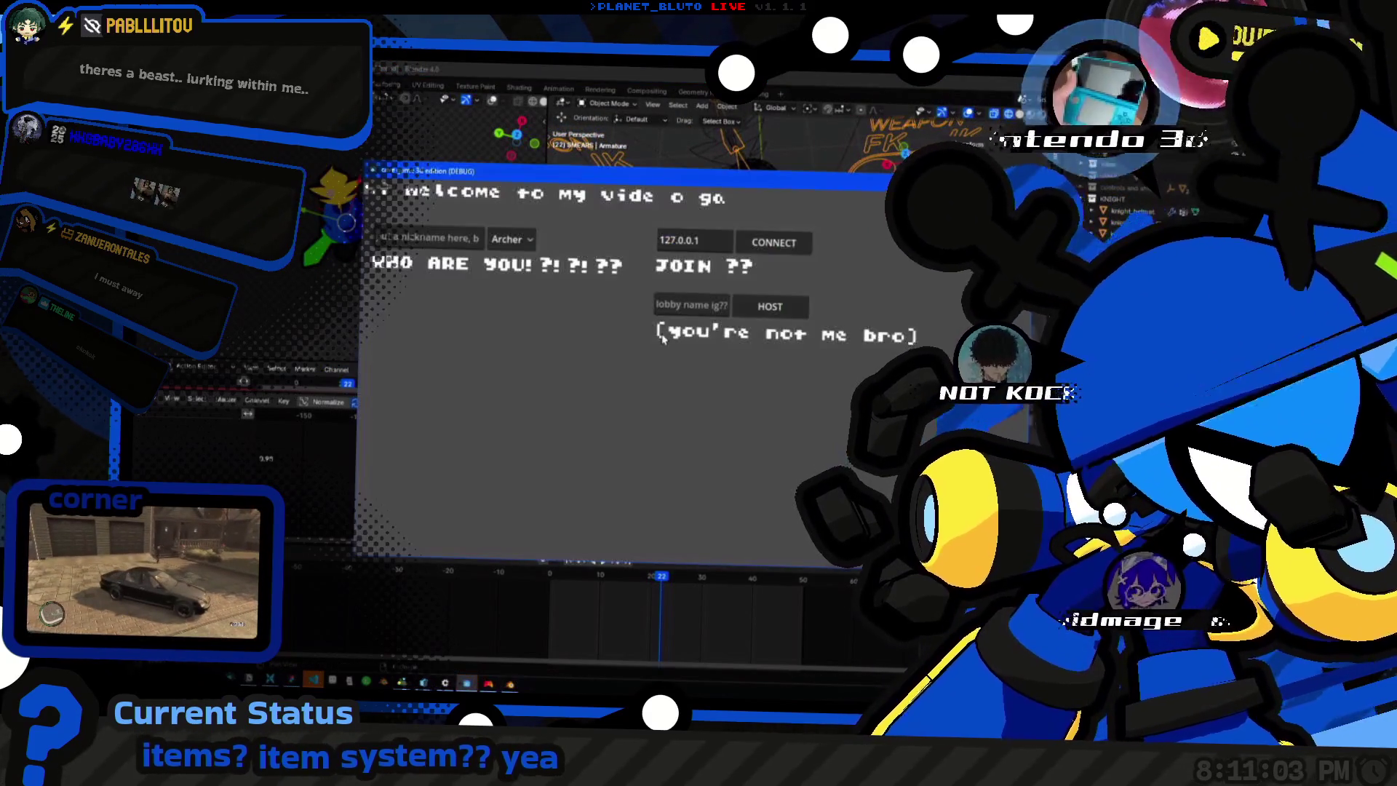
pyautogui.click(343, 631)
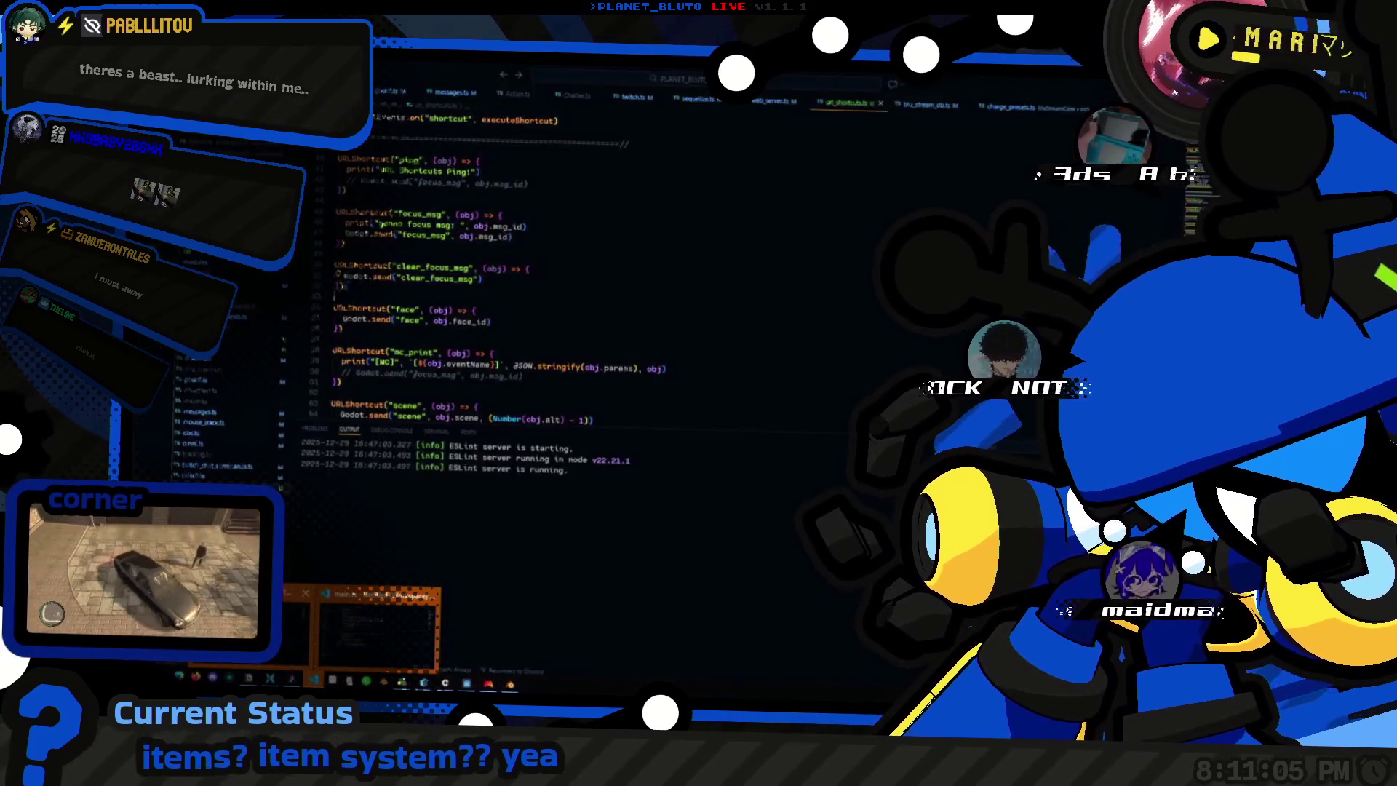
pyautogui.click(361, 622)
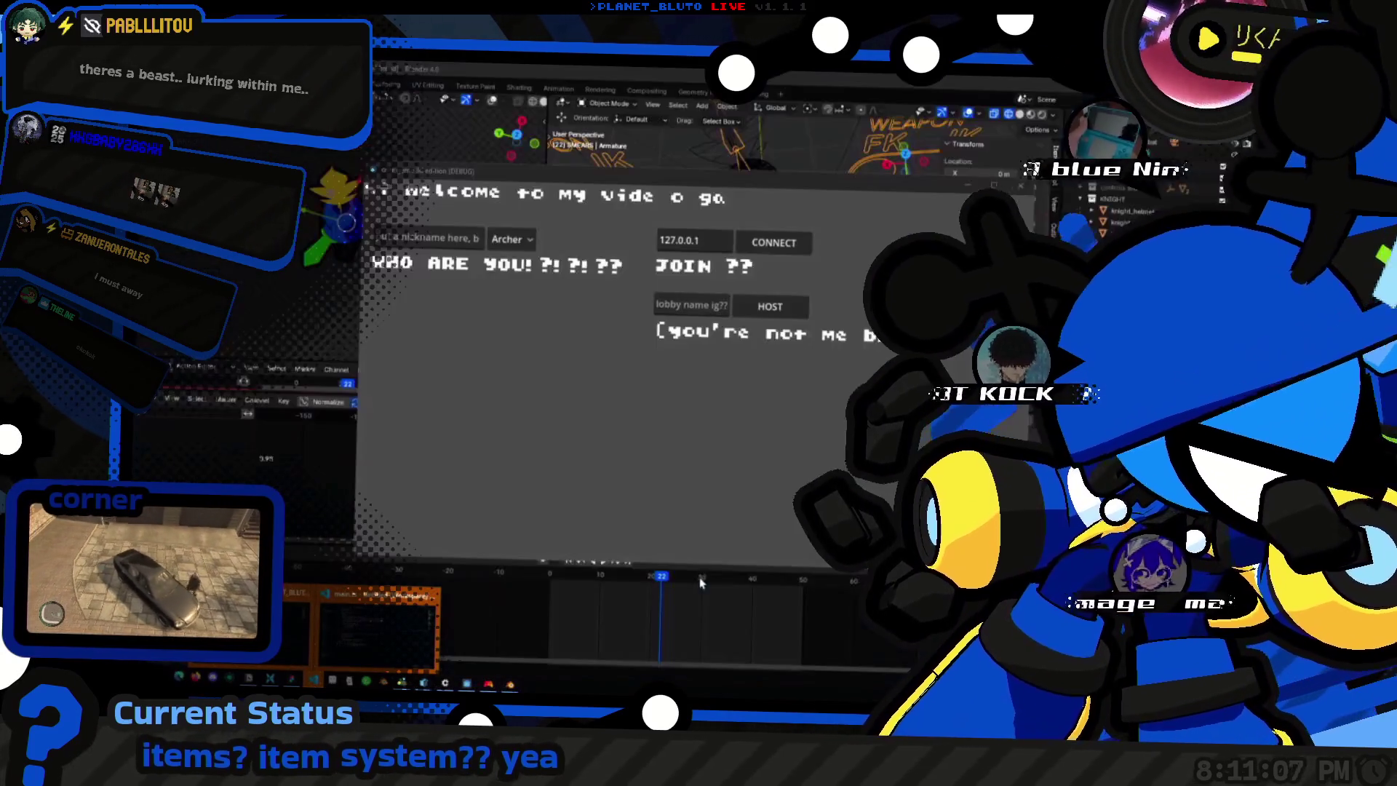
pyautogui.click(361, 623)
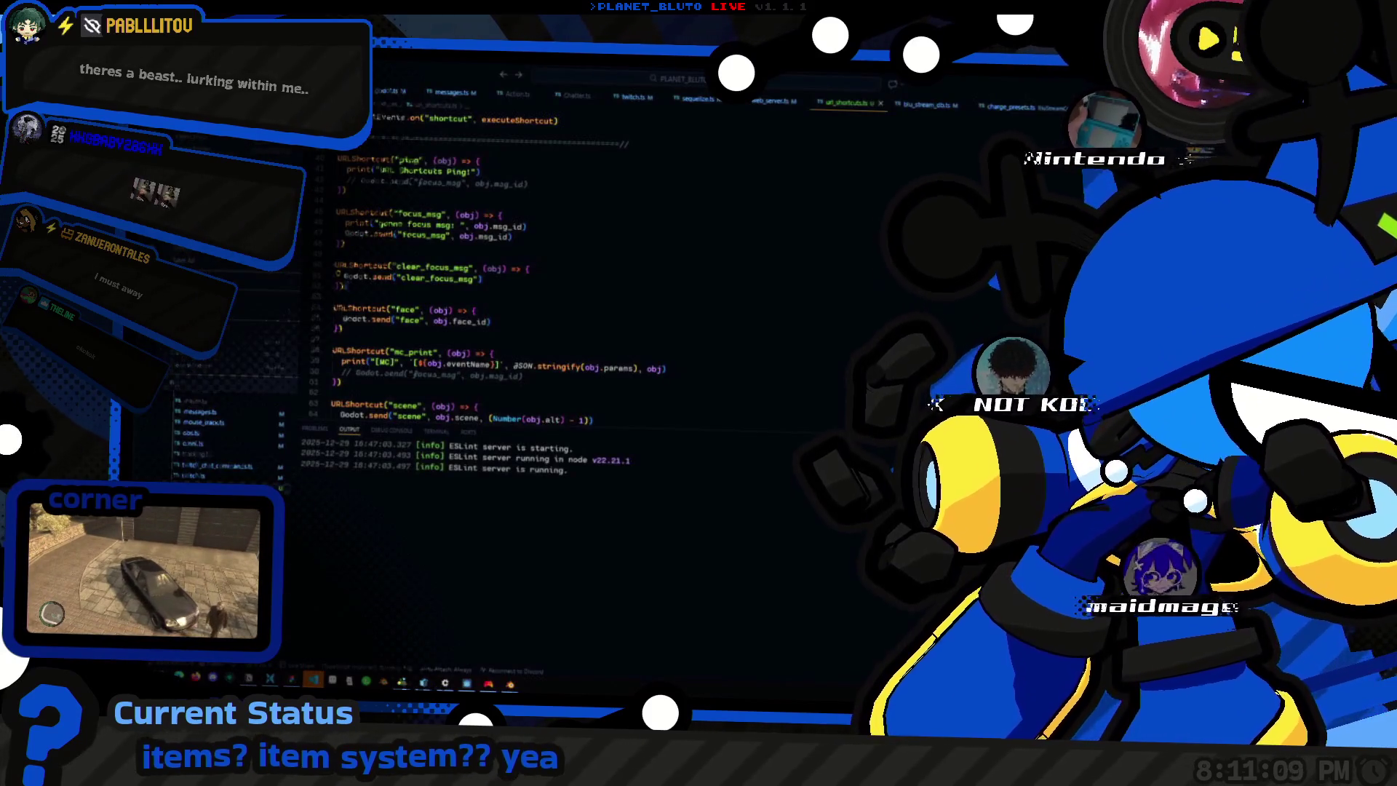
pyautogui.hotkey('alt', 'Tab')
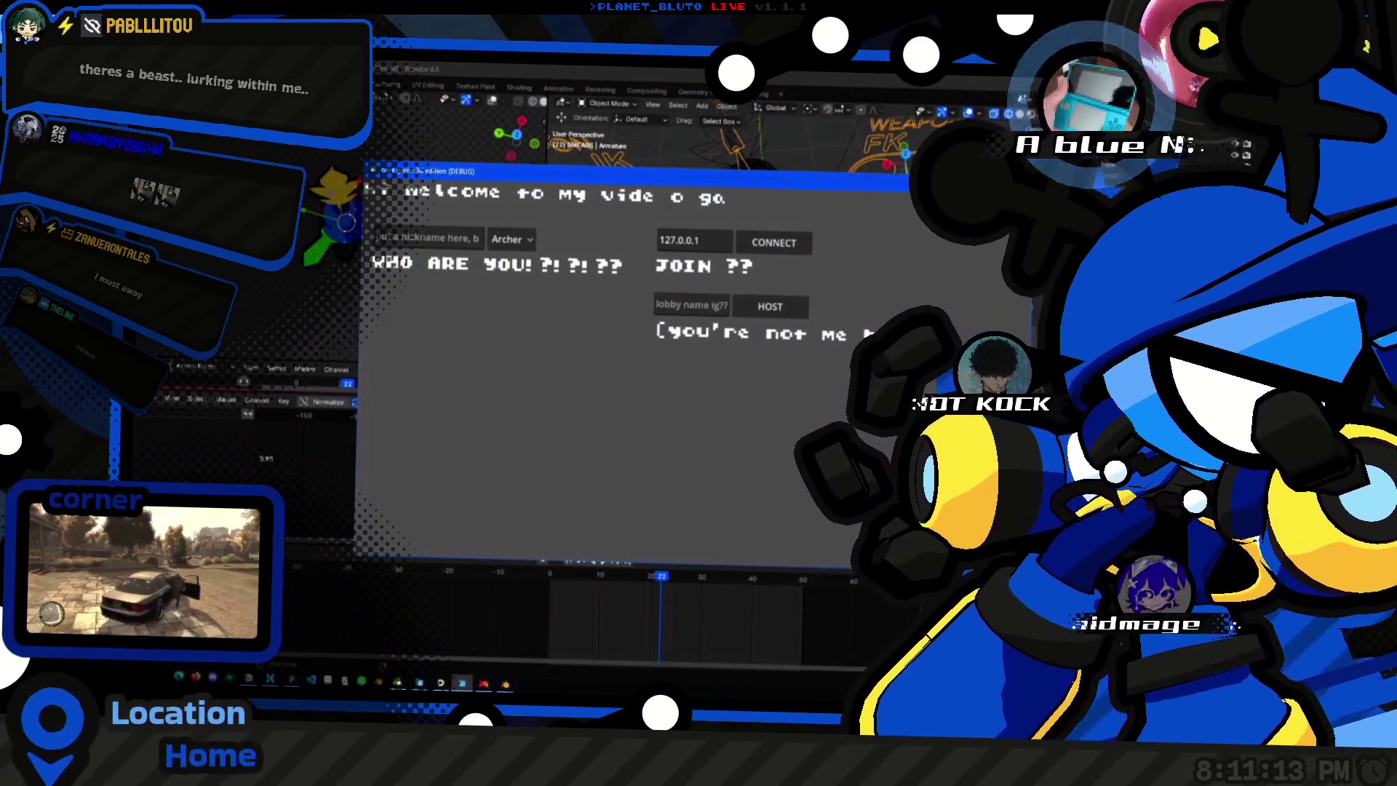
pyautogui.hotkey('alt', 'Tab')
pyautogui.scroll(3, 751, 214)
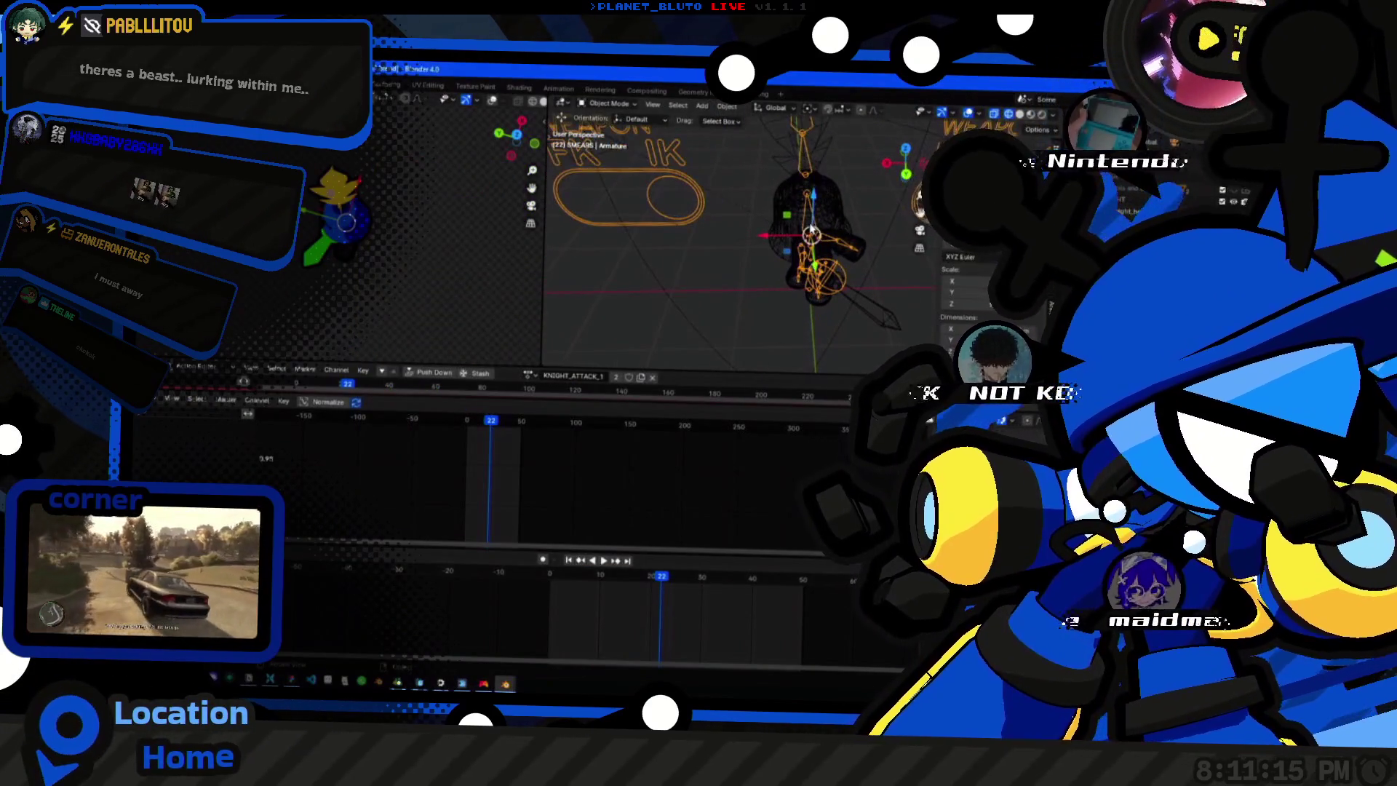
# Apply the RESET action, then switch the armature to the IDLE action.
pyautogui.moveTo(750, 264); pyautogui.dragTo(817, 292, button='middle')
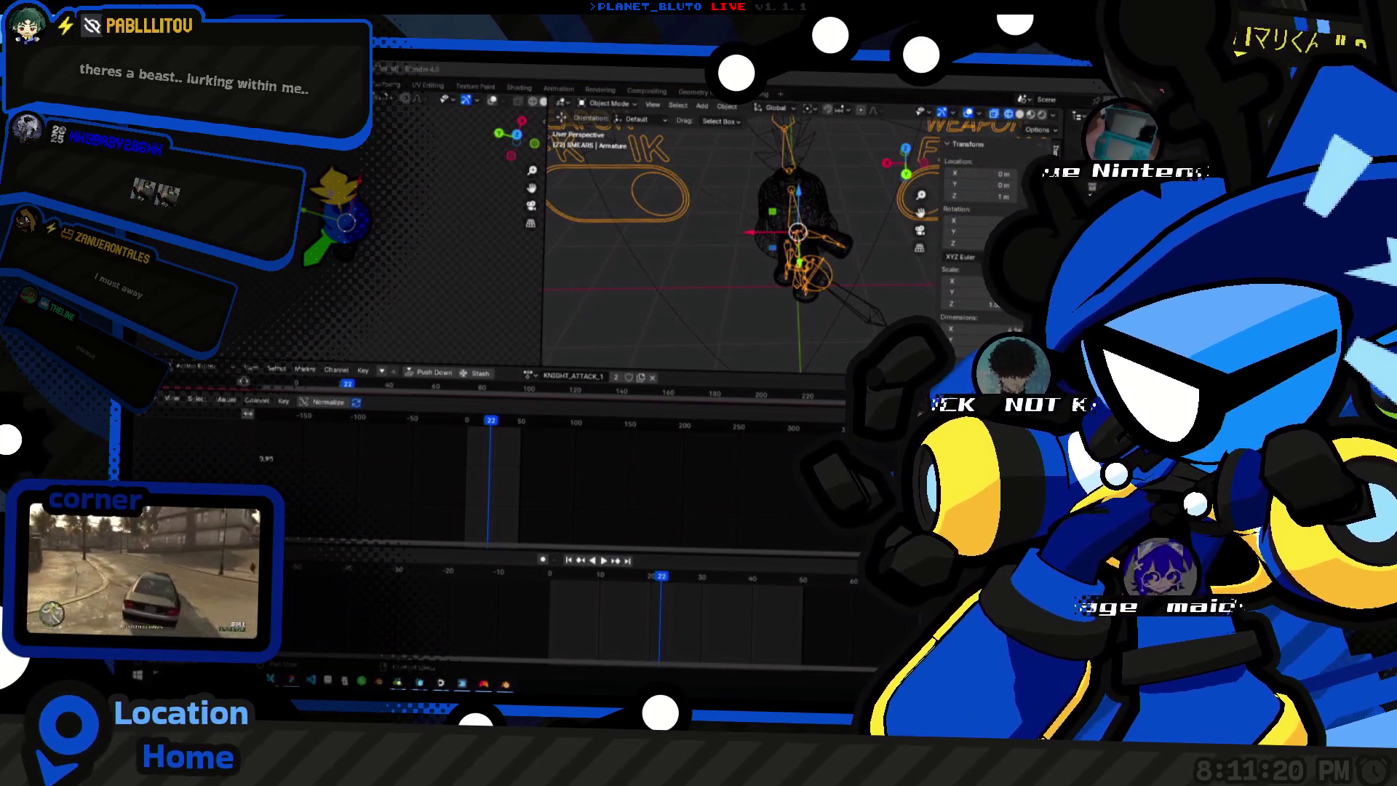
pyautogui.moveTo(817, 293); pyautogui.dragTo(846, 238, button='middle')
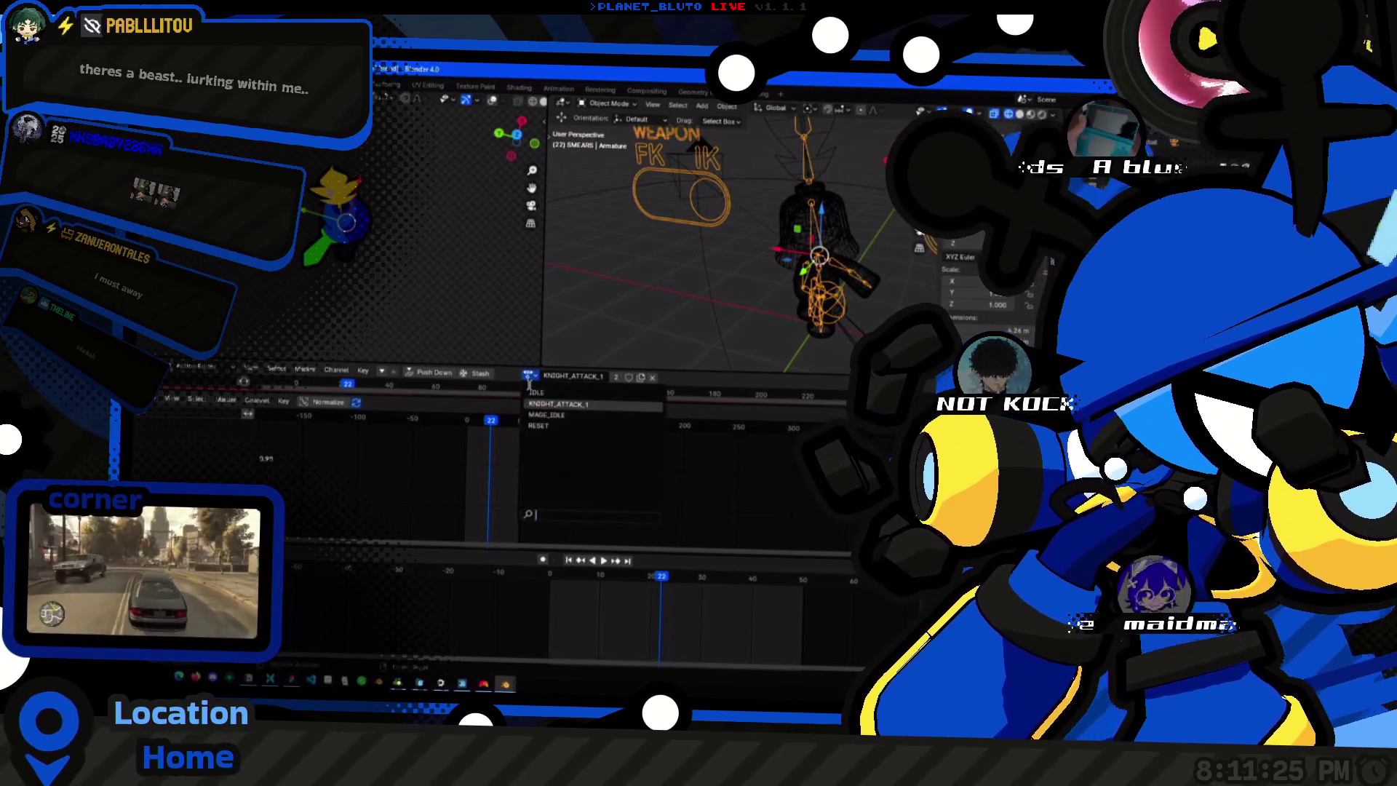
pyautogui.click(539, 425)
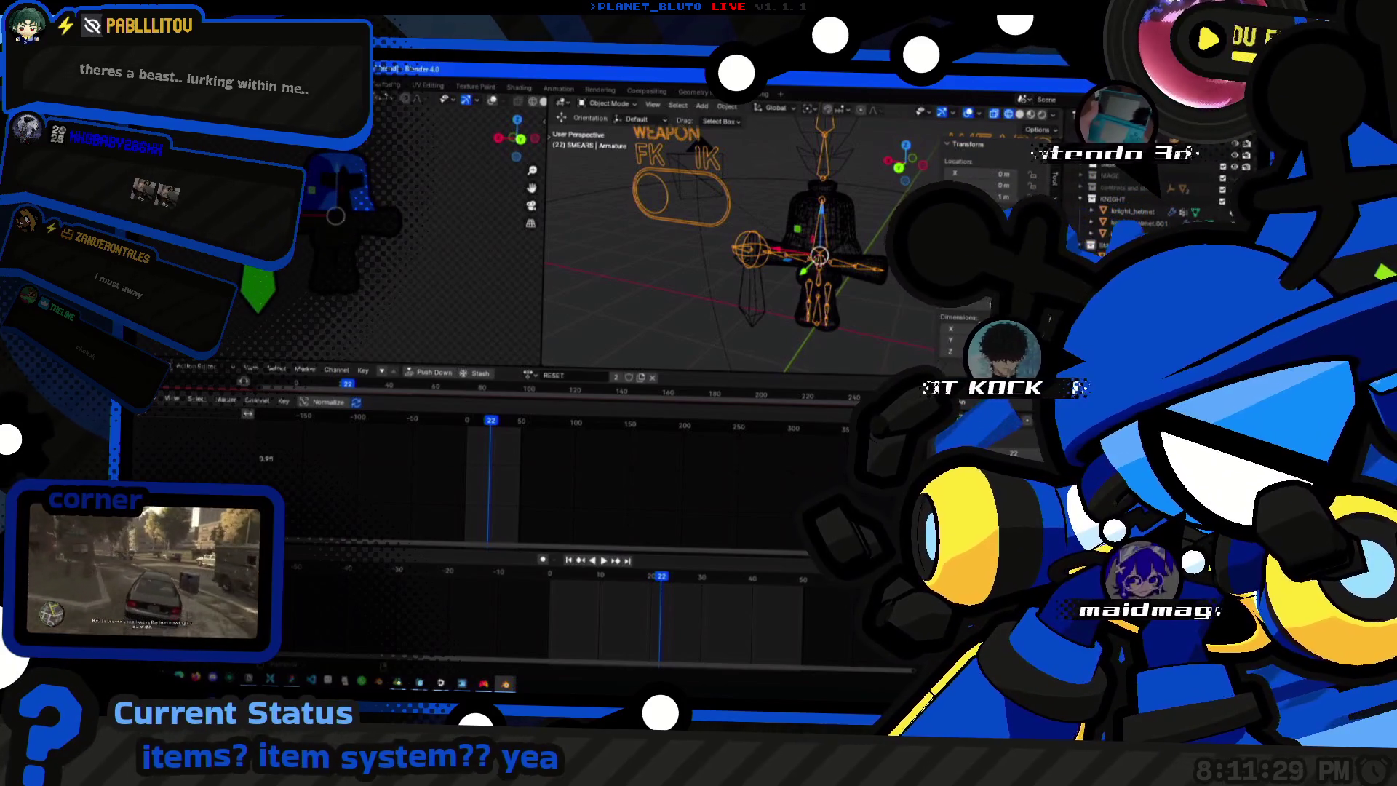
pyautogui.click(540, 376)
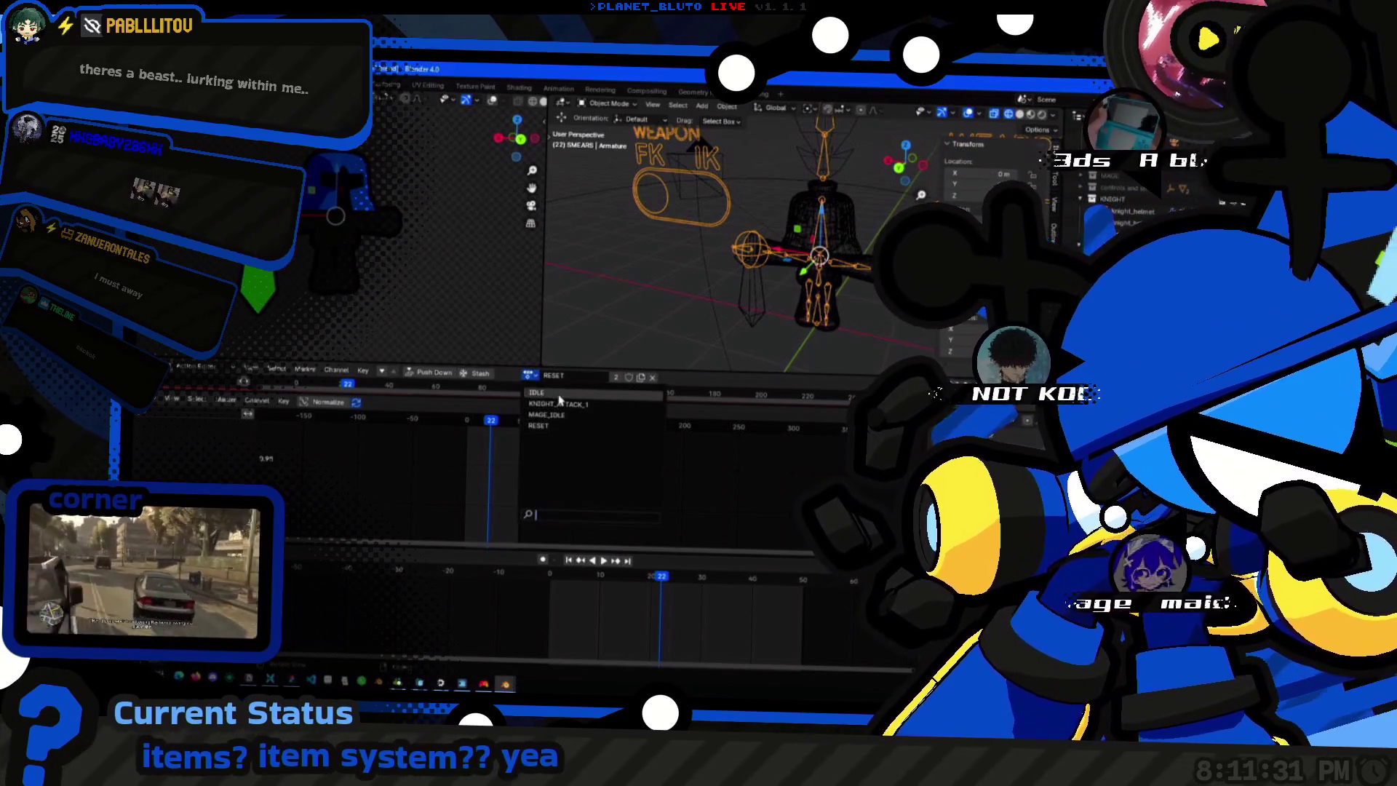
pyautogui.click(551, 395)
pyautogui.scroll(-1, 827, 279)
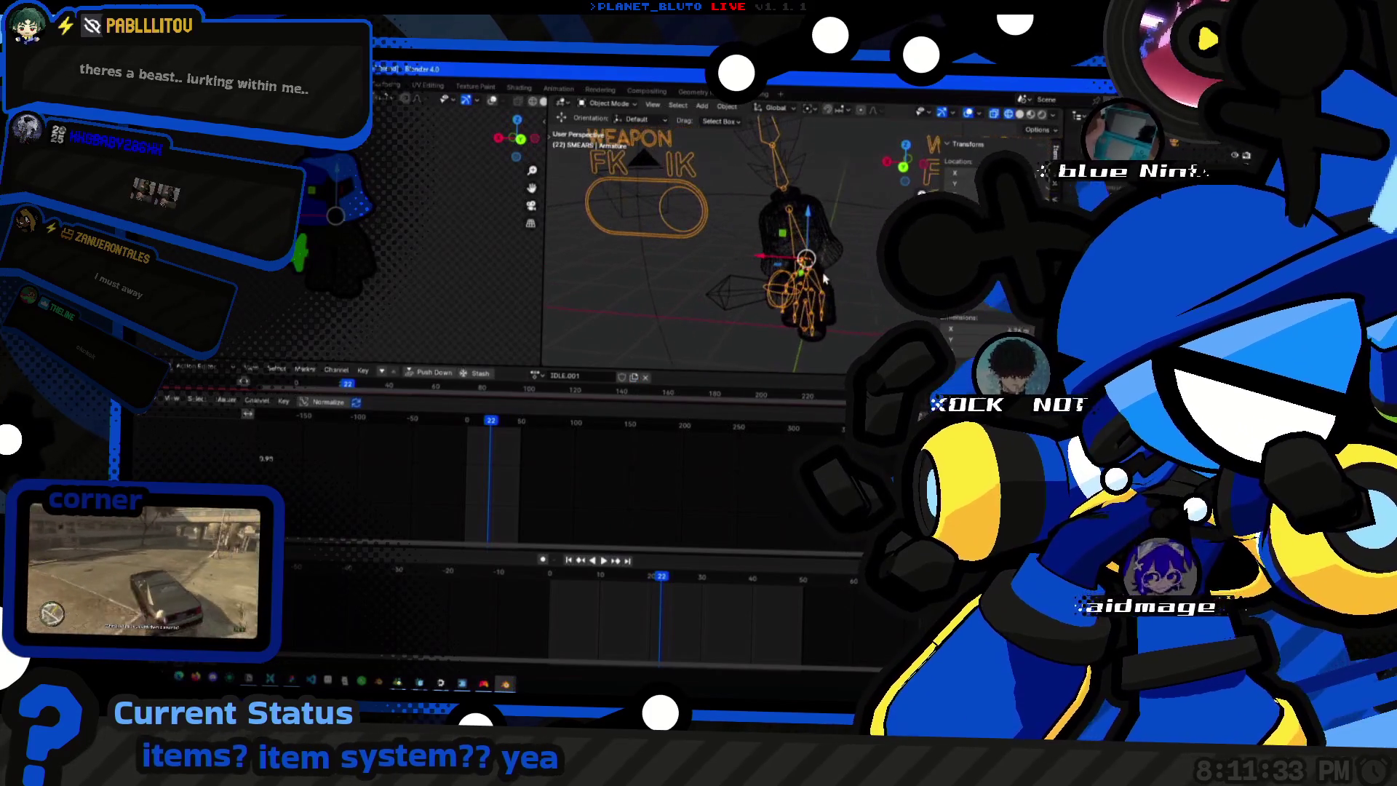
# Enter Pose Mode and scrub the timeline back to the first frame.
pyautogui.hotkey('ctrl', 'Tab')
pyautogui.moveTo(583, 612); pyautogui.dragTo(849, 612)
pyautogui.moveTo(555, 582); pyautogui.dragTo(581, 580)
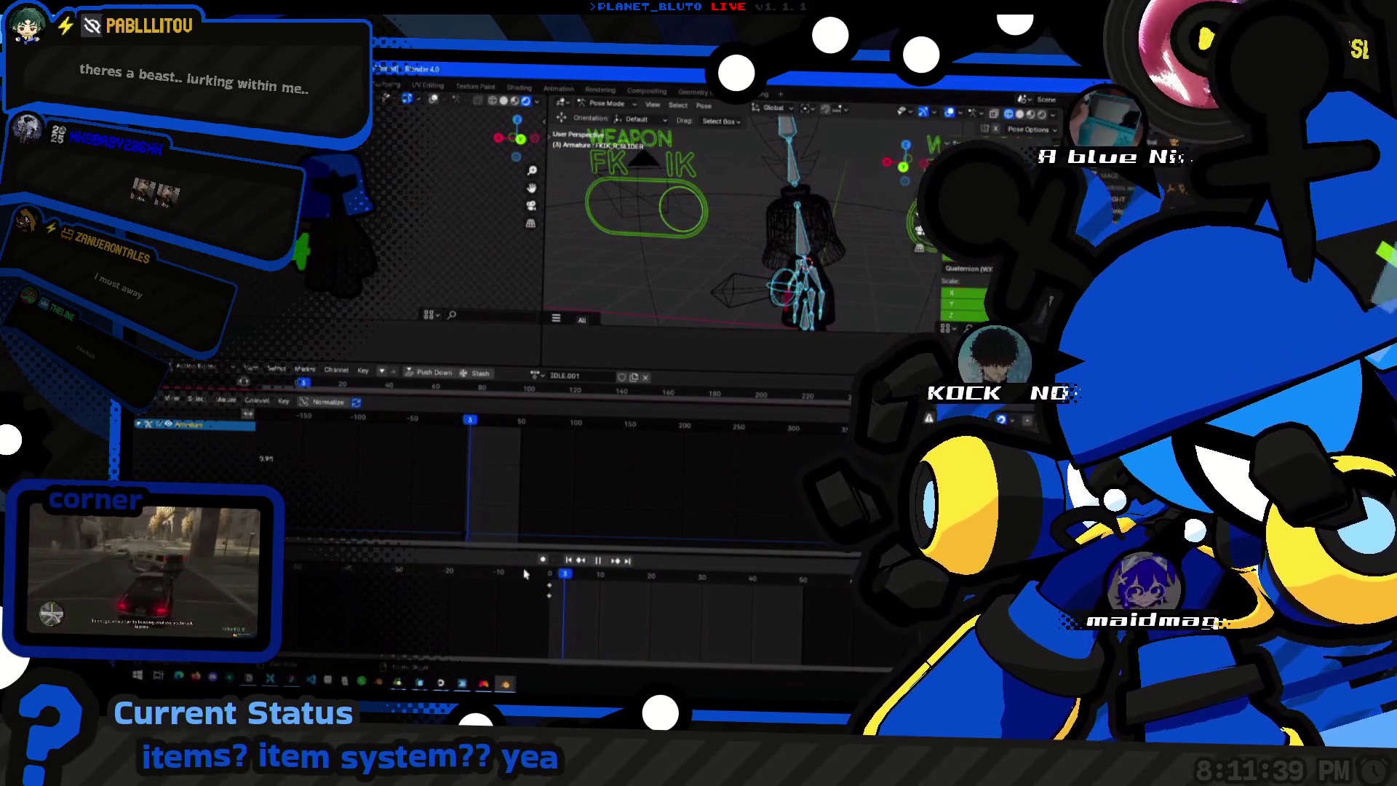
pyautogui.scroll(2, 708, 164)
pyautogui.scroll(3, 753, 269)
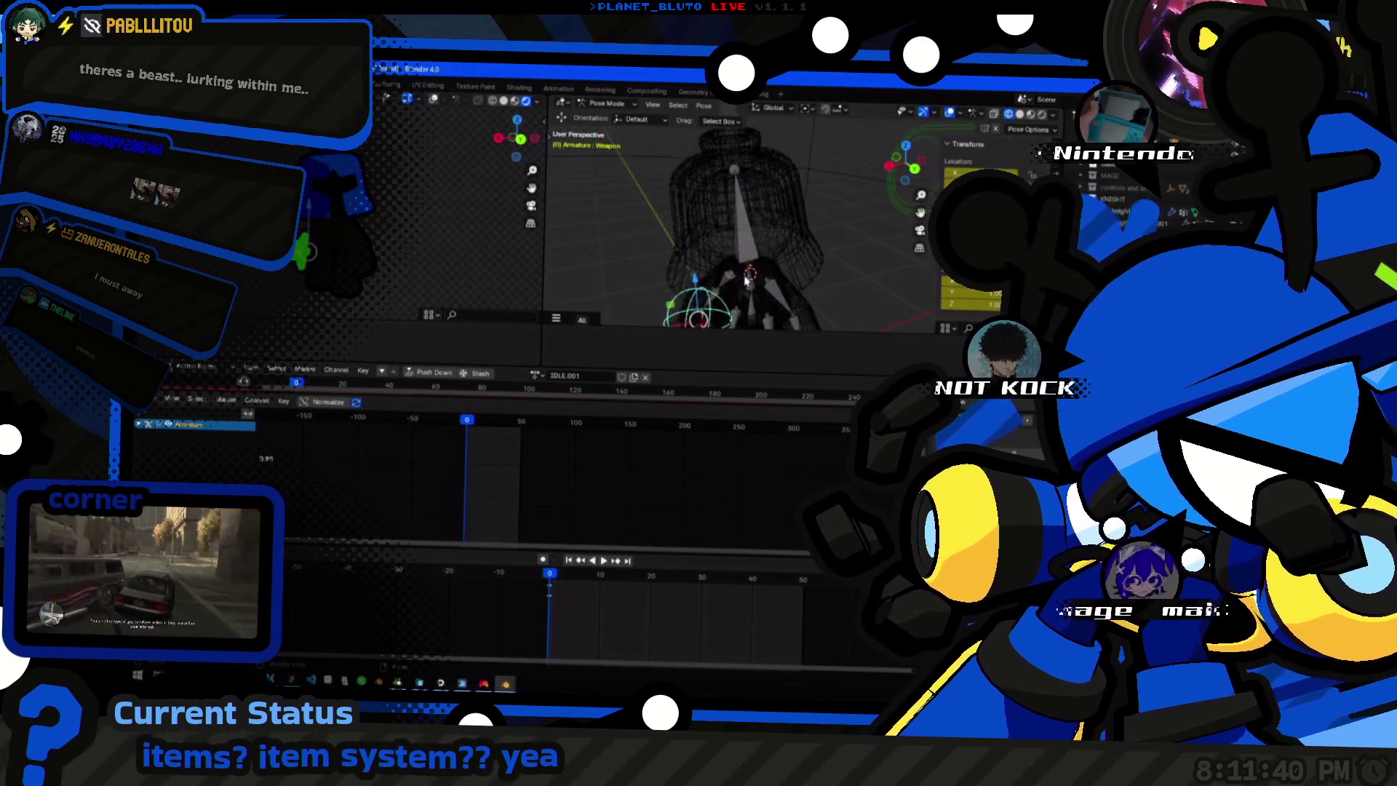
# Select the character's arm bone and adjust its rotation and position.
pyautogui.moveTo(753, 268)
pyautogui.mouseDown(button='middle')
pyautogui.moveTo(737, 278)
pyautogui.moveTo(730, 153)
pyautogui.mouseUp(button='middle')
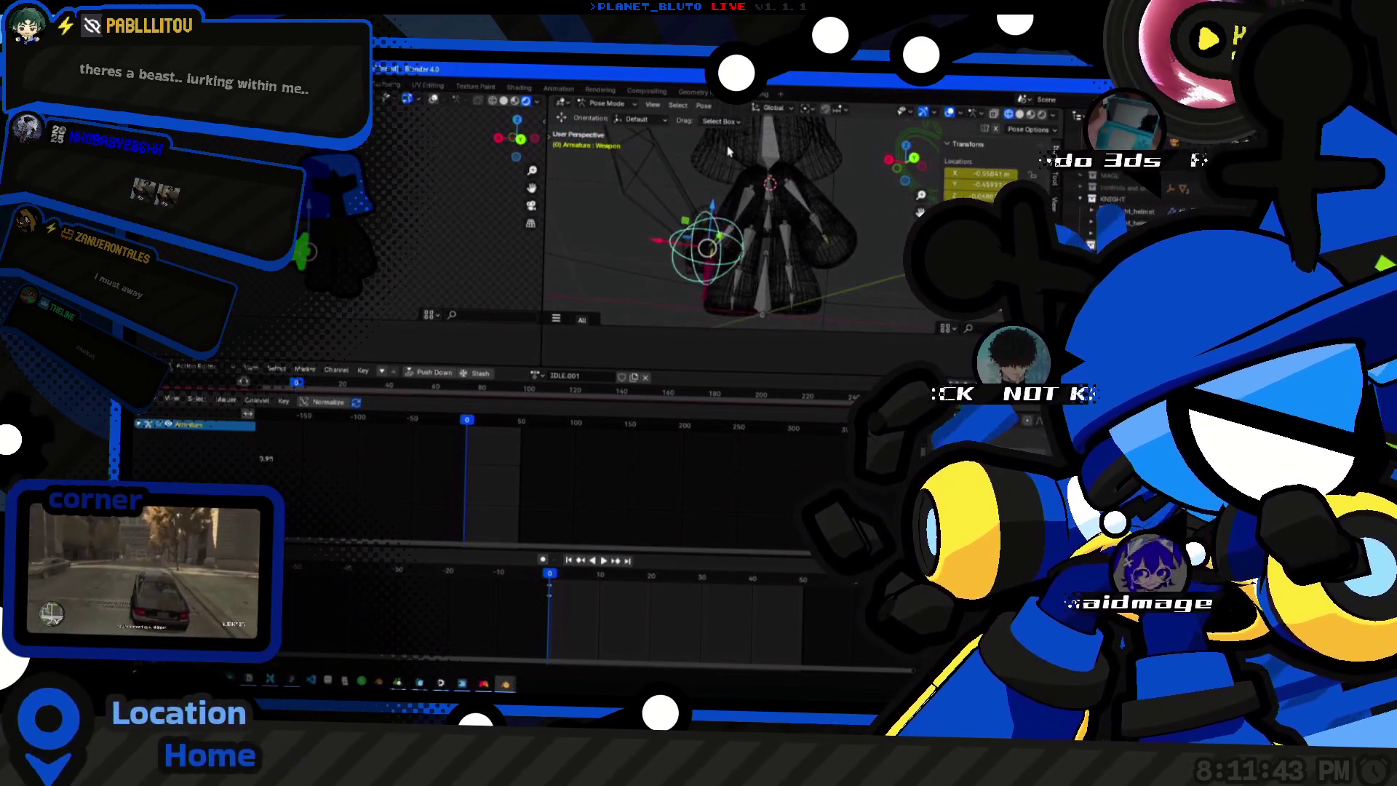
pyautogui.moveTo(699, 278); pyautogui.dragTo(674, 314, button='middle')
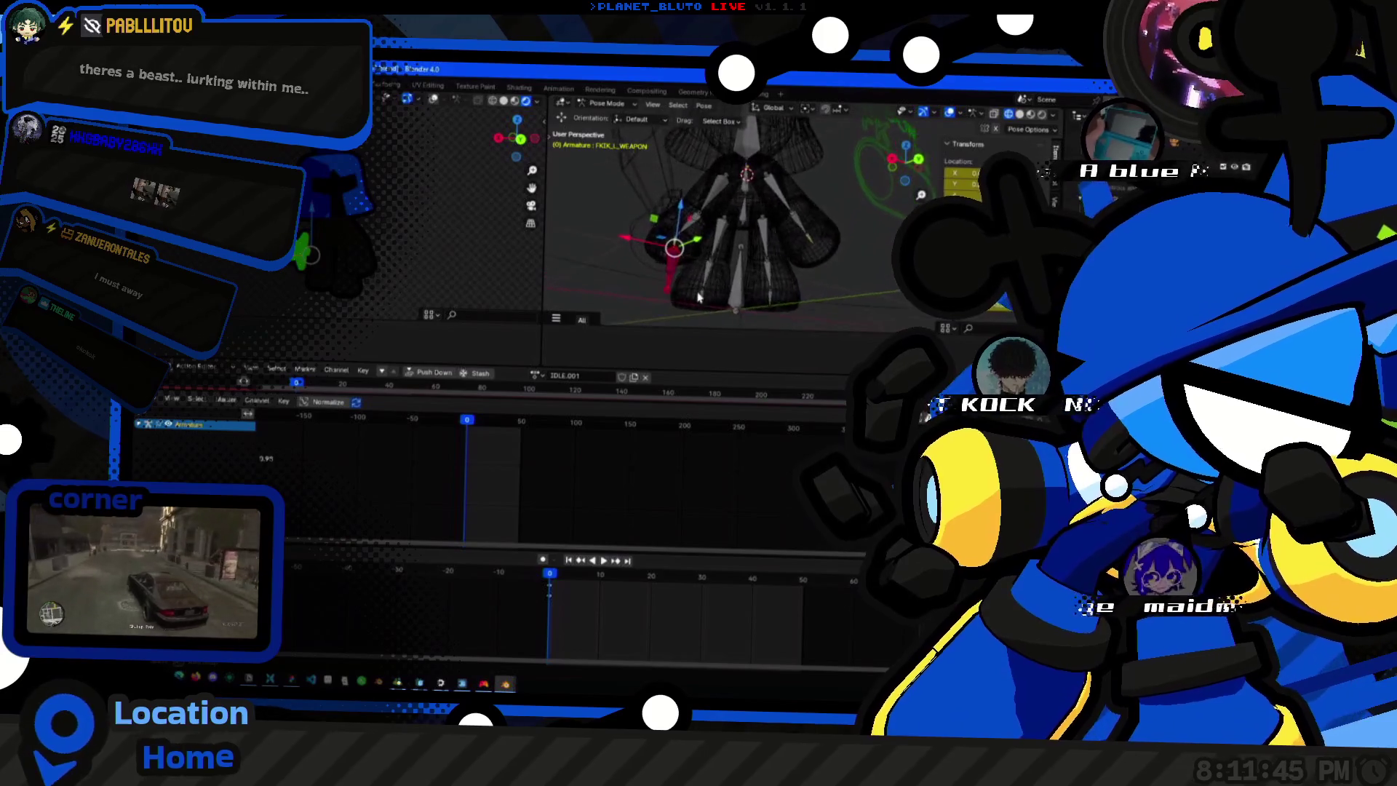
pyautogui.click(754, 202)
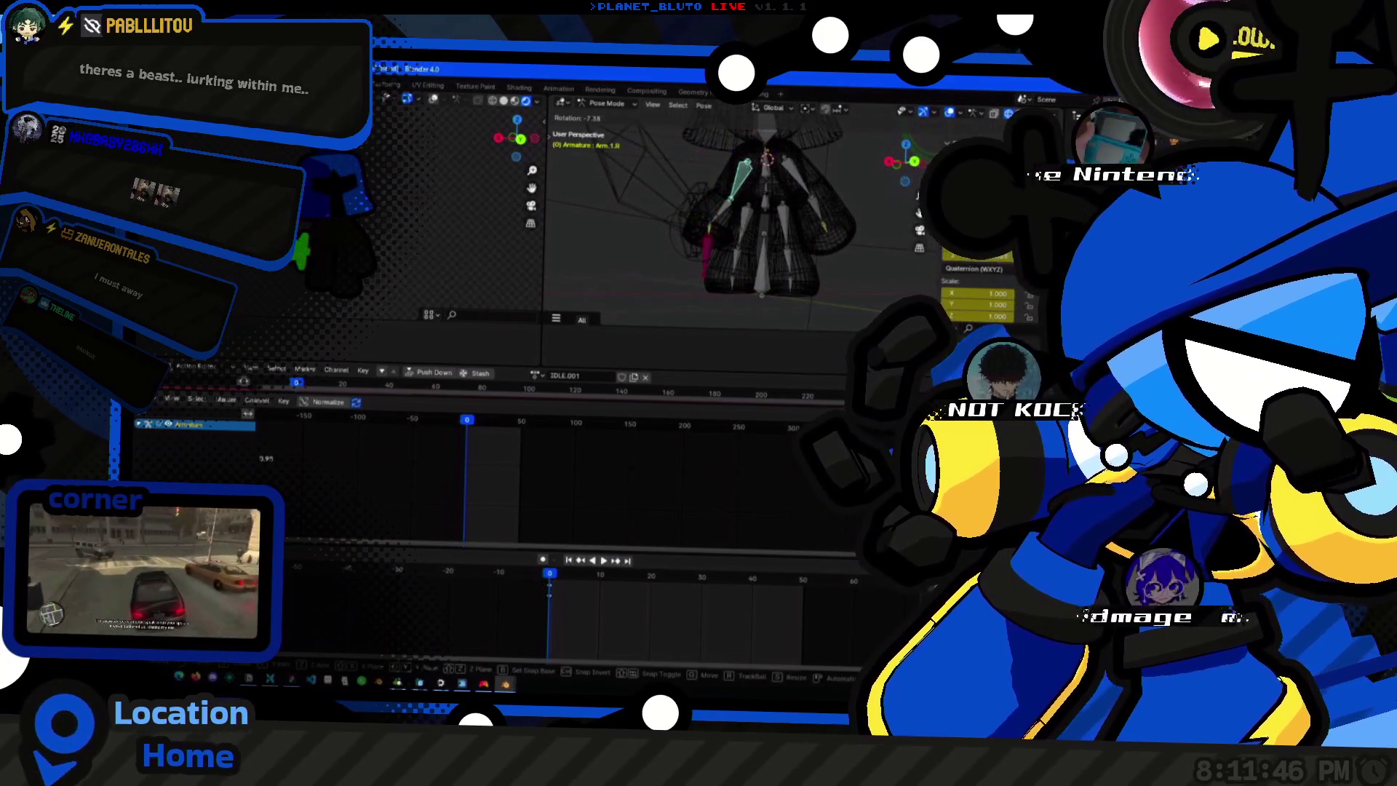
pyautogui.moveTo(742, 175)
pyautogui.mouseDown()
pyautogui.moveTo(699, 180)
pyautogui.moveTo(687, 260)
pyautogui.mouseUp()
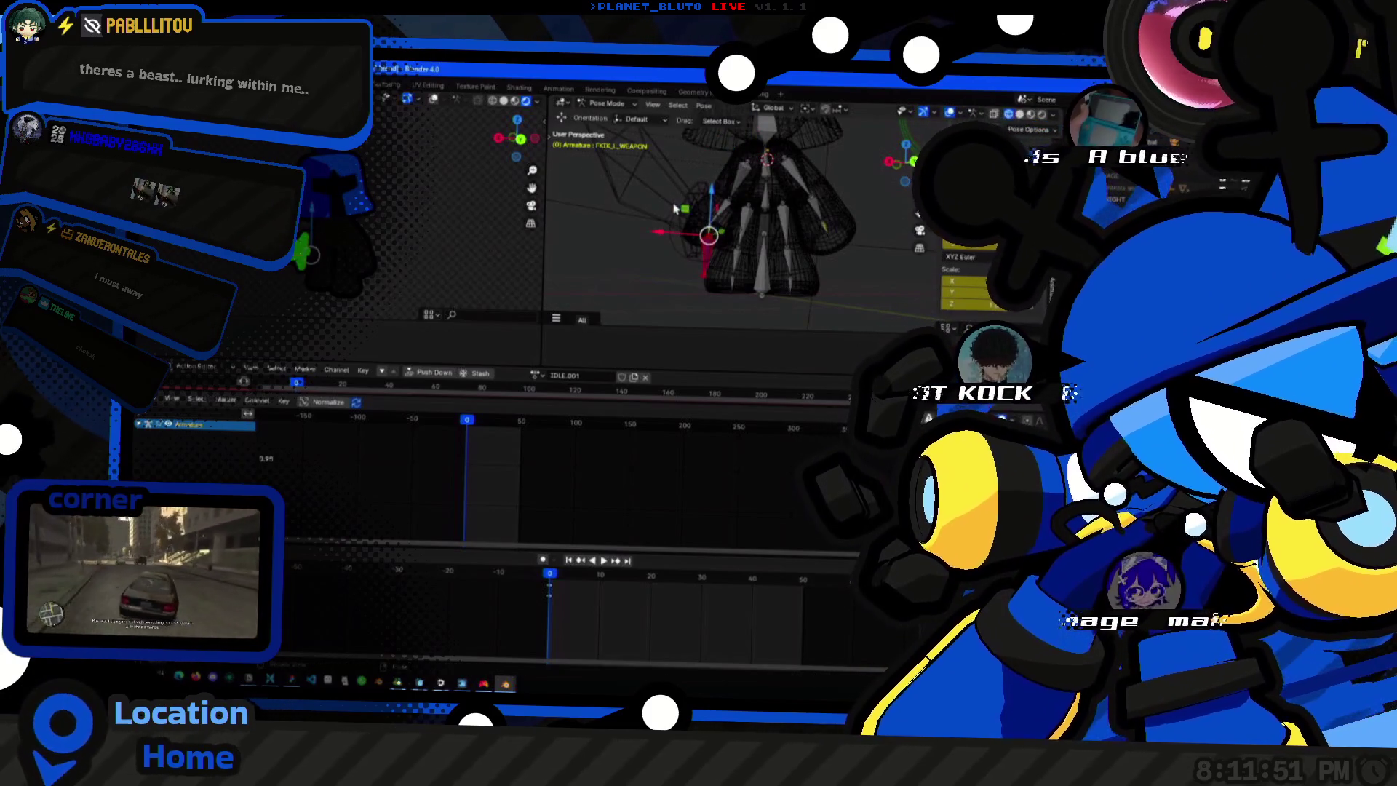
pyautogui.moveTo(679, 203); pyautogui.dragTo(685, 203, button='middle')
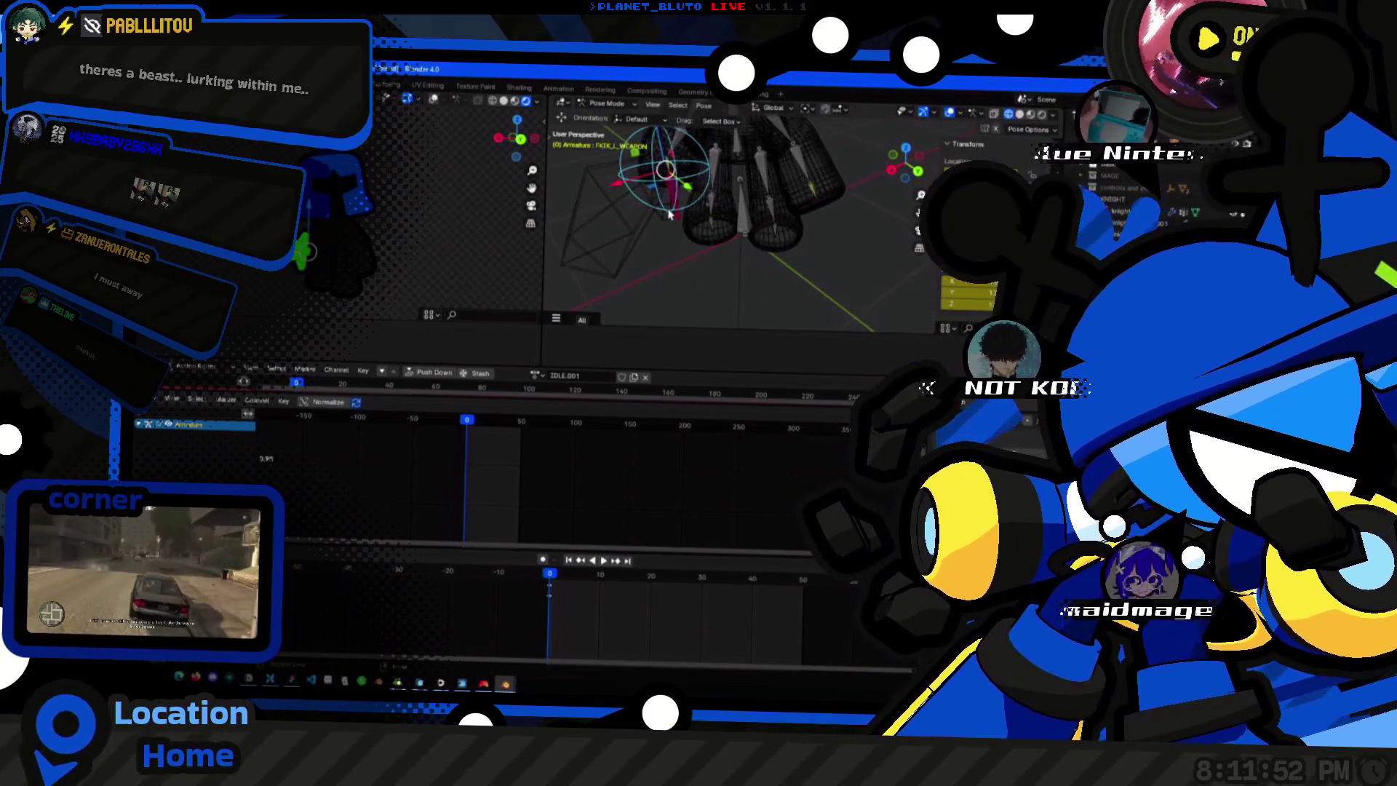
pyautogui.moveTo(694, 193); pyautogui.dragTo(699, 215)
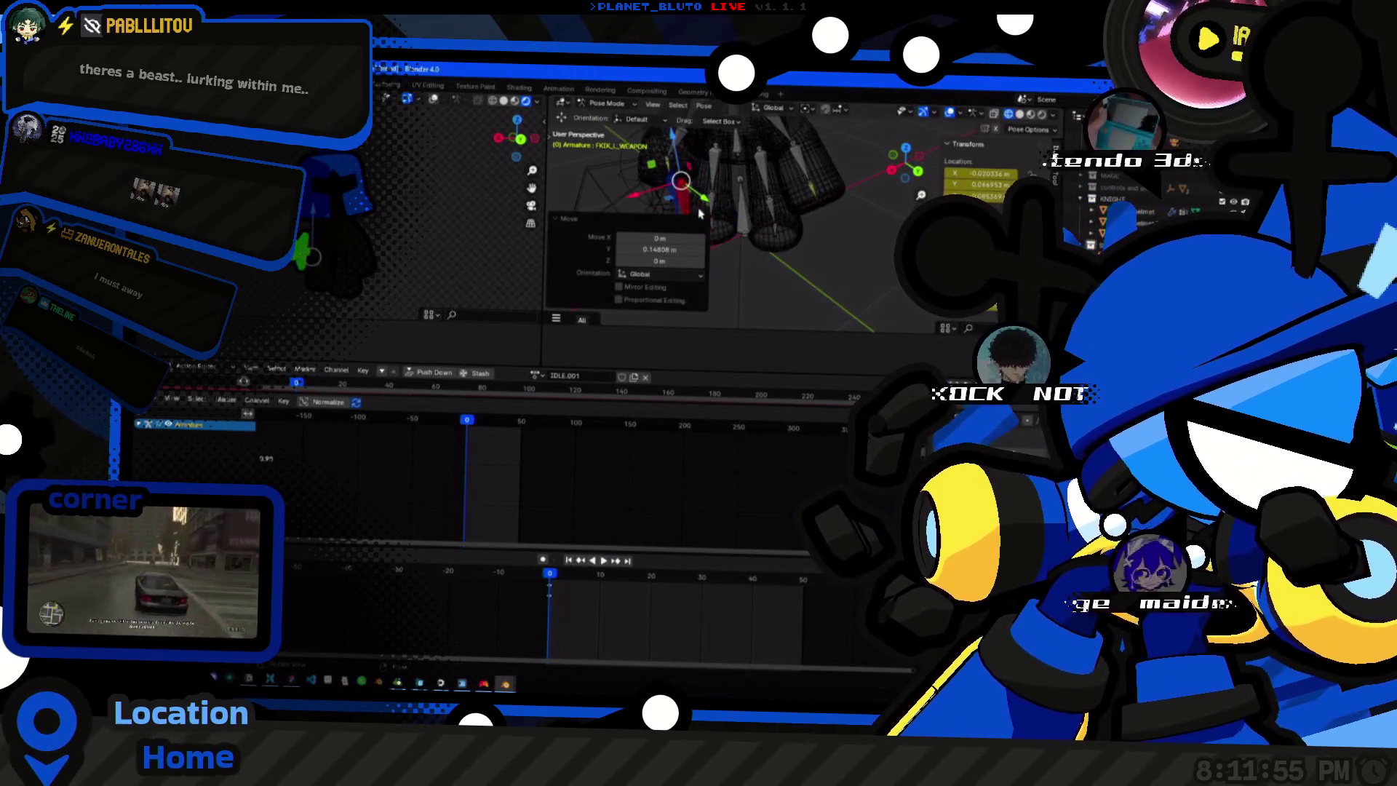
pyautogui.moveTo(700, 213); pyautogui.dragTo(742, 188, button='middle')
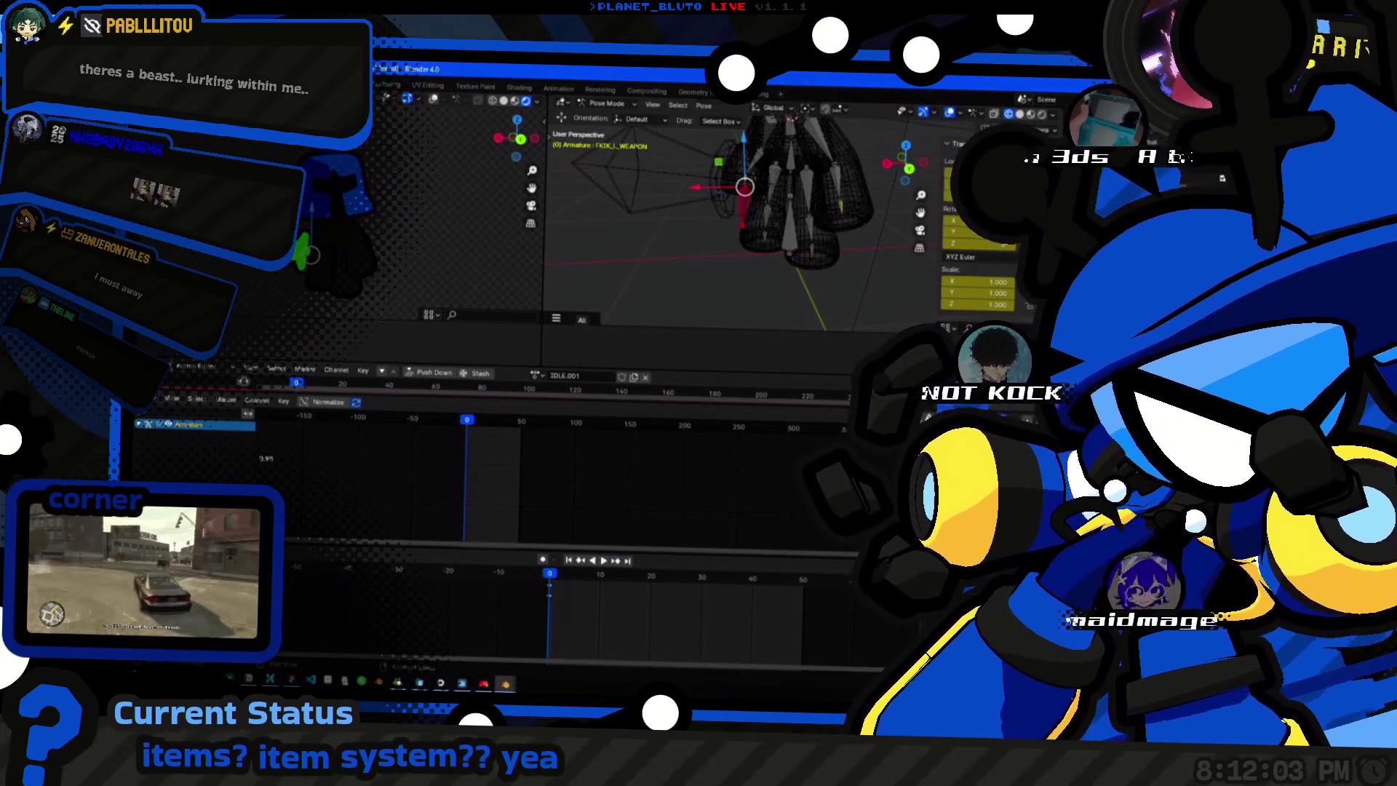
pyautogui.moveTo(722, 194); pyautogui.dragTo(660, 191)
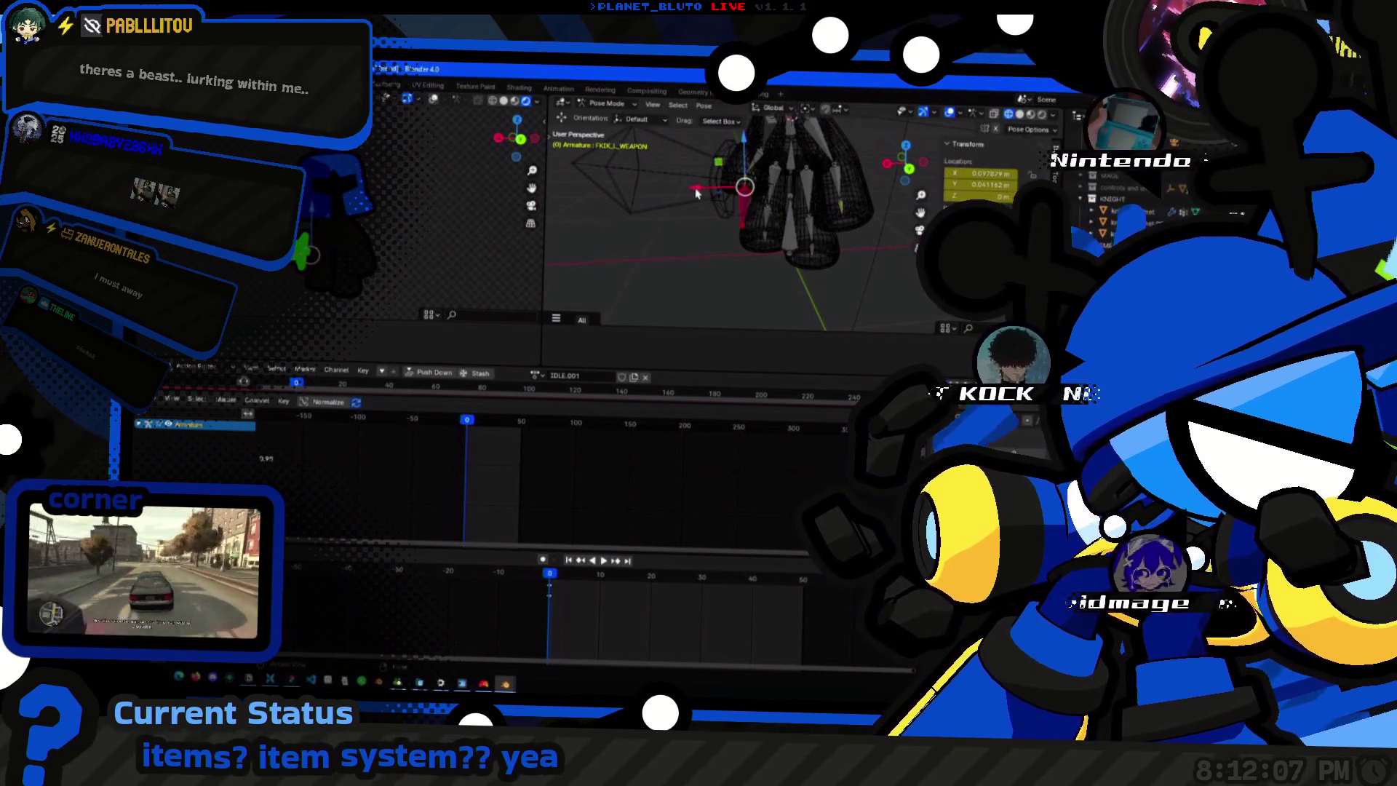
# Rotate the arm bone from the front, then select and rotate the bone below it.
pyautogui.moveTo(814, 254); pyautogui.dragTo(743, 251, button='middle')
pyautogui.press('r')
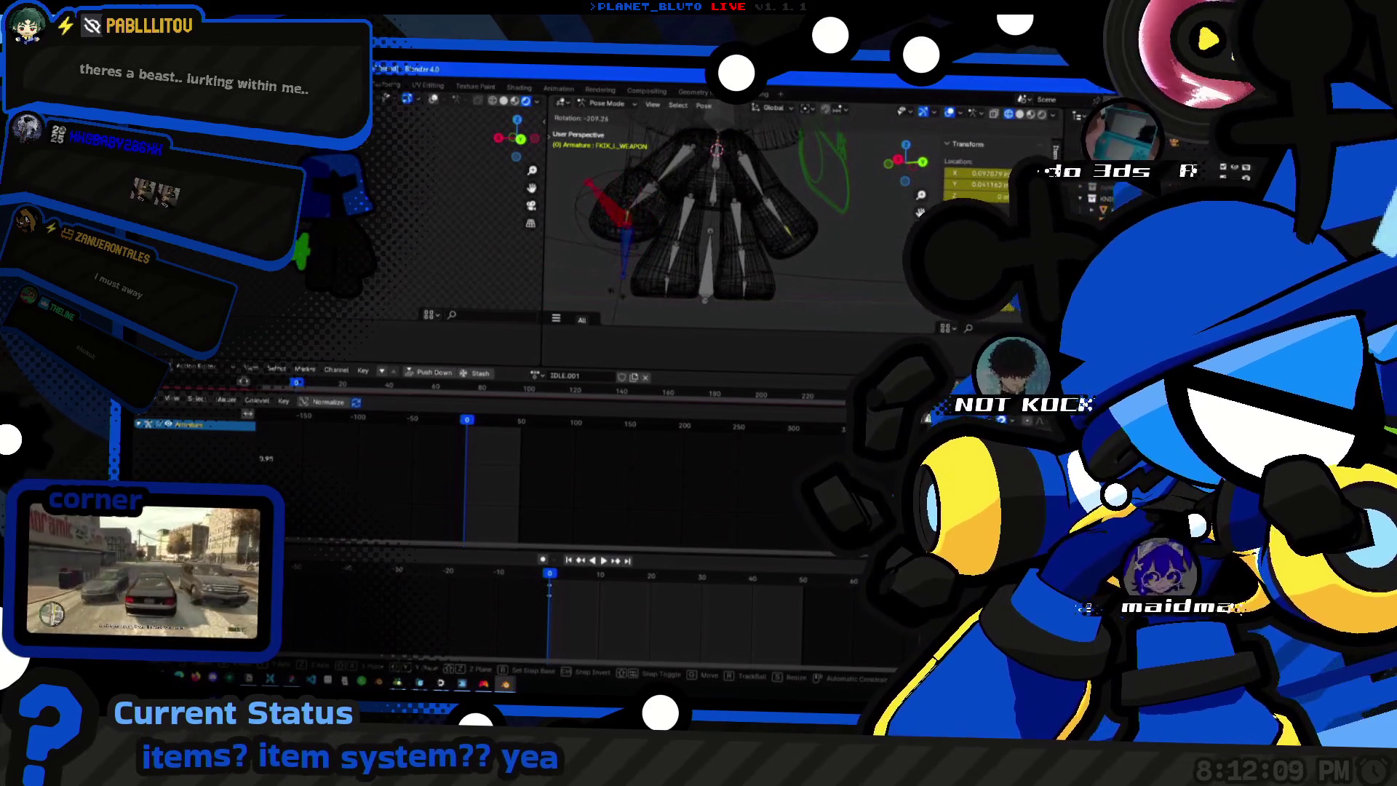
pyautogui.click(662, 236)
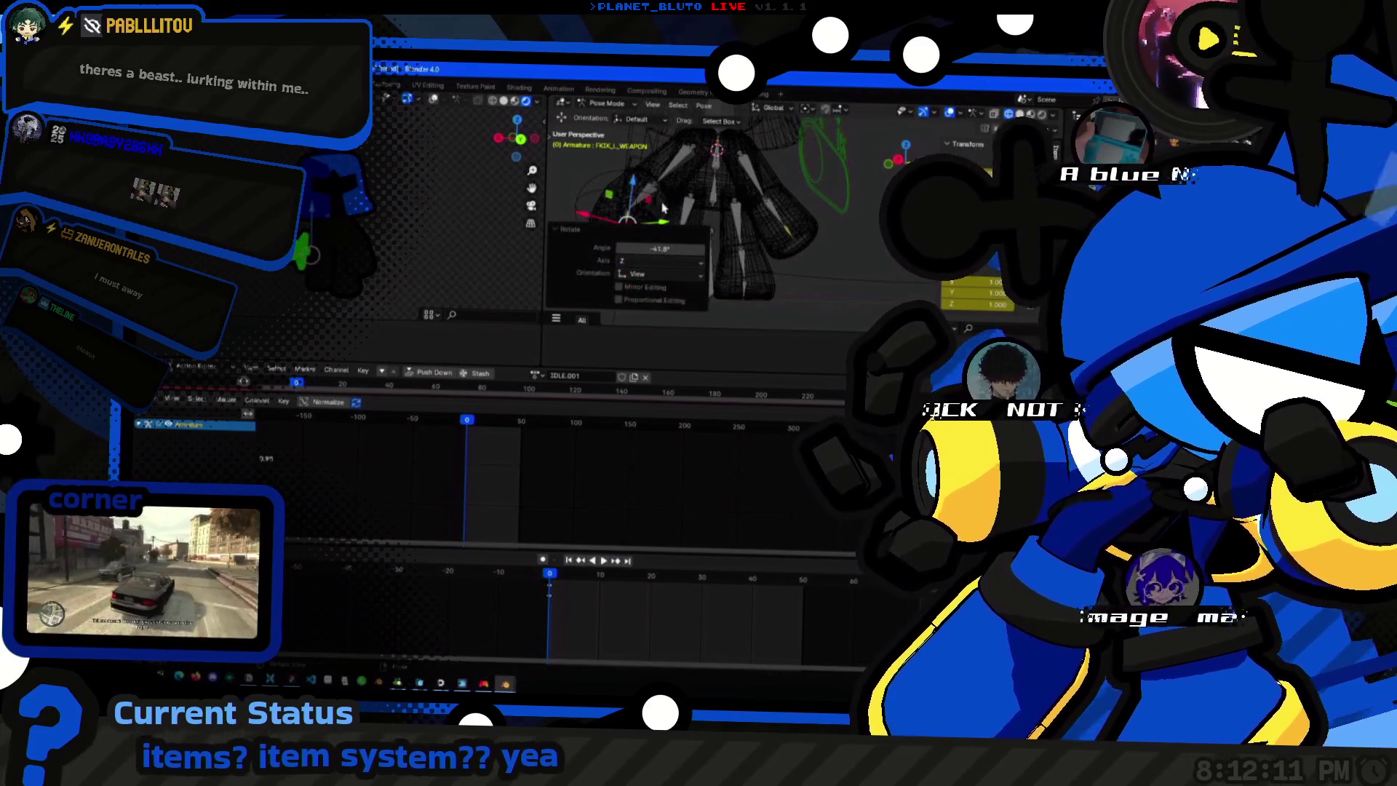
pyautogui.moveTo(661, 237); pyautogui.dragTo(755, 188, button='middle')
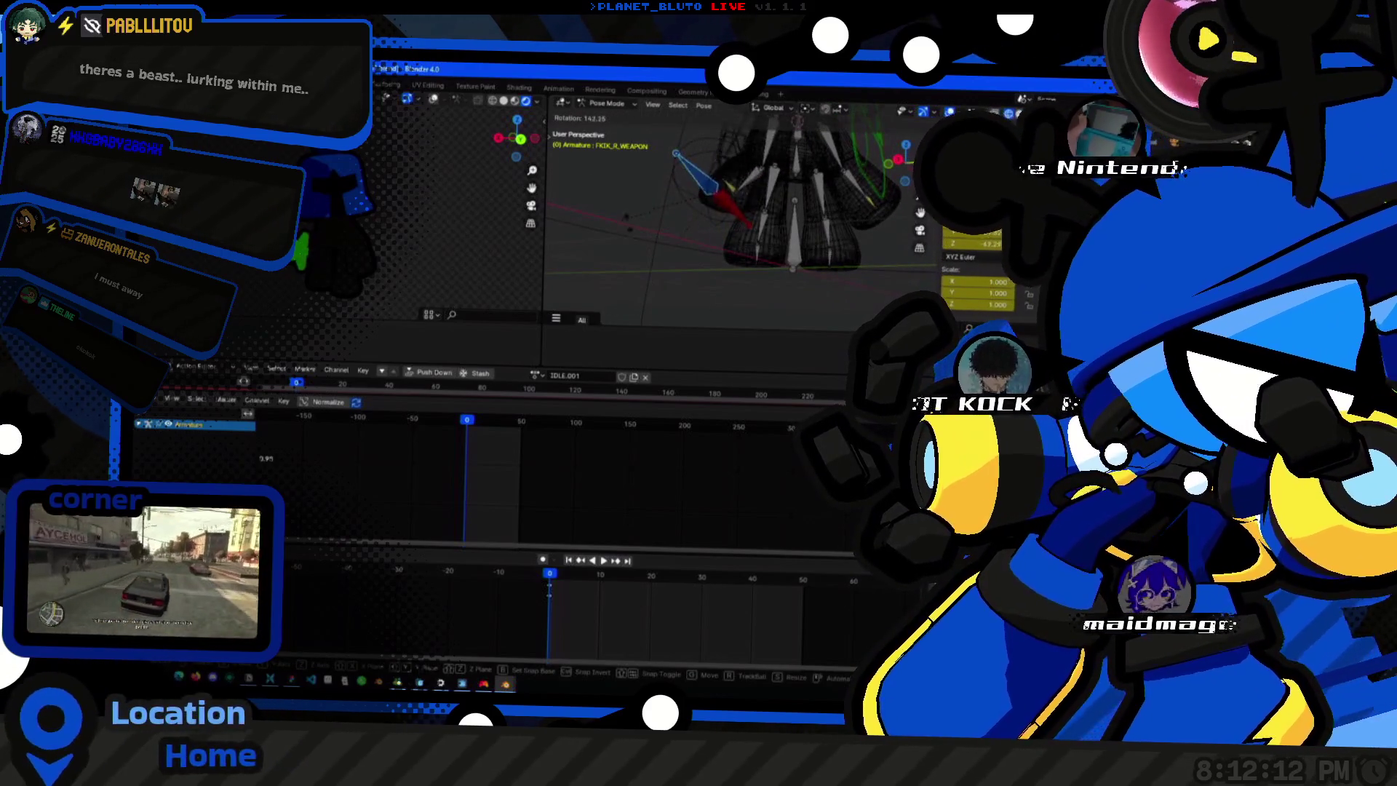
pyautogui.click(717, 235)
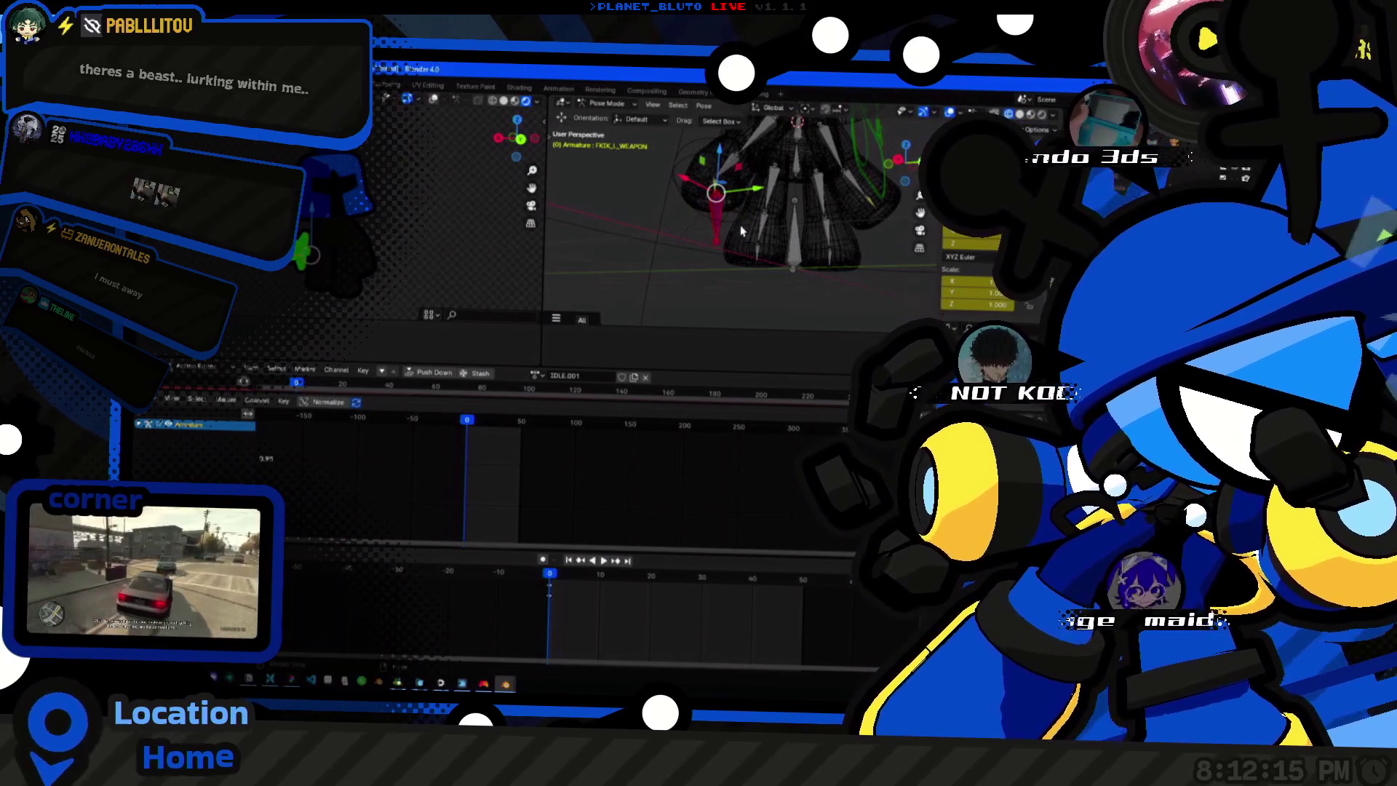
pyautogui.moveTo(734, 168); pyautogui.dragTo(684, 172, button='middle')
pyautogui.moveTo(734, 233); pyautogui.dragTo(917, 229)
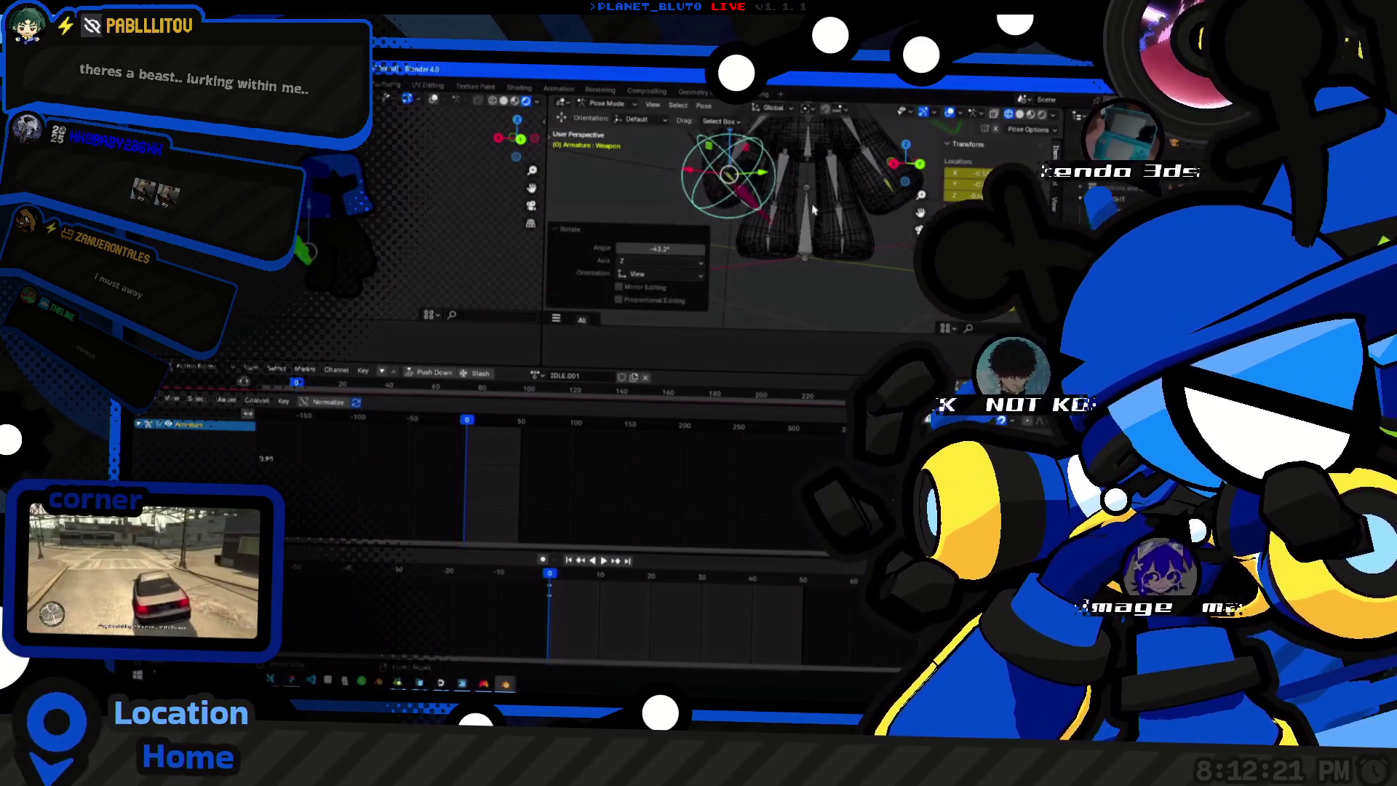
pyautogui.moveTo(715, 207); pyautogui.dragTo(746, 224, button='middle')
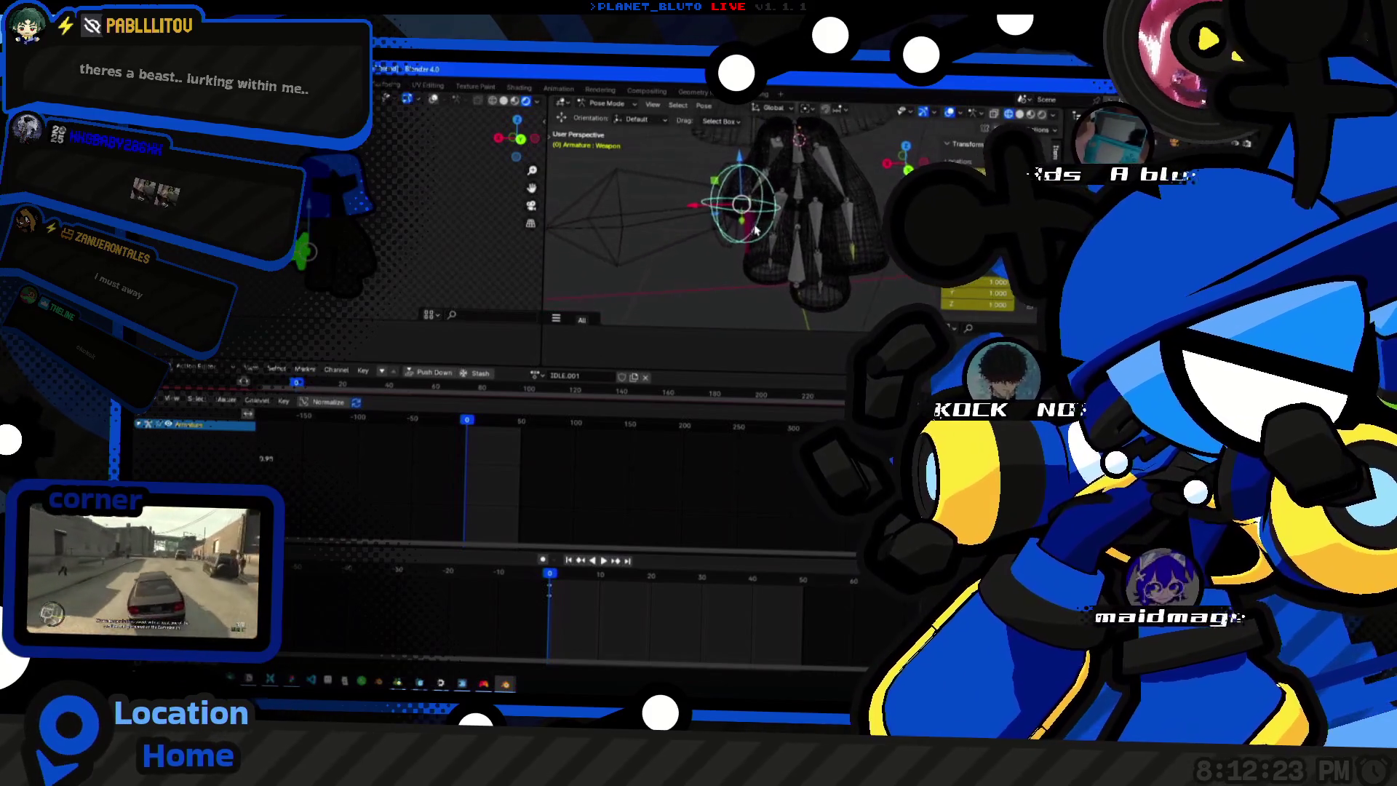
pyautogui.scroll(-5, 755, 235)
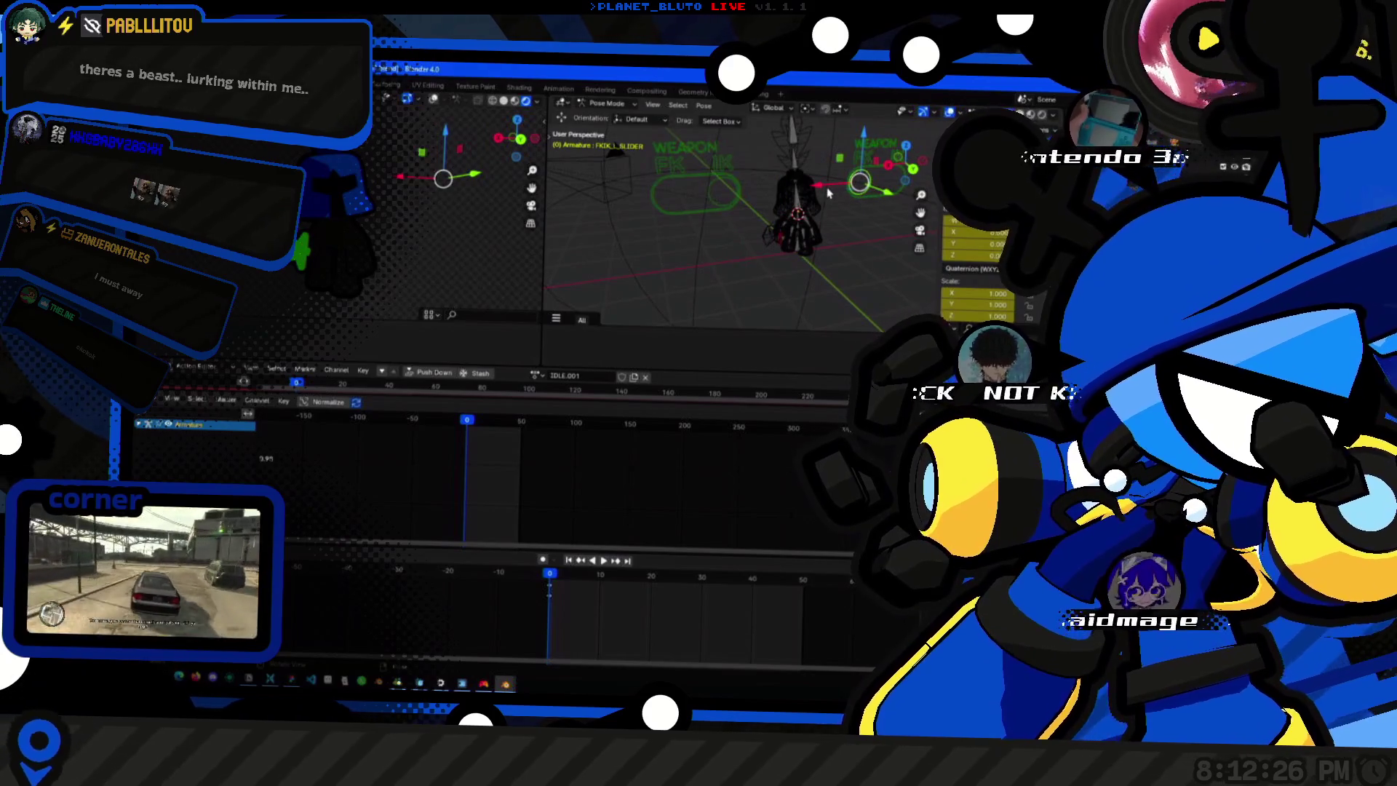
# Move the right weapon control along X from a top view and raise it along Z.
pyautogui.press('g')
pyautogui.scroll(5, 768, 246)
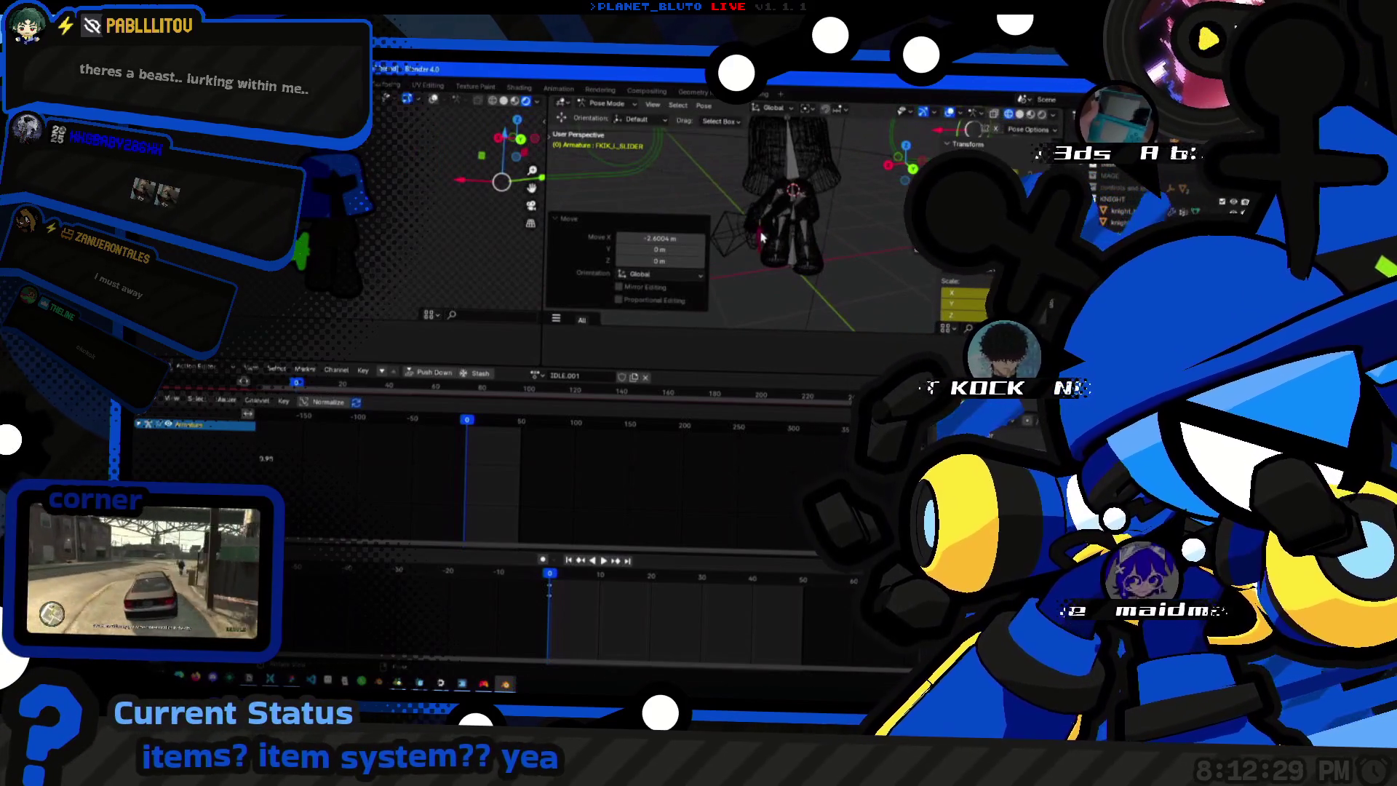
pyautogui.press('g')
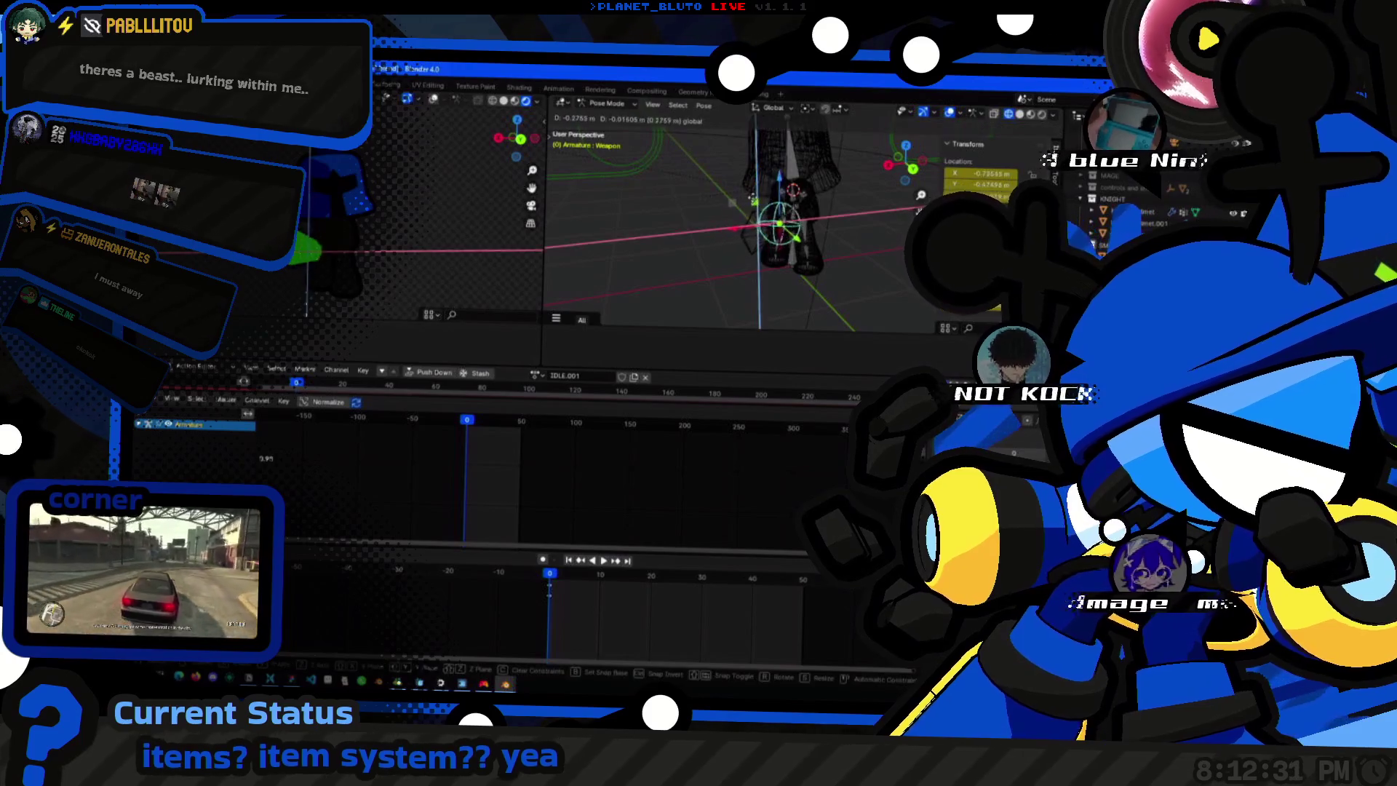
pyautogui.click(785, 230)
pyautogui.moveTo(764, 219); pyautogui.dragTo(710, 241, button='middle')
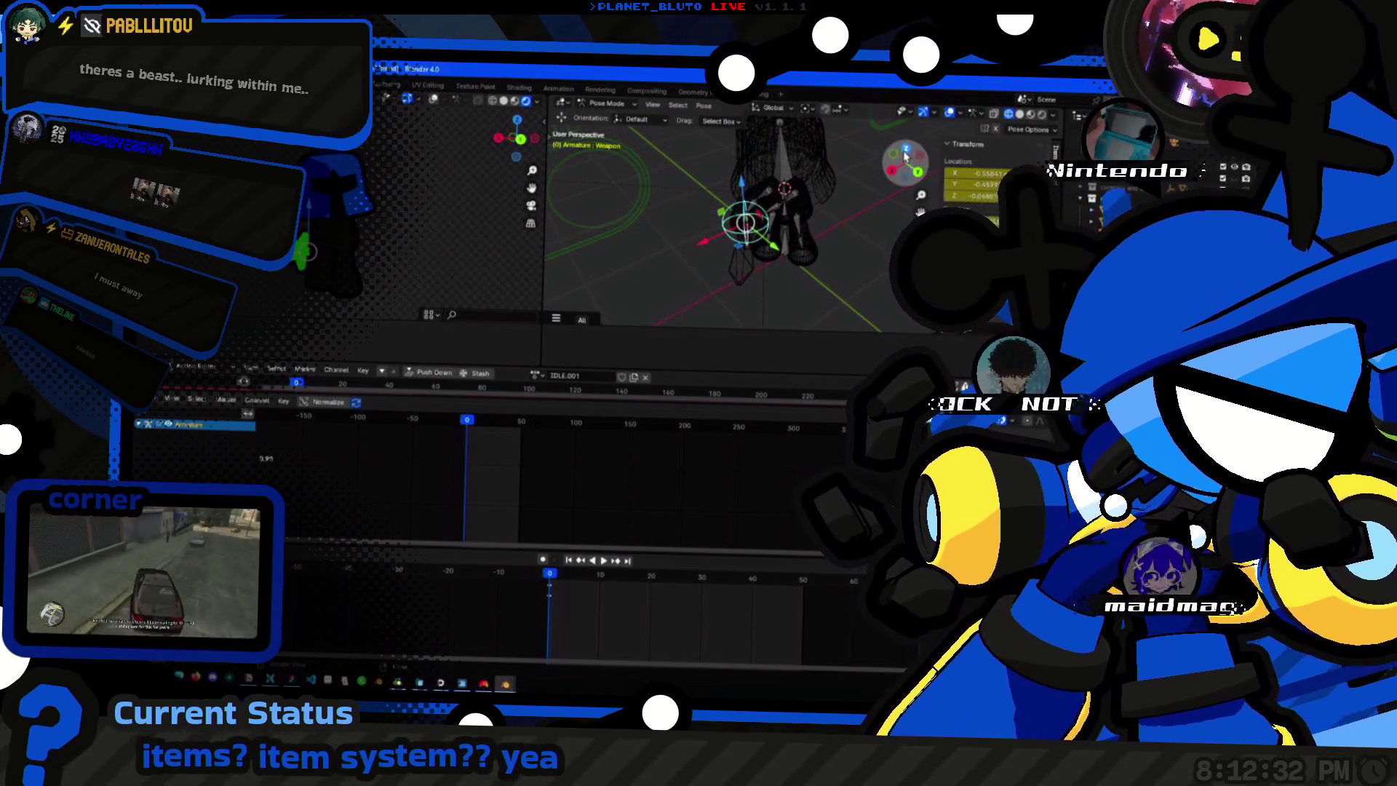
pyautogui.press('KP_7')
pyautogui.press('g')
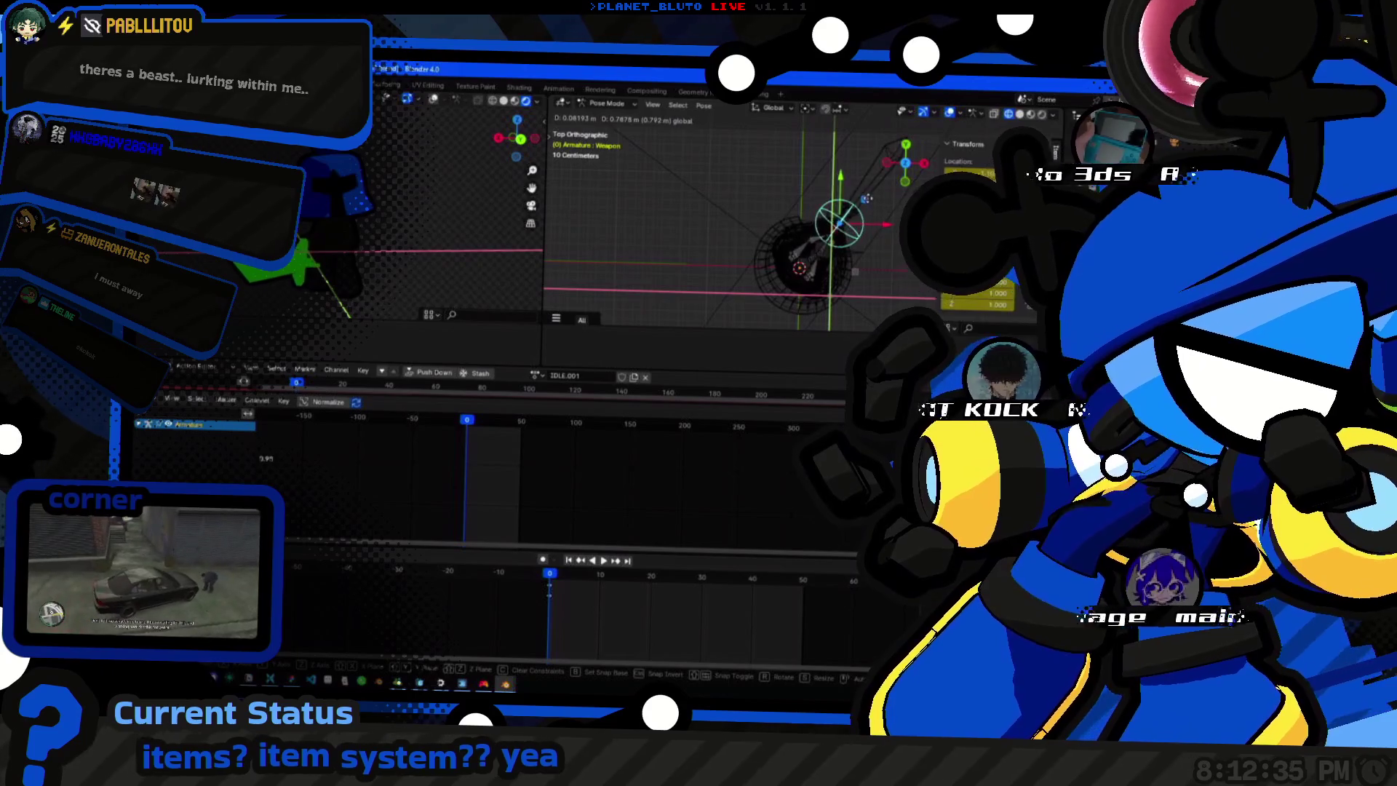
pyautogui.click(867, 200)
pyautogui.moveTo(852, 219); pyautogui.dragTo(808, 208, button='middle')
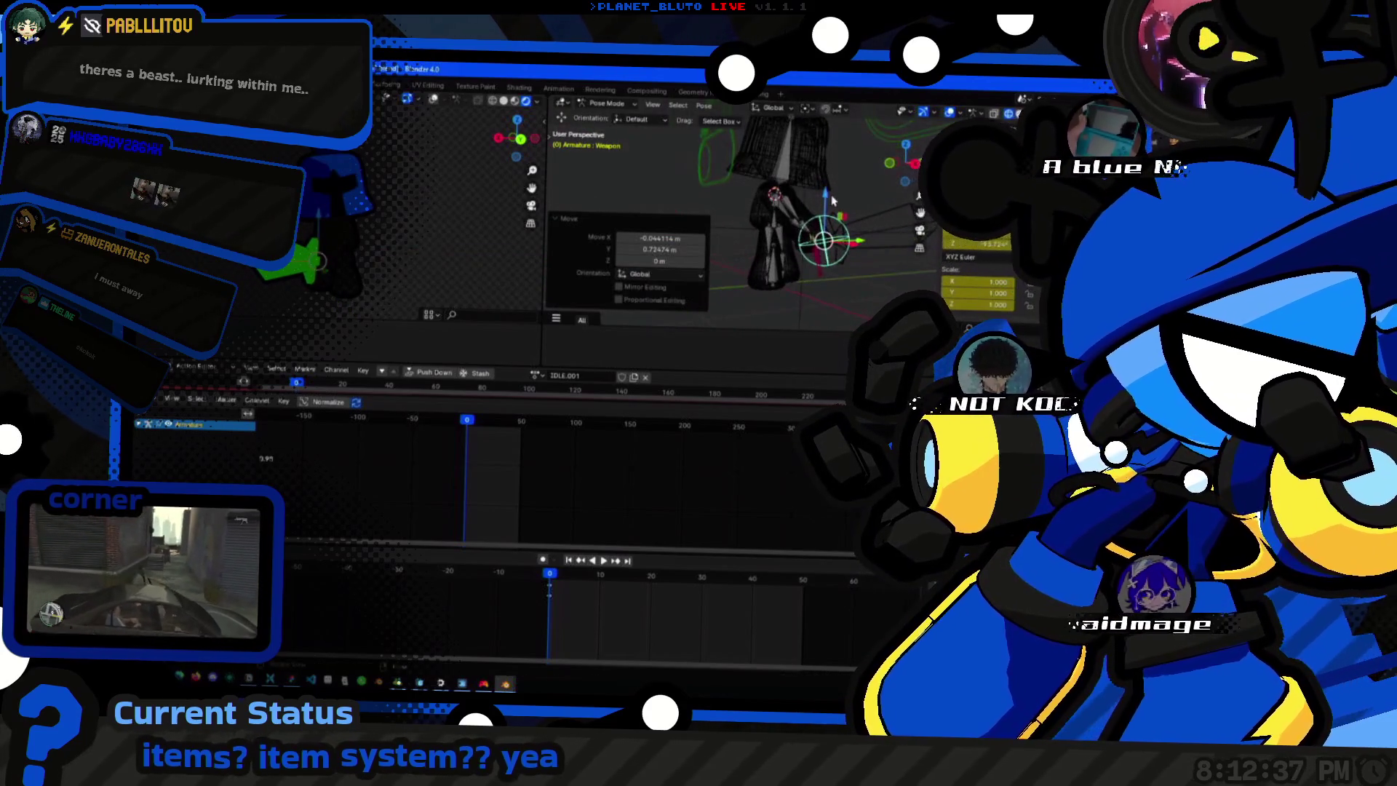
pyautogui.press('g')
pyautogui.press('z')
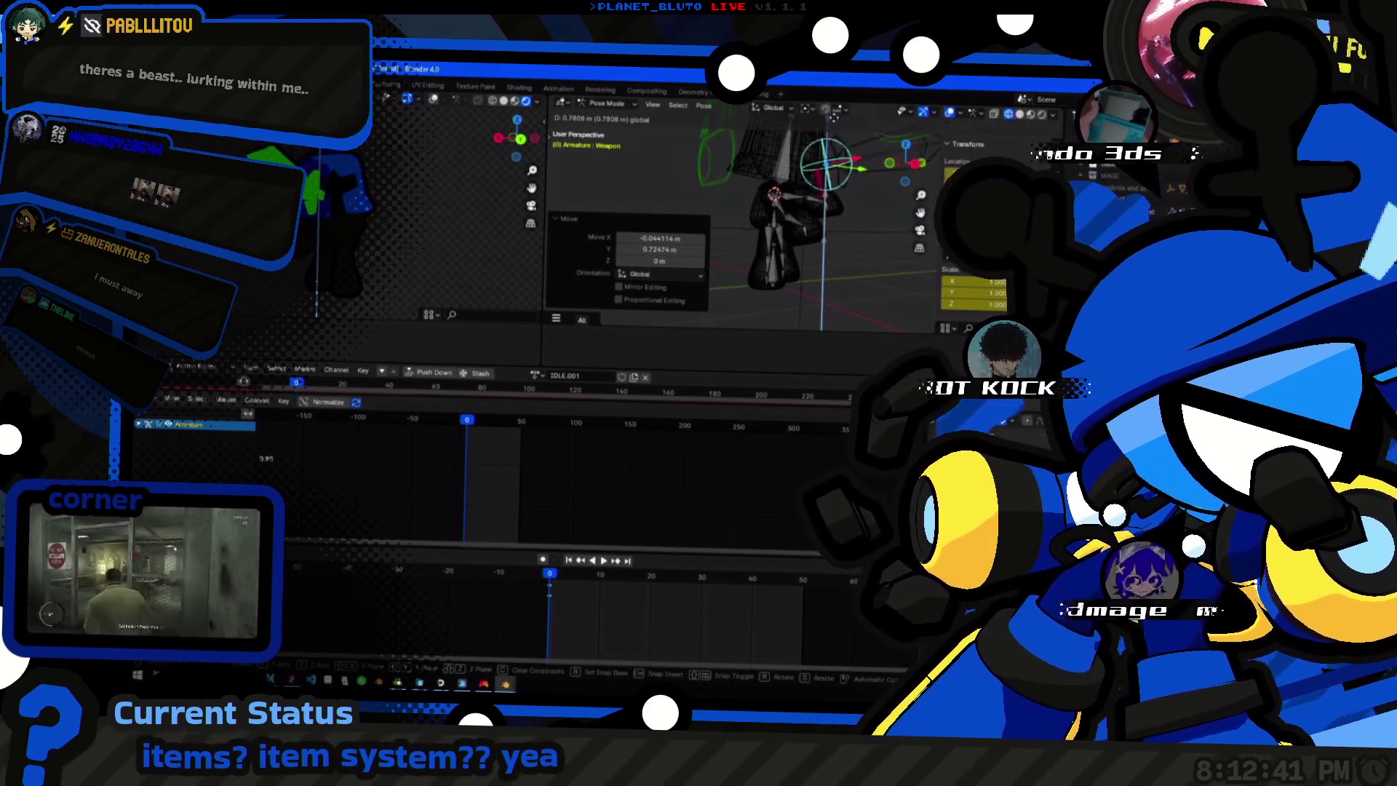
pyautogui.click(808, 201)
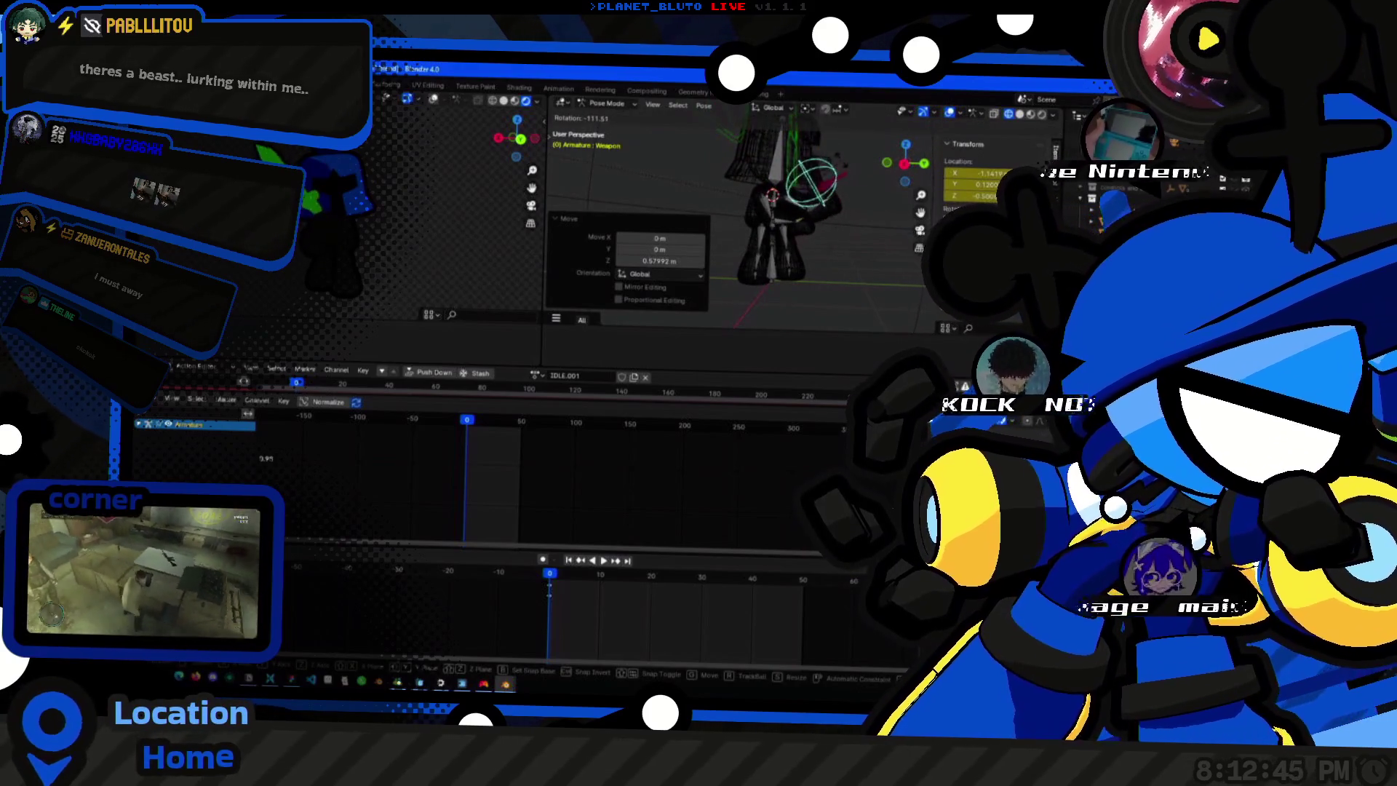
# Rotate the weapon bone around the global Z axis so the sword points a new way.
pyautogui.press('r')
pyautogui.click(811, 227)
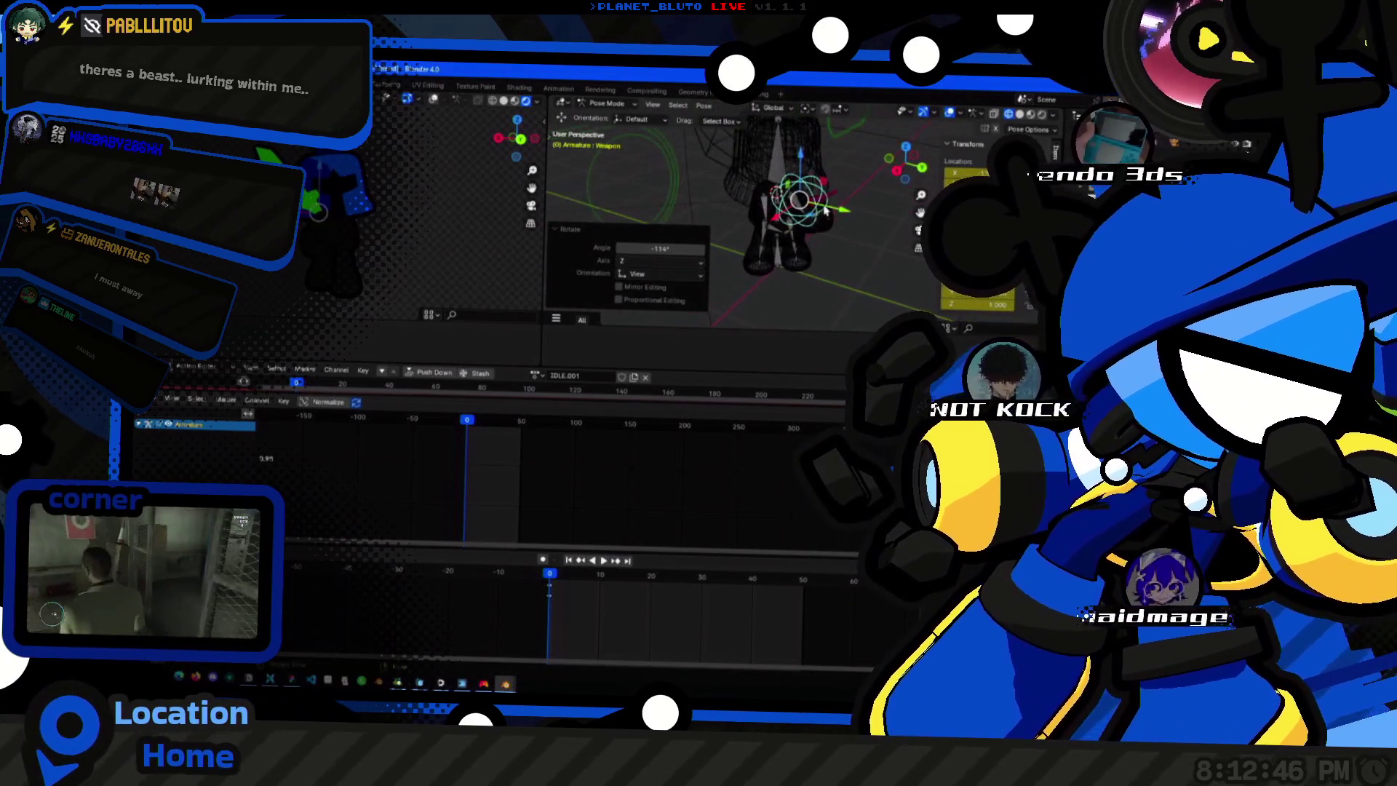
pyautogui.moveTo(846, 207); pyautogui.dragTo(843, 238, button='middle')
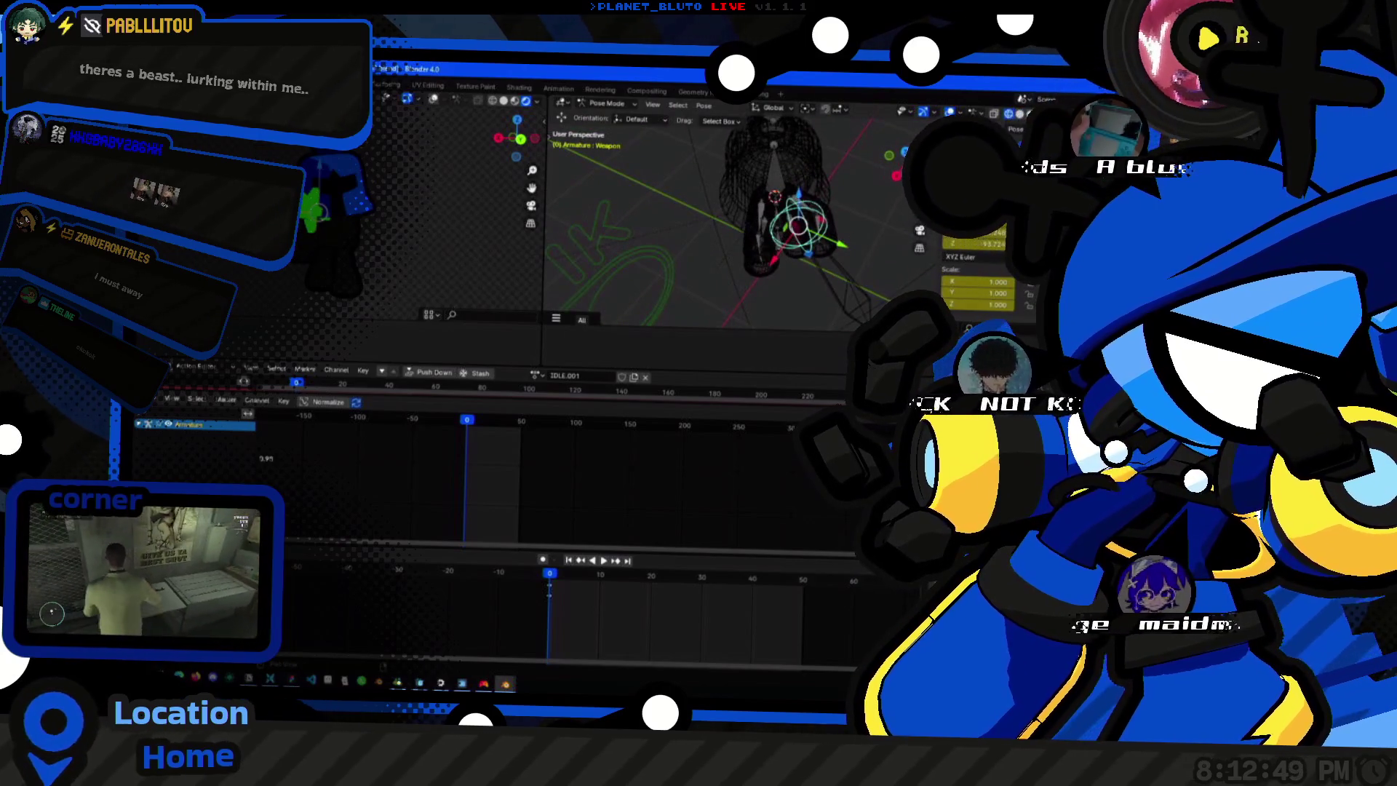
pyautogui.moveTo(829, 235)
pyautogui.mouseDown(button='middle')
pyautogui.moveTo(737, 230)
pyautogui.moveTo(785, 238)
pyautogui.moveTo(841, 217)
pyautogui.moveTo(890, 218)
pyautogui.mouseUp(button='middle')
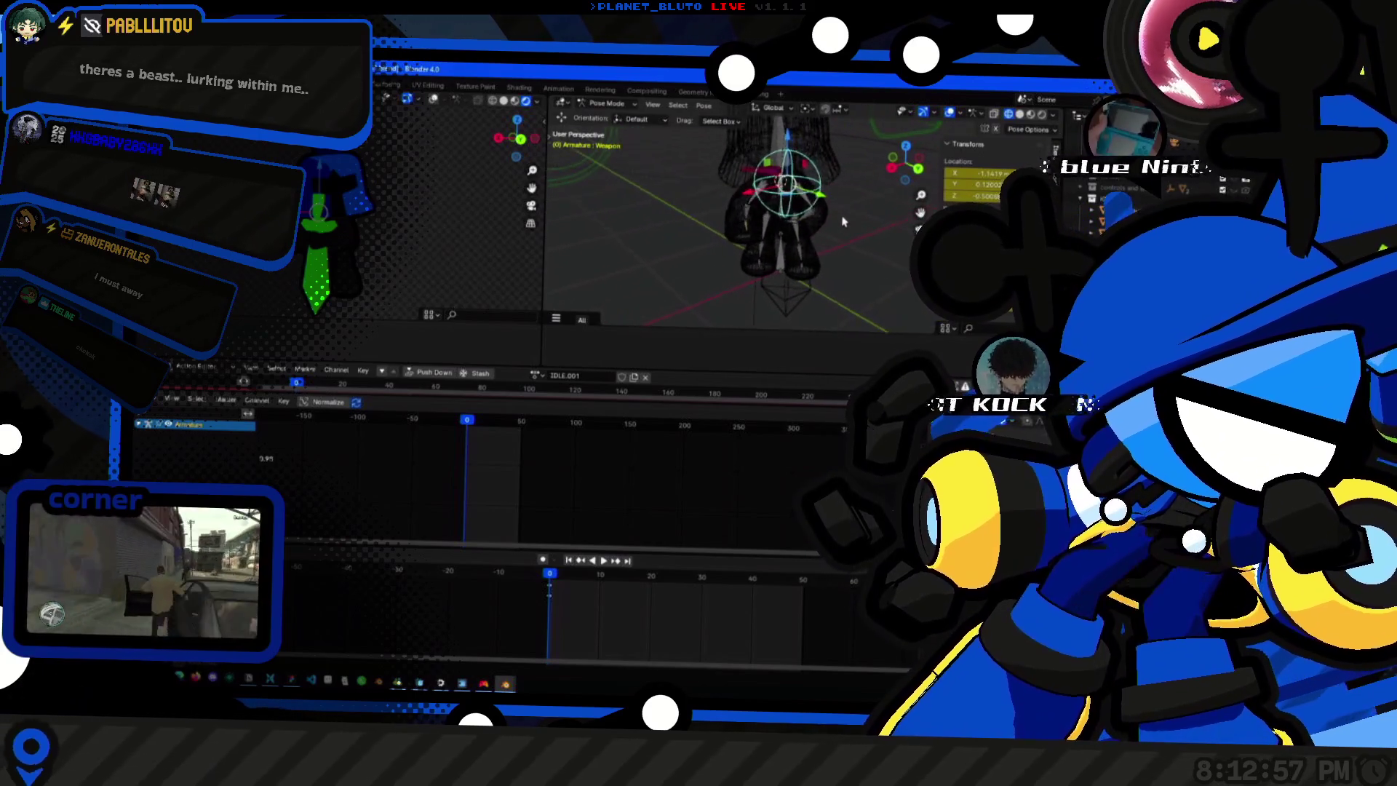
pyautogui.press('r')
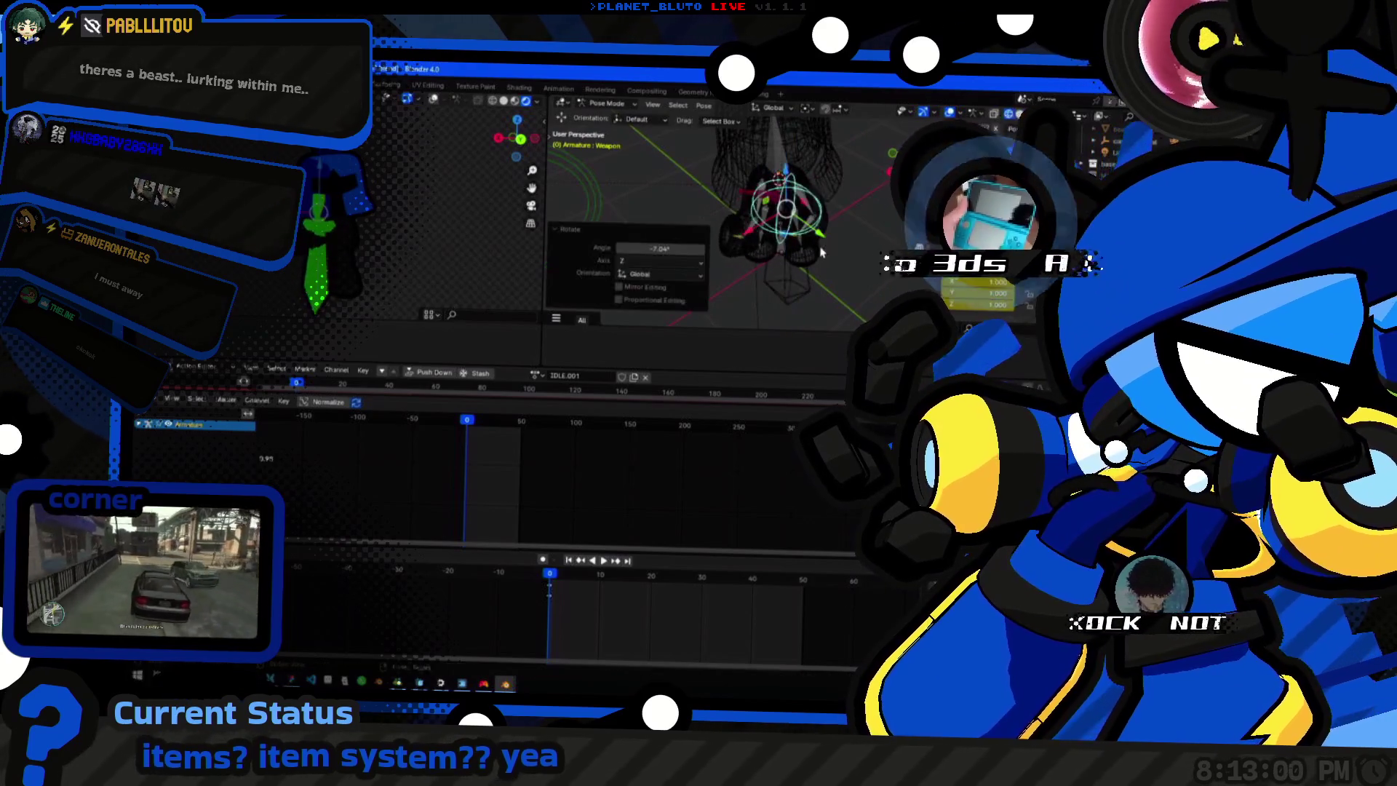
pyautogui.click(776, 110)
pyautogui.click(763, 147)
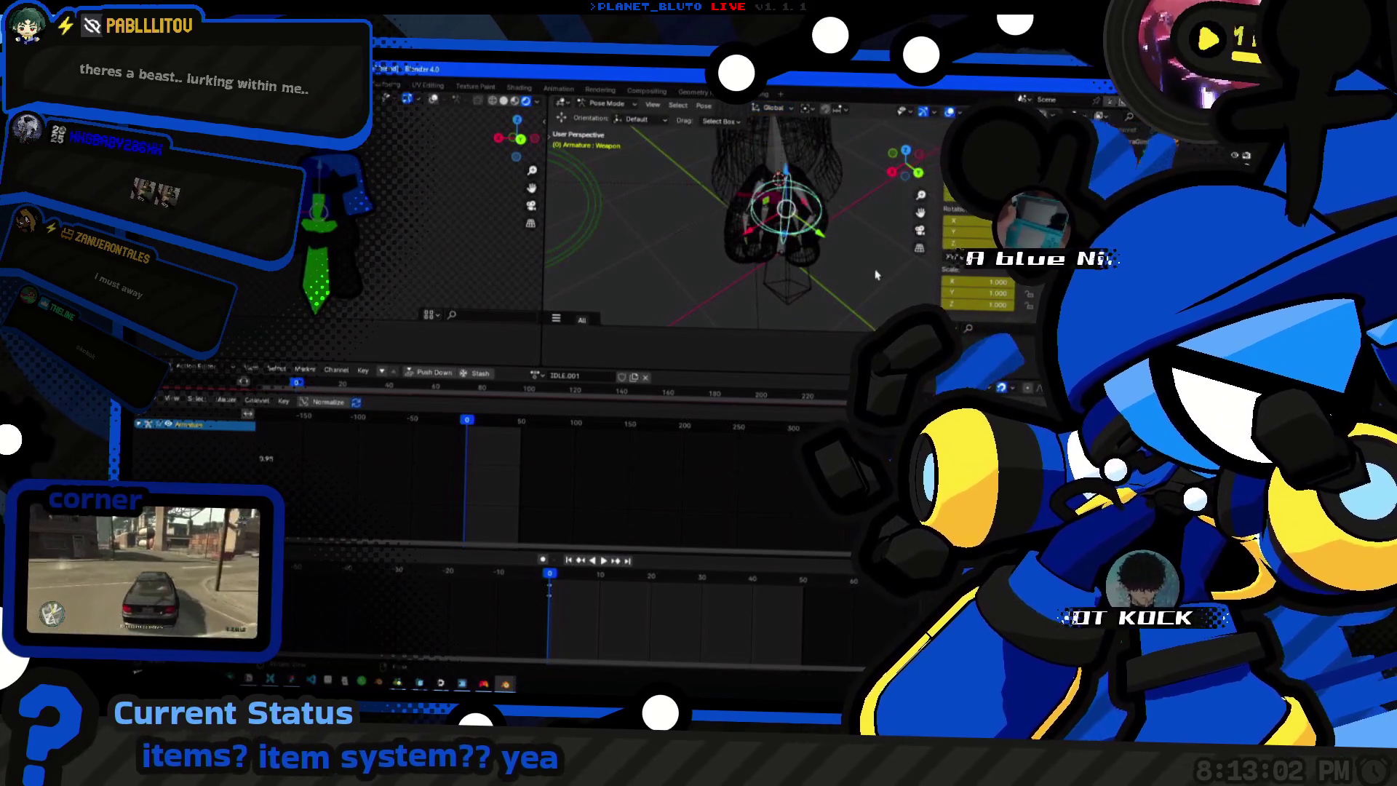
pyautogui.moveTo(764, 218)
pyautogui.mouseDown(button='middle')
pyautogui.moveTo(859, 194)
pyautogui.moveTo(838, 268)
pyautogui.moveTo(781, 201)
pyautogui.mouseUp(button='middle')
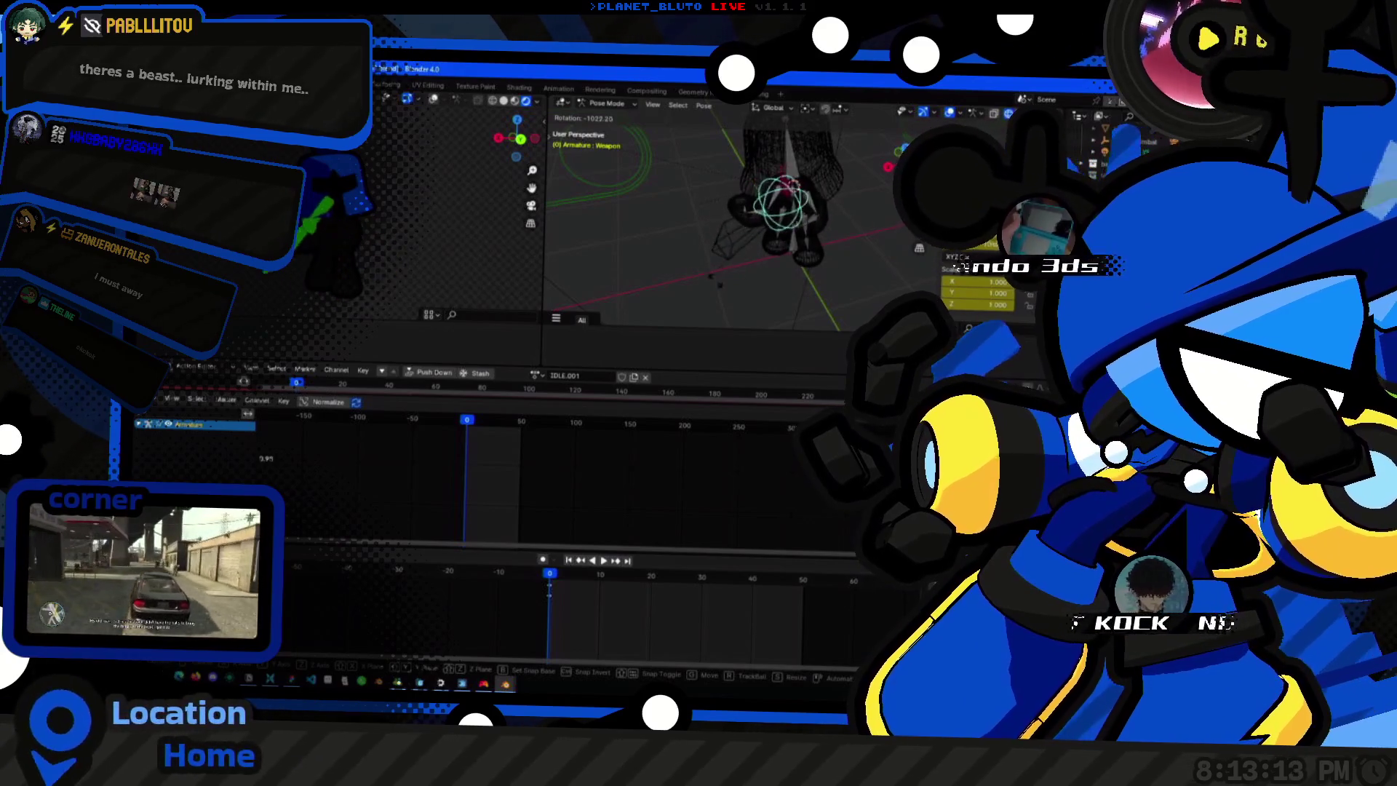
pyautogui.press('r')
pyautogui.moveTo(795, 258)
pyautogui.mouseDown(button='middle')
pyautogui.moveTo(752, 229)
pyautogui.moveTo(761, 158)
pyautogui.mouseUp(button='middle')
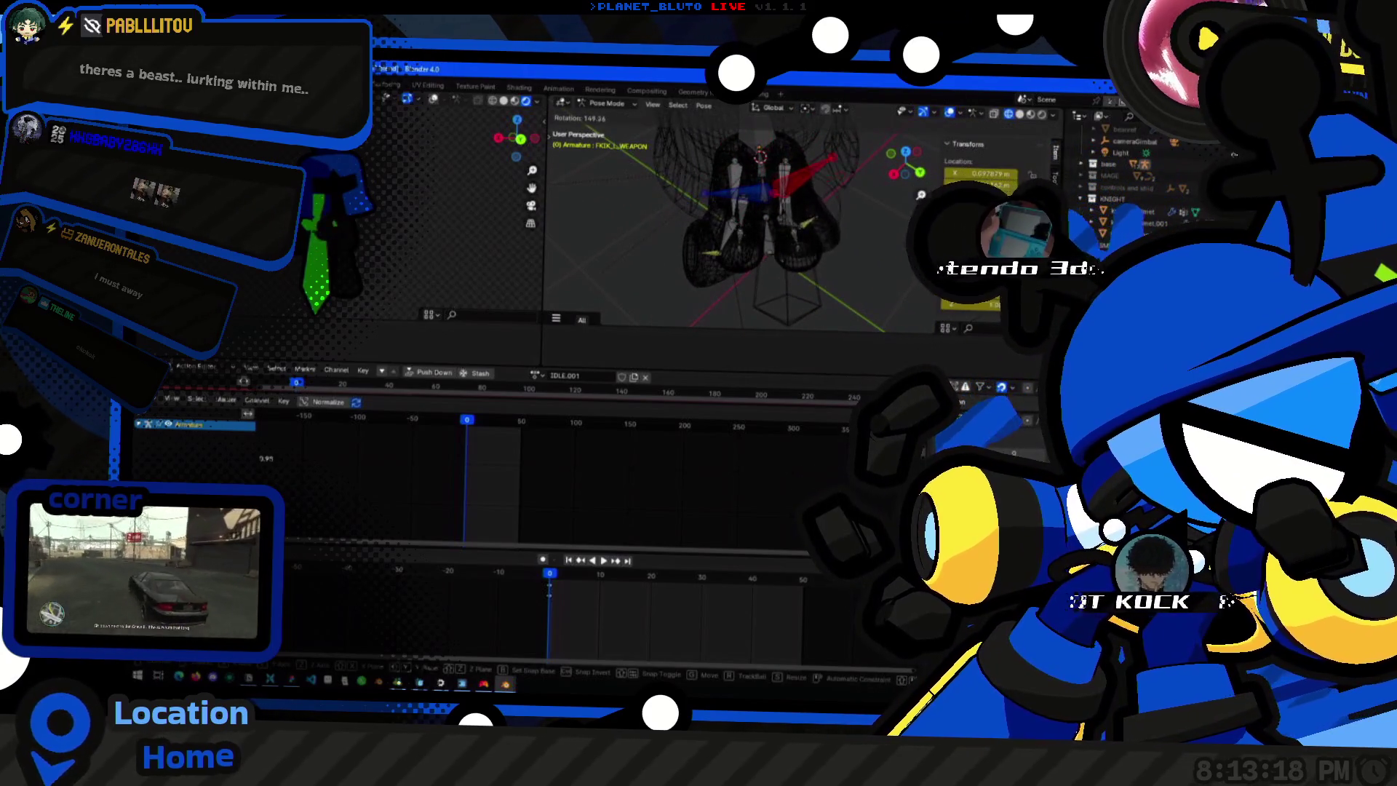
# Select the R_WEAPON bone and turn it with the gizmo.
pyautogui.click(773, 195)
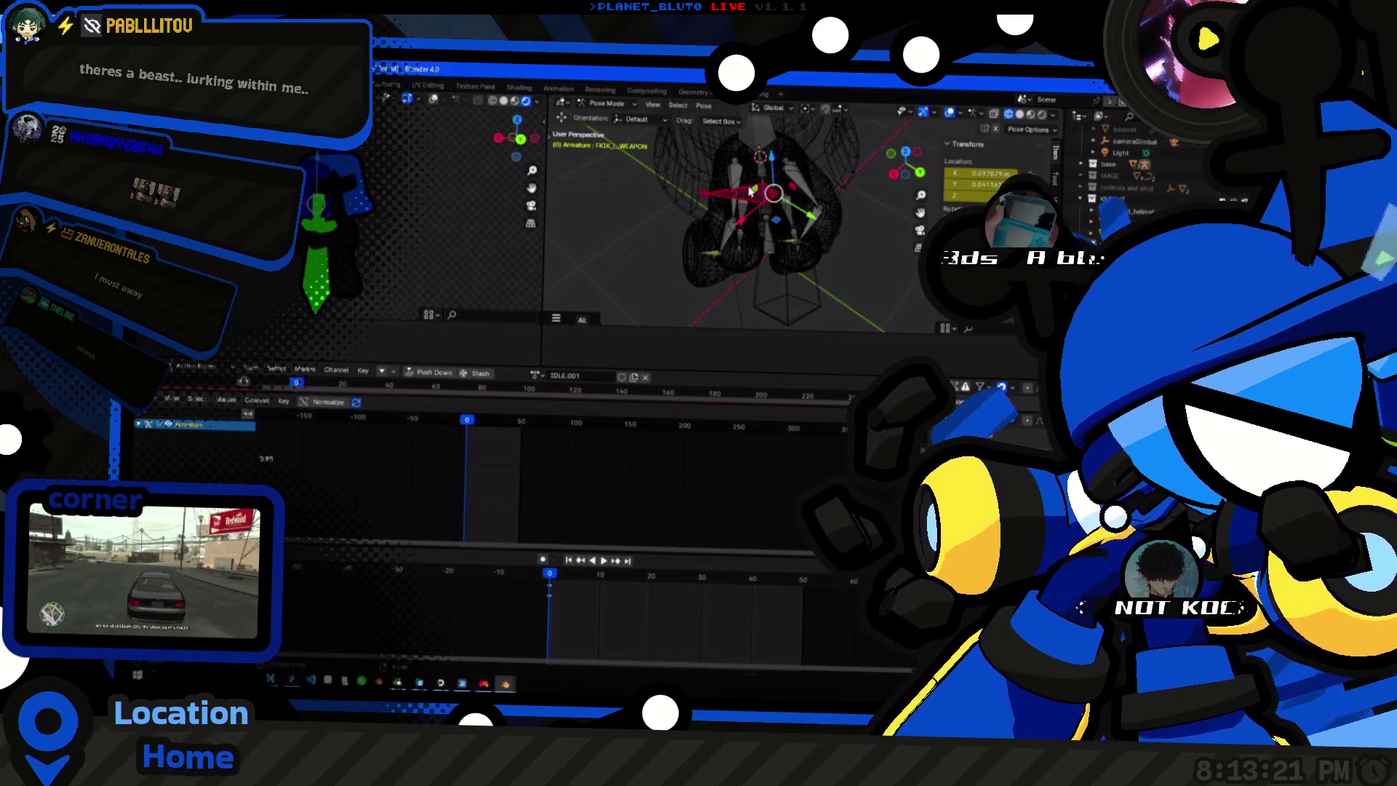
pyautogui.moveTo(773, 194); pyautogui.dragTo(796, 163)
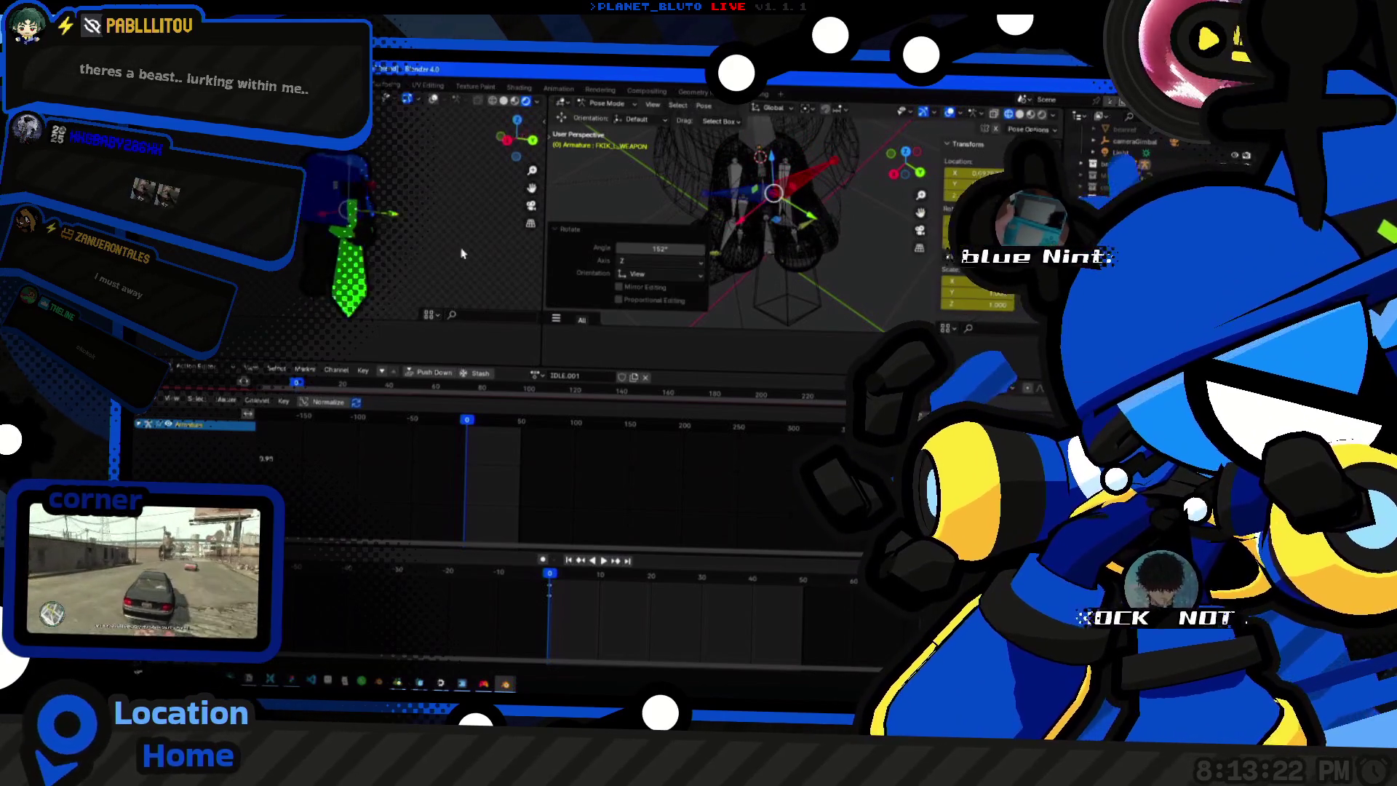
pyautogui.click(486, 268)
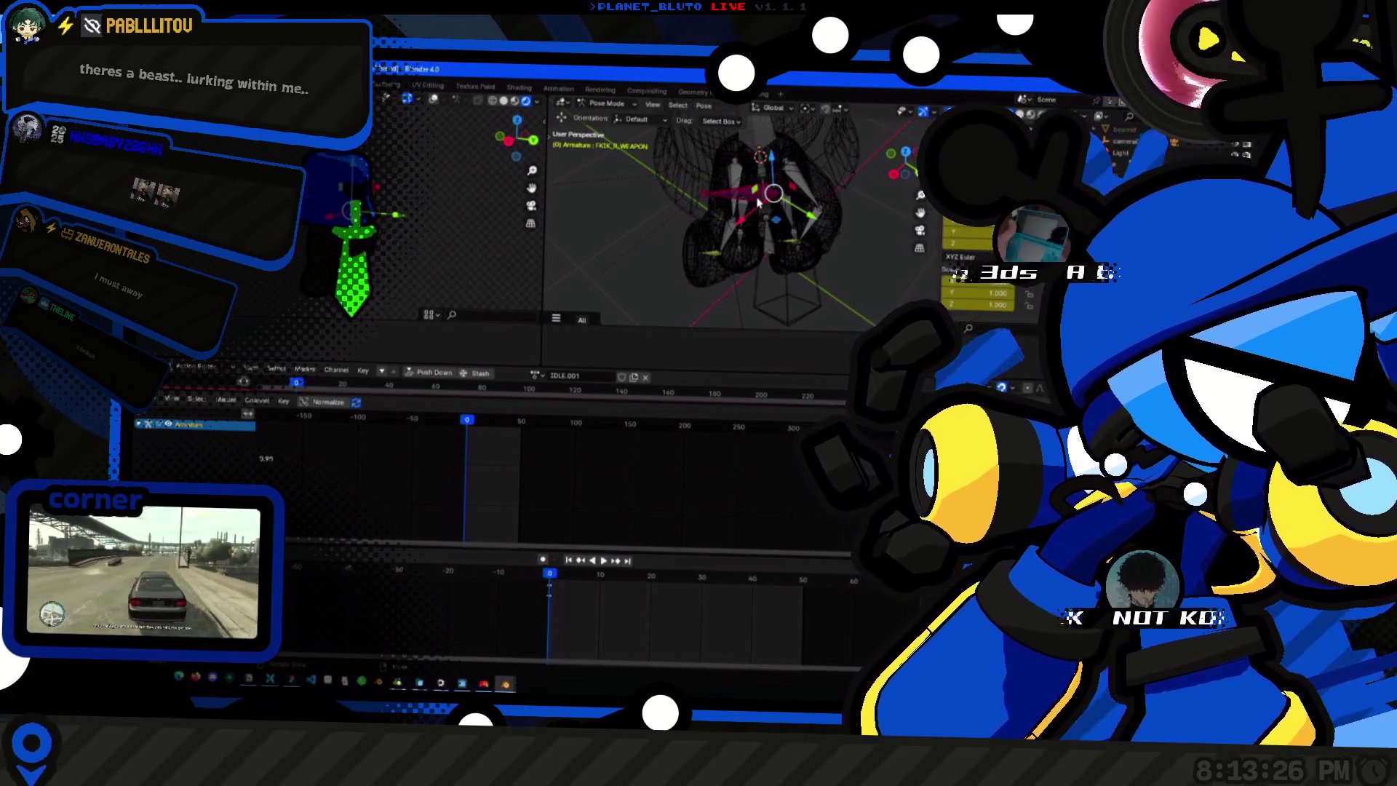
pyautogui.moveTo(758, 199); pyautogui.dragTo(720, 219, button='middle')
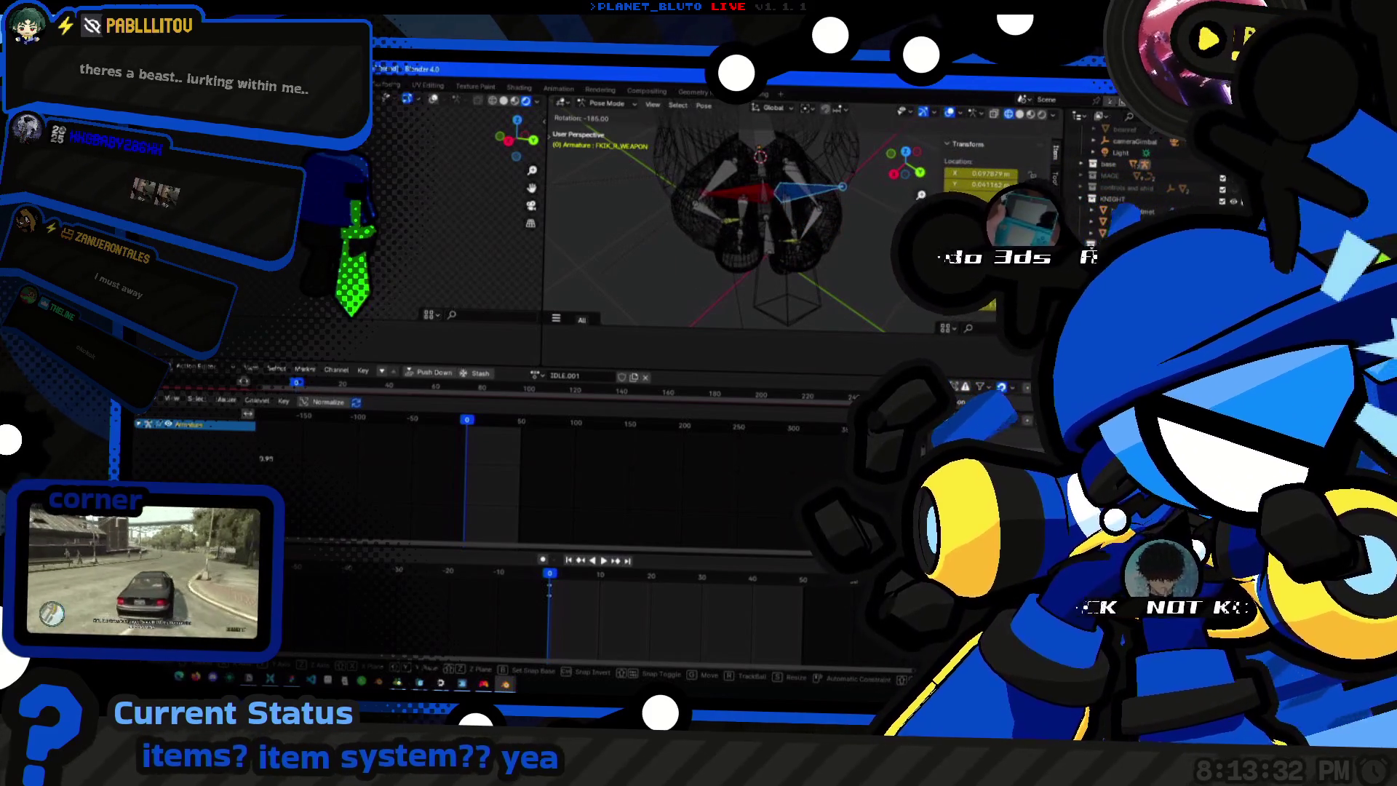
# Rotate the weapon bone again so the sword points sideways, then select the Torso bone.
pyautogui.press('r')
pyautogui.moveTo(827, 284); pyautogui.dragTo(806, 208, button='middle')
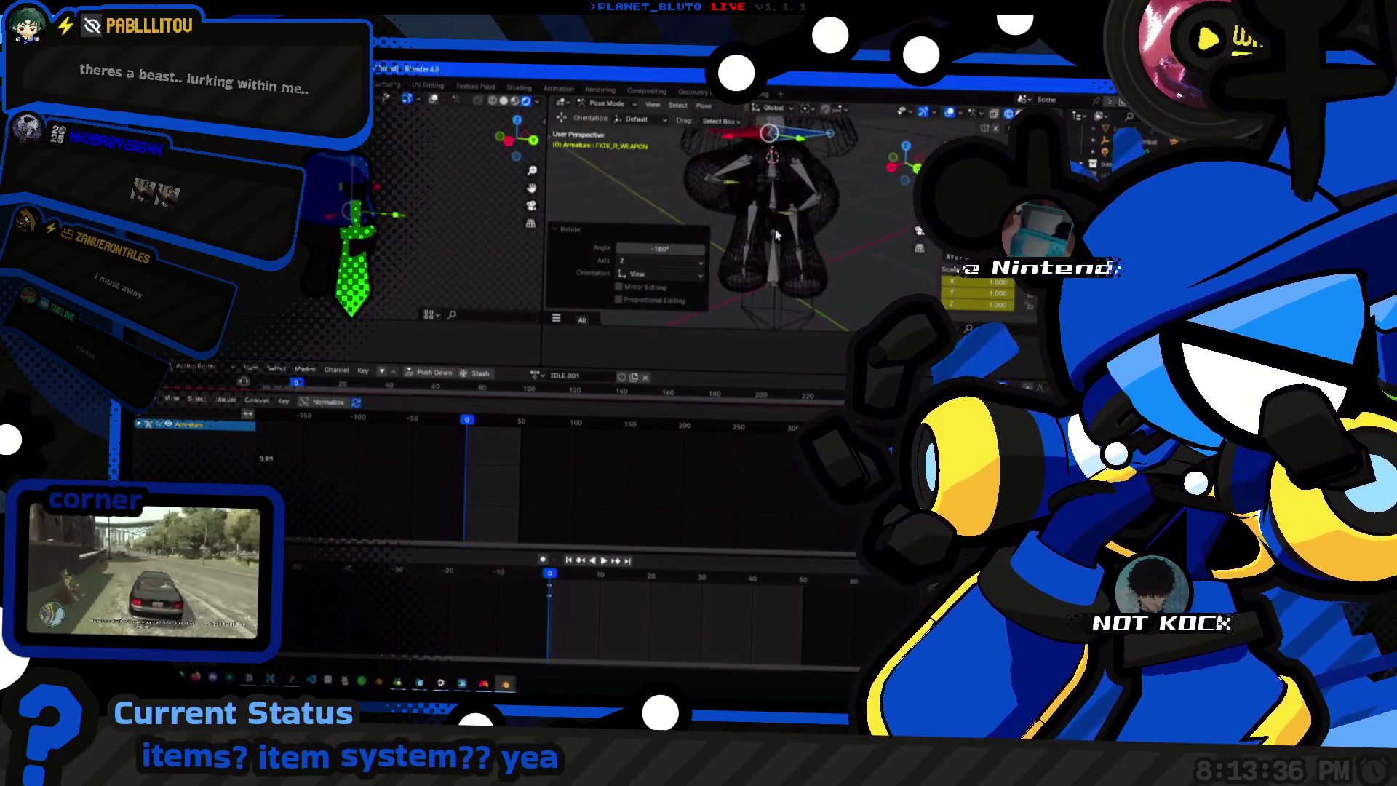
pyautogui.click(776, 208)
pyautogui.moveTo(796, 173)
pyautogui.mouseDown(button='middle')
pyautogui.moveTo(765, 183)
pyautogui.moveTo(786, 218)
pyautogui.mouseUp(button='middle')
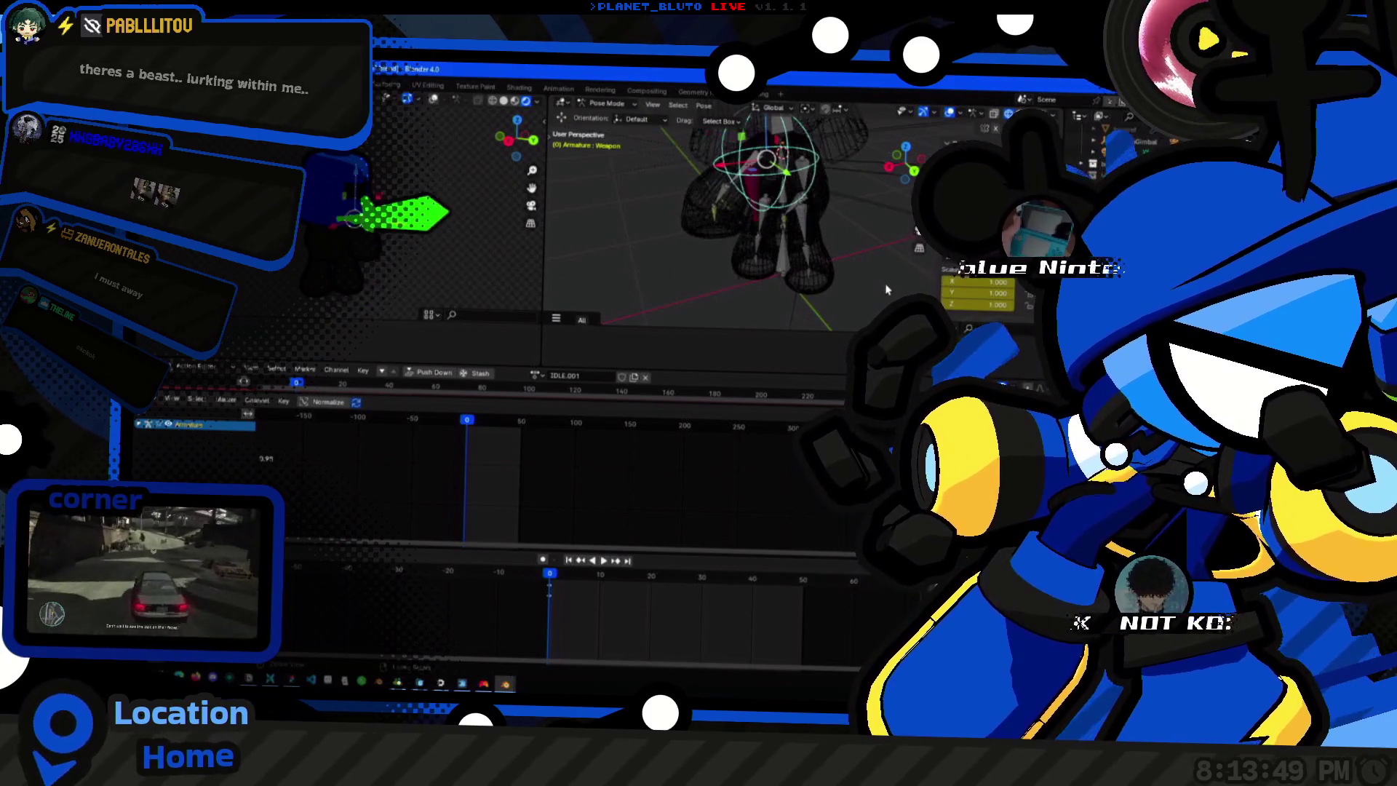
# Rotate and grab the Weapon bone via the gizmo rings to re-angle the sword.
pyautogui.moveTo(887, 289)
pyautogui.mouseDown(button='middle')
pyautogui.moveTo(884, 254)
pyautogui.moveTo(805, 260)
pyautogui.moveTo(875, 241)
pyautogui.moveTo(786, 251)
pyautogui.mouseUp(button='middle')
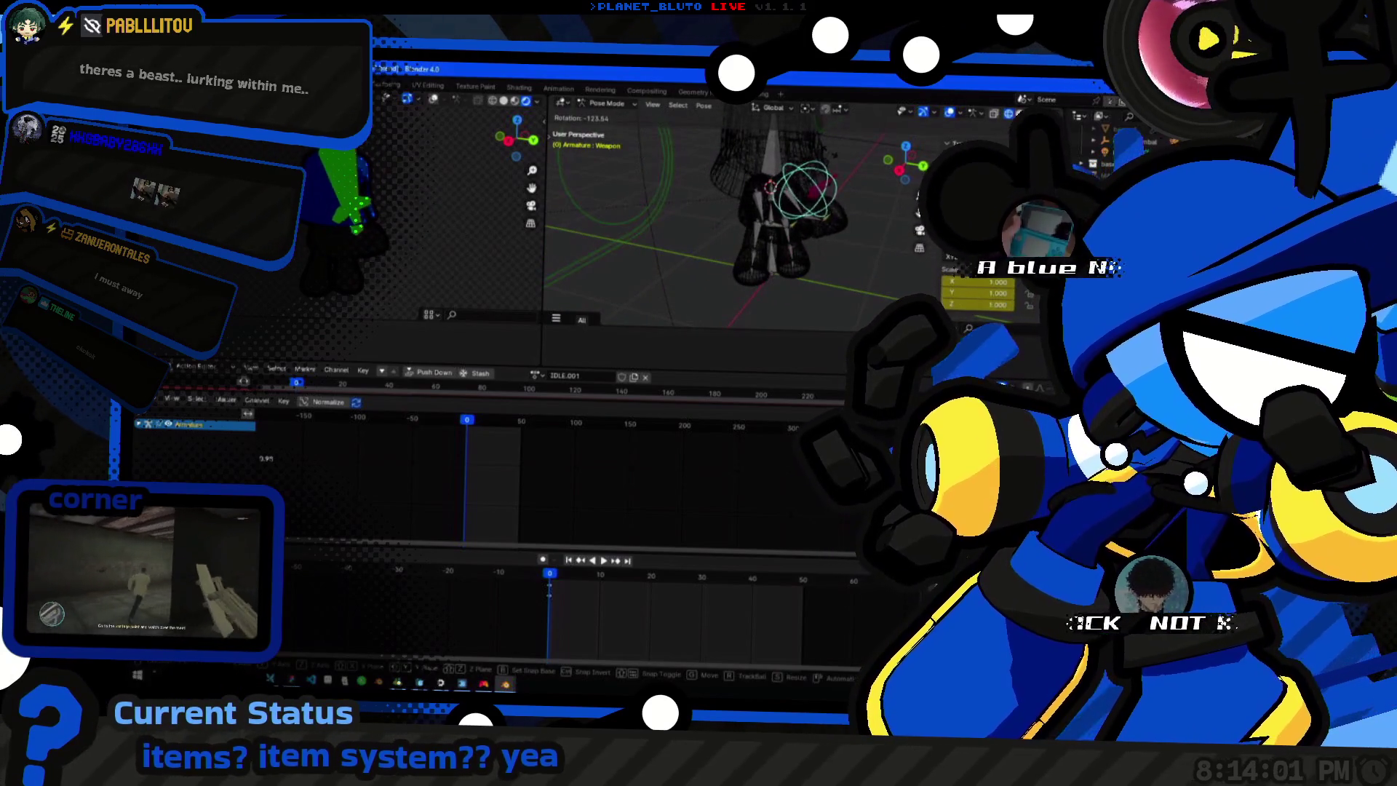
pyautogui.press('r')
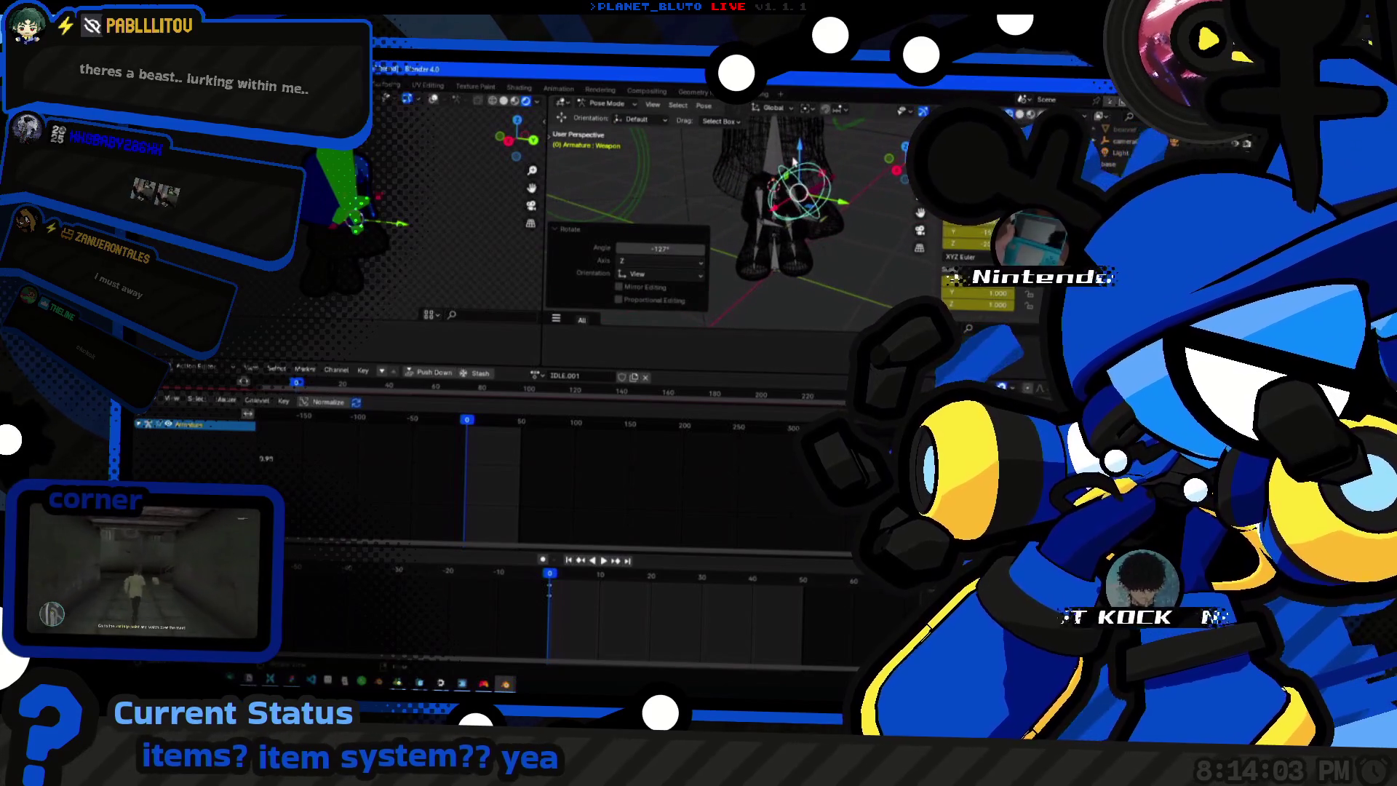
pyautogui.press('g')
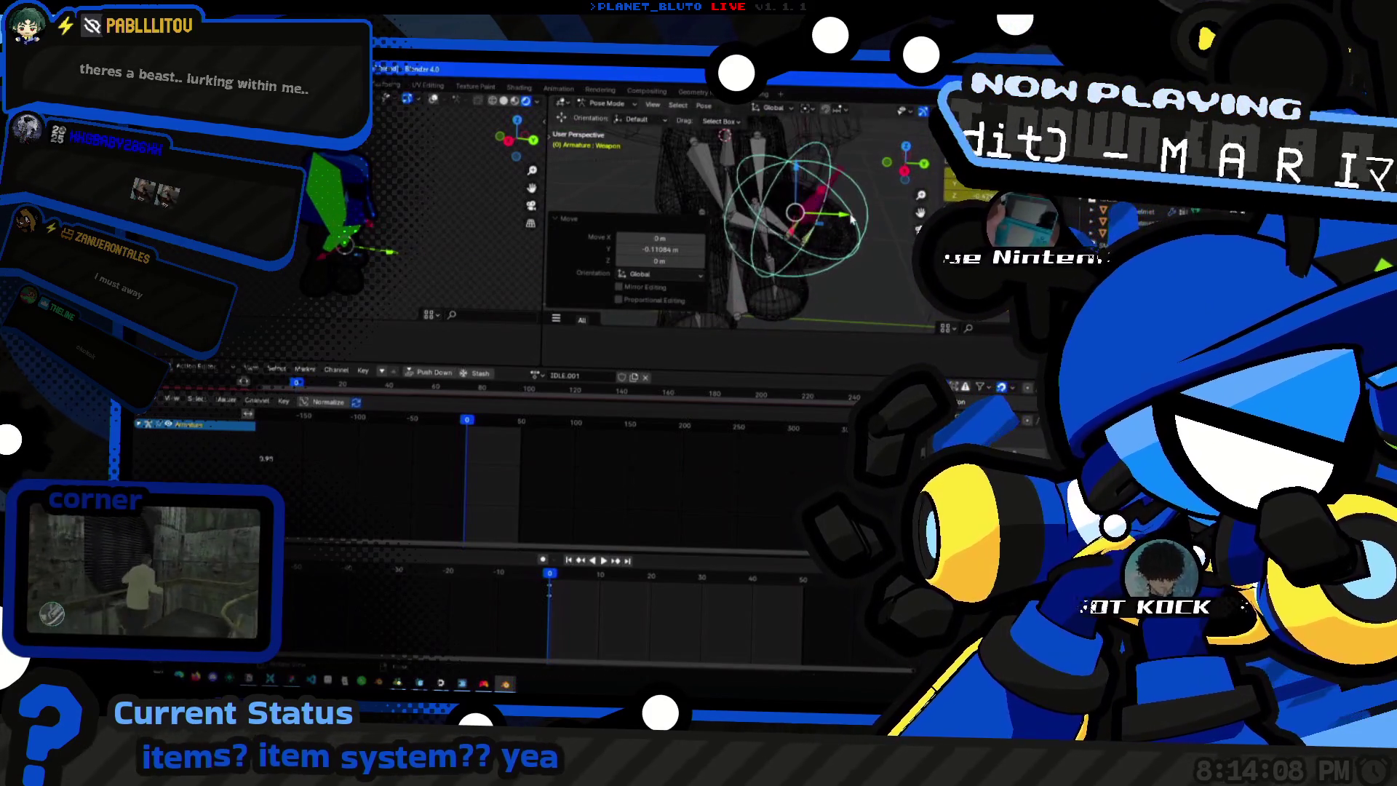
pyautogui.moveTo(808, 174); pyautogui.dragTo(843, 192)
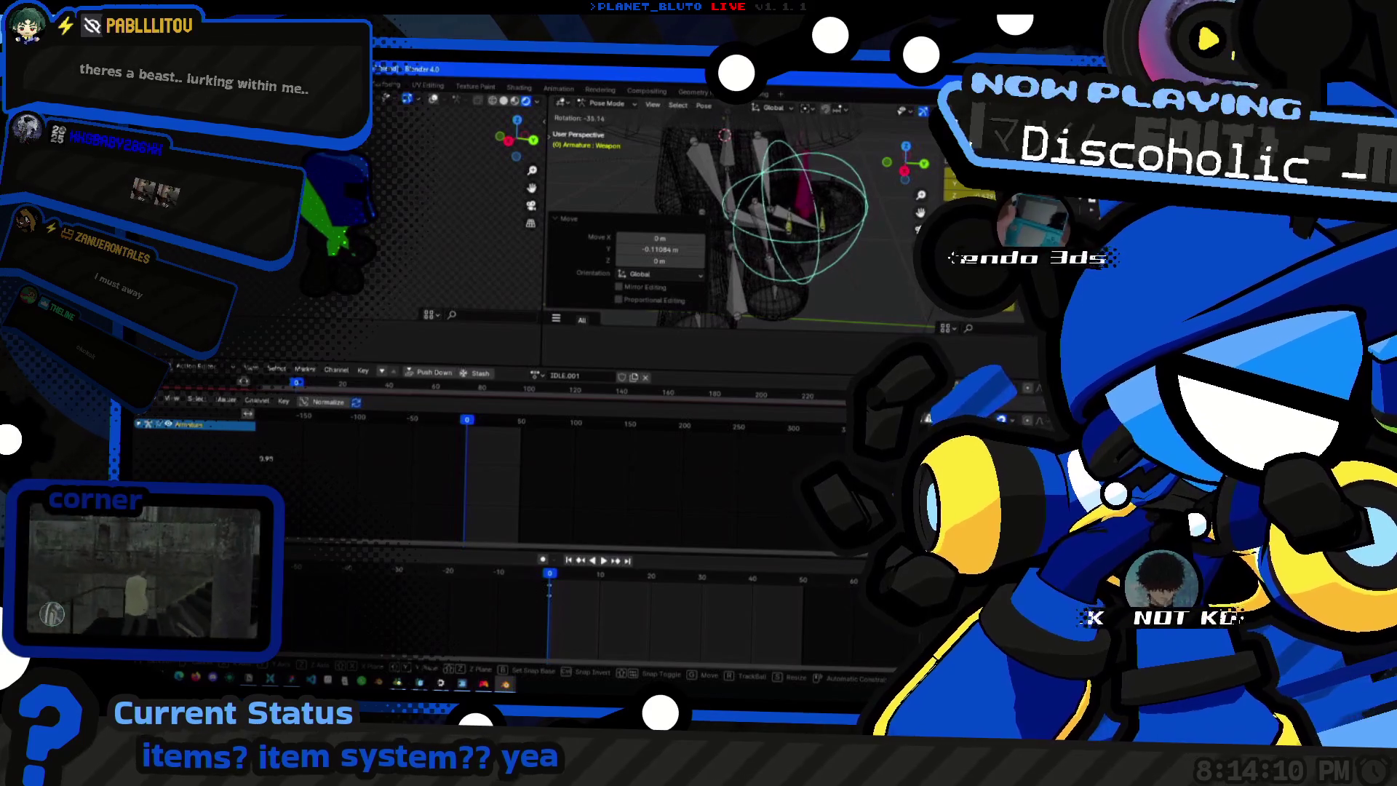
pyautogui.moveTo(844, 193)
pyautogui.mouseDown(button='middle')
pyautogui.moveTo(731, 189)
pyautogui.moveTo(754, 143)
pyautogui.mouseUp(button='middle')
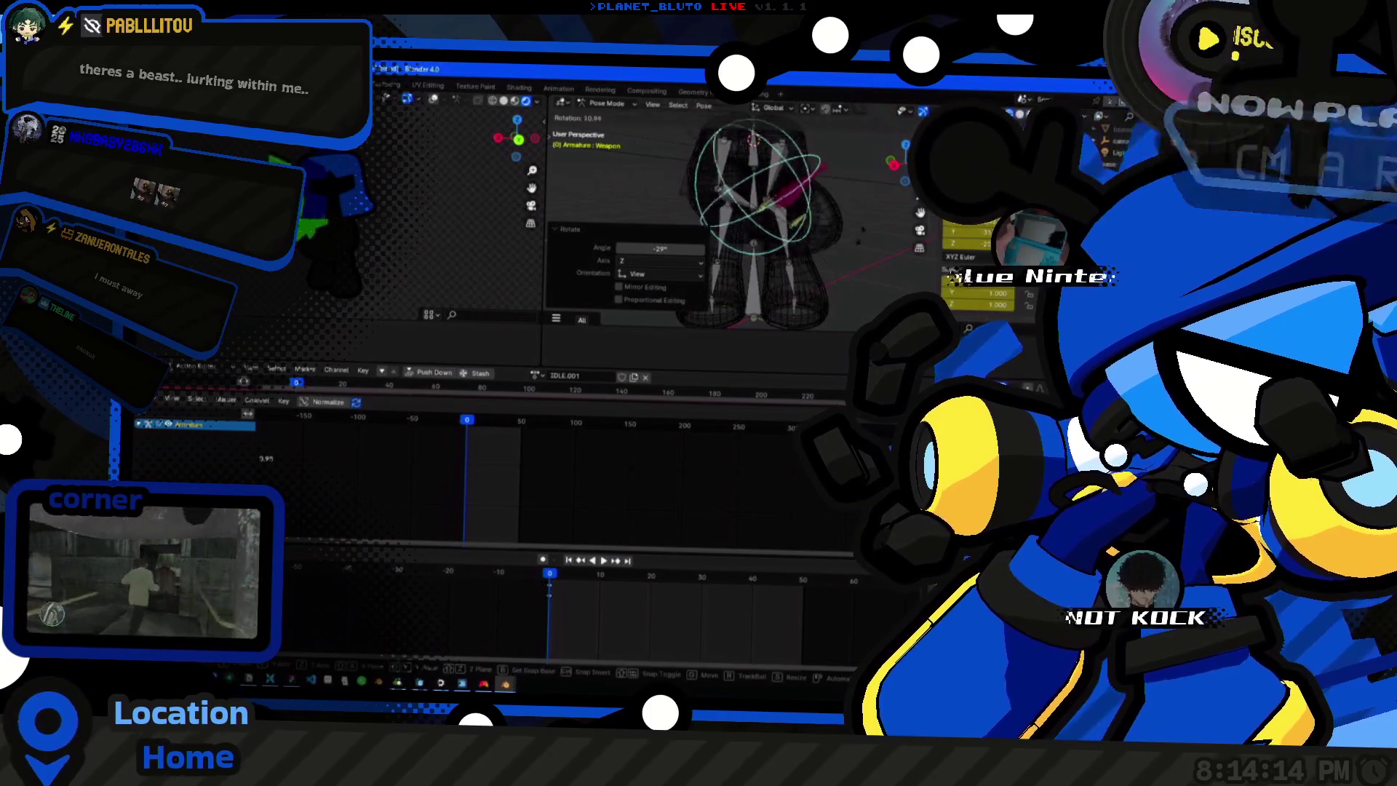
pyautogui.moveTo(753, 164); pyautogui.dragTo(726, 218)
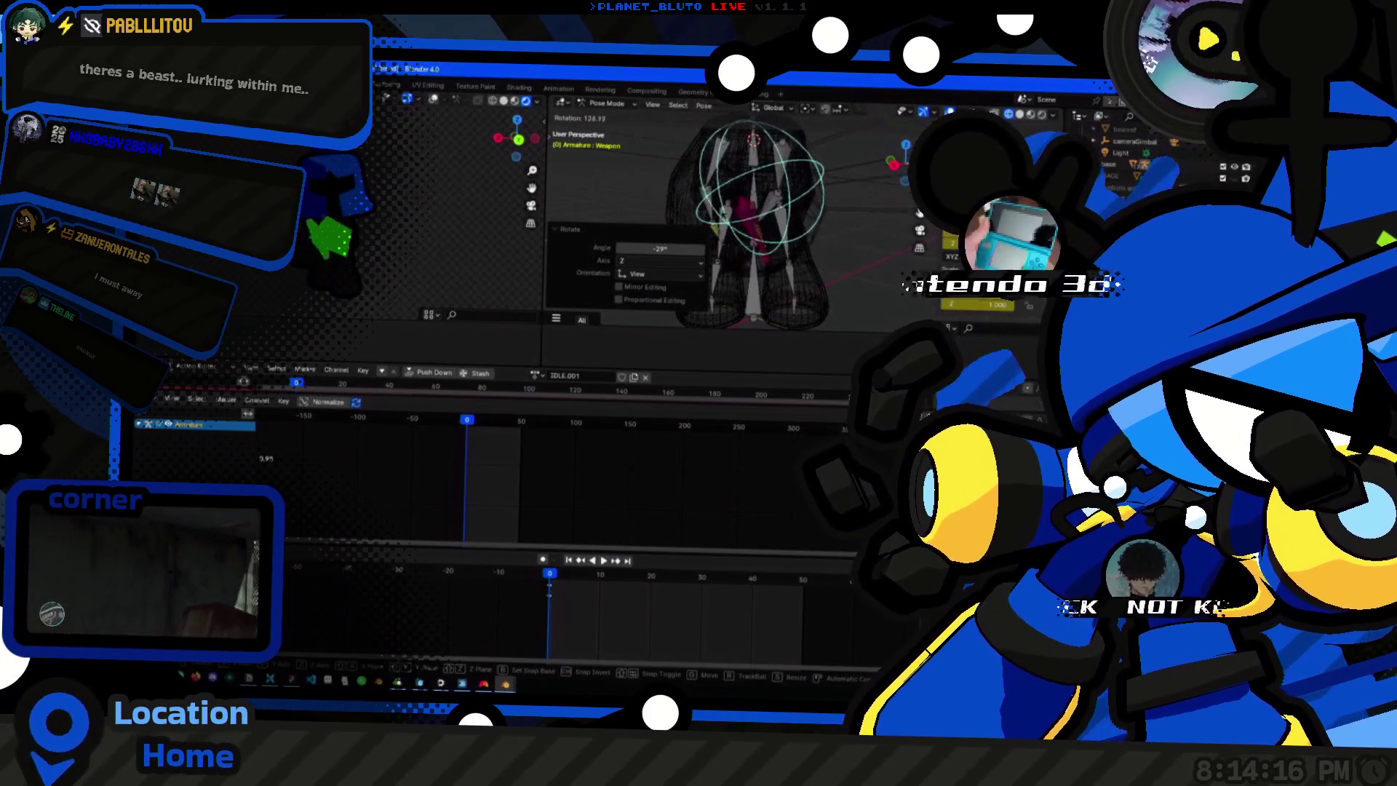
pyautogui.moveTo(726, 218); pyautogui.dragTo(797, 202, button='middle')
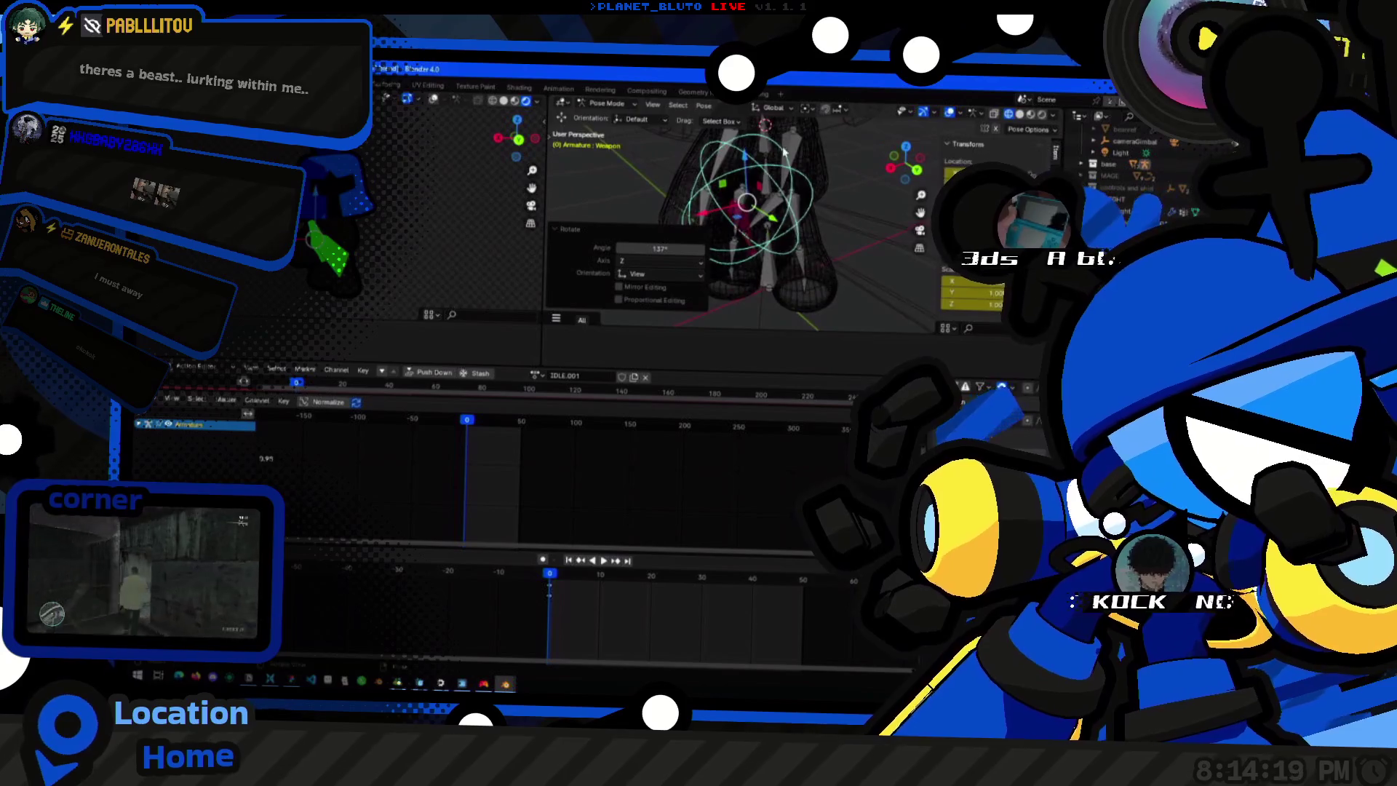
# Set the header's Transform Orientation toward the bone's Local axes.
pyautogui.click(772, 109)
pyautogui.click(742, 144)
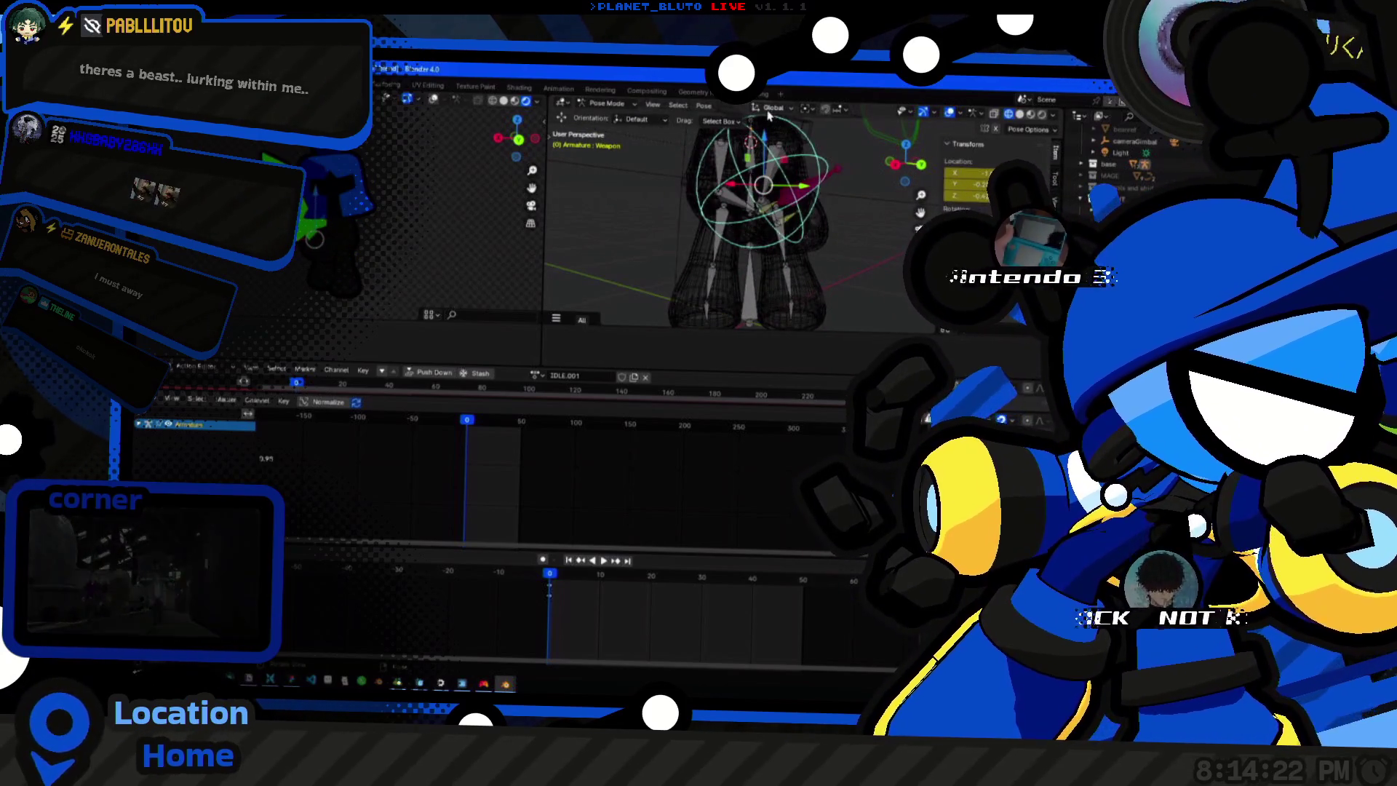
pyautogui.click(770, 110)
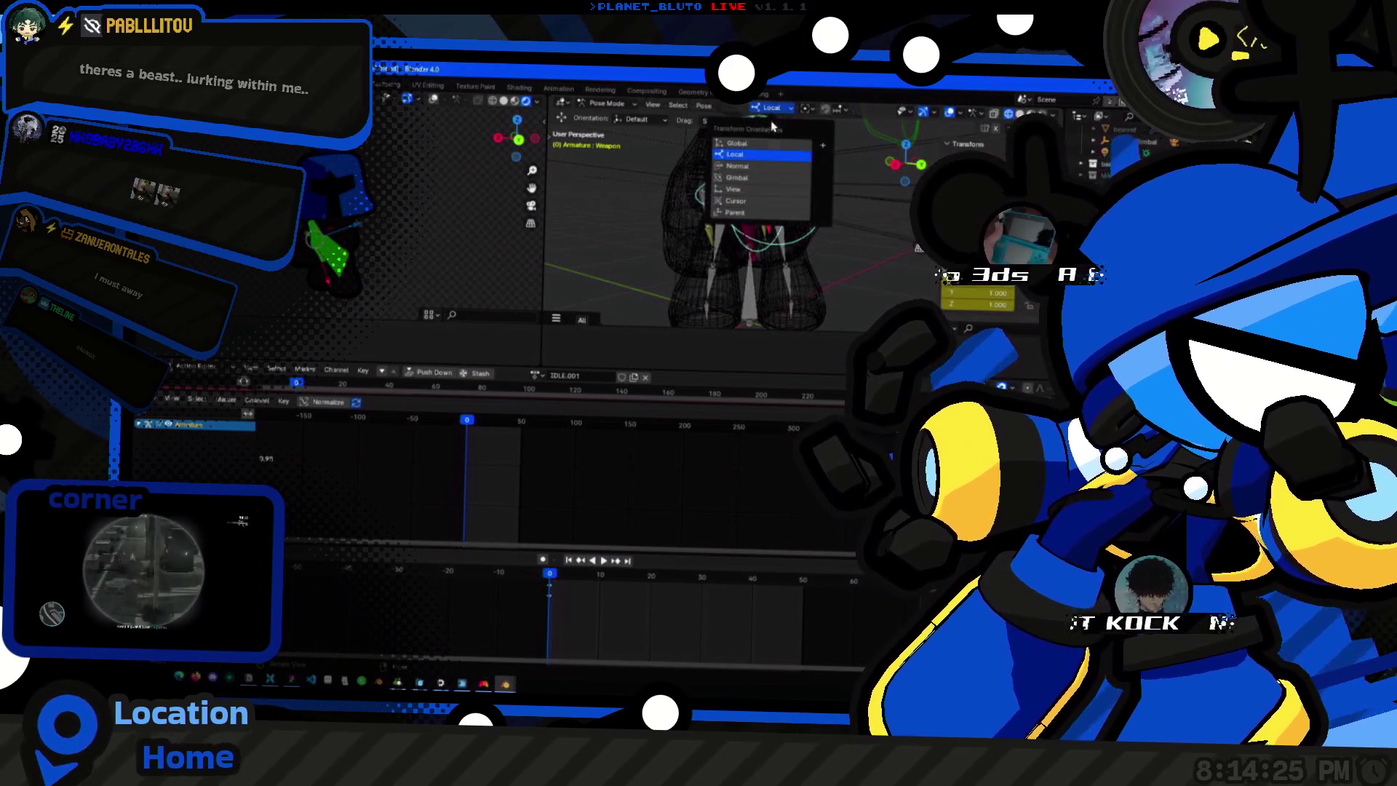
# Use Local orientation and turn the weapon bone about its local axes.
pyautogui.click(762, 188)
pyautogui.moveTo(764, 208); pyautogui.dragTo(700, 219, button='middle')
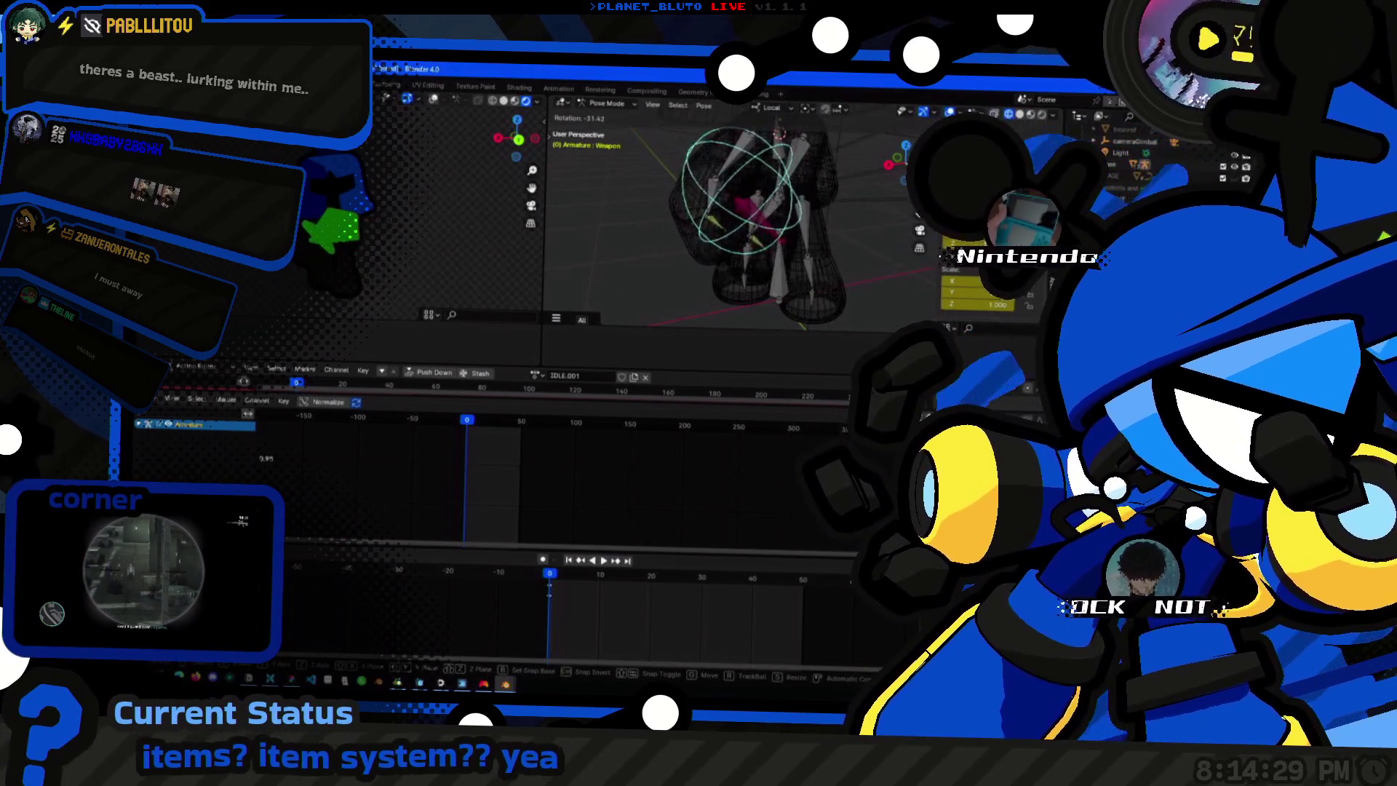
pyautogui.moveTo(753, 196); pyautogui.dragTo(714, 231)
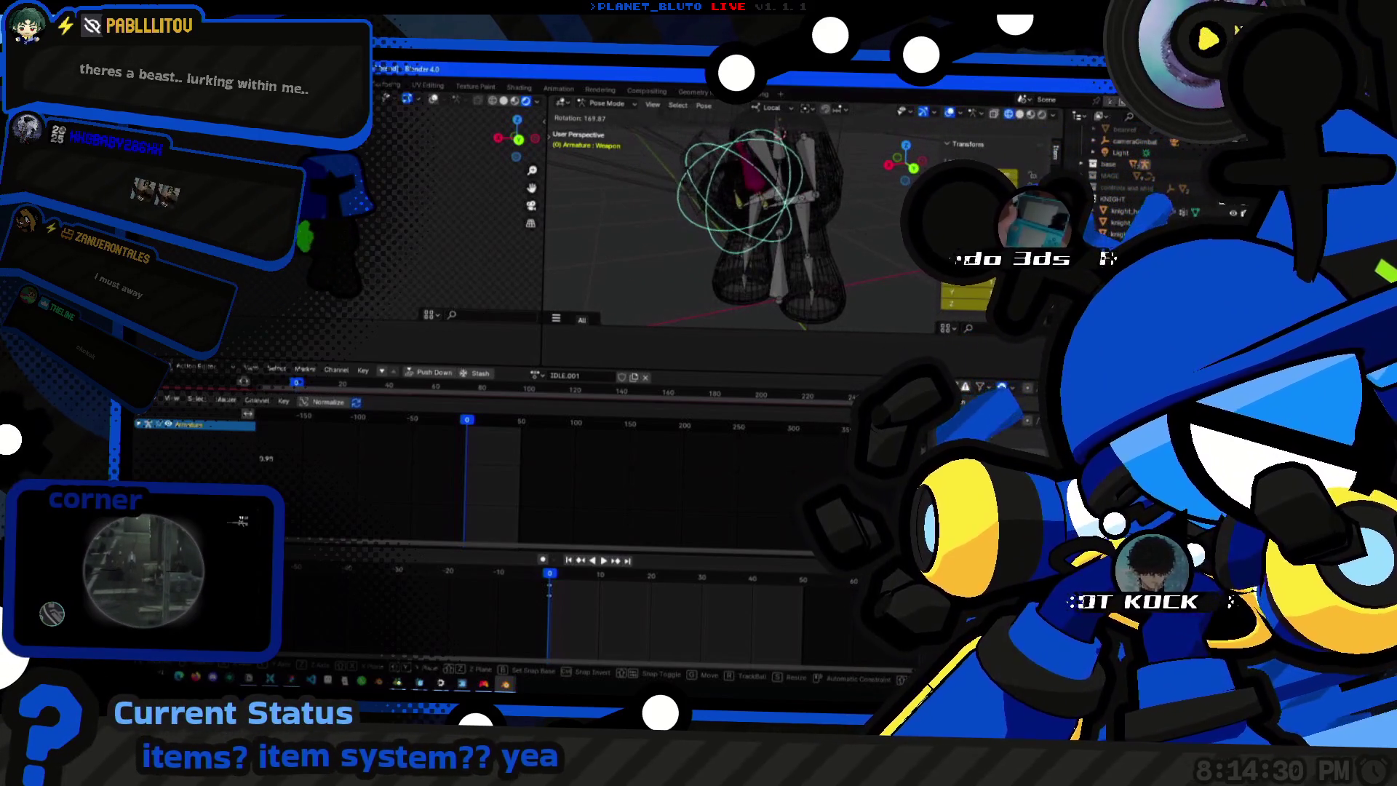
pyautogui.moveTo(715, 234)
pyautogui.mouseDown(button='middle')
pyautogui.moveTo(859, 233)
pyautogui.moveTo(764, 218)
pyautogui.mouseUp(button='middle')
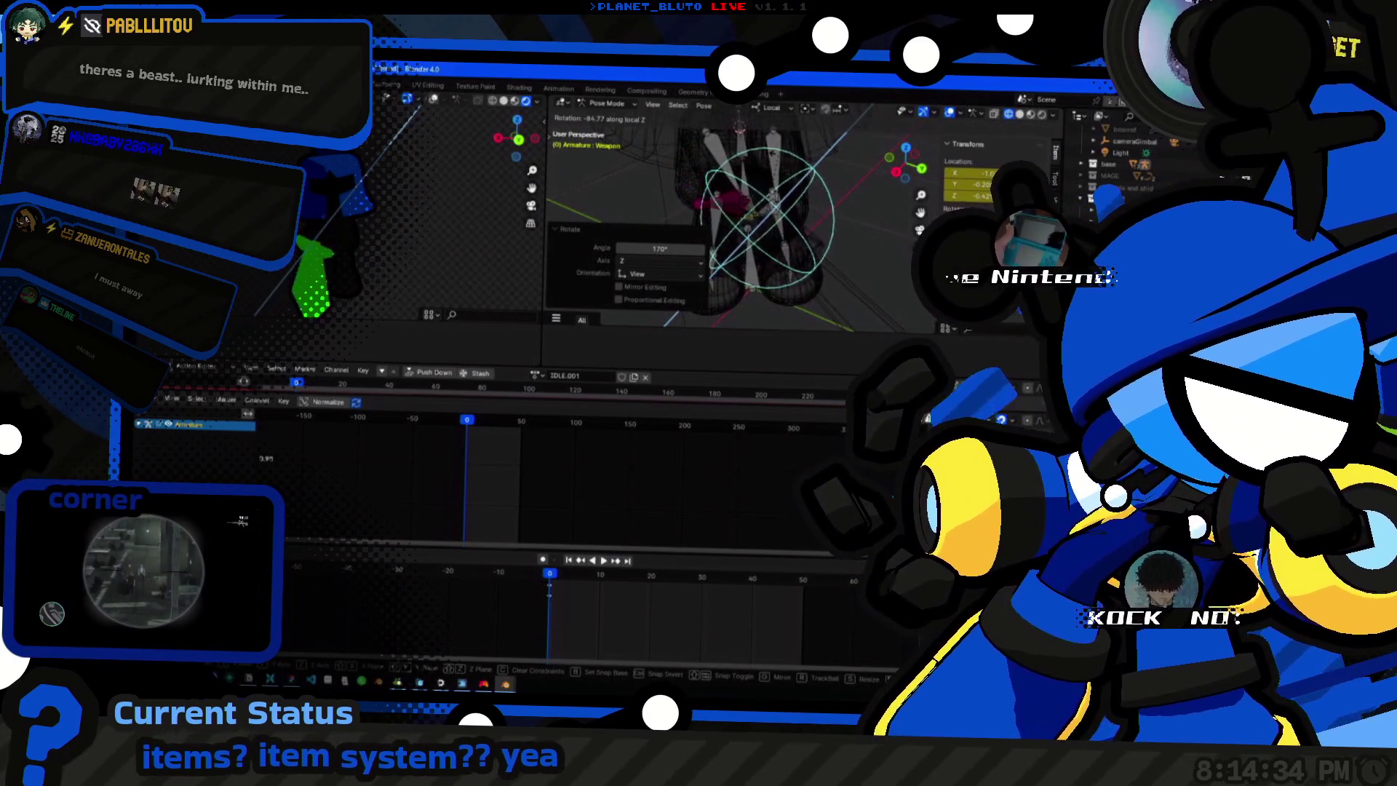
pyautogui.moveTo(753, 186); pyautogui.dragTo(766, 164)
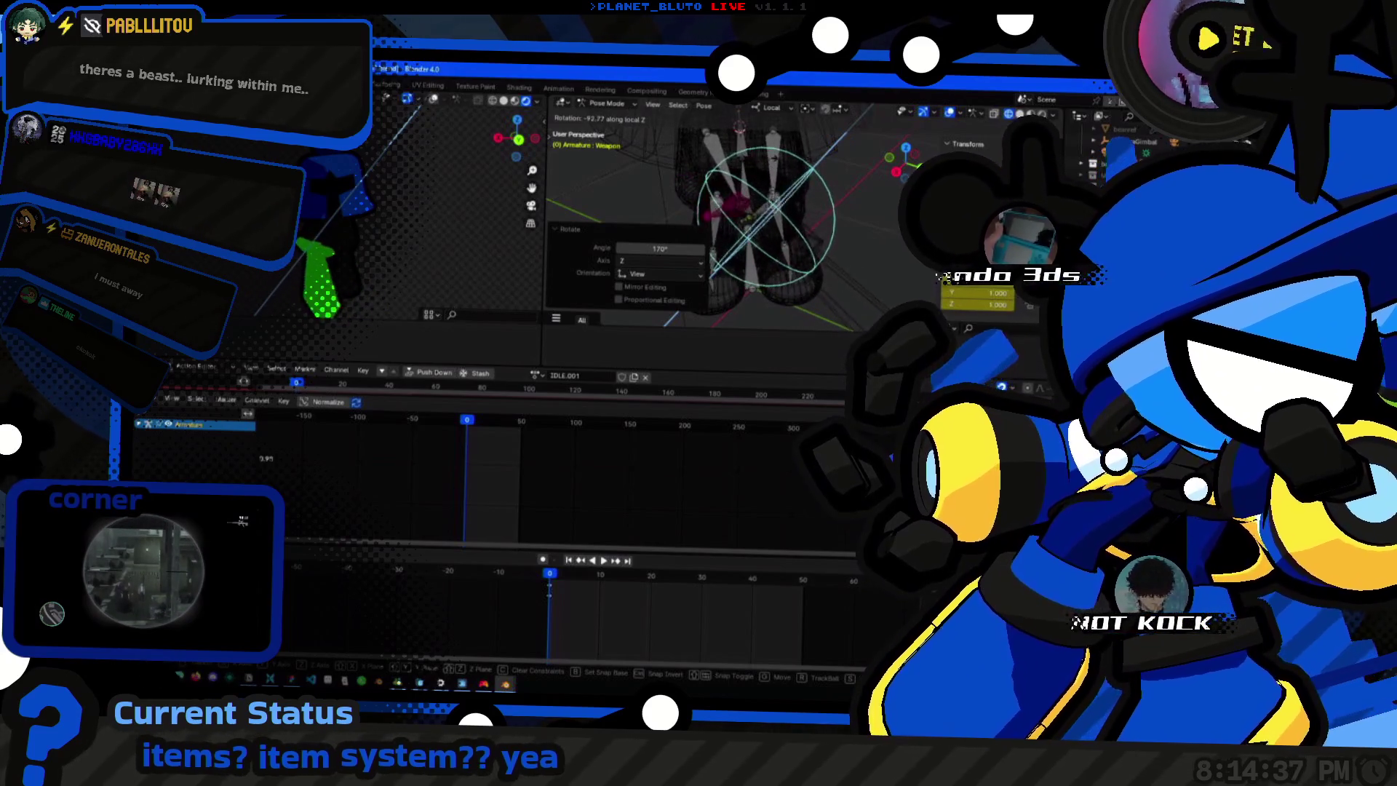
pyautogui.moveTo(766, 164)
pyautogui.mouseDown(button='middle')
pyautogui.moveTo(806, 249)
pyautogui.moveTo(787, 218)
pyautogui.mouseUp(button='middle')
# Move the weapon bone into place, then rotate it about its local X and confirm.
pyautogui.press('g')
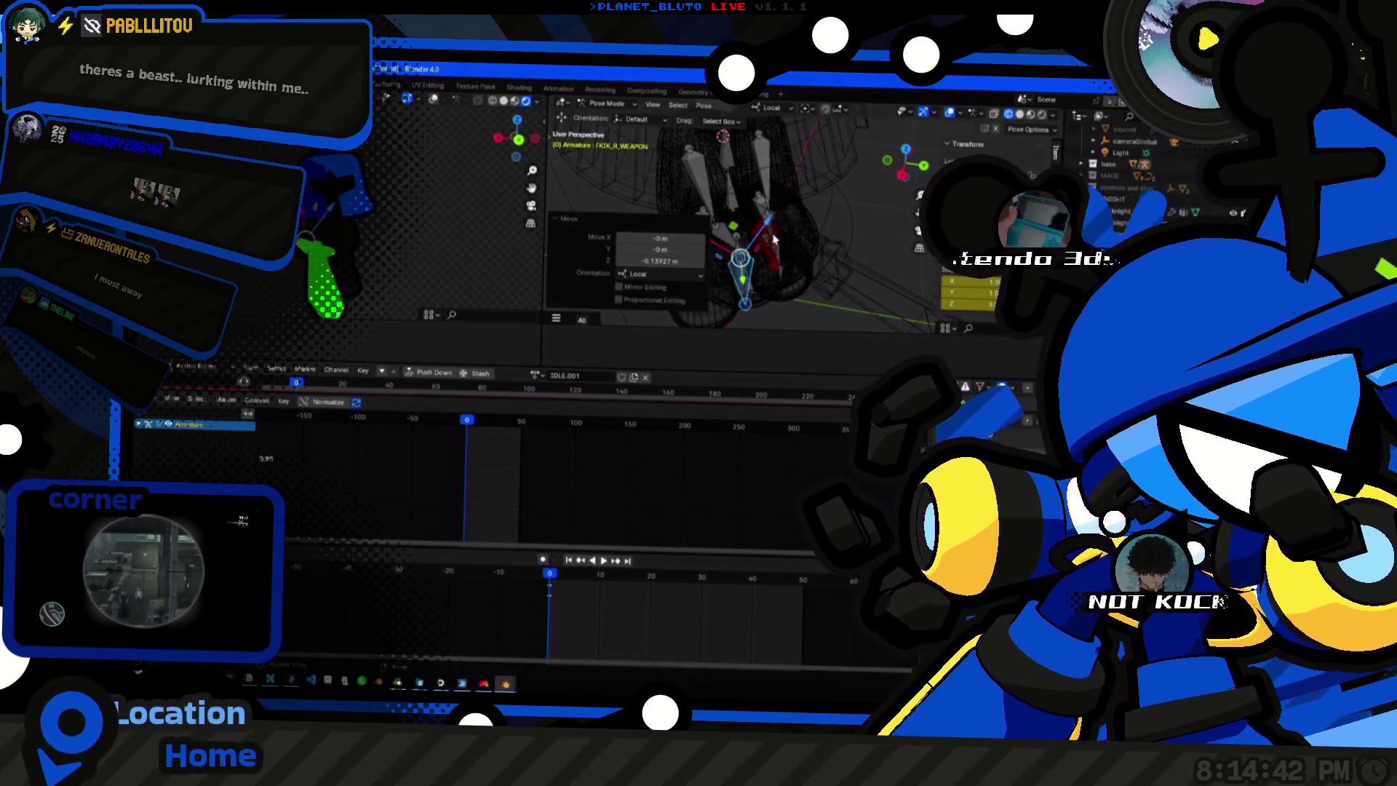
pyautogui.moveTo(770, 219); pyautogui.dragTo(802, 175)
pyautogui.click(813, 178)
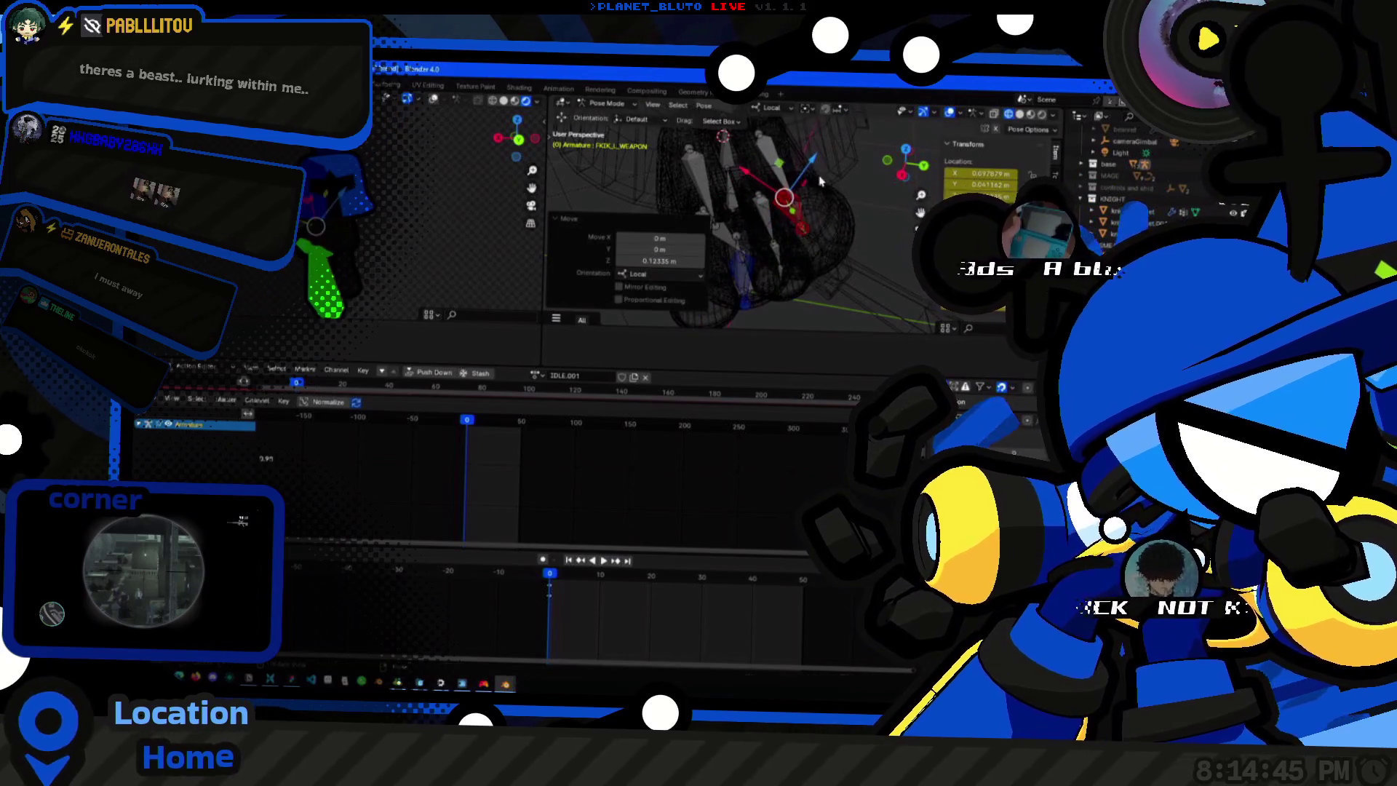
pyautogui.moveTo(769, 279); pyautogui.dragTo(754, 218, button='middle')
pyautogui.press('r')
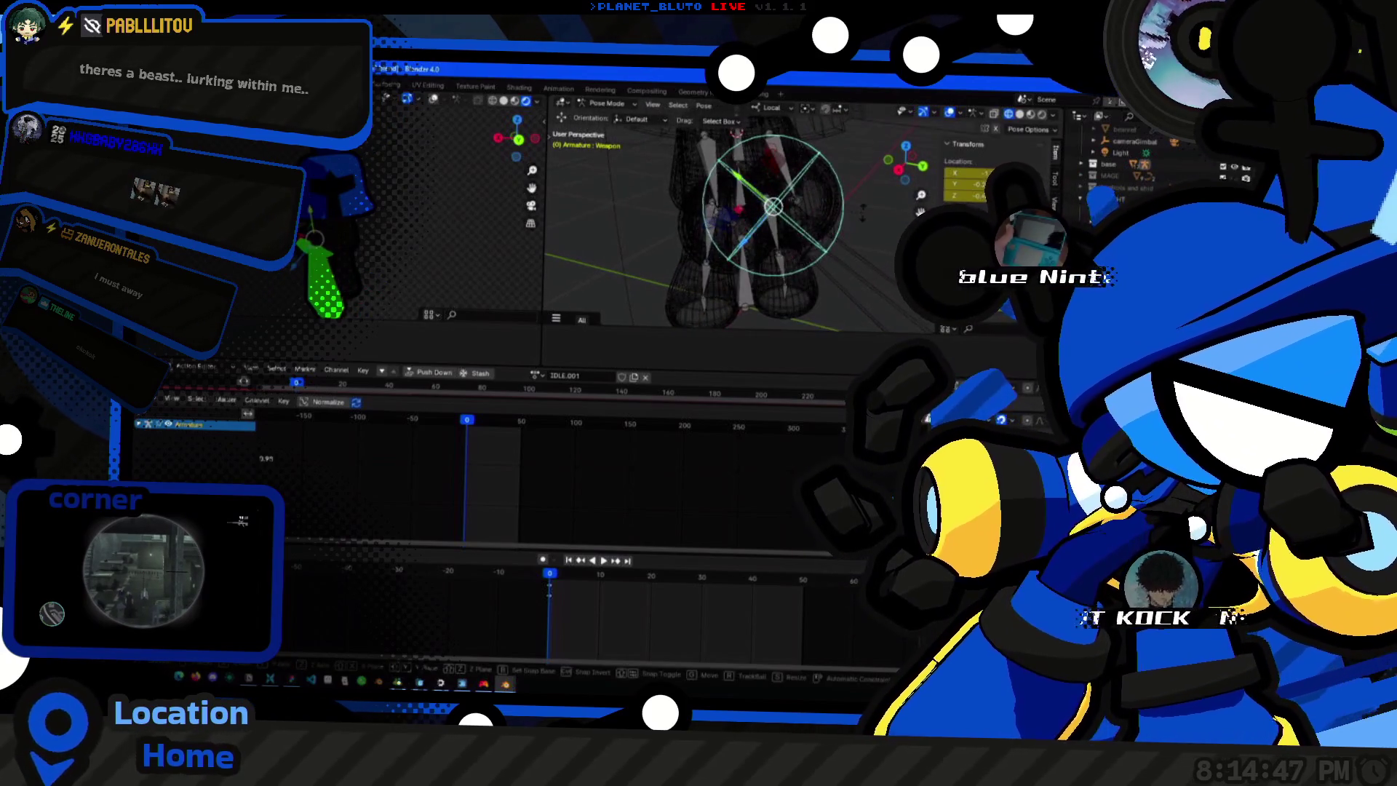
pyautogui.moveTo(769, 219); pyautogui.dragTo(874, 229)
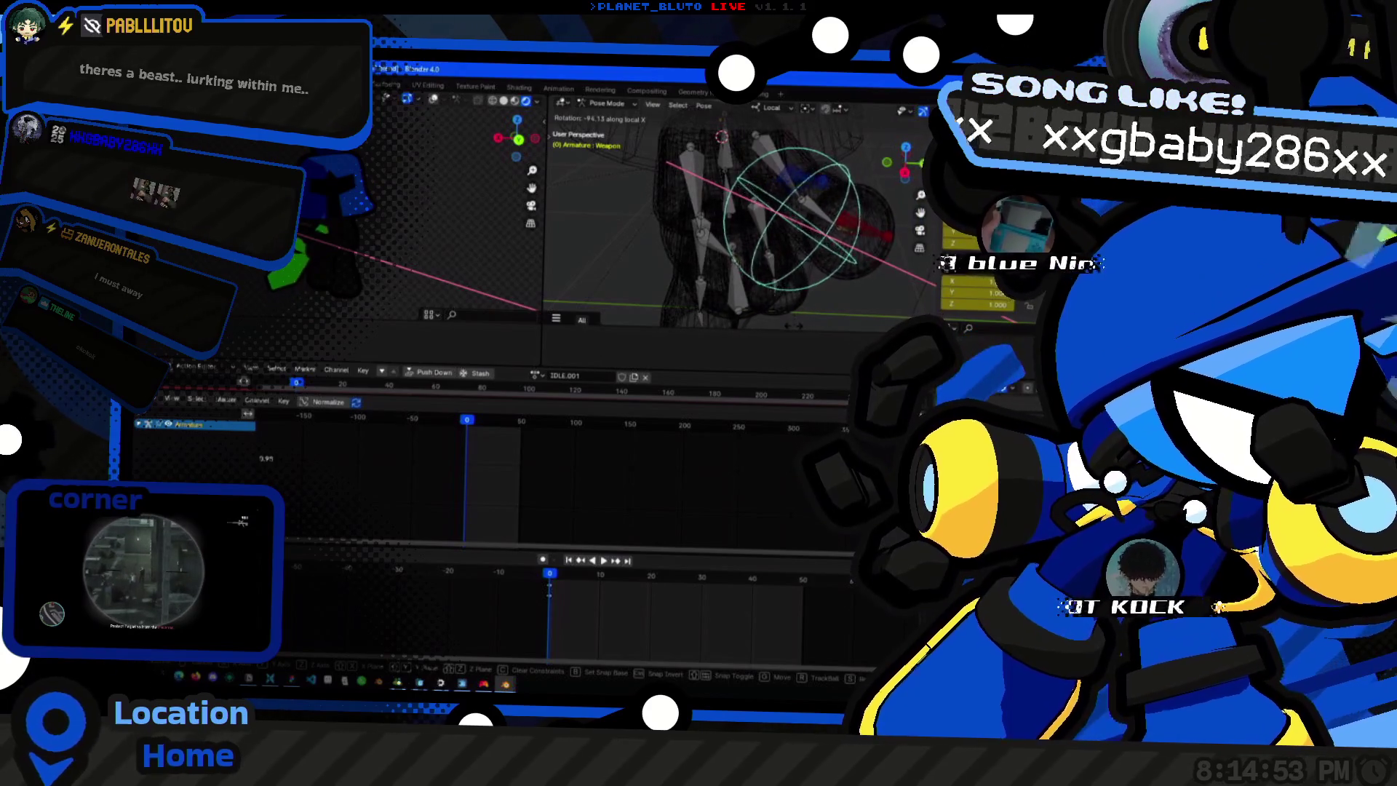
pyautogui.click(873, 230)
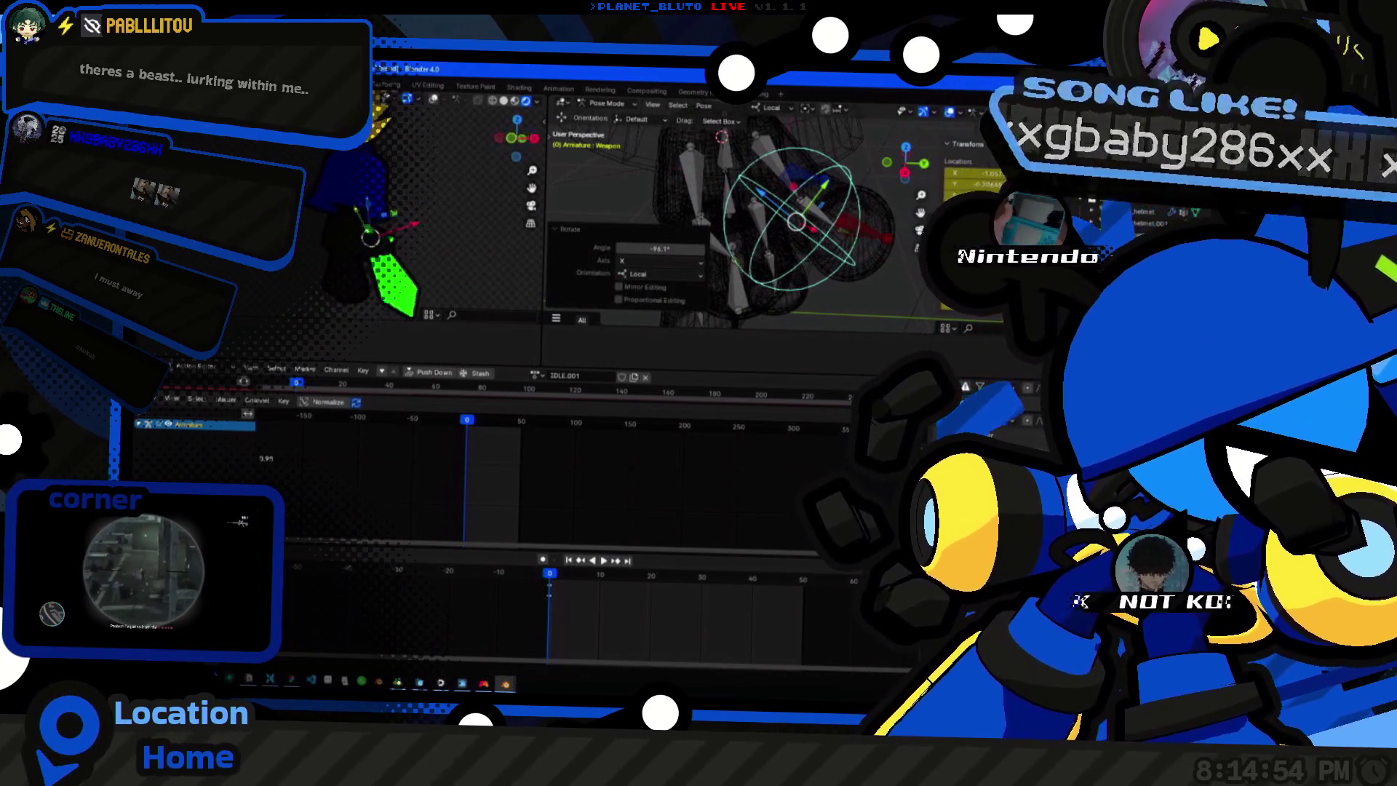
# Shift the weapon bone along its local axes and confirm a further rotation.
pyautogui.moveTo(829, 218); pyautogui.dragTo(873, 240)
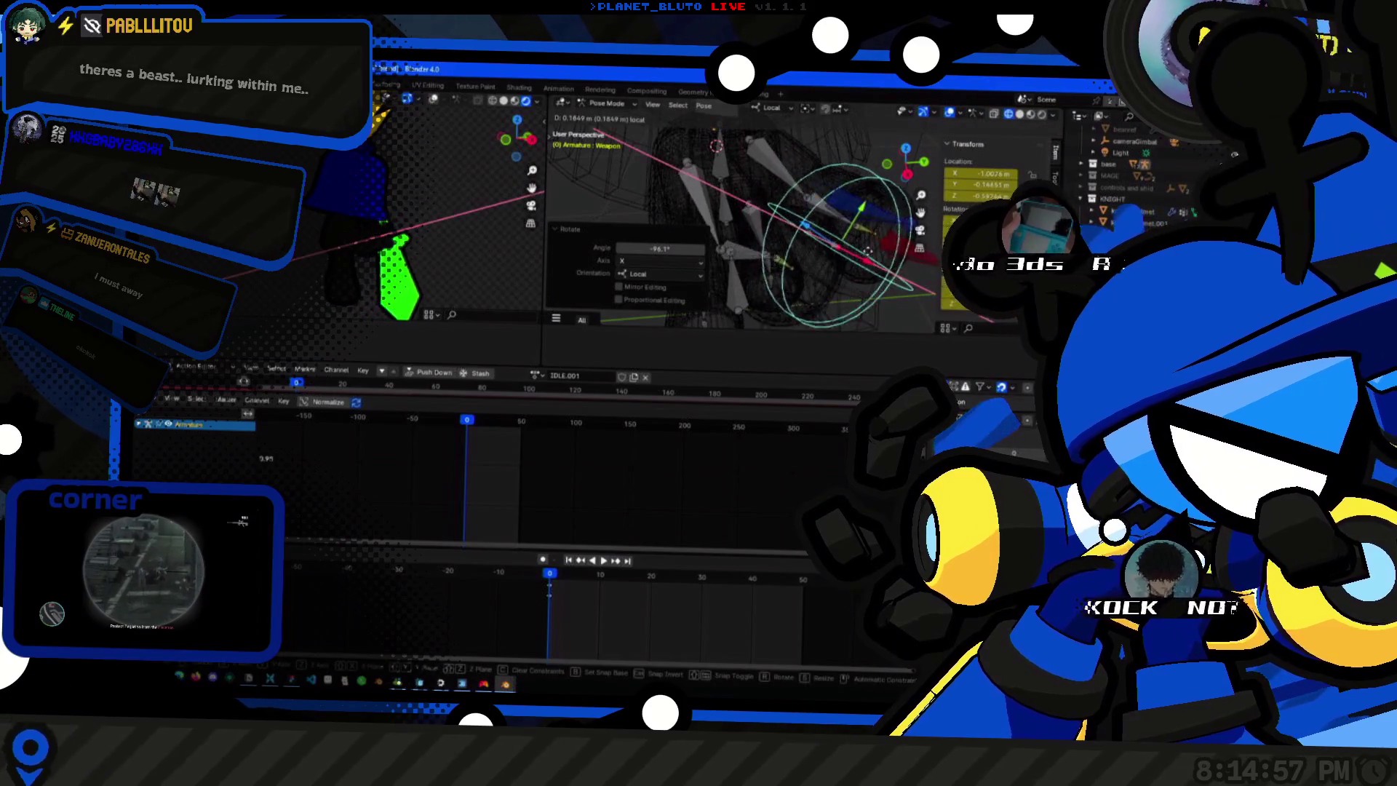
pyautogui.click(916, 213)
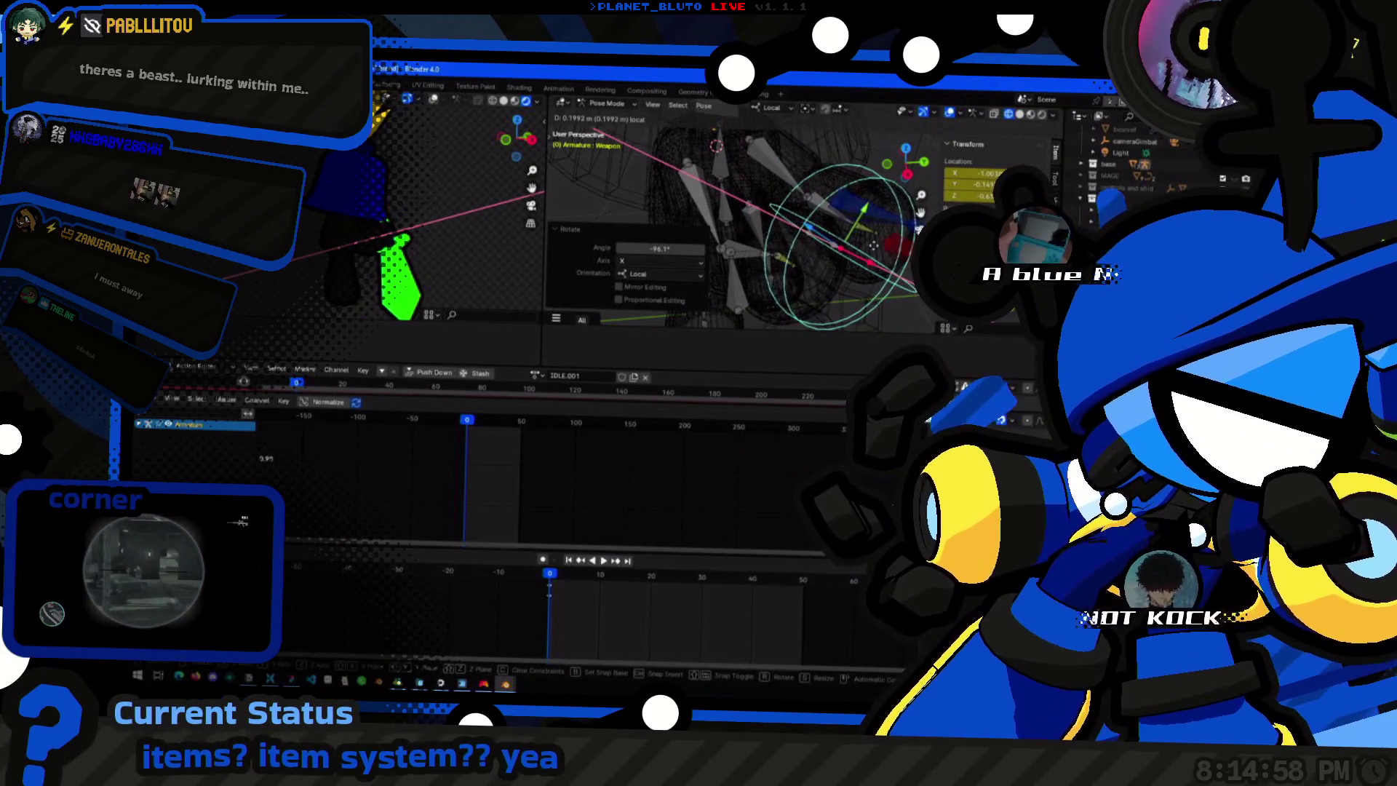
pyautogui.moveTo(830, 218); pyautogui.dragTo(878, 224, button='middle')
pyautogui.press('r')
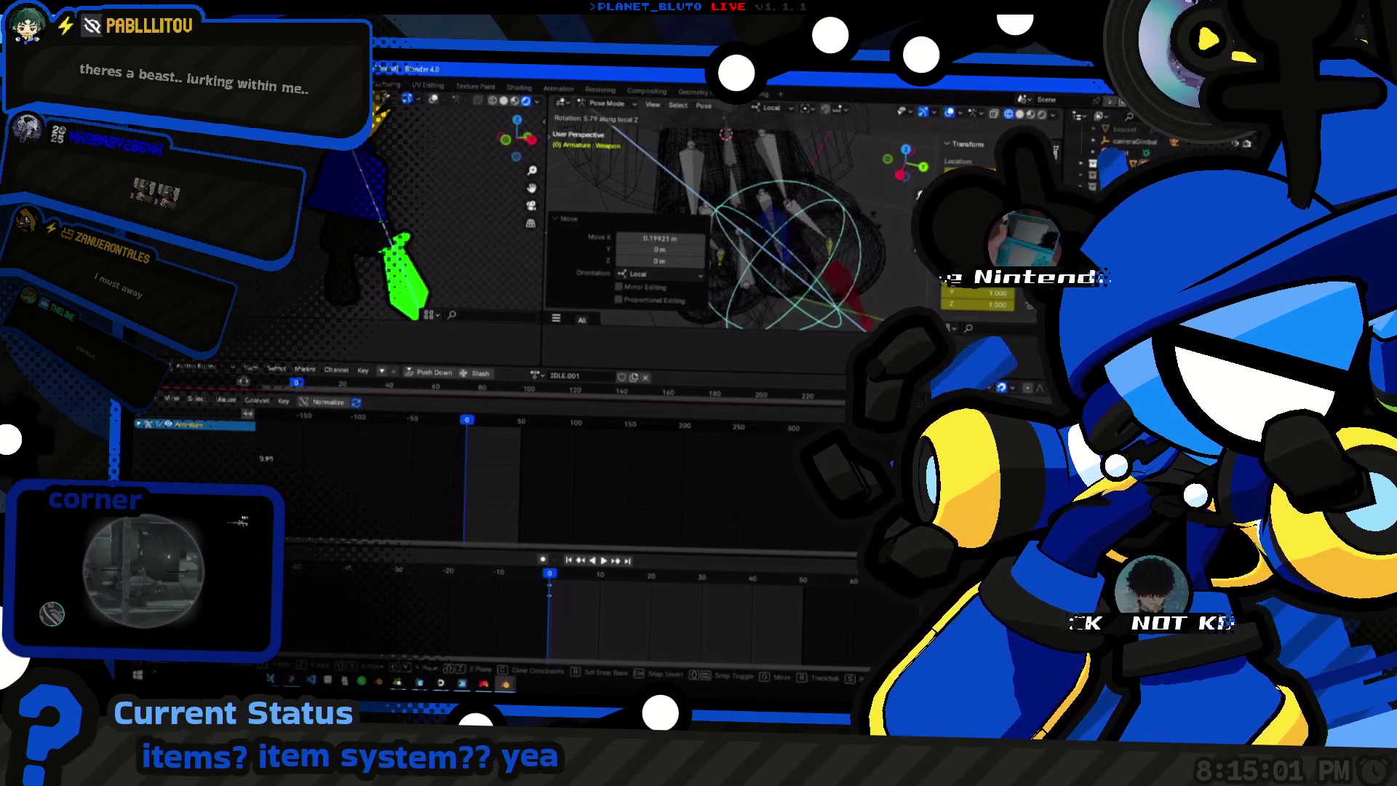
pyautogui.click(403, 240)
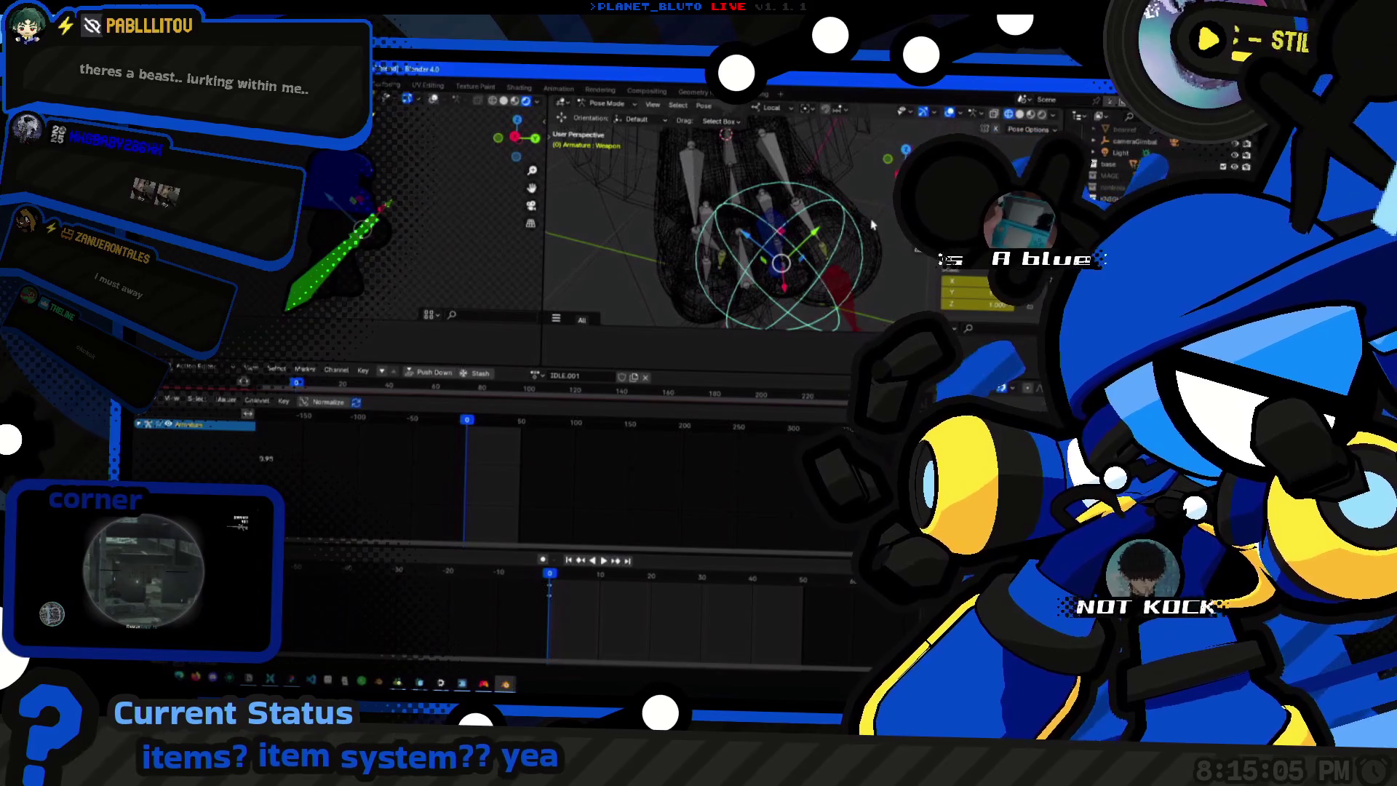
pyautogui.moveTo(873, 224); pyautogui.dragTo(808, 218, button='middle')
# Fine-tune the weapon bone's position and turn it about 21° around local Z.
pyautogui.moveTo(813, 218); pyautogui.dragTo(796, 198)
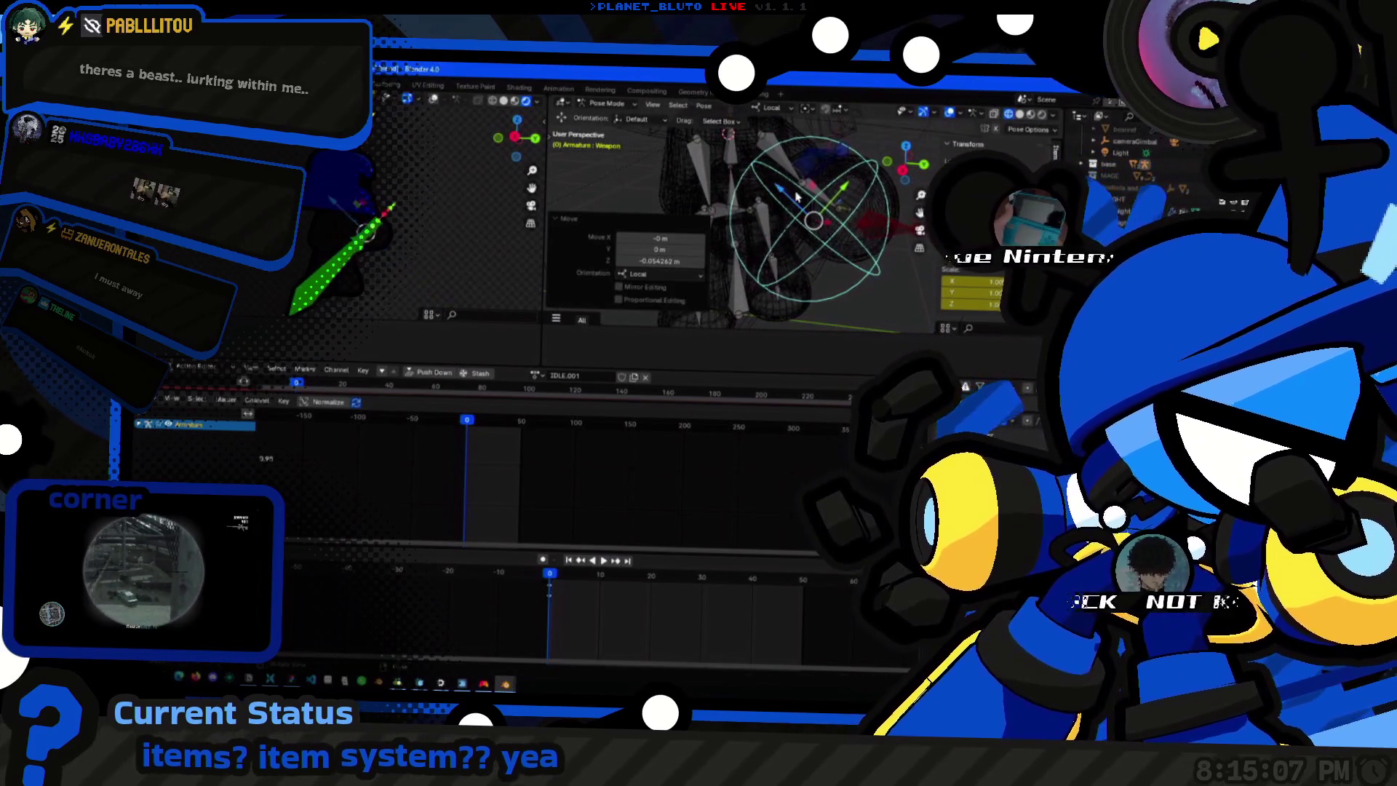
pyautogui.moveTo(843, 192); pyautogui.dragTo(810, 246, button='middle')
pyautogui.moveTo(846, 224); pyautogui.dragTo(829, 224)
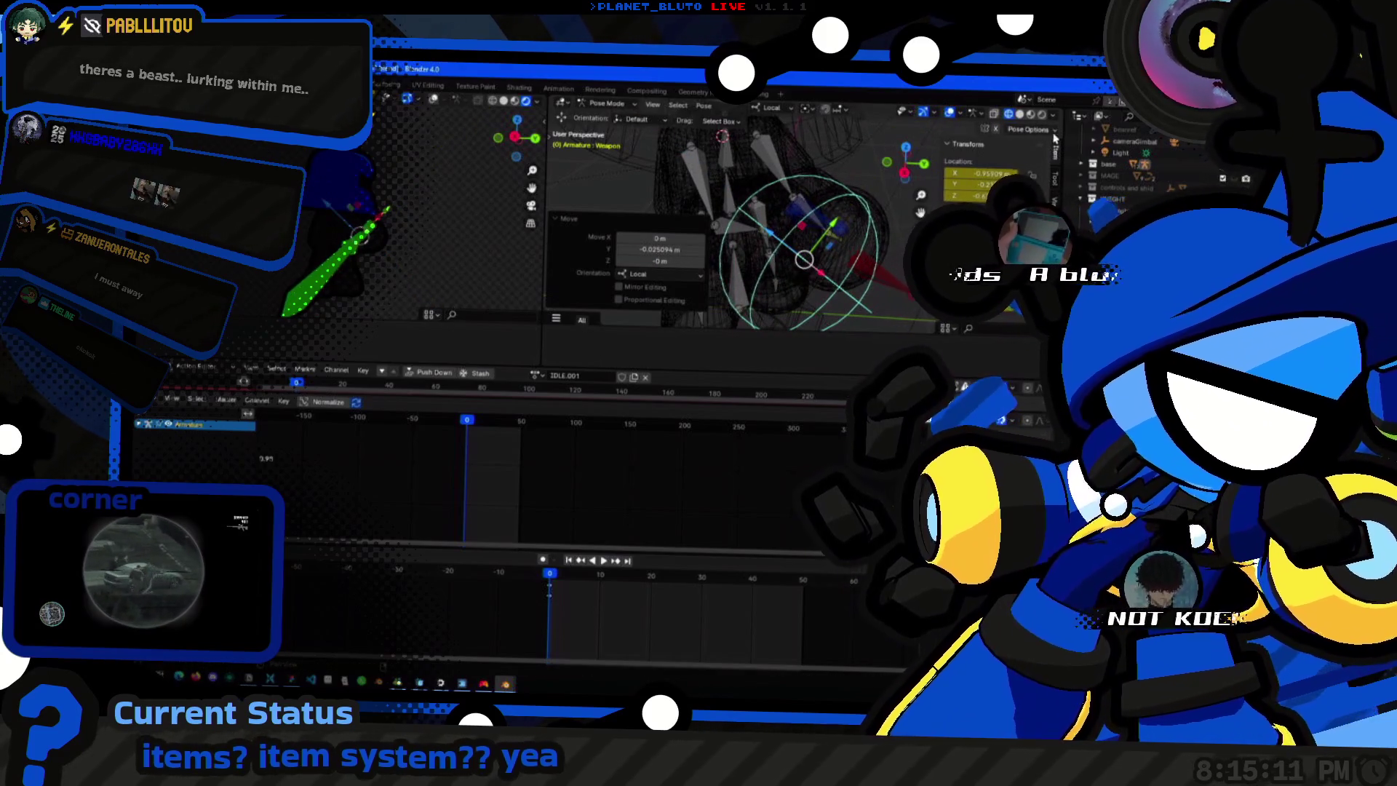
pyautogui.moveTo(829, 240)
pyautogui.mouseDown(button='middle')
pyautogui.moveTo(786, 218)
pyautogui.moveTo(800, 199)
pyautogui.moveTo(830, 219)
pyautogui.moveTo(855, 175)
pyautogui.mouseUp(button='middle')
pyautogui.moveTo(801, 245)
pyautogui.mouseDown()
pyautogui.moveTo(841, 218)
pyautogui.moveTo(873, 274)
pyautogui.moveTo(829, 207)
pyautogui.mouseUp()
pyautogui.moveTo(873, 218)
pyautogui.mouseDown(button='middle')
pyautogui.moveTo(843, 188)
pyautogui.moveTo(807, 207)
pyautogui.moveTo(866, 201)
pyautogui.moveTo(843, 187)
pyautogui.mouseUp(button='middle')
# Select FKIK_R_WEAPON, move it about 0.30 m along local Y and show the sidebar.
pyautogui.click(830, 194)
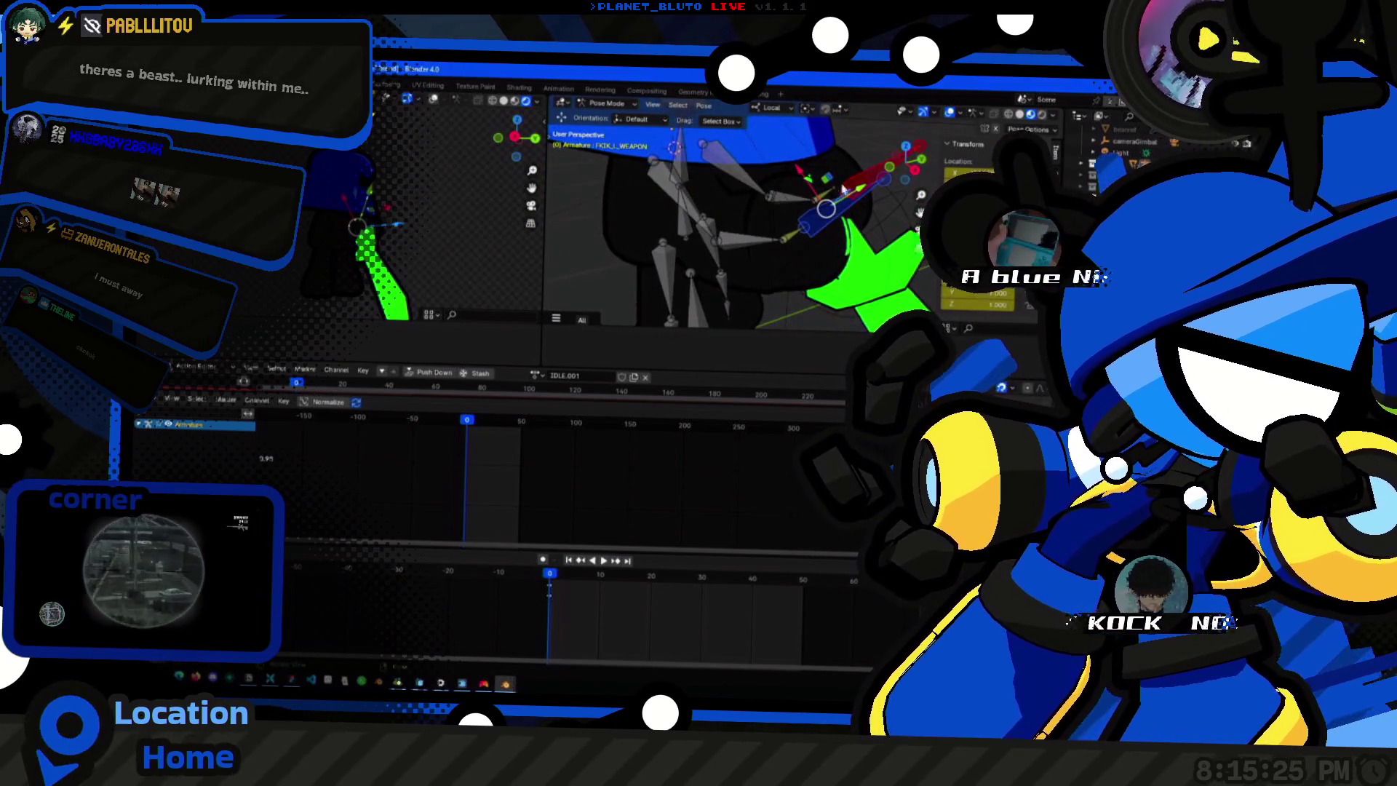
pyautogui.moveTo(859, 194); pyautogui.dragTo(832, 210)
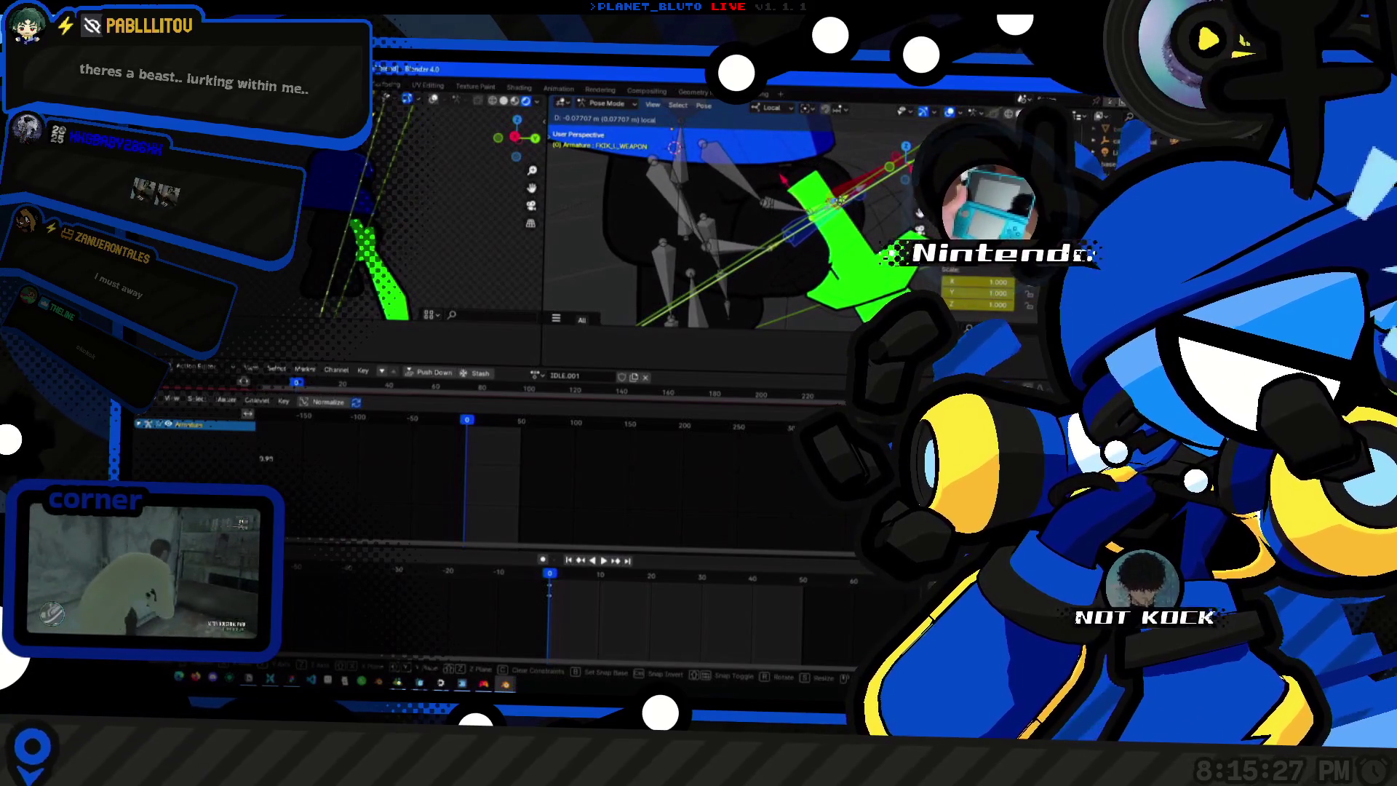
pyautogui.moveTo(831, 209); pyautogui.dragTo(849, 188, button='middle')
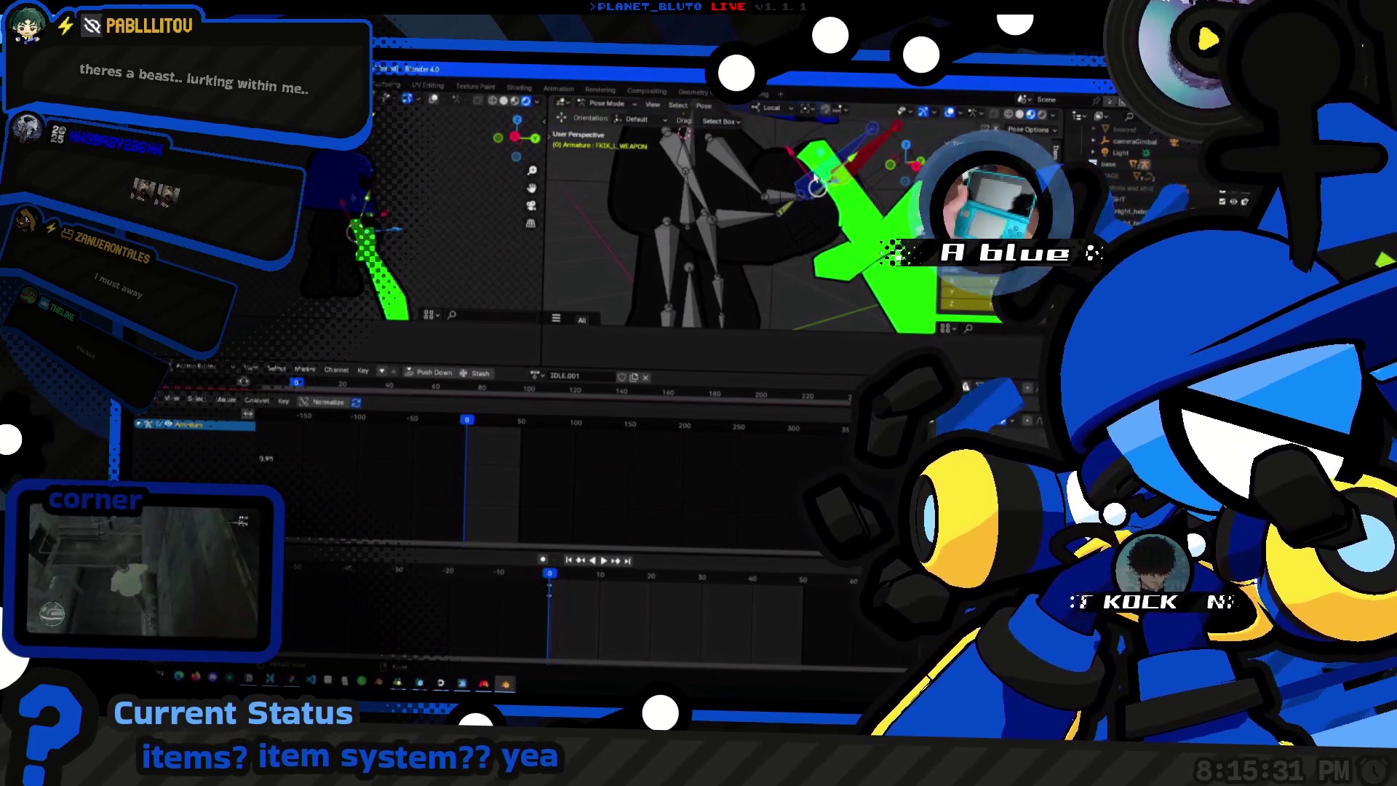
pyautogui.press('n')
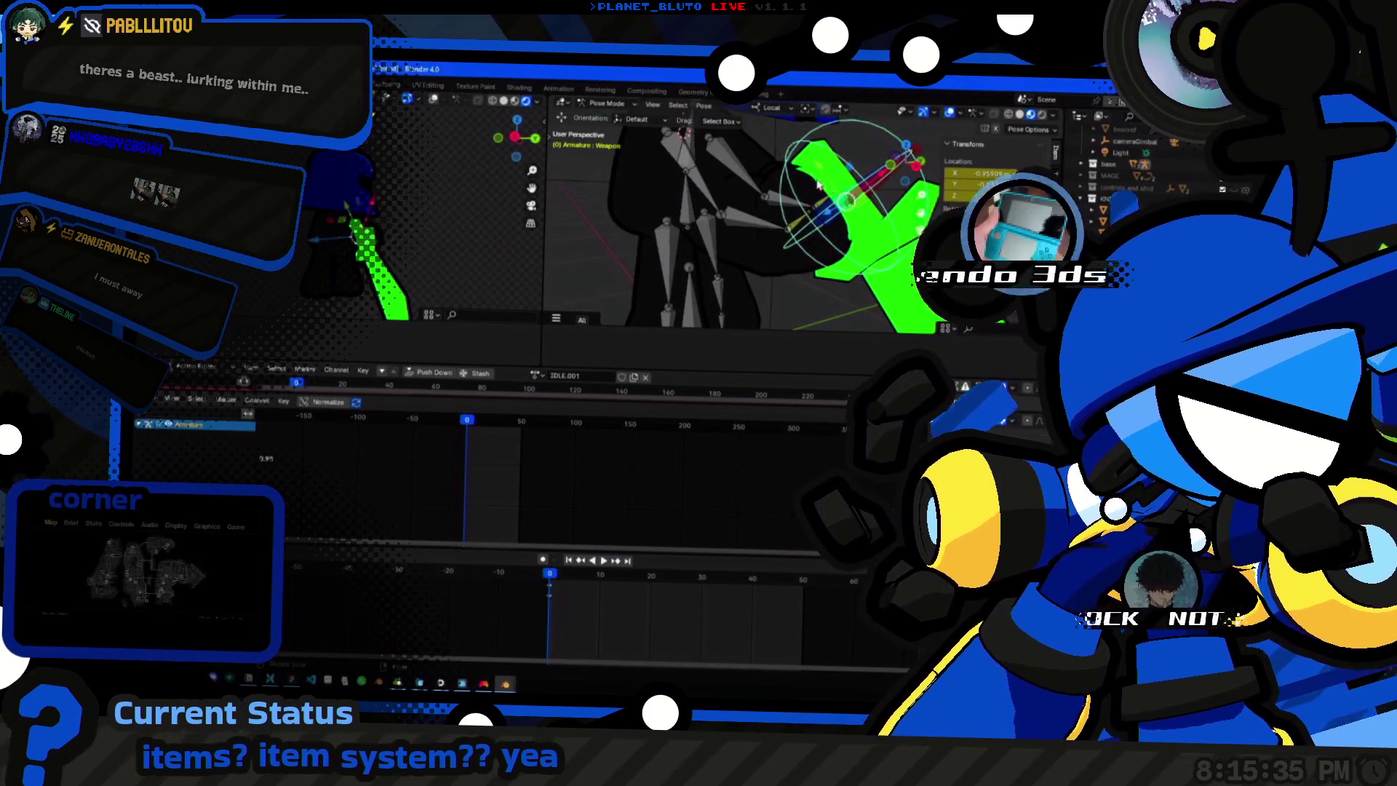
# Rotate the weapon bone and grab it toward an upright position beside the character.
pyautogui.press('r')
pyautogui.moveTo(803, 225); pyautogui.dragTo(803, 190)
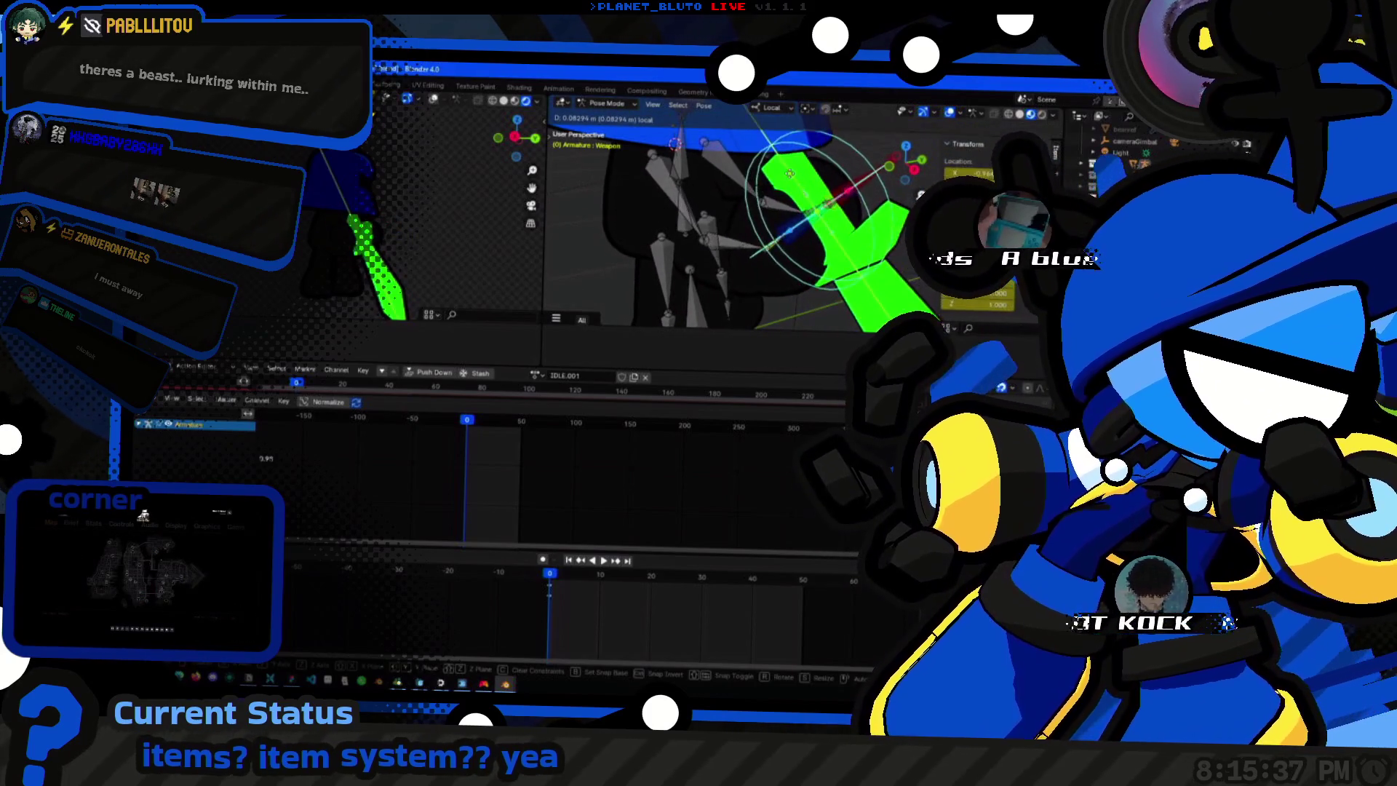
pyautogui.moveTo(803, 189)
pyautogui.mouseDown(button='middle')
pyautogui.moveTo(653, 184)
pyautogui.moveTo(783, 197)
pyautogui.moveTo(829, 224)
pyautogui.mouseUp(button='middle')
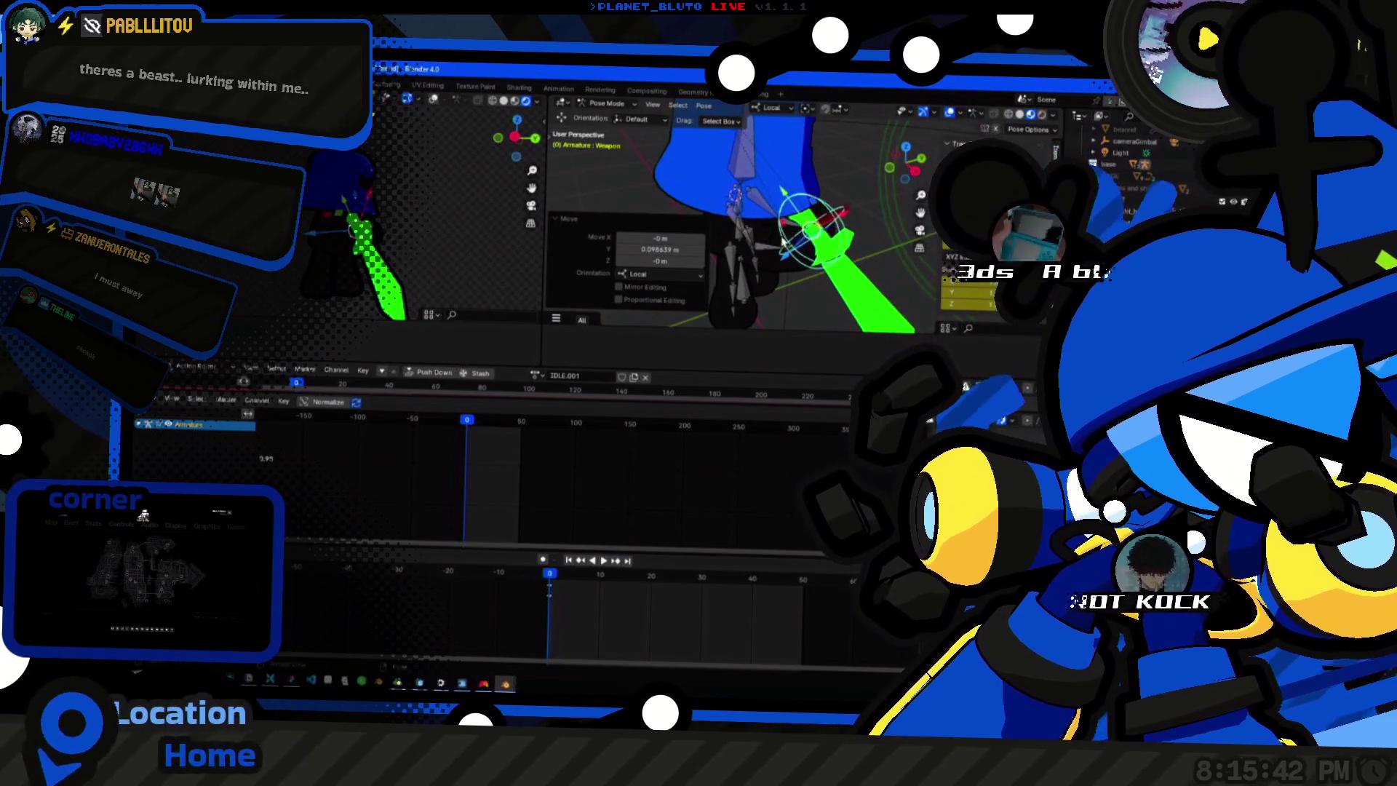
pyautogui.press('g')
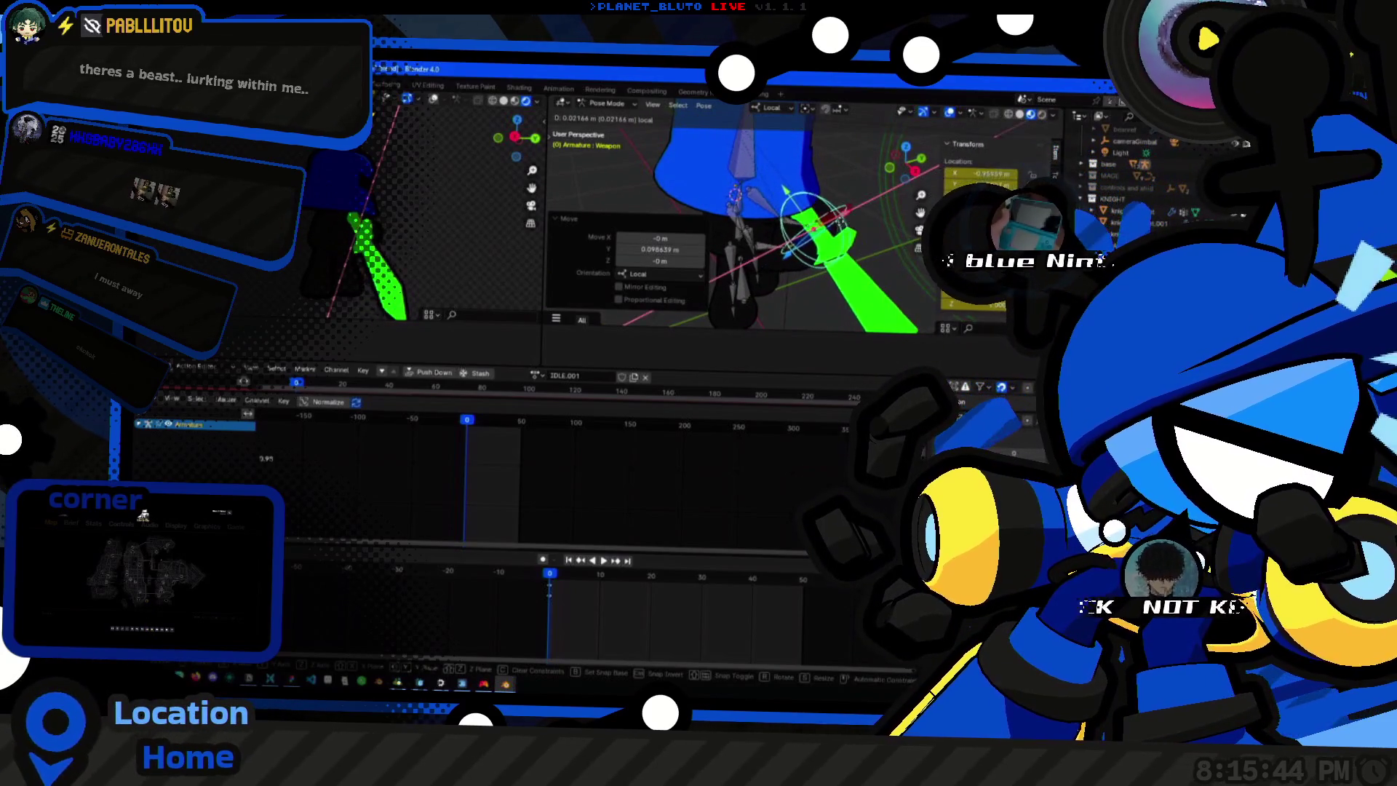
pyautogui.moveTo(814, 219); pyautogui.dragTo(765, 240, button='middle')
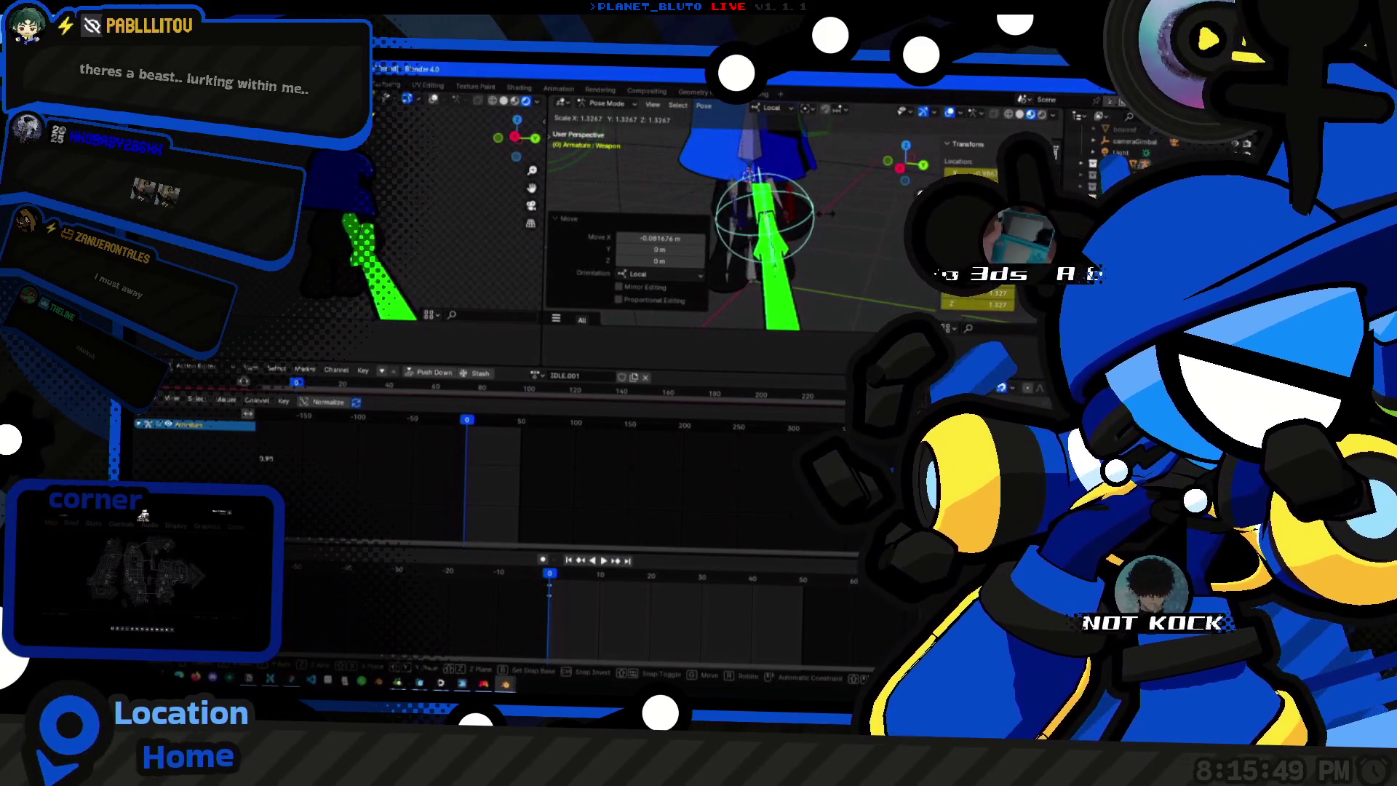
# Undo the last scale, nudge the weapon bone, and move Arm.2.R along Y.
pyautogui.hotkey('ctrl', 'z')
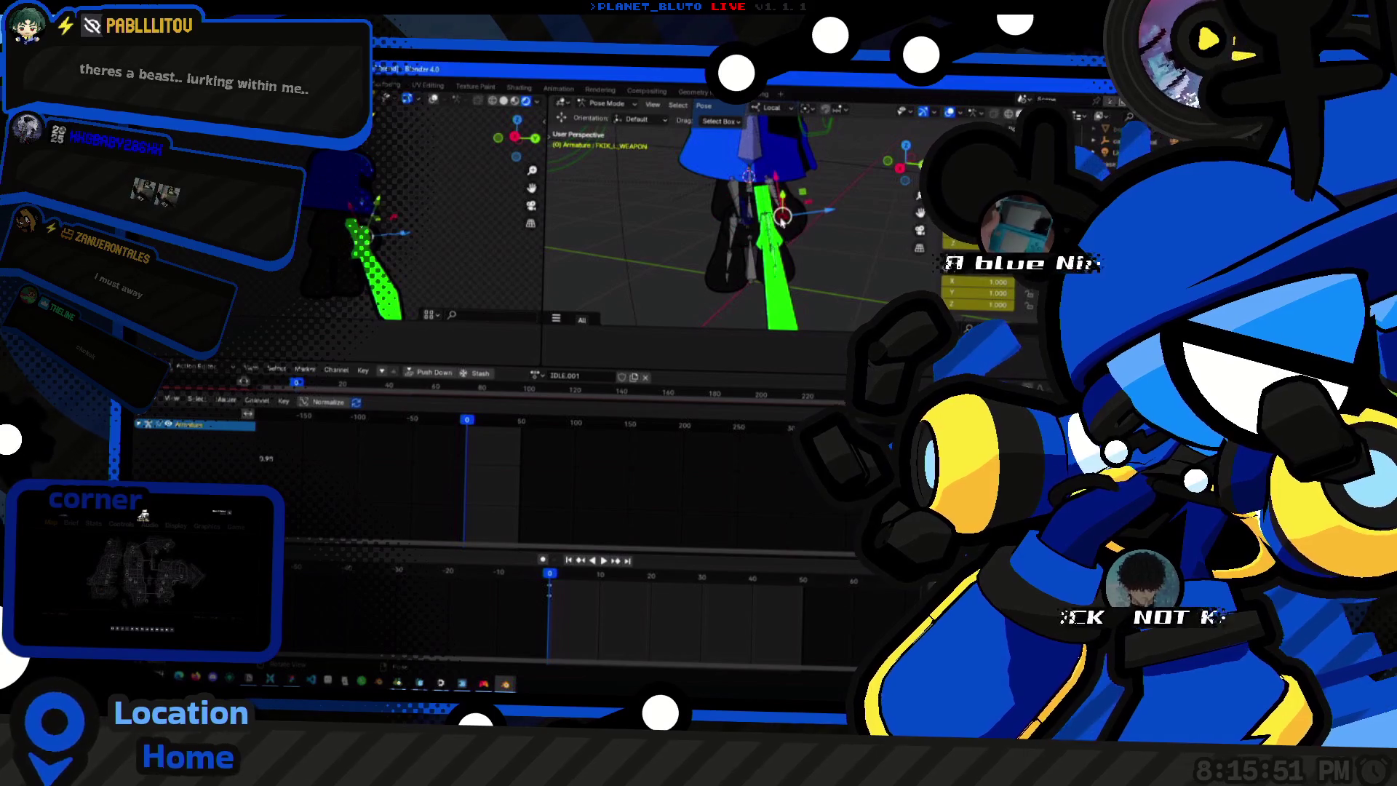
pyautogui.moveTo(813, 218); pyautogui.dragTo(826, 219)
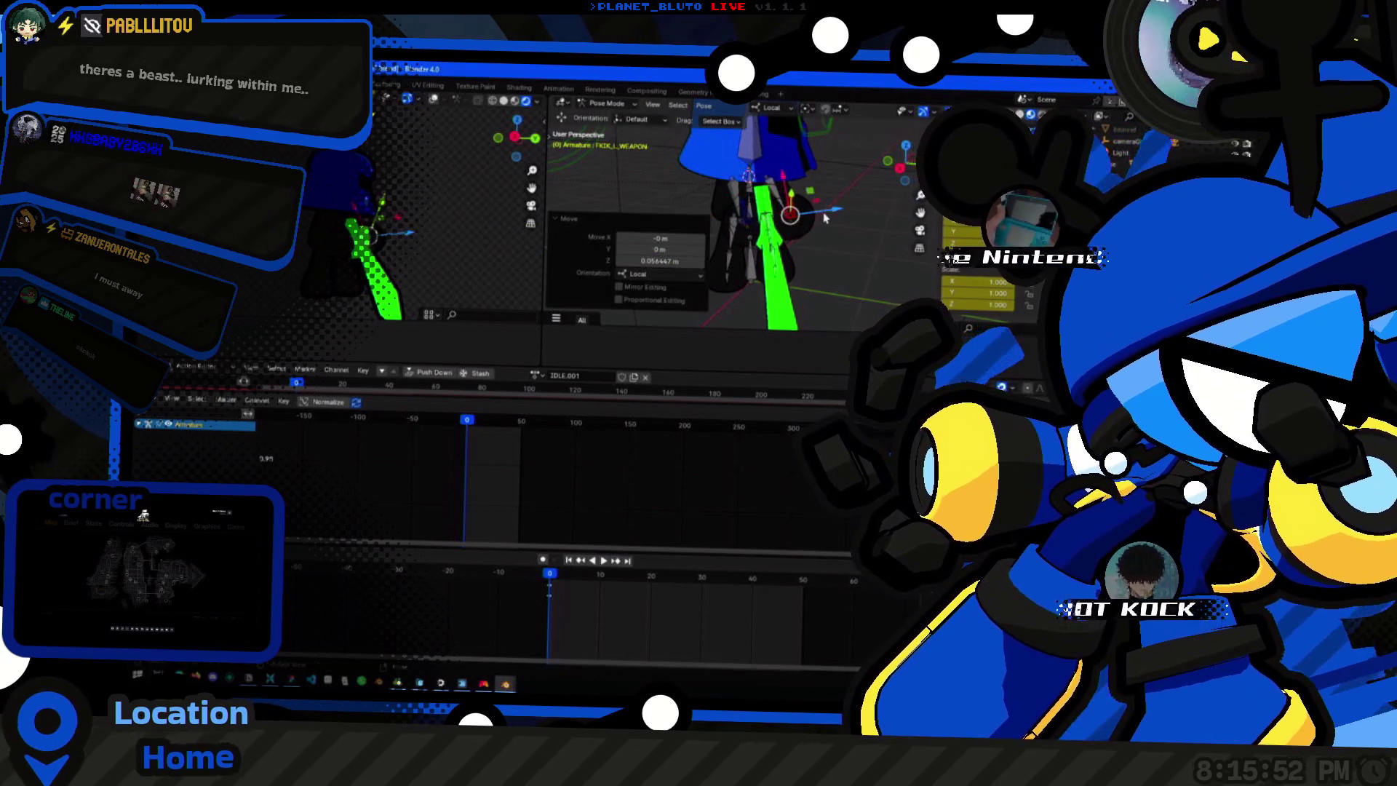
pyautogui.click(739, 222)
pyautogui.press('g')
pyautogui.press('y')
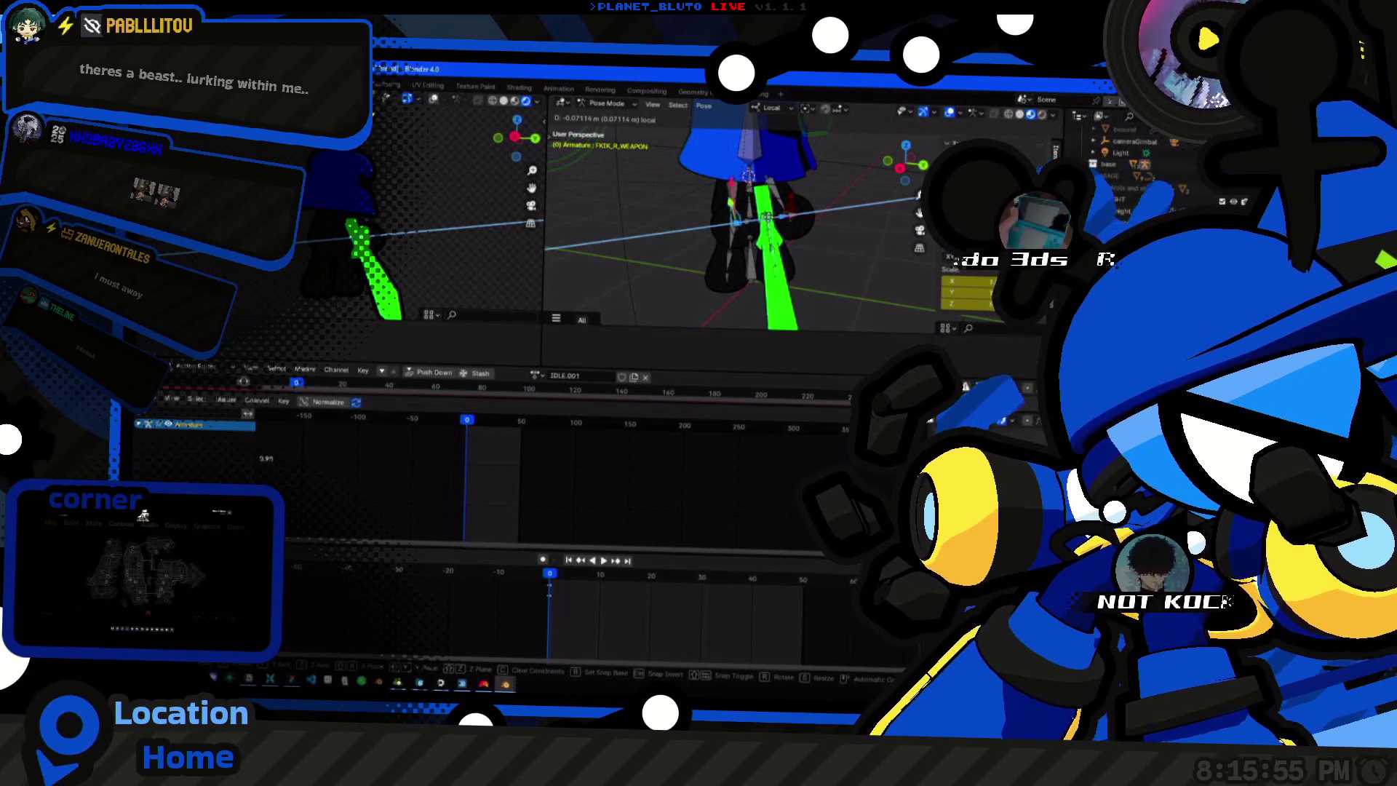
pyautogui.click(573, 229)
# Give the weapon bone a 22.8° local-Y turn, then select Foot.L while inspecting the pose.
pyautogui.moveTo(328, 240); pyautogui.dragTo(464, 286, button='middle')
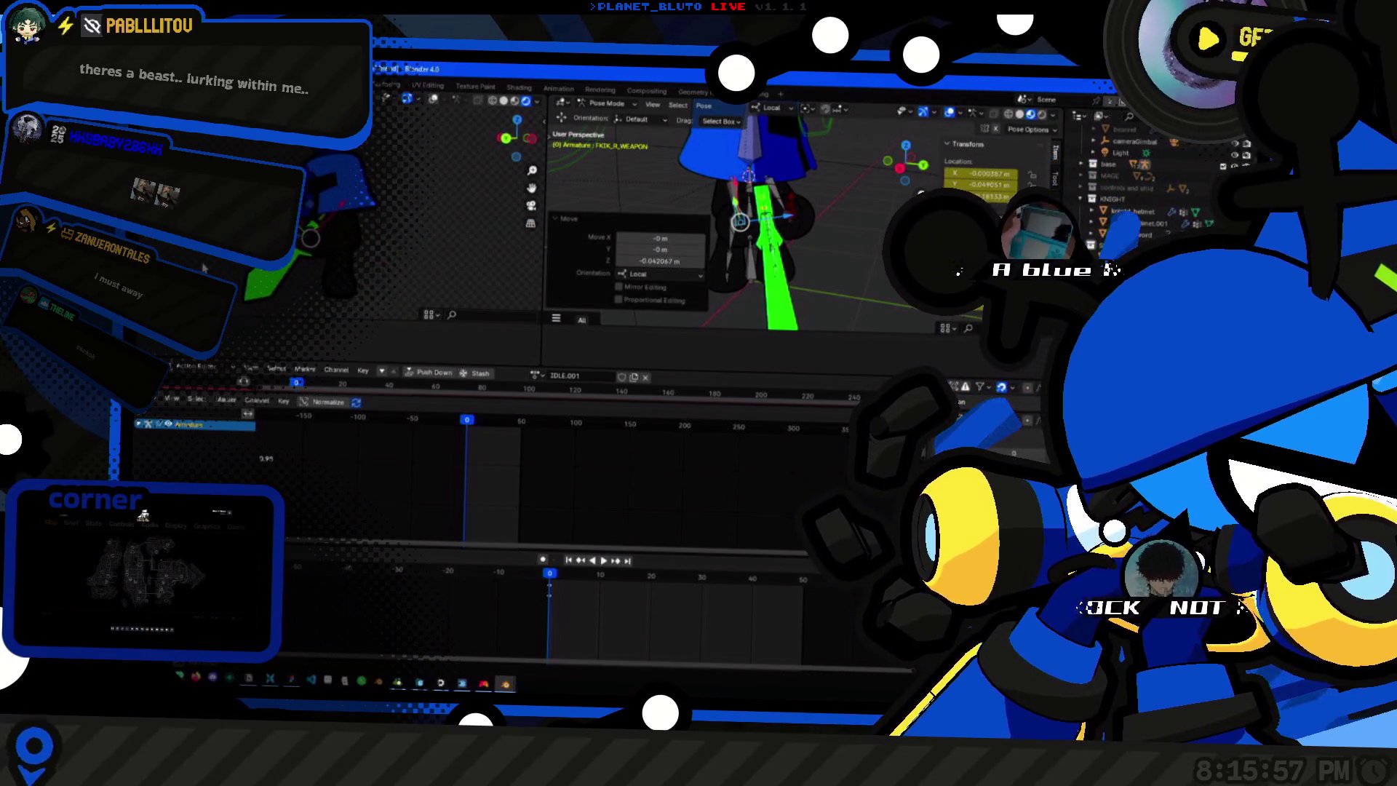
pyautogui.moveTo(709, 240)
pyautogui.mouseDown(button='middle')
pyautogui.moveTo(817, 262)
pyautogui.moveTo(878, 253)
pyautogui.mouseUp(button='middle')
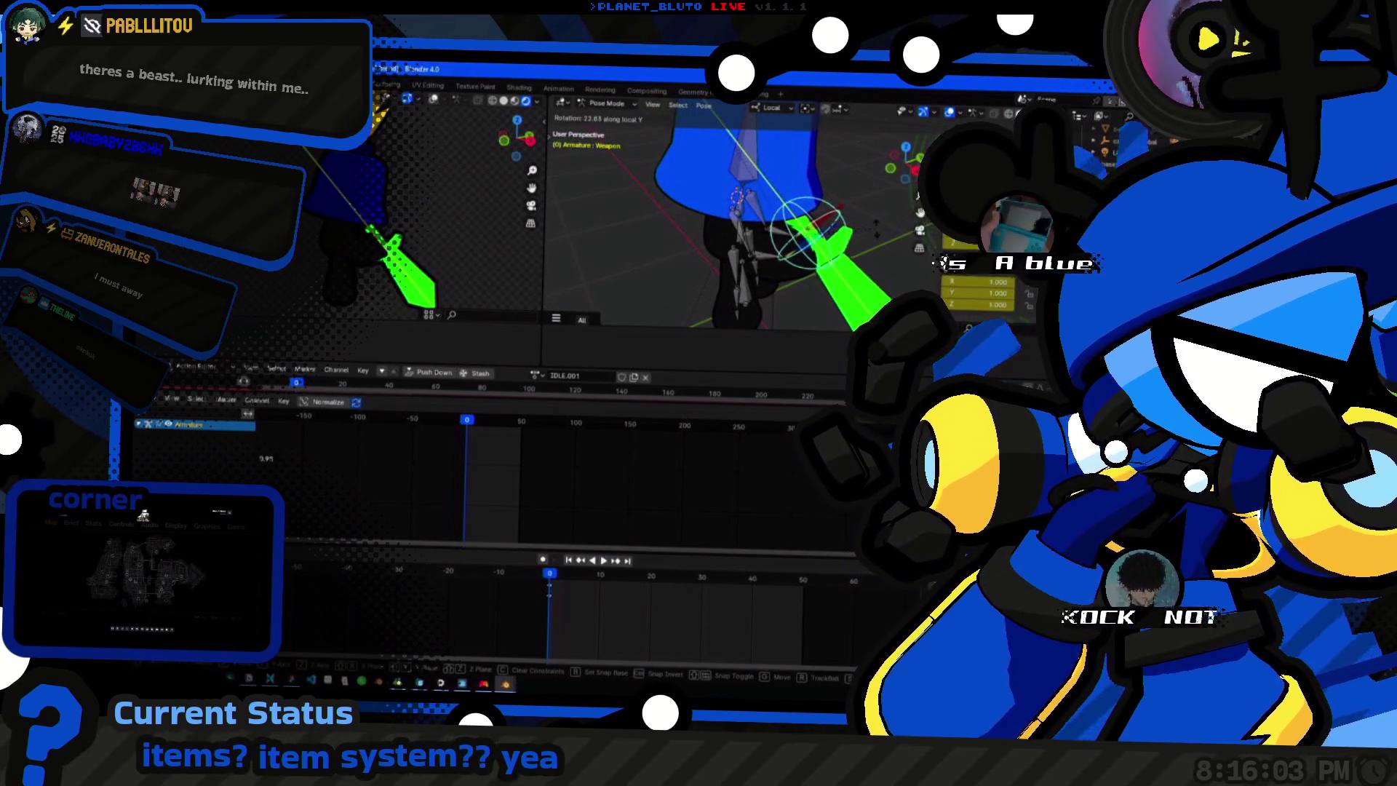
pyautogui.press('r')
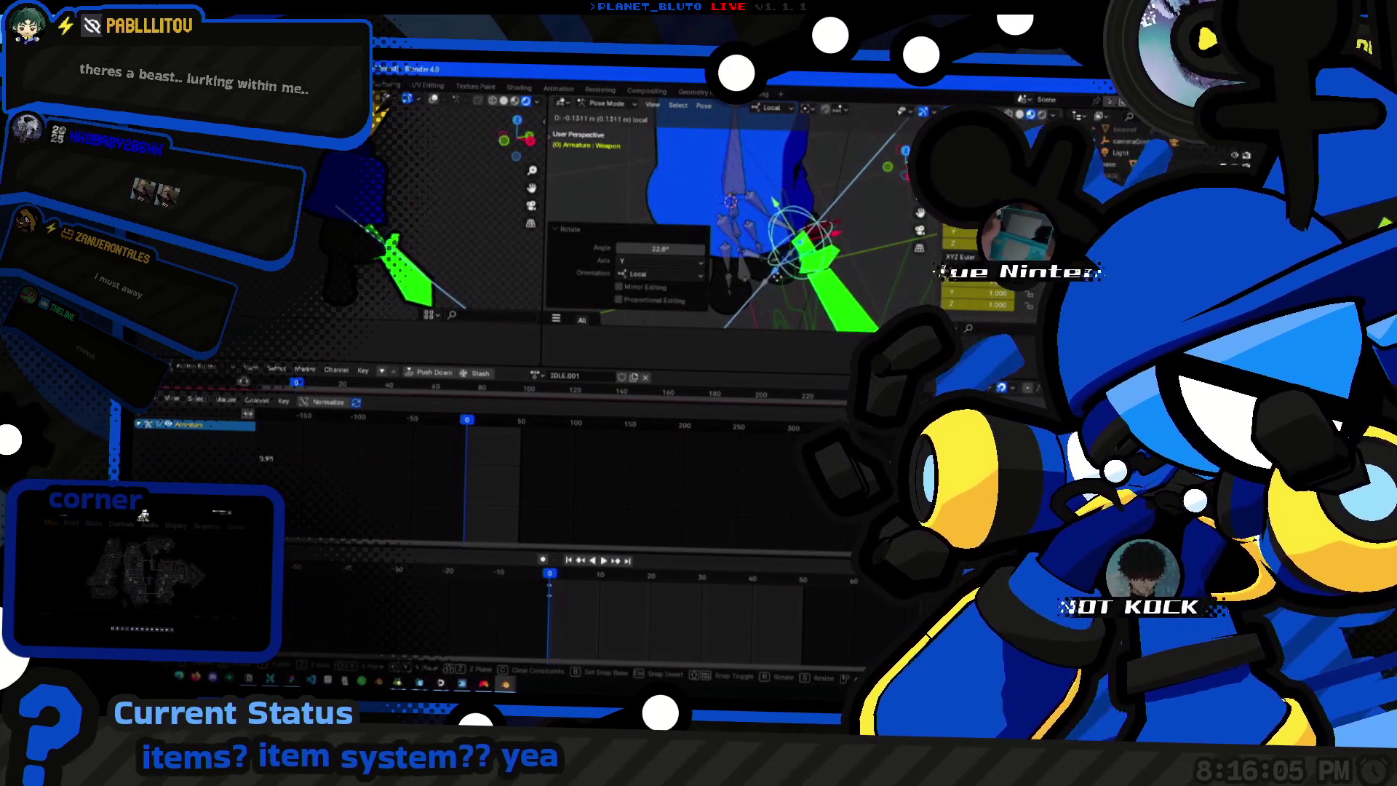
pyautogui.moveTo(808, 240)
pyautogui.mouseDown(button='middle')
pyautogui.moveTo(754, 208)
pyautogui.moveTo(753, 230)
pyautogui.mouseUp(button='middle')
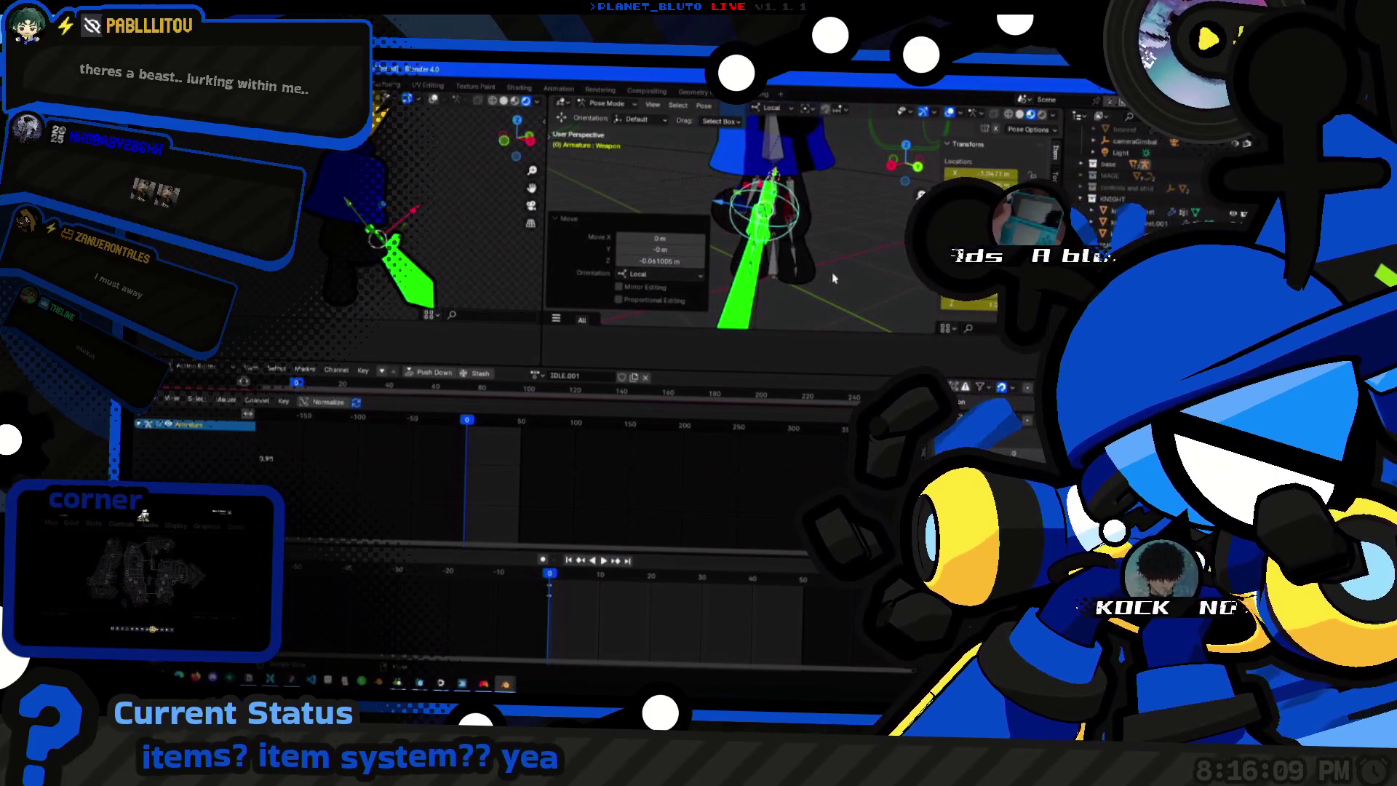
pyautogui.click(800, 275)
pyautogui.moveTo(678, 256)
pyautogui.mouseDown(button='middle')
pyautogui.moveTo(709, 241)
pyautogui.moveTo(648, 268)
pyautogui.moveTo(682, 320)
pyautogui.mouseUp(button='middle')
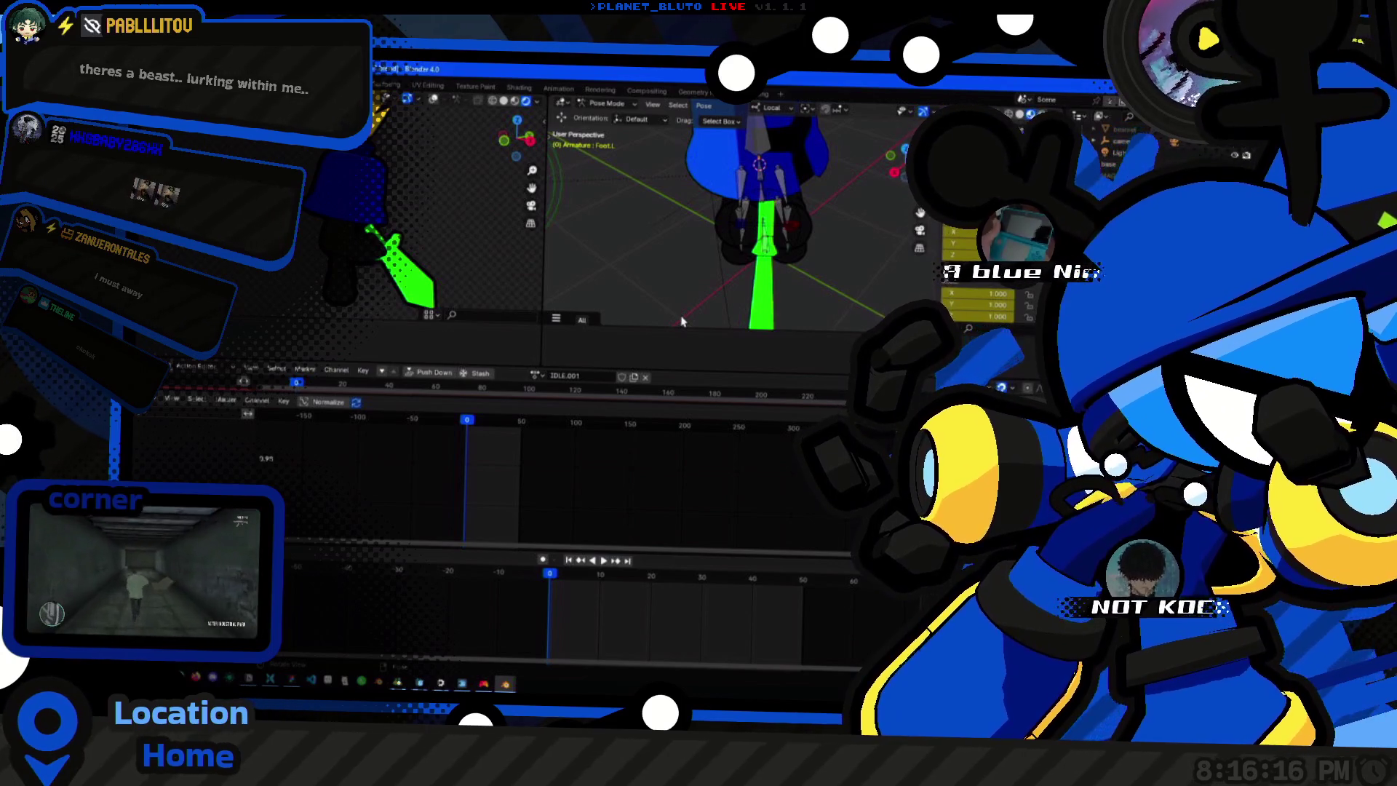
# Grab and turn the right weapon bone upright, confirming the move.
pyautogui.moveTo(701, 239); pyautogui.dragTo(743, 185, button='middle')
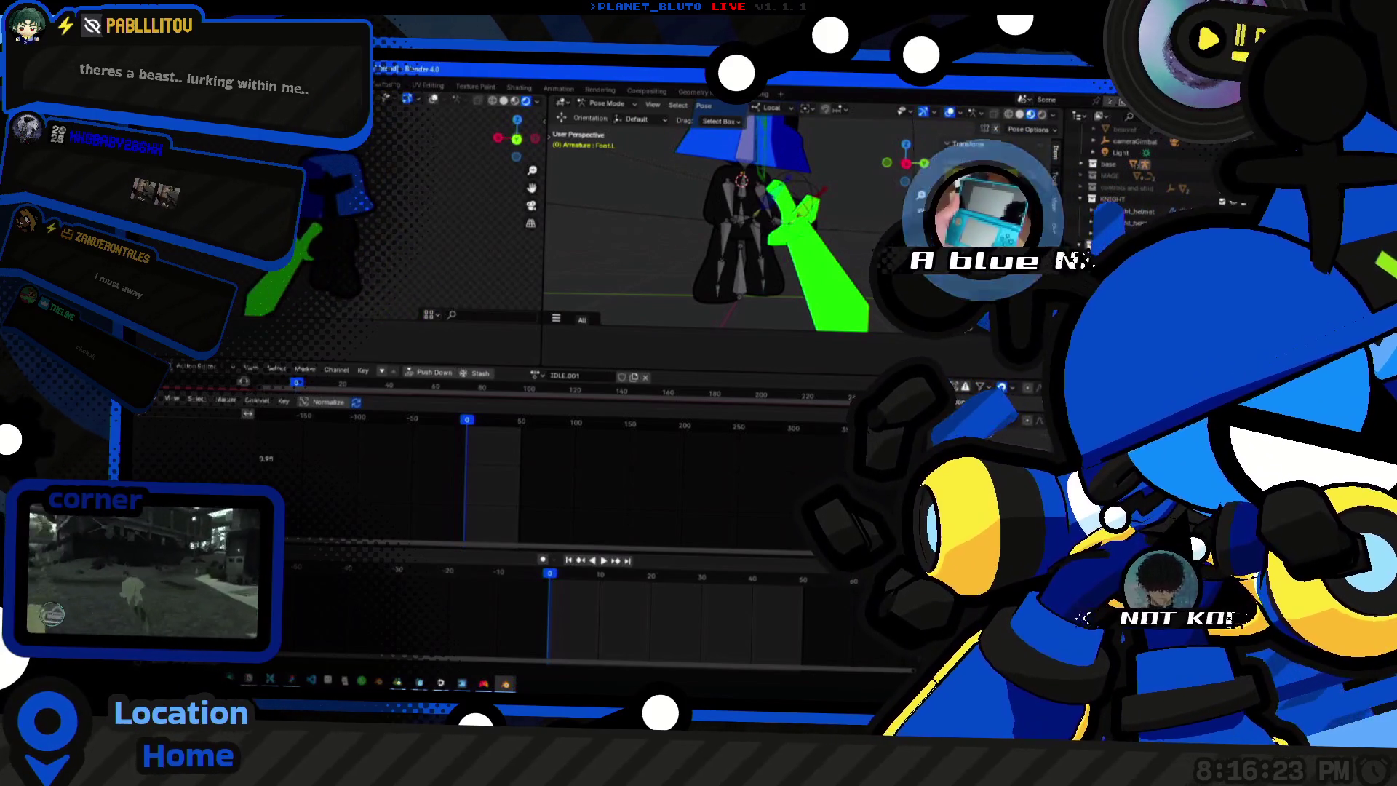
pyautogui.moveTo(721, 230); pyautogui.dragTo(680, 259, button='middle')
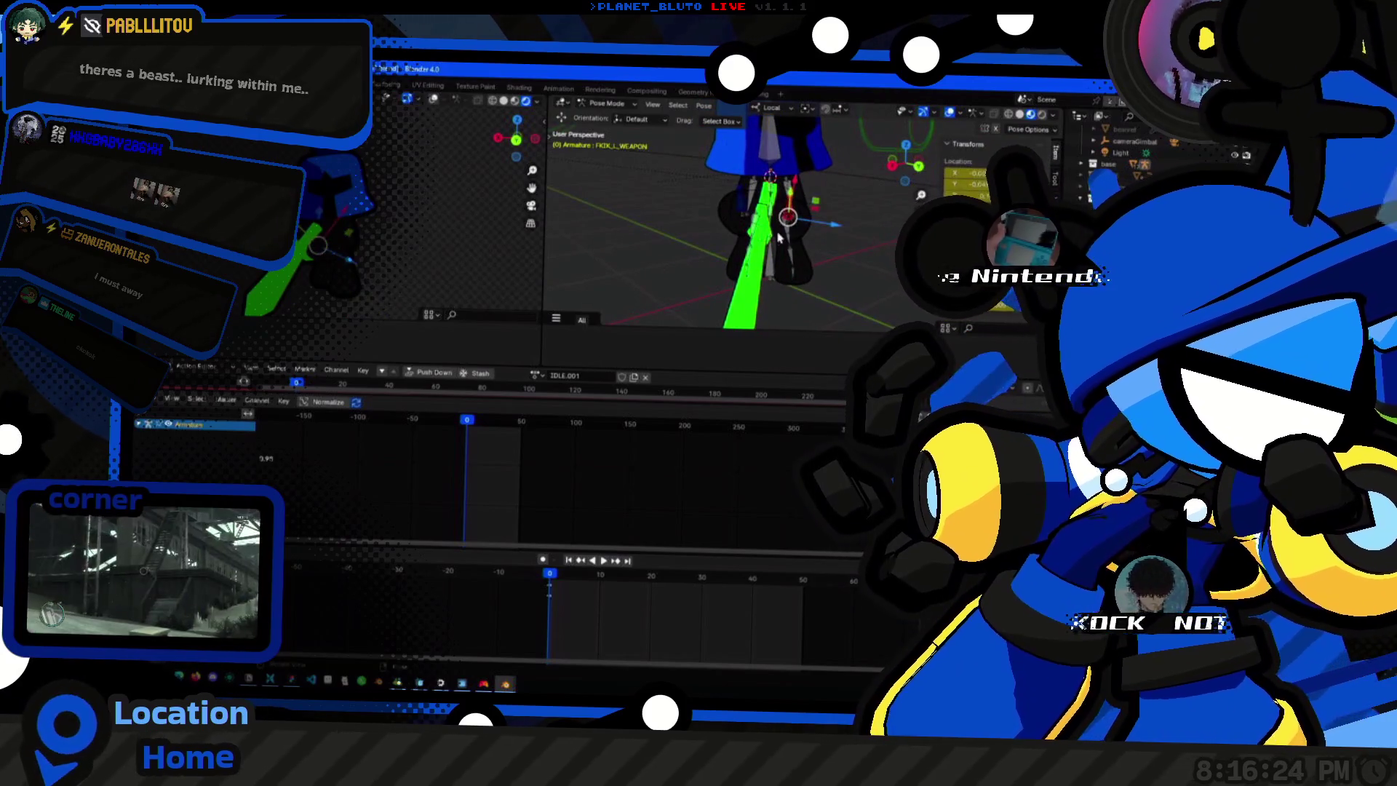
pyautogui.moveTo(780, 202); pyautogui.dragTo(868, 235, button='middle')
pyautogui.press('g')
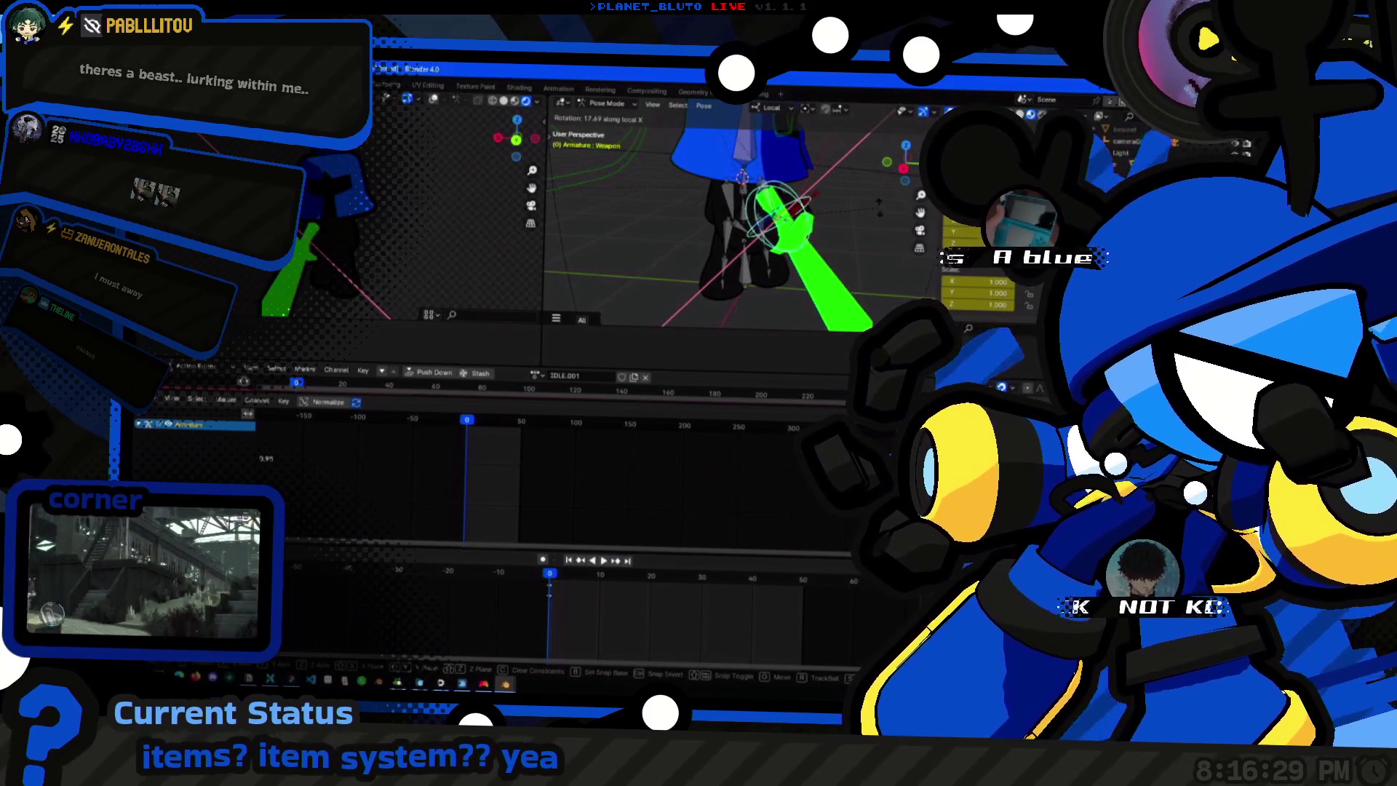
pyautogui.press('r')
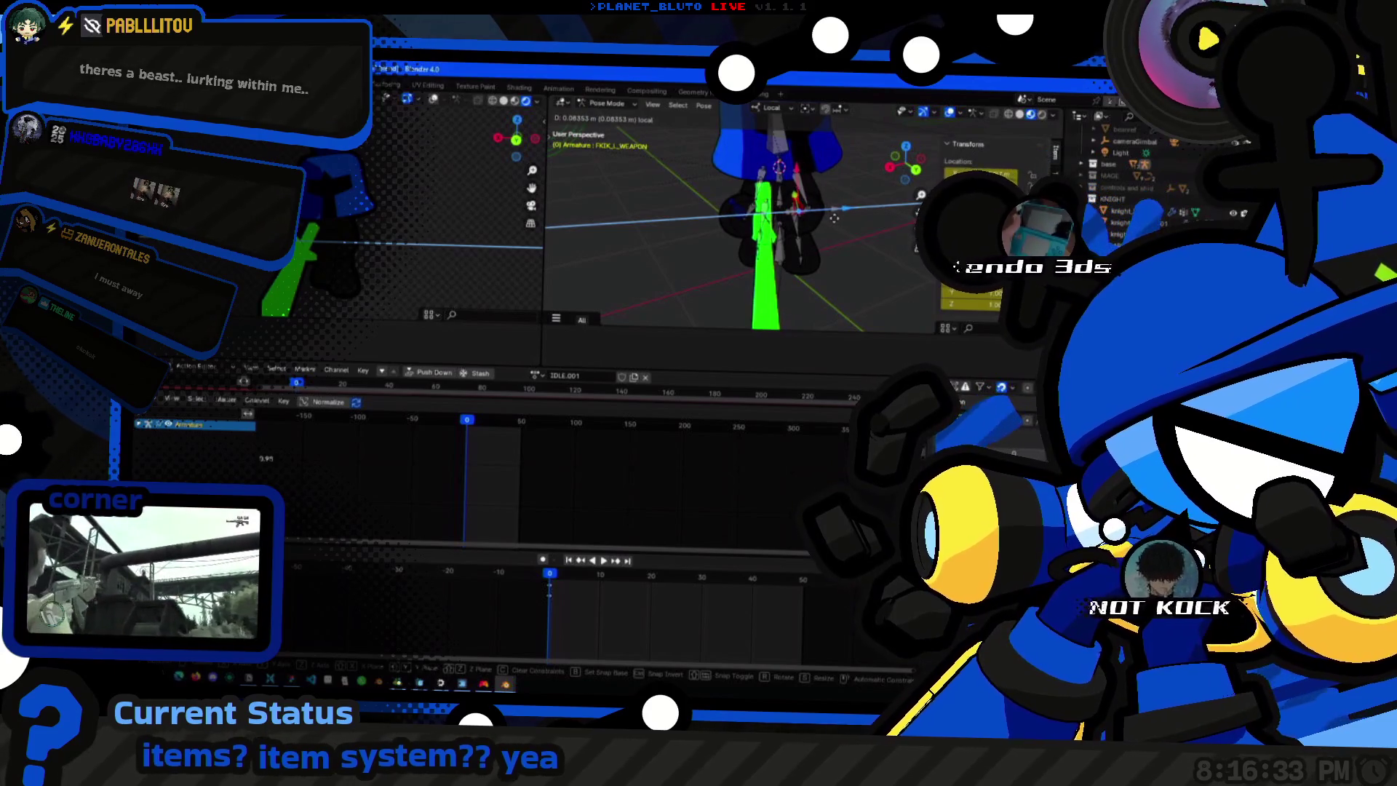
pyautogui.click(833, 223)
pyautogui.click(764, 229)
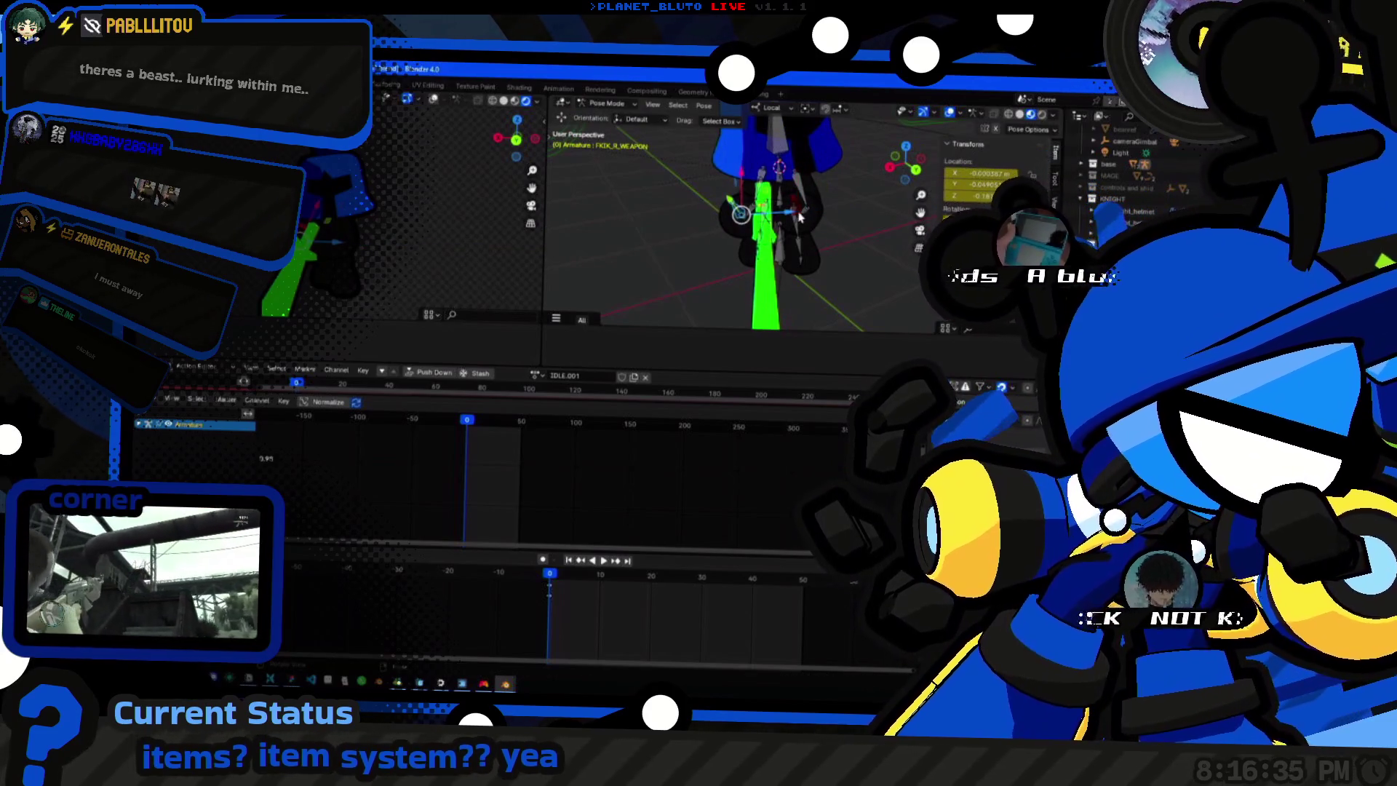
# Lower the weapon bone about −0.045 m along Z and confirm its new position.
pyautogui.press('g')
pyautogui.click(745, 251)
pyautogui.moveTo(745, 252)
pyautogui.mouseDown(button='middle')
pyautogui.moveTo(840, 216)
pyautogui.moveTo(779, 238)
pyautogui.mouseUp(button='middle')
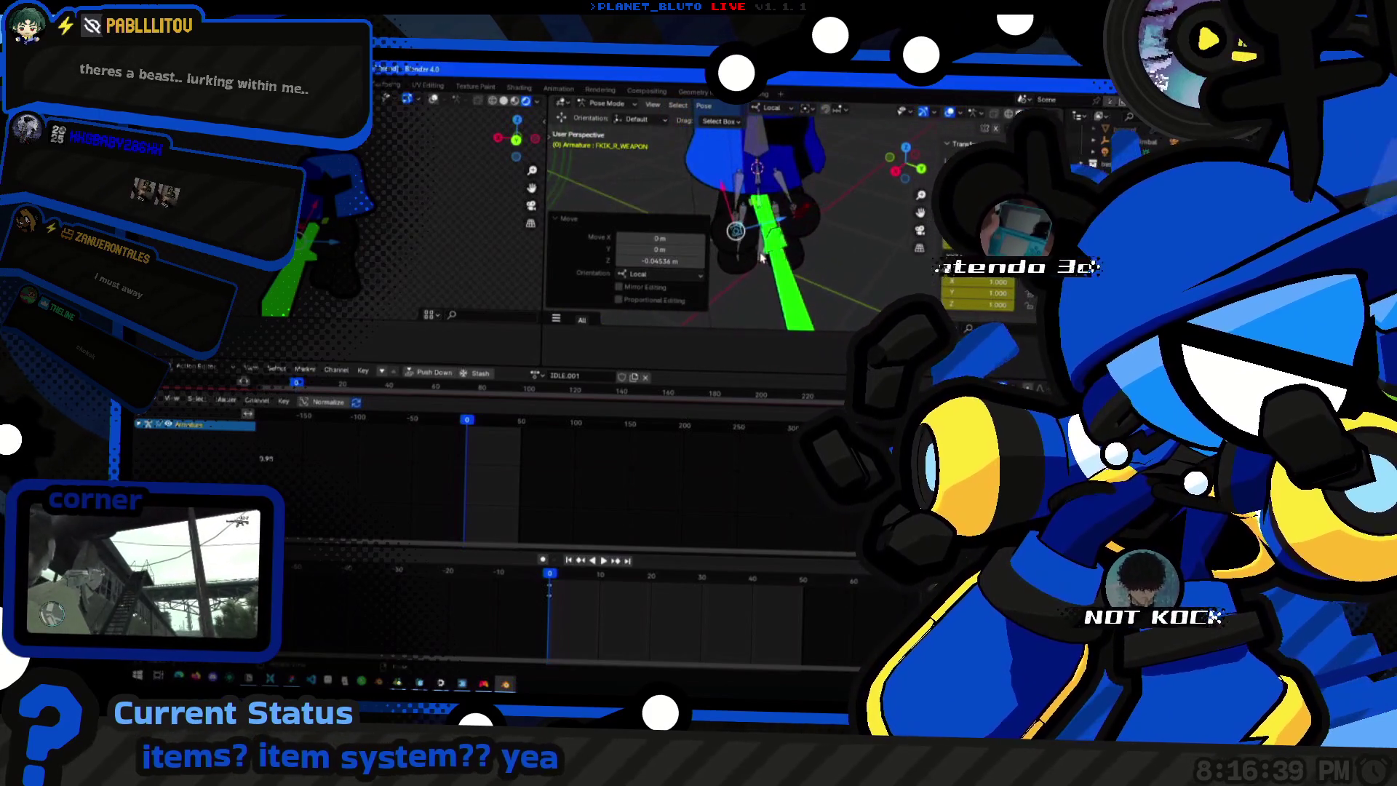
pyautogui.press('g')
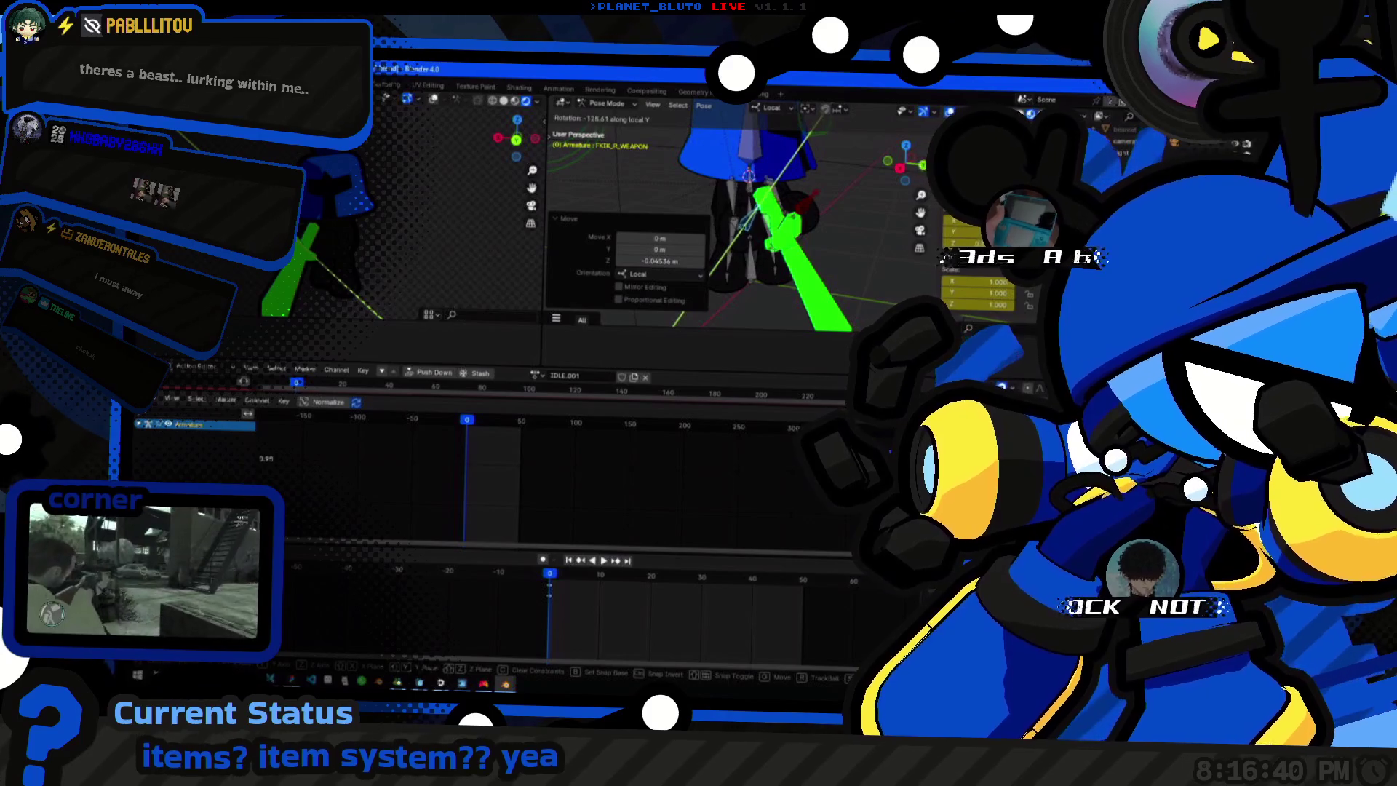
pyautogui.click(764, 241)
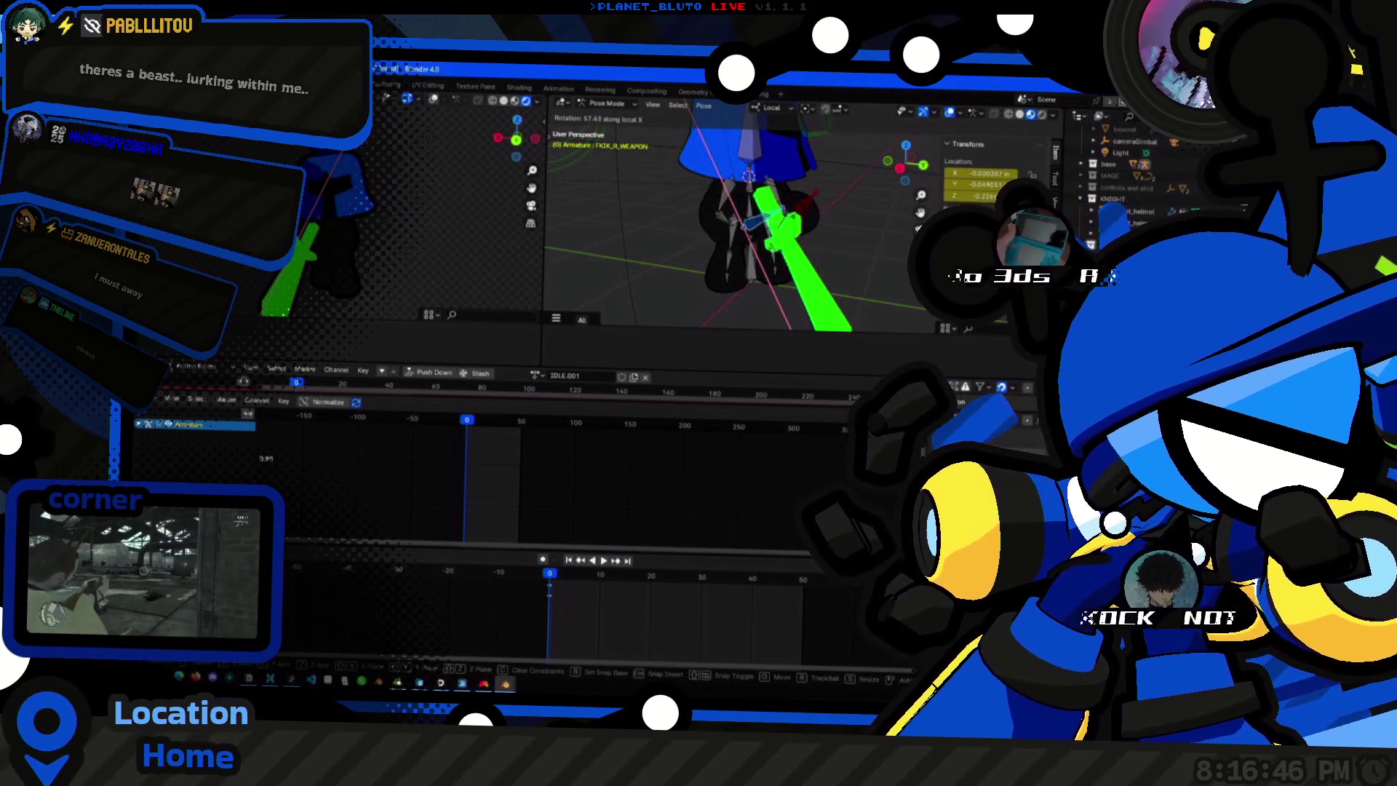
# Re-pose the arm bone and its mirrored left counterpart, confirming a 40° rotation.
pyautogui.moveTo(764, 218); pyautogui.dragTo(709, 230, button='middle')
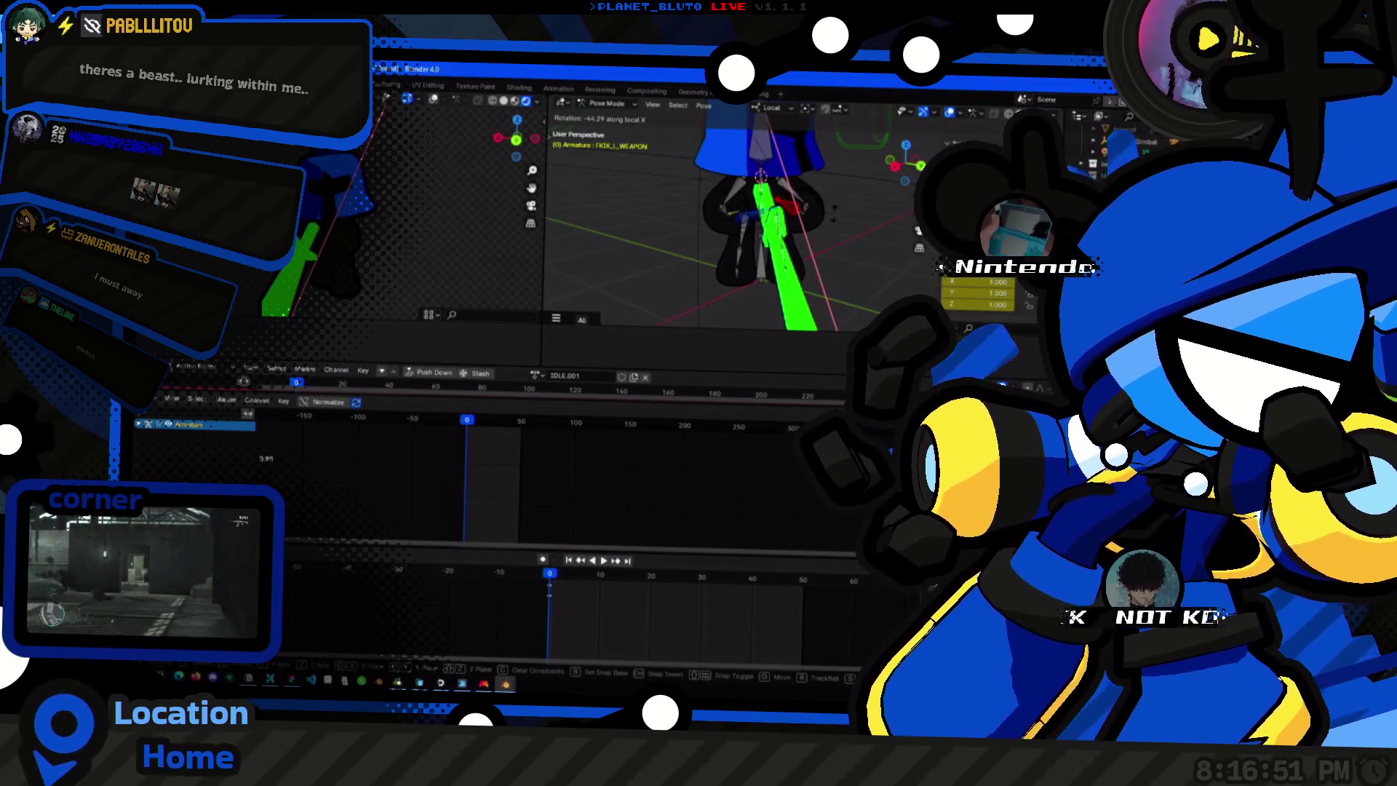
pyautogui.click(835, 218)
pyautogui.moveTo(764, 229); pyautogui.dragTo(654, 240, button='middle')
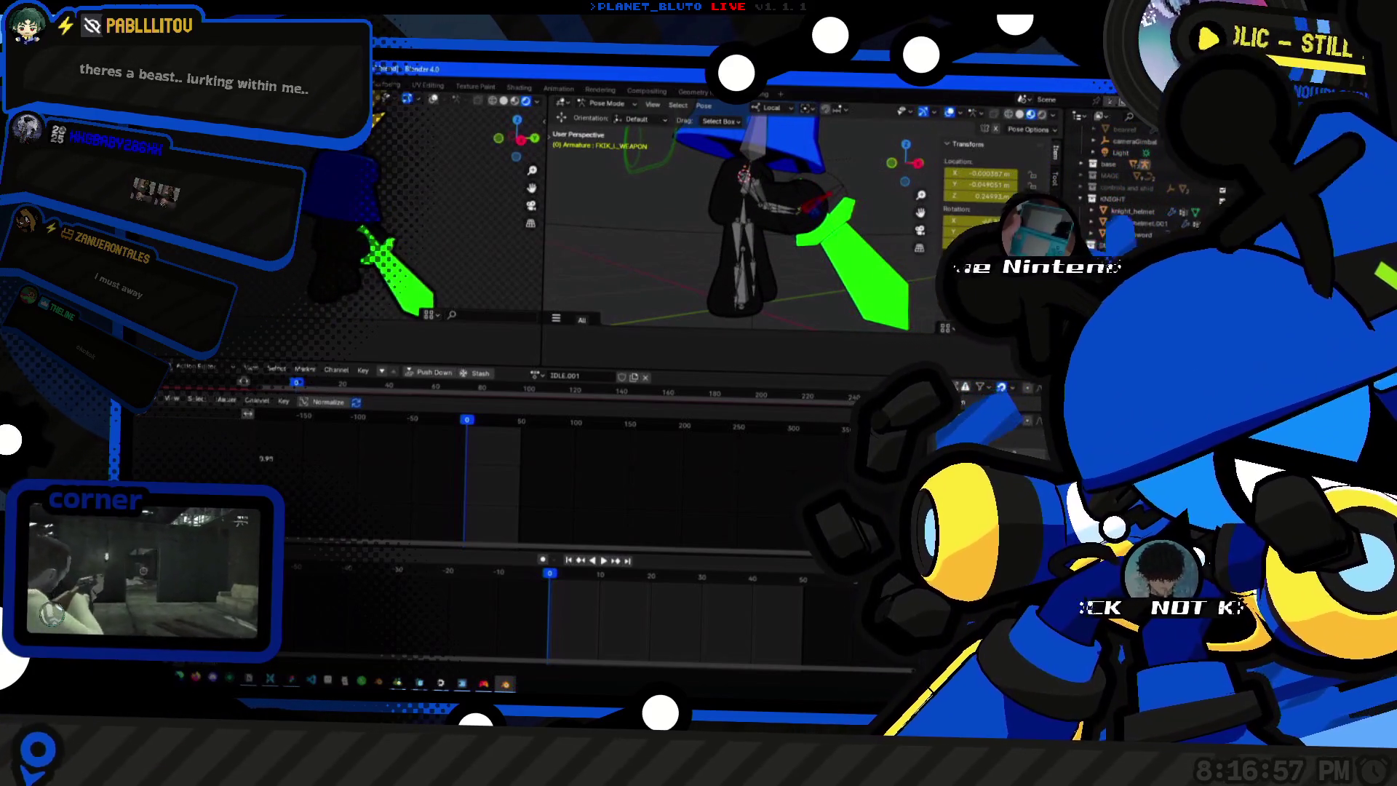
pyautogui.moveTo(830, 218)
pyautogui.mouseDown(button='middle')
pyautogui.moveTo(770, 251)
pyautogui.moveTo(786, 242)
pyautogui.mouseUp(button='middle')
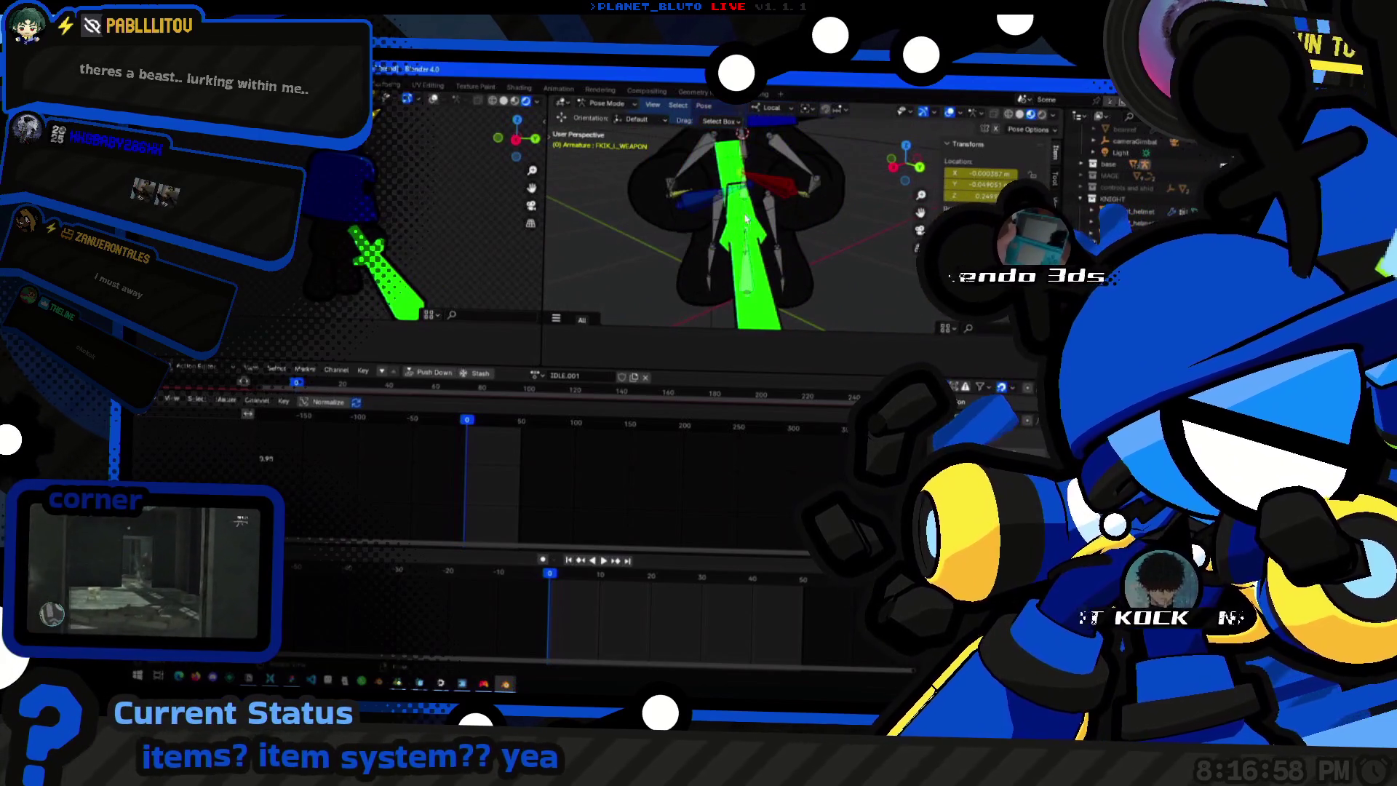
pyautogui.hotkey('ctrl', 'shift', 'm')
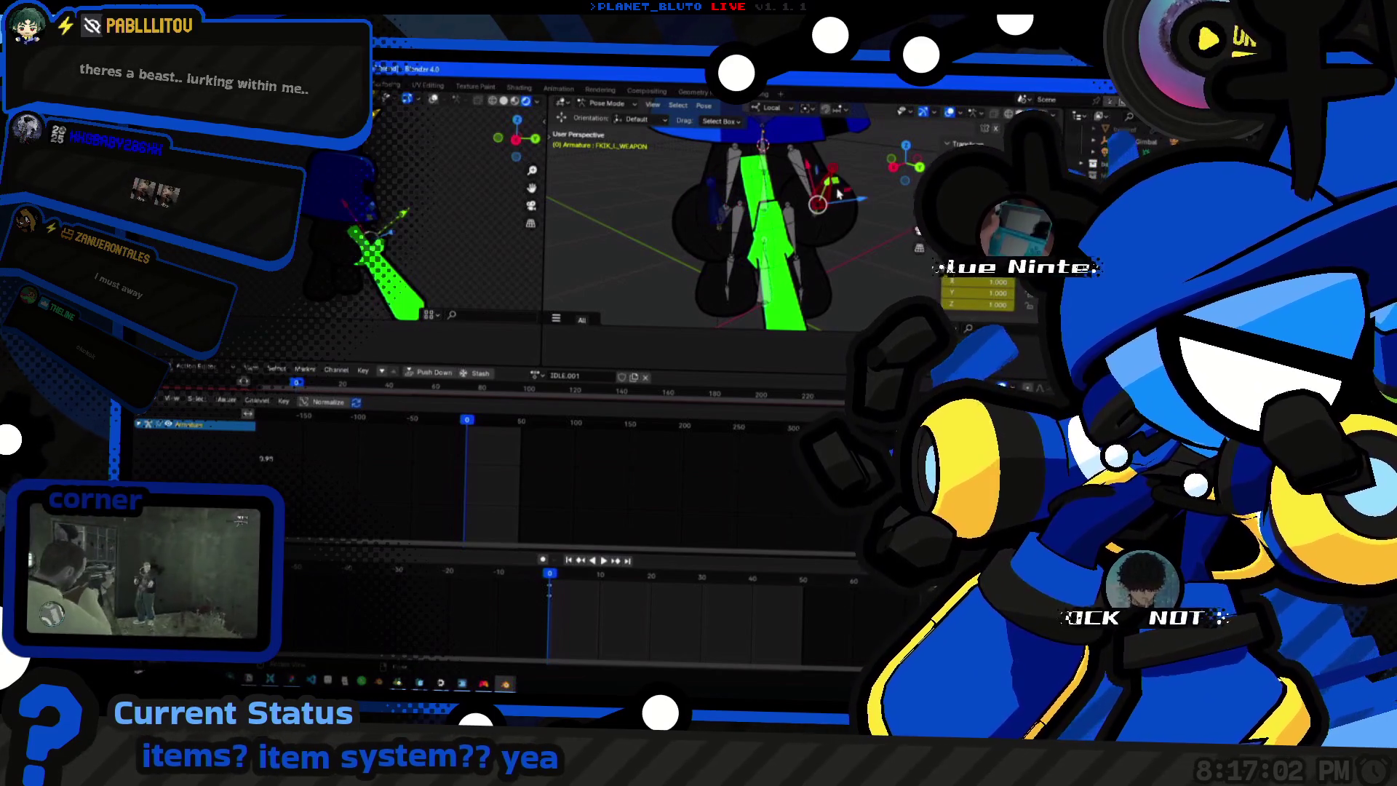
pyautogui.press('r')
pyautogui.click(764, 218)
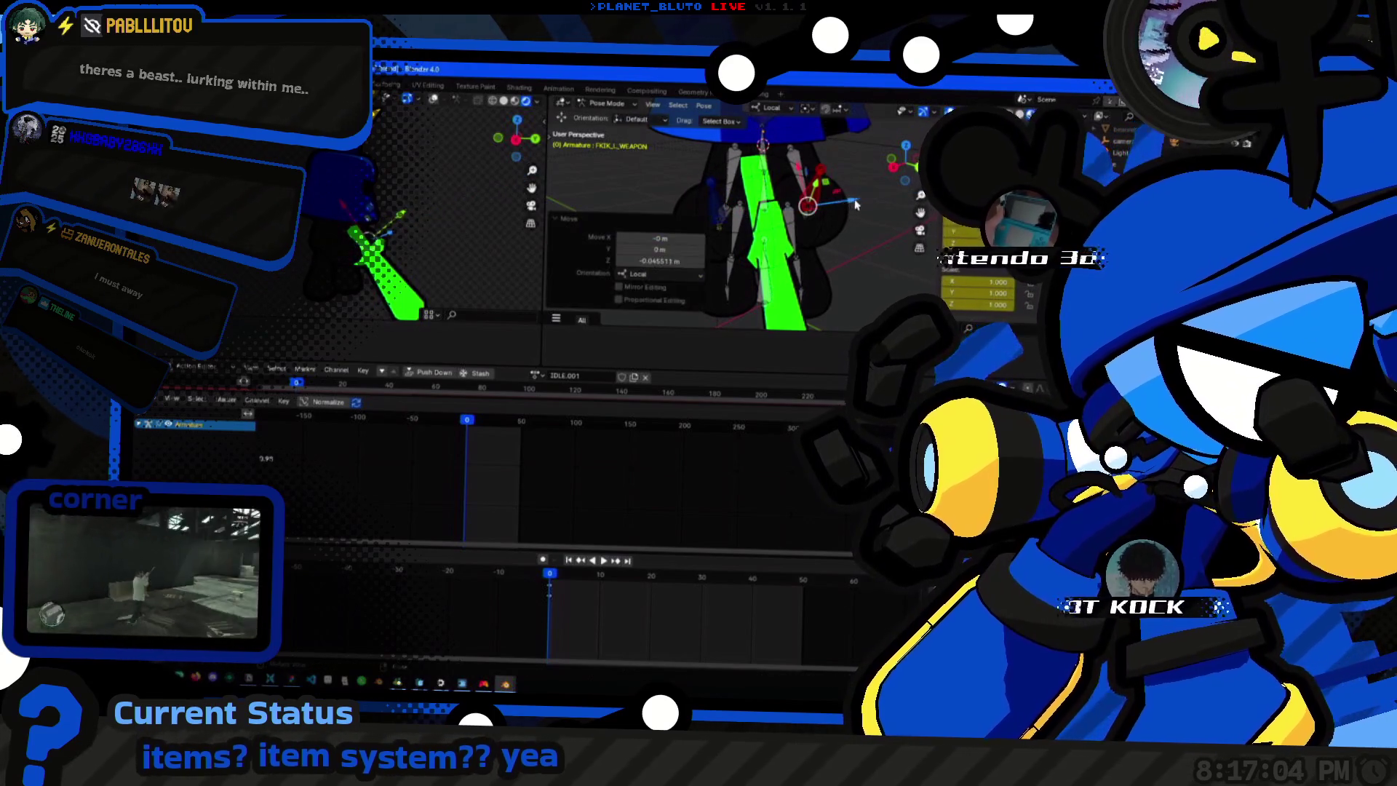
pyautogui.press('g')
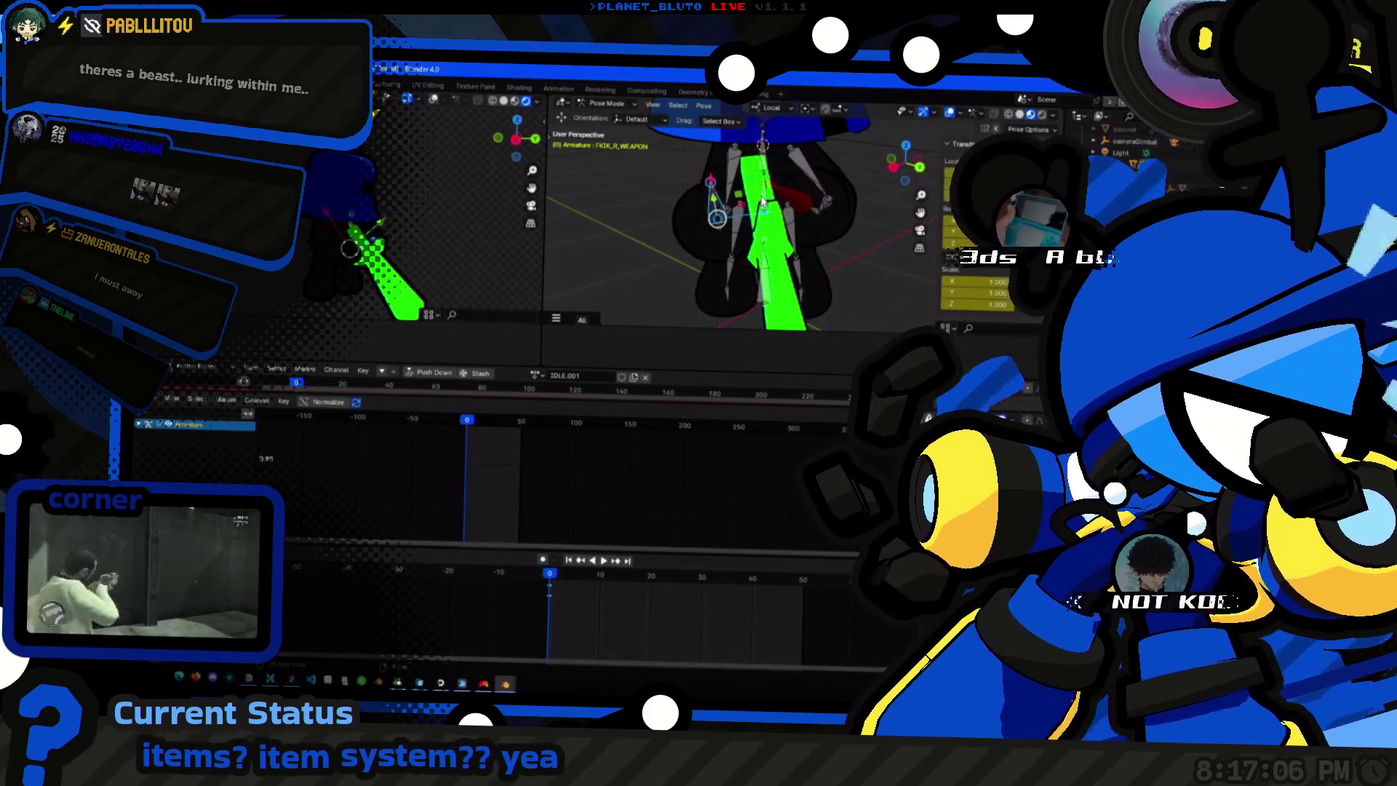
pyautogui.click(764, 219)
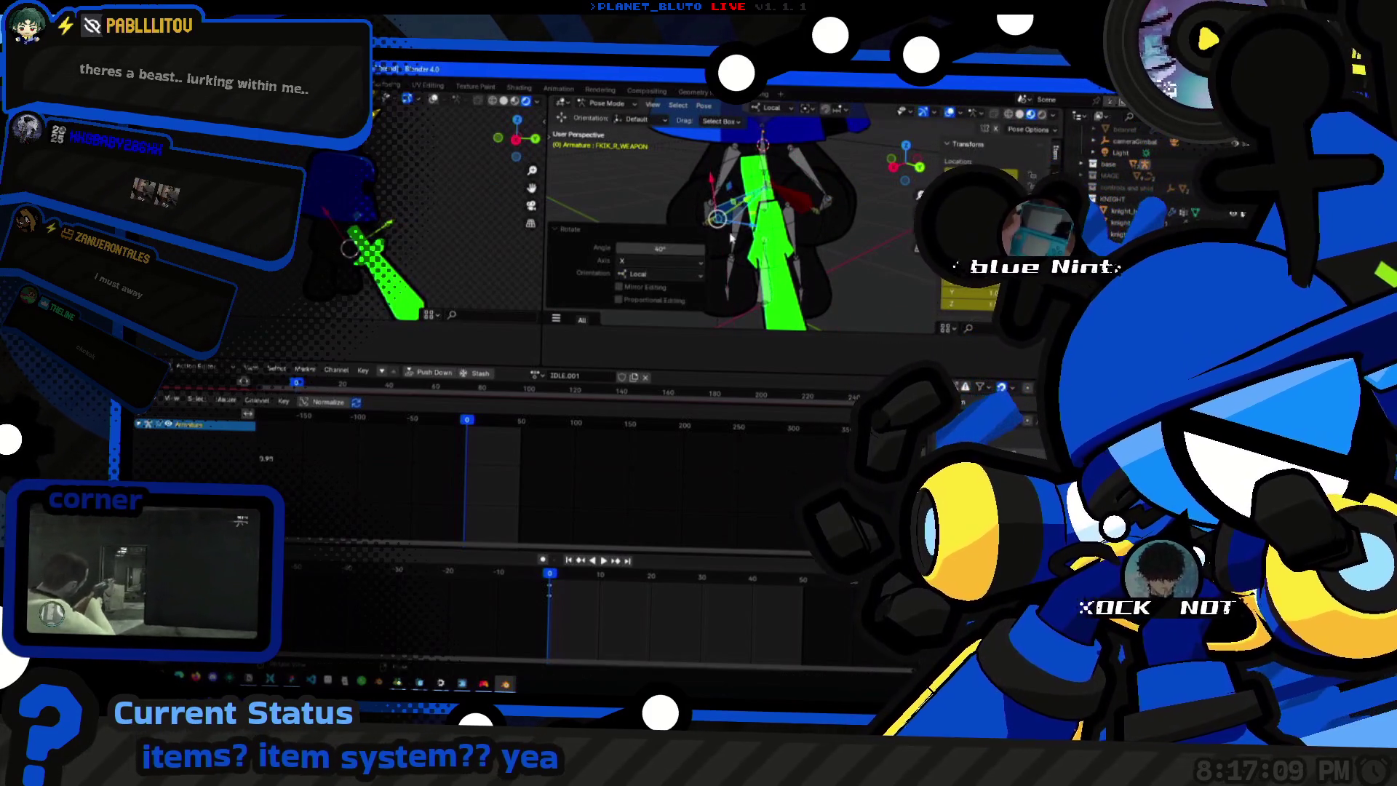
# Turn the green sword's weapon bone upright from a front view.
pyautogui.moveTo(764, 219)
pyautogui.mouseDown(button='middle')
pyautogui.moveTo(876, 227)
pyautogui.moveTo(703, 286)
pyautogui.mouseUp(button='middle')
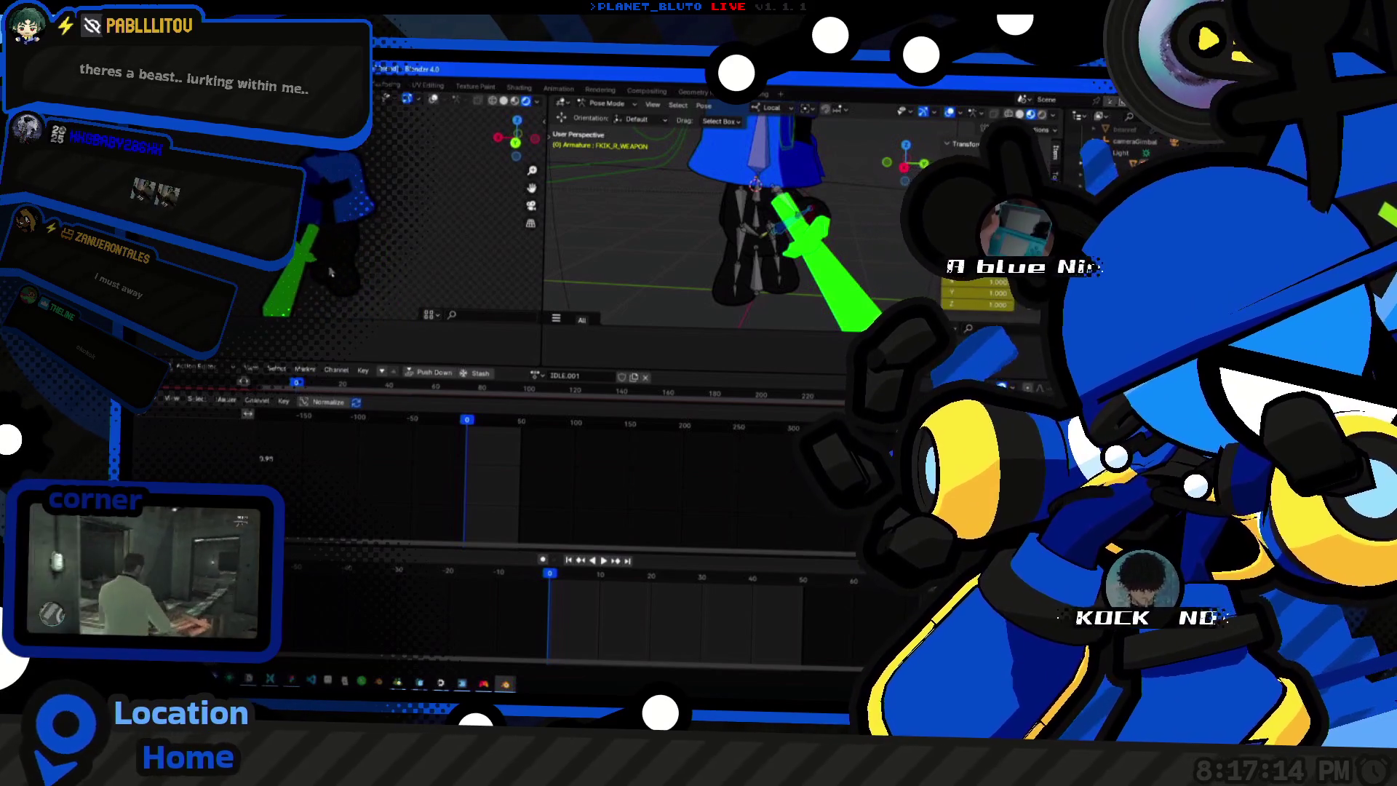
pyautogui.moveTo(780, 265)
pyautogui.mouseDown(button='middle')
pyautogui.moveTo(794, 242)
pyautogui.moveTo(767, 222)
pyautogui.moveTo(820, 235)
pyautogui.moveTo(765, 251)
pyautogui.moveTo(812, 265)
pyautogui.moveTo(764, 235)
pyautogui.moveTo(790, 244)
pyautogui.mouseUp(button='middle')
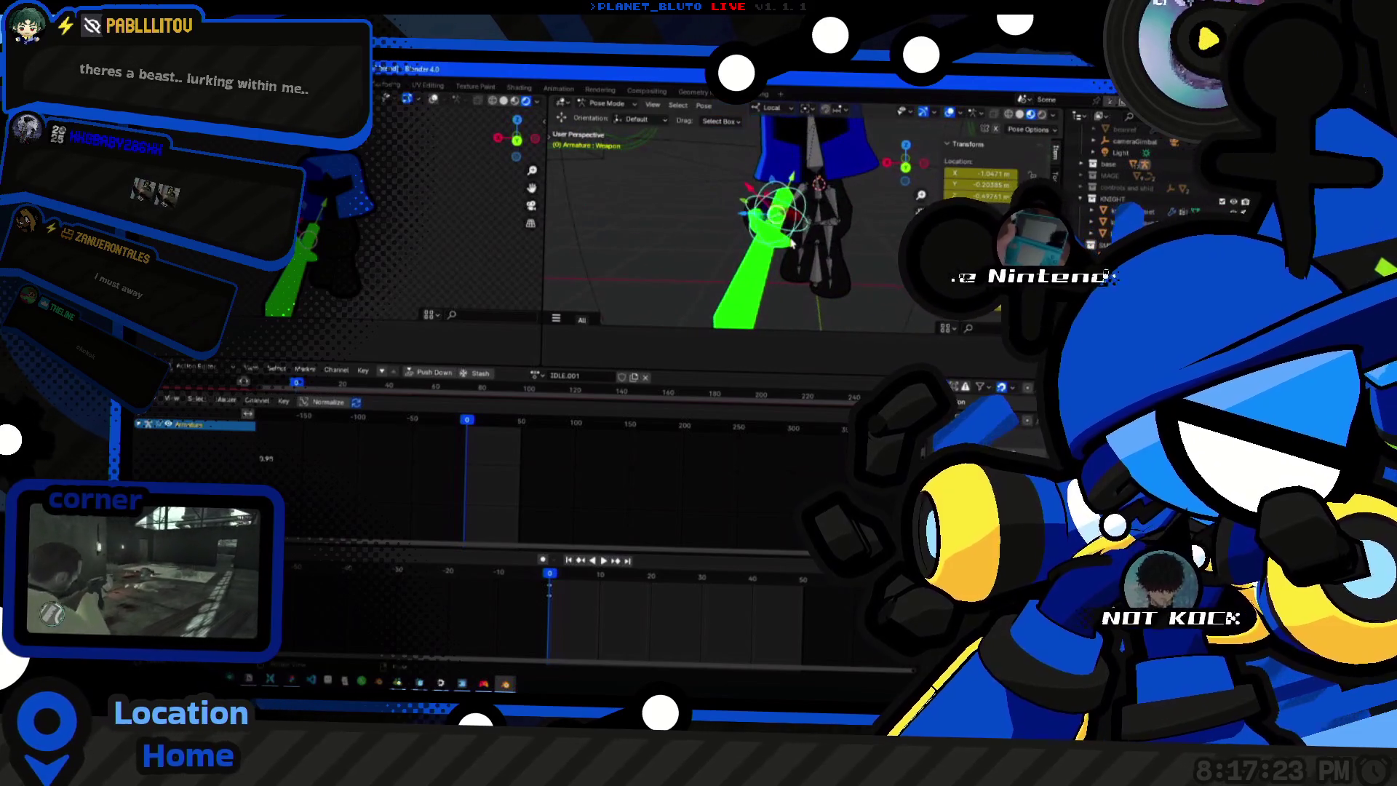
pyautogui.press('r')
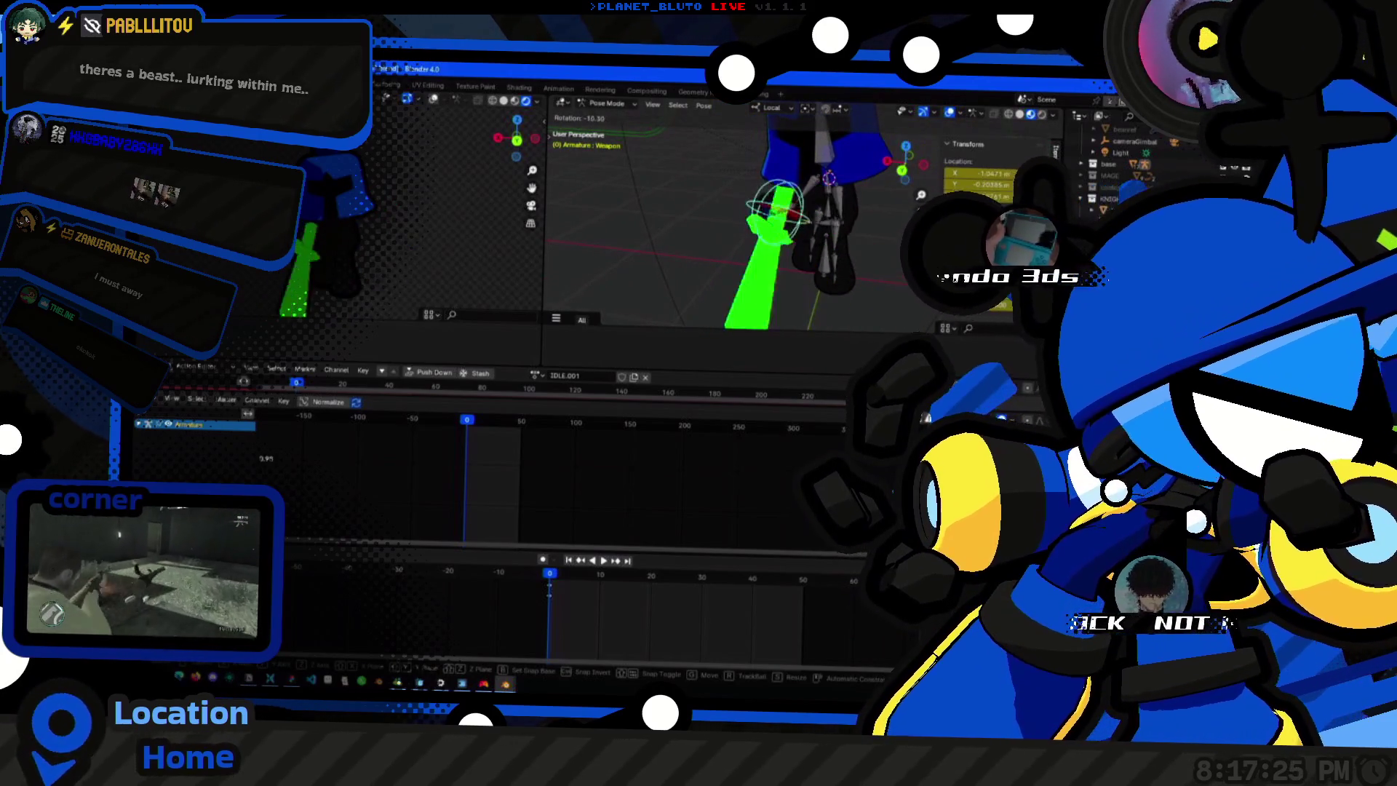
pyautogui.click(775, 214)
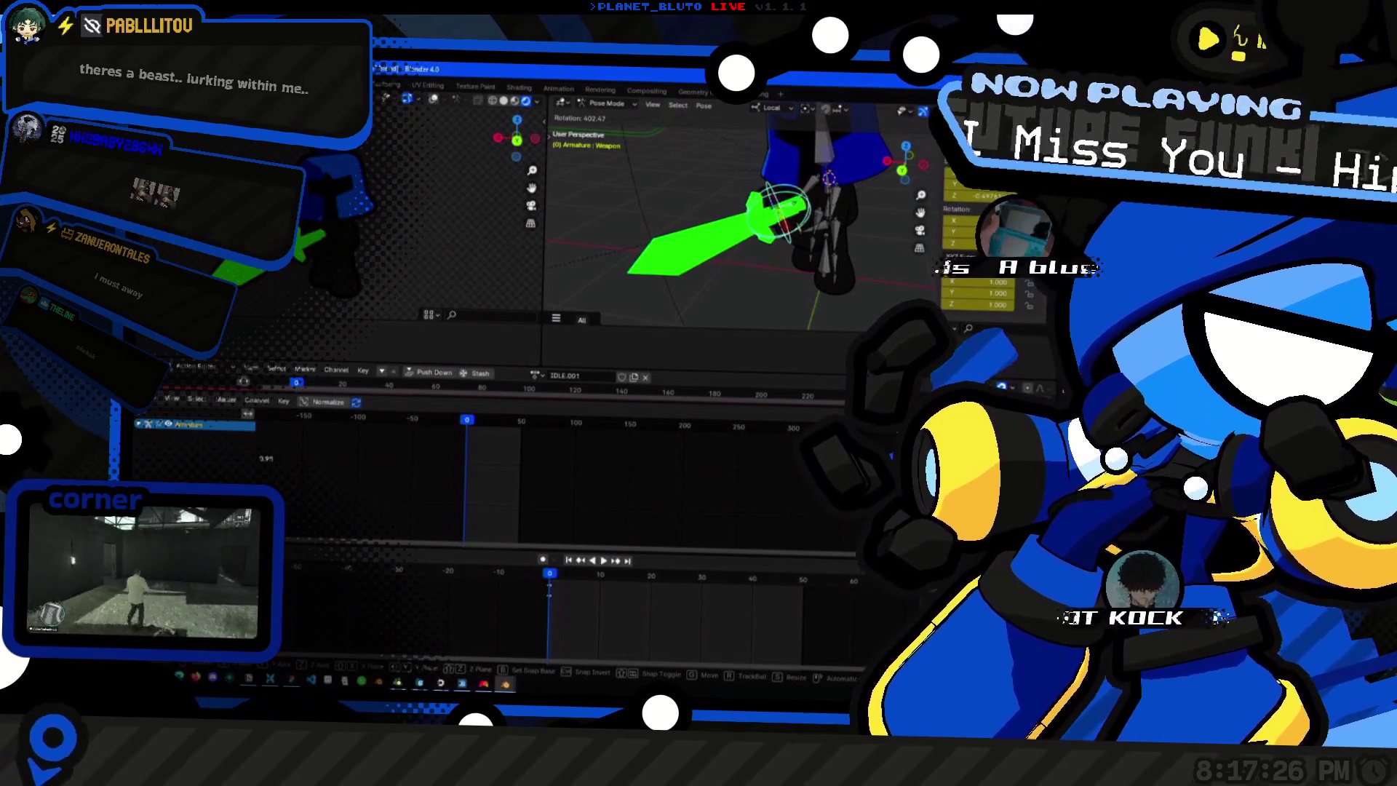
pyautogui.click(856, 298)
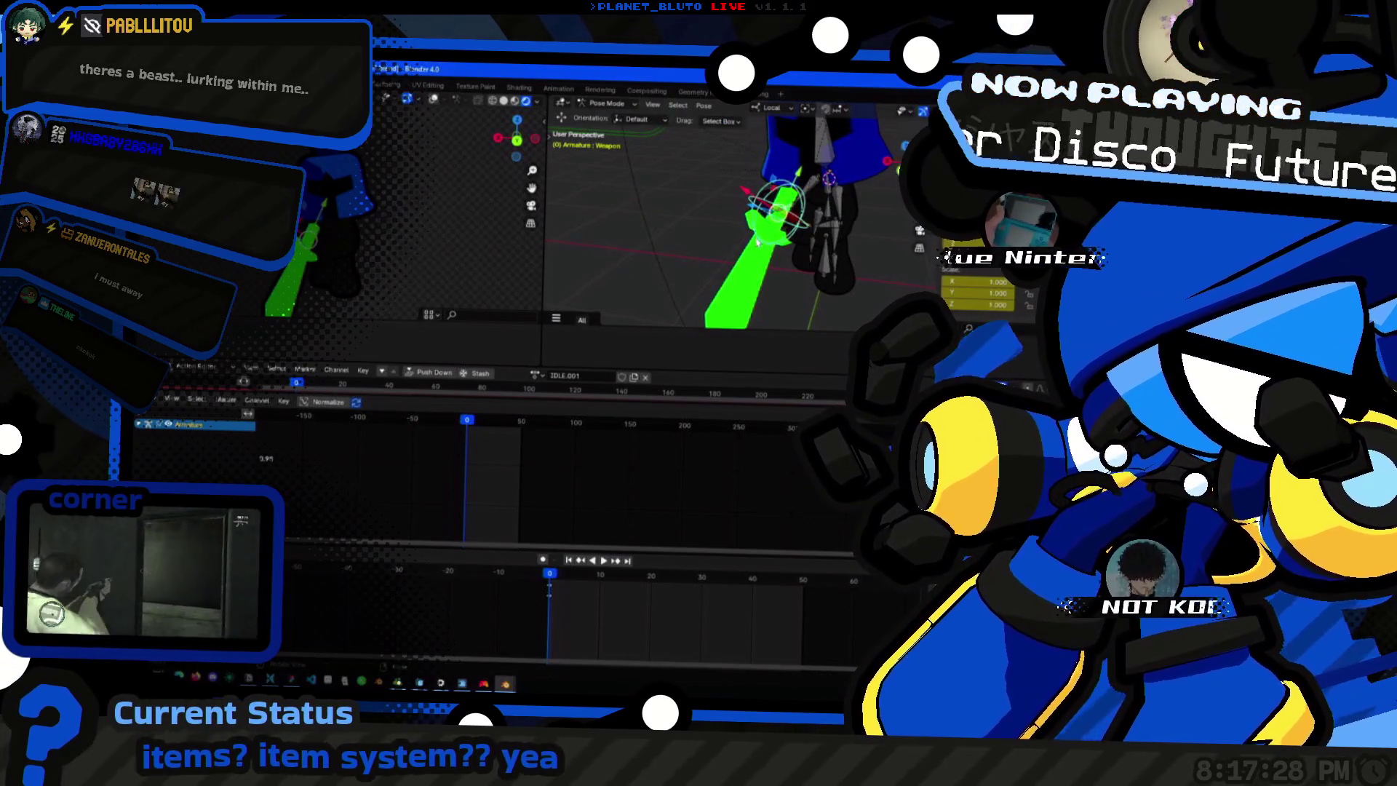
# Check the front view, select the body armature and return to Object Mode.
pyautogui.press('KP_1')
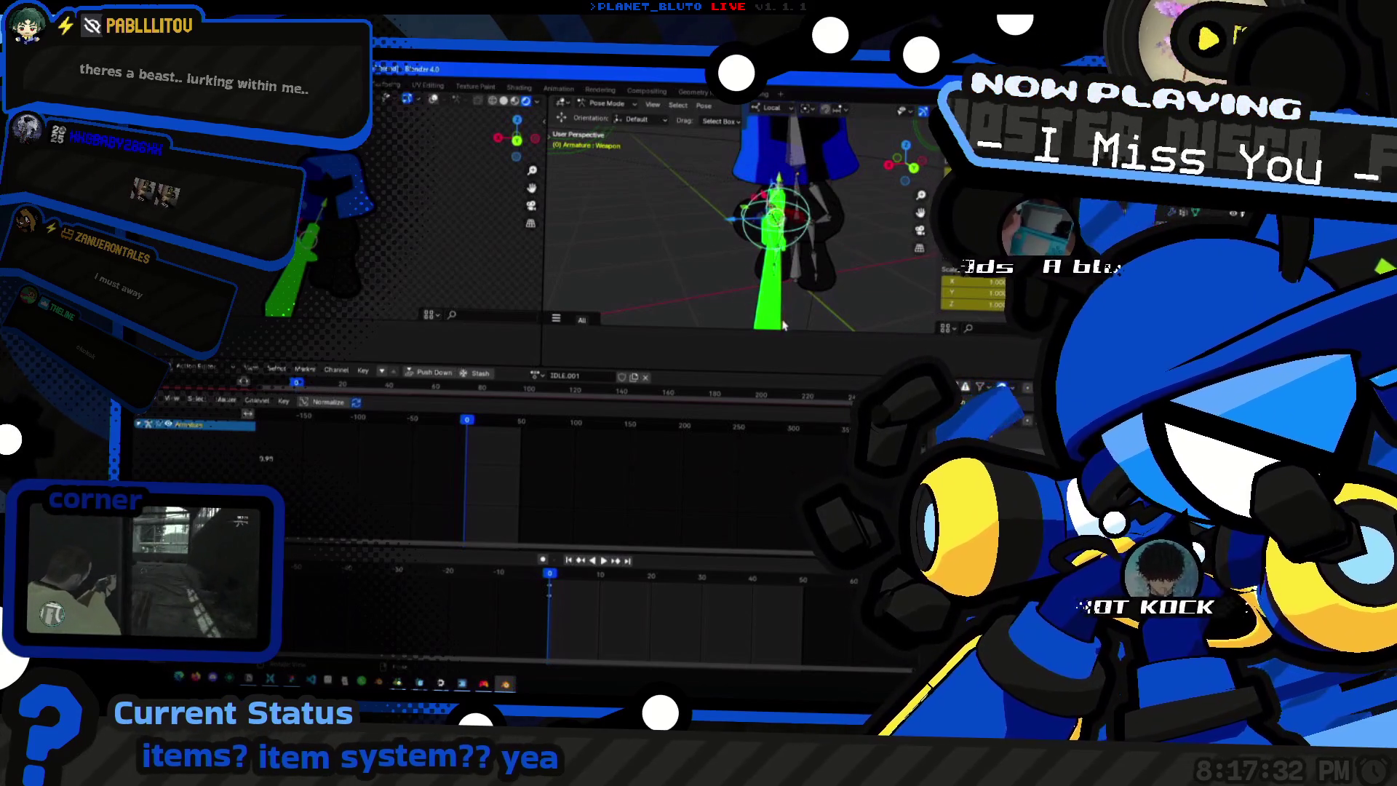
pyautogui.moveTo(786, 219); pyautogui.dragTo(765, 229, button='middle')
pyautogui.hotkey('ctrl', 'Tab')
pyautogui.click(785, 219)
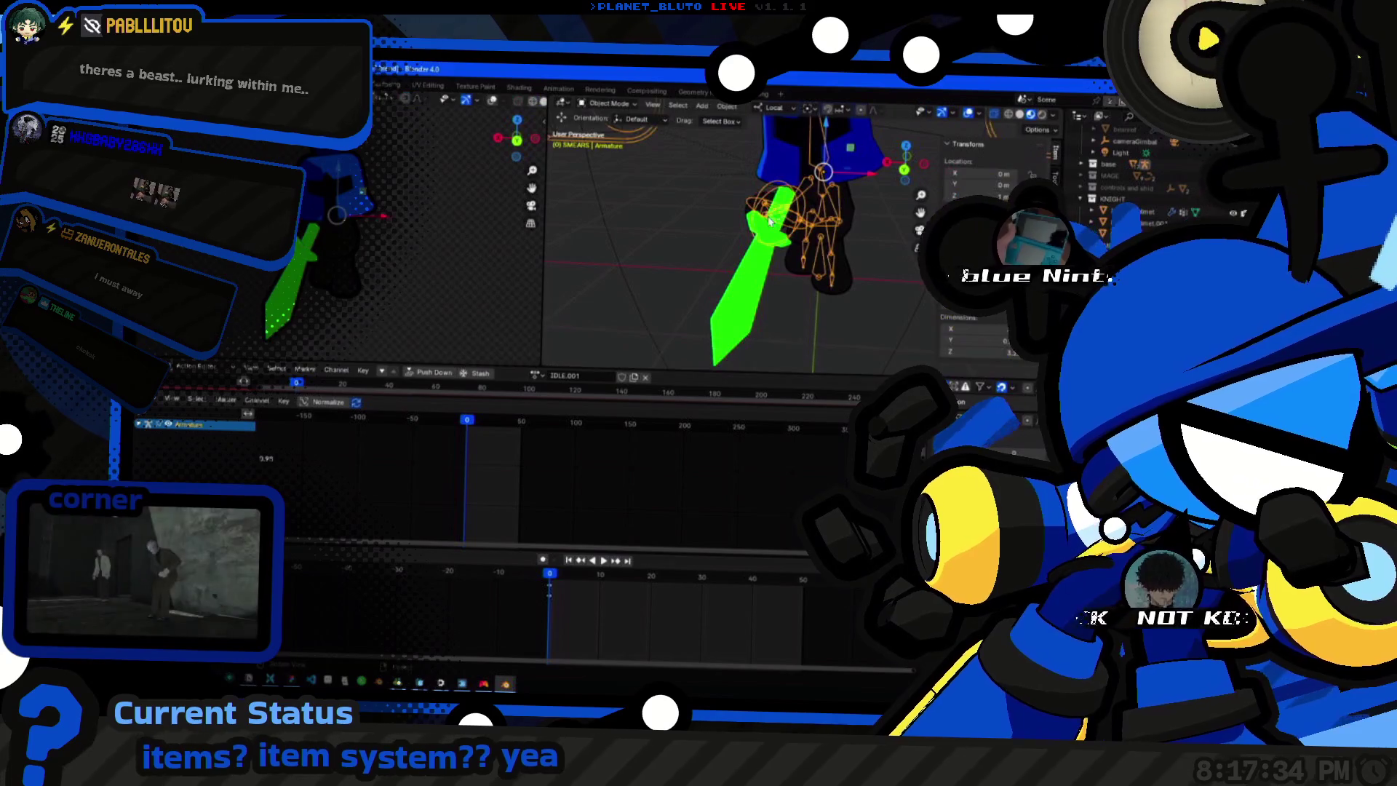
# Add a Mesh > Cube and delete the green sword.
pyautogui.hotkey('shift', 'a')
pyautogui.click(752, 238)
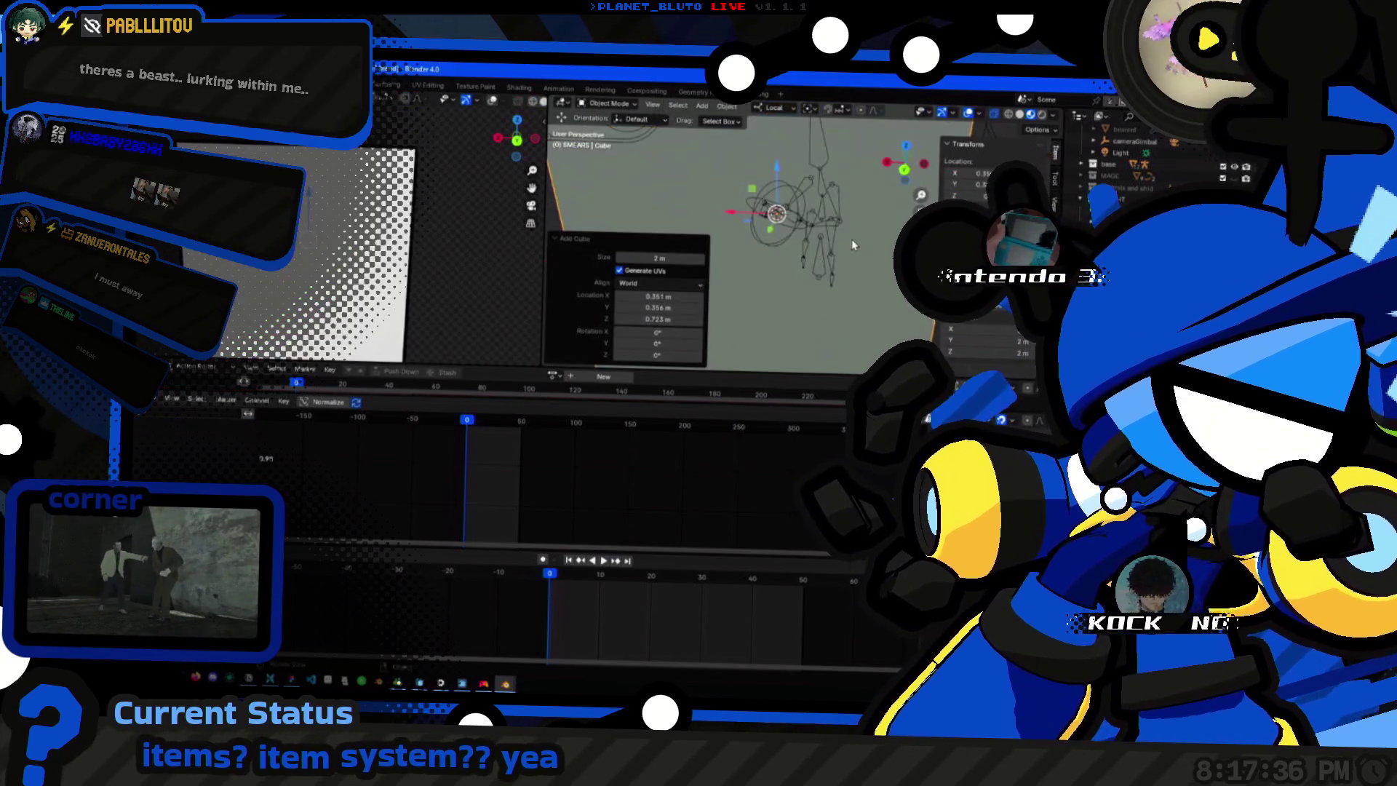
pyautogui.click(855, 239)
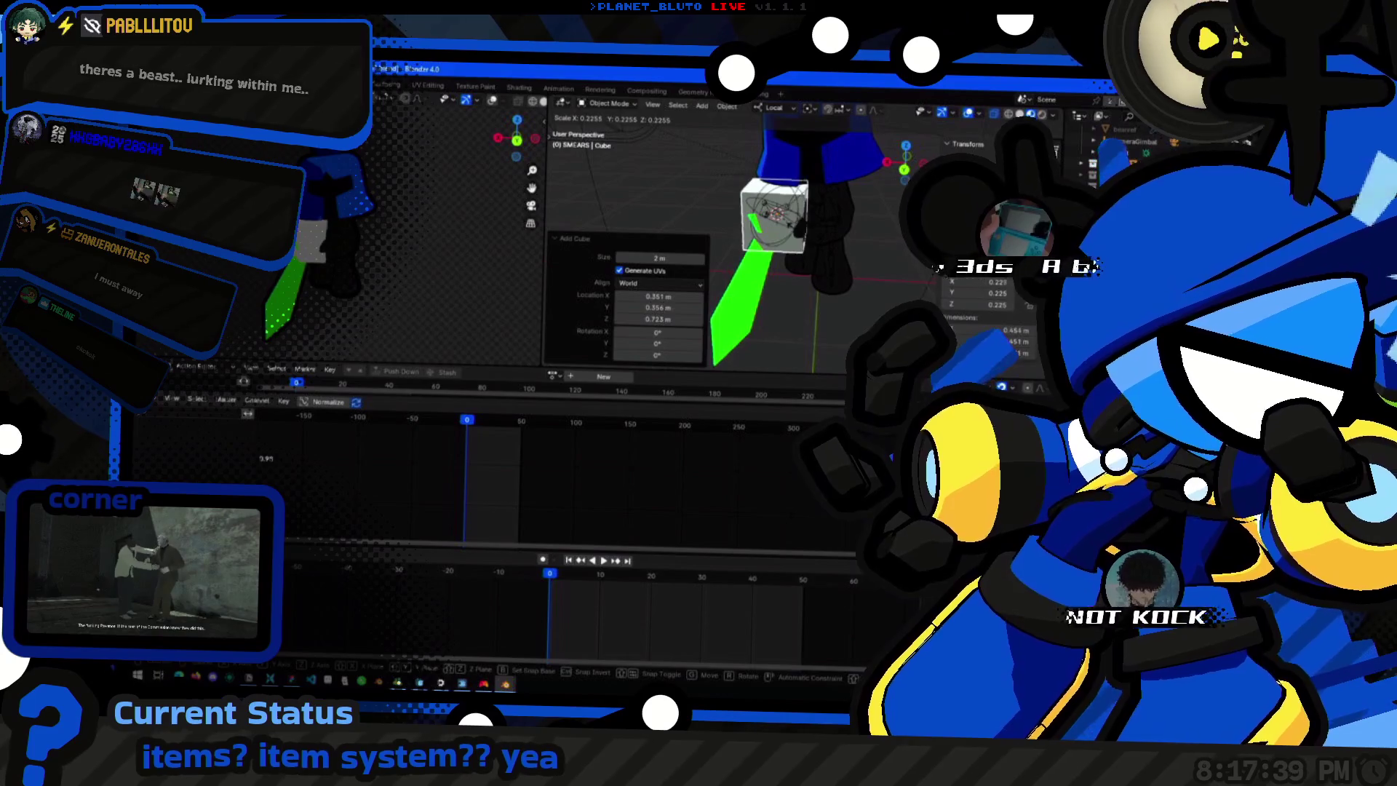
pyautogui.click(751, 297)
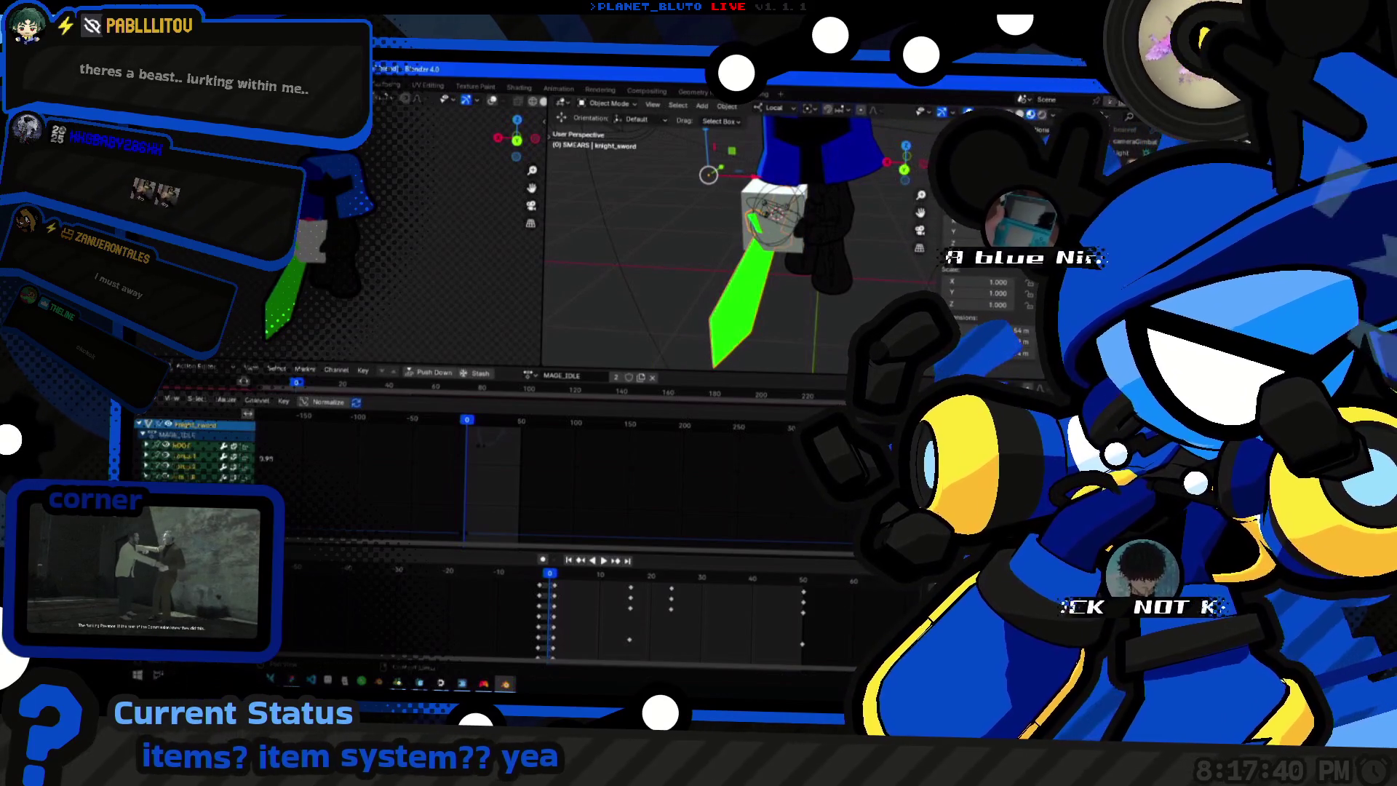
pyautogui.press('x')
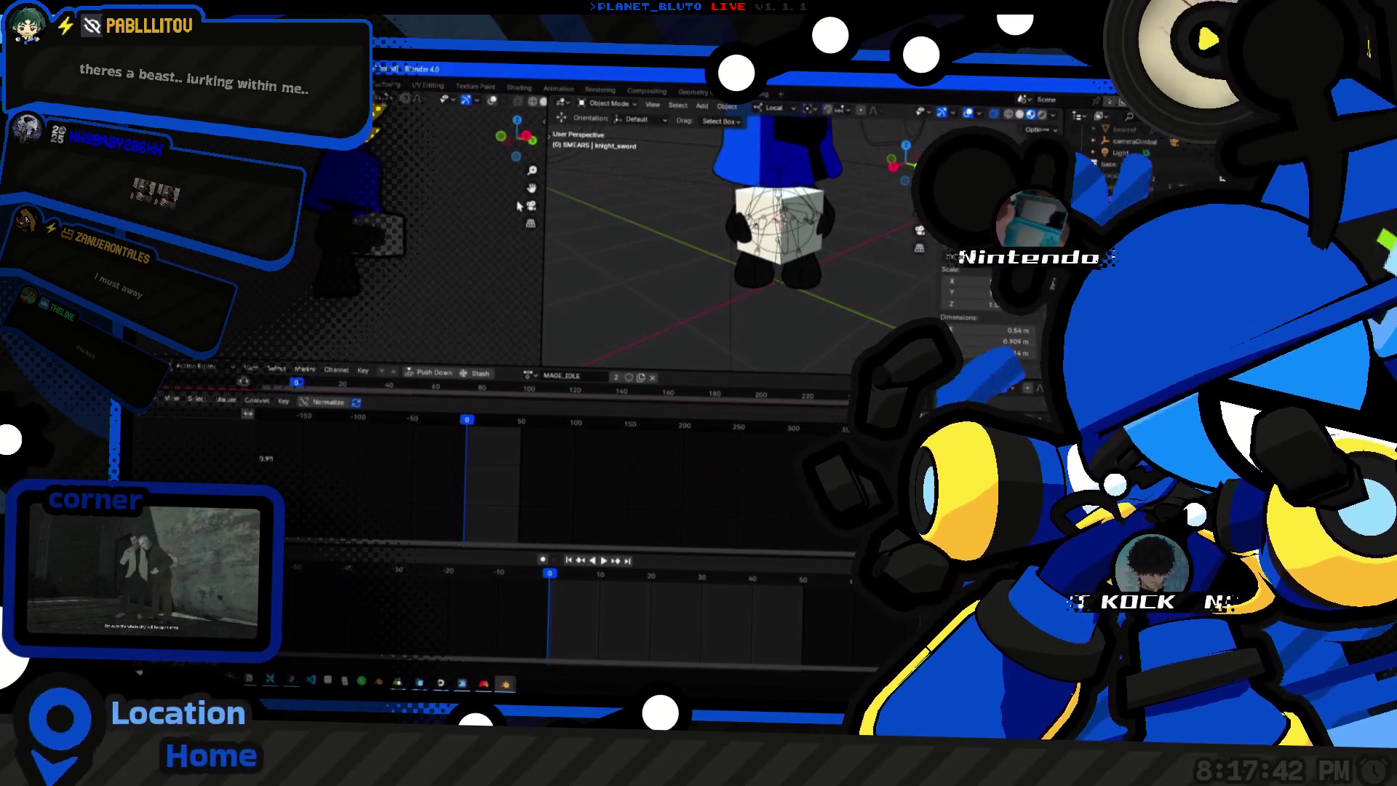
# Rotate the cube about −42° upright and scale it down to roughly 0.12.
pyautogui.moveTo(707, 249); pyautogui.dragTo(882, 283, button='middle')
pyautogui.click(775, 235)
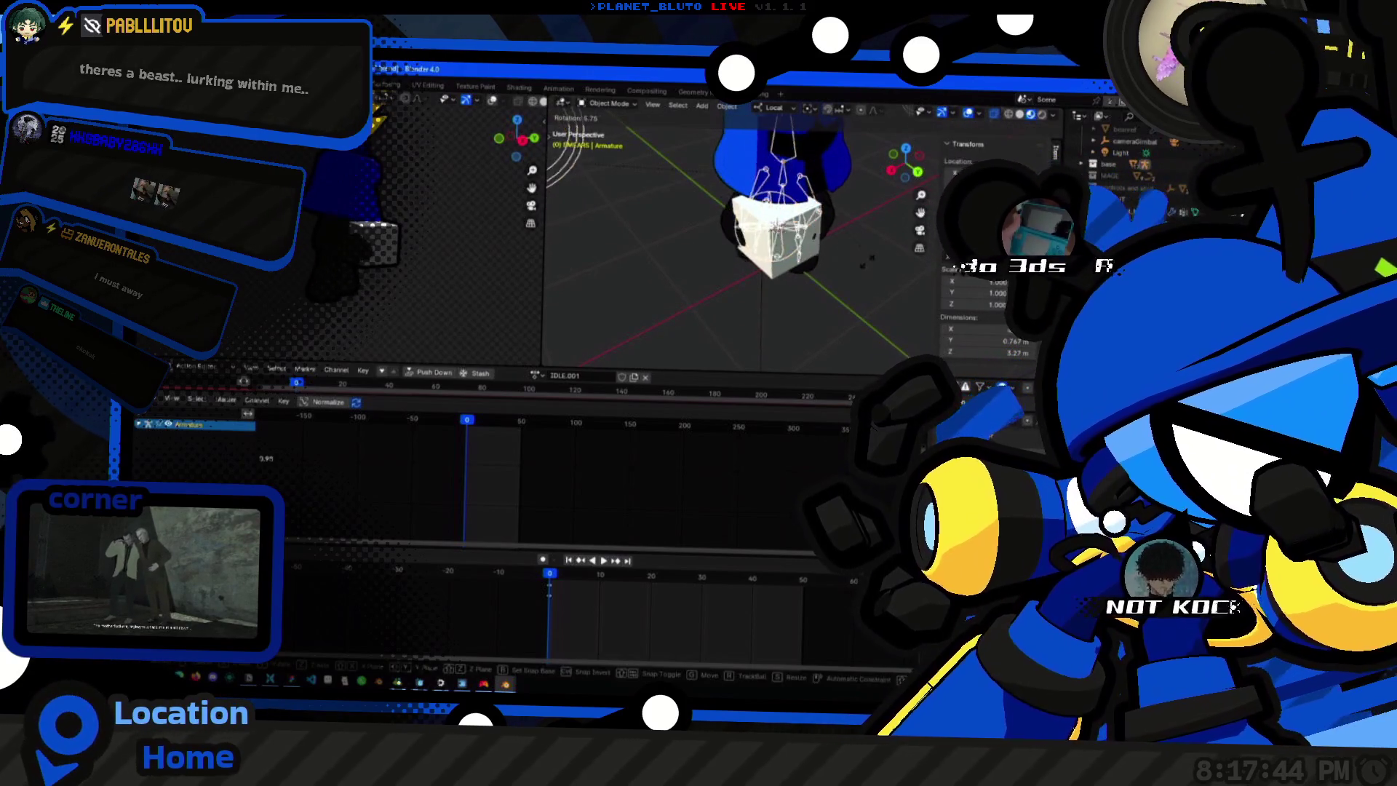
pyautogui.press('r')
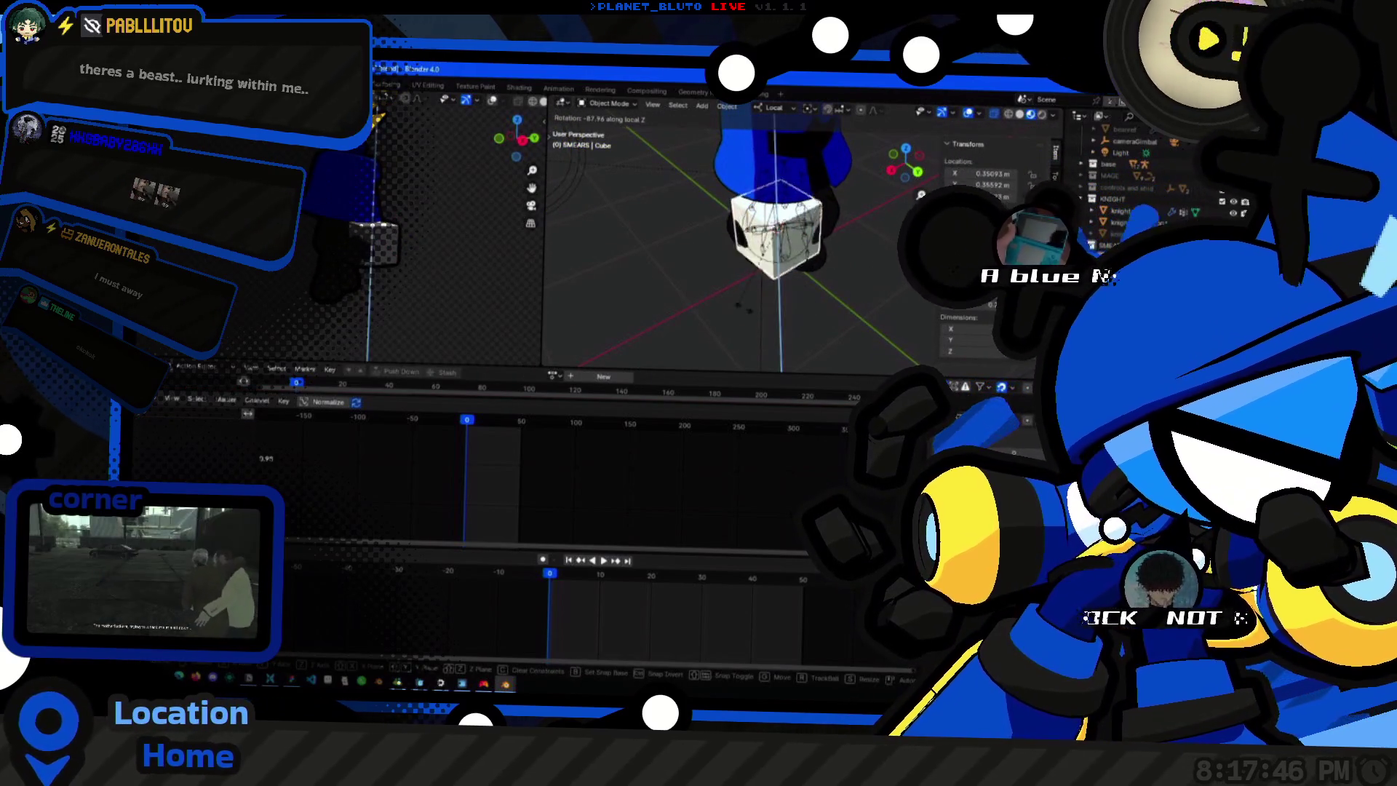
pyautogui.click(680, 309)
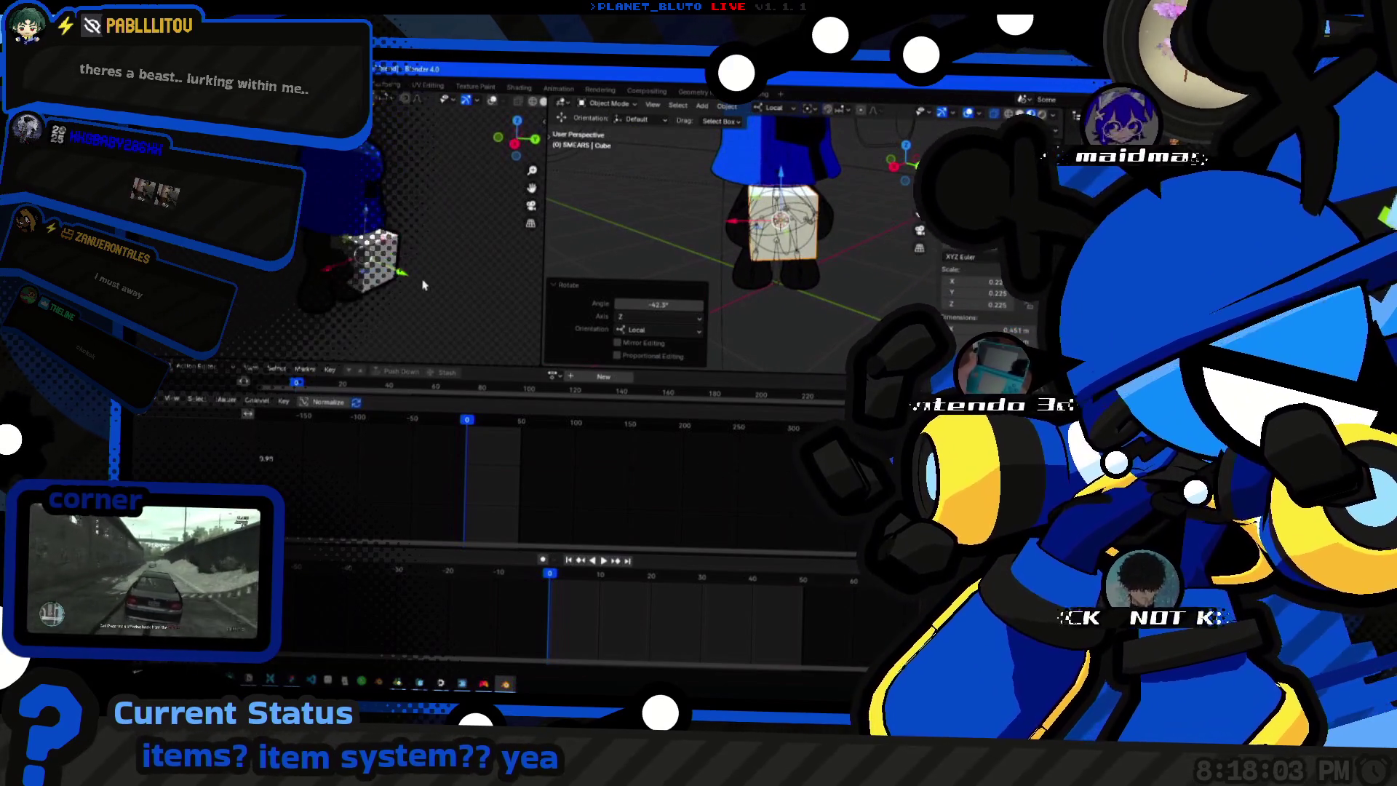
pyautogui.press('s')
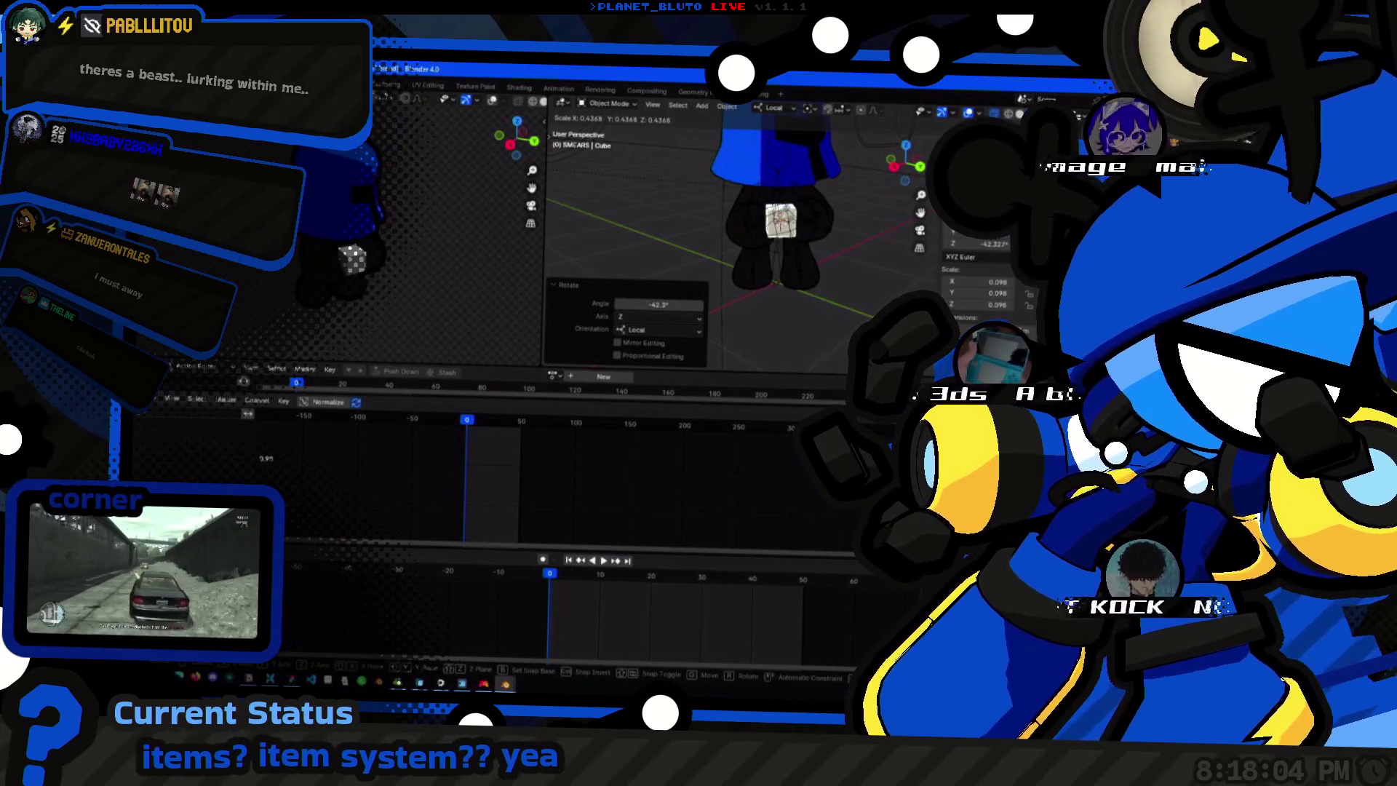
pyautogui.click(395, 237)
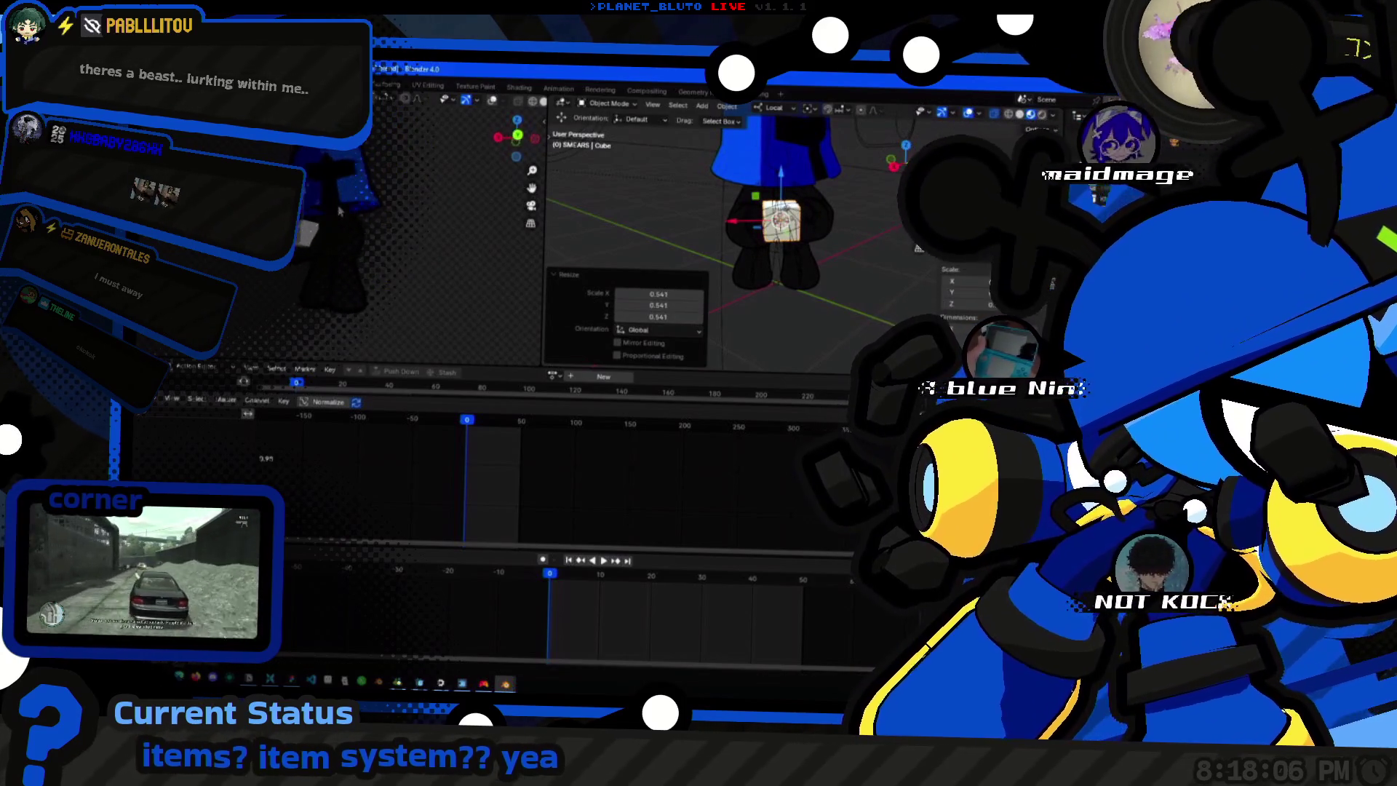
# Preview the character holding the cube, then select the armature.
pyautogui.click(426, 242)
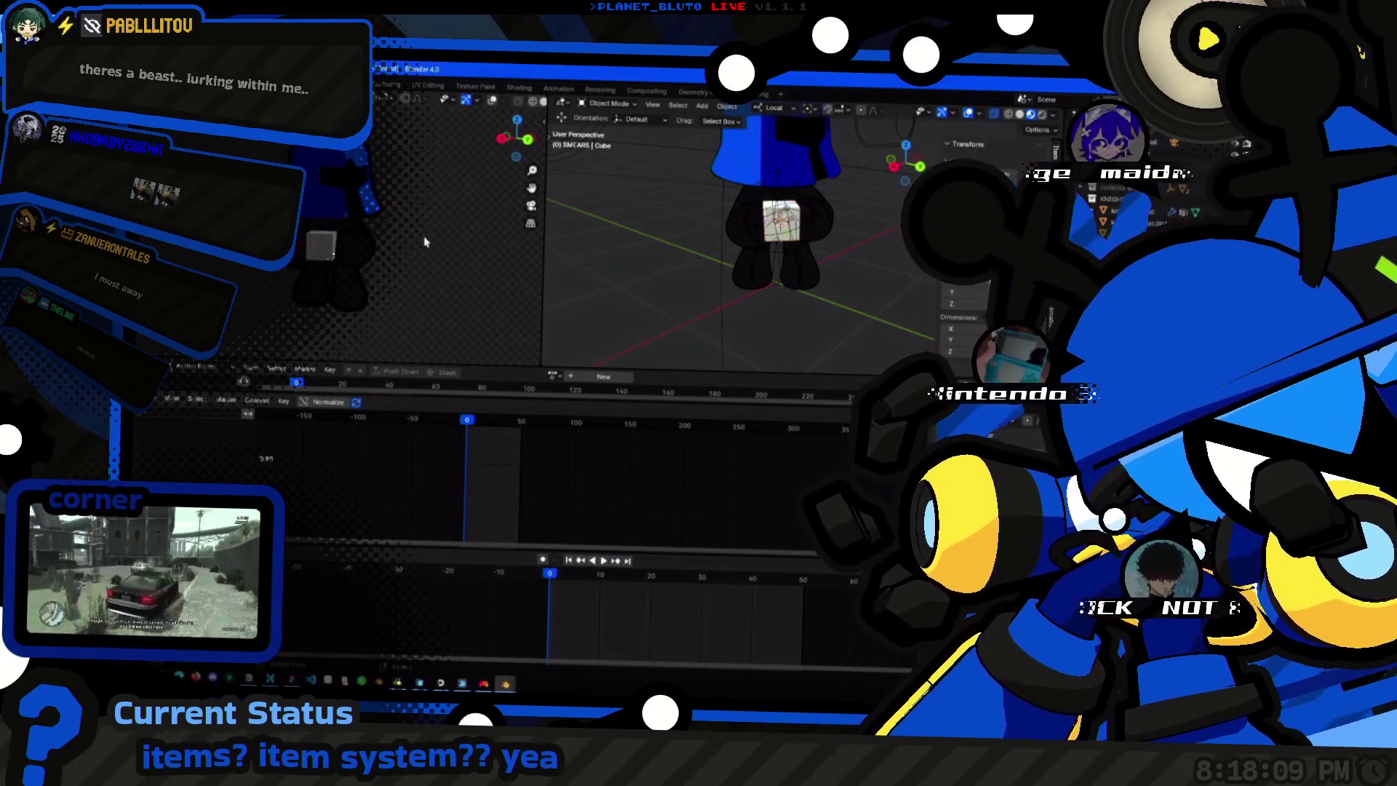
pyautogui.moveTo(371, 254); pyautogui.dragTo(447, 306, button='middle')
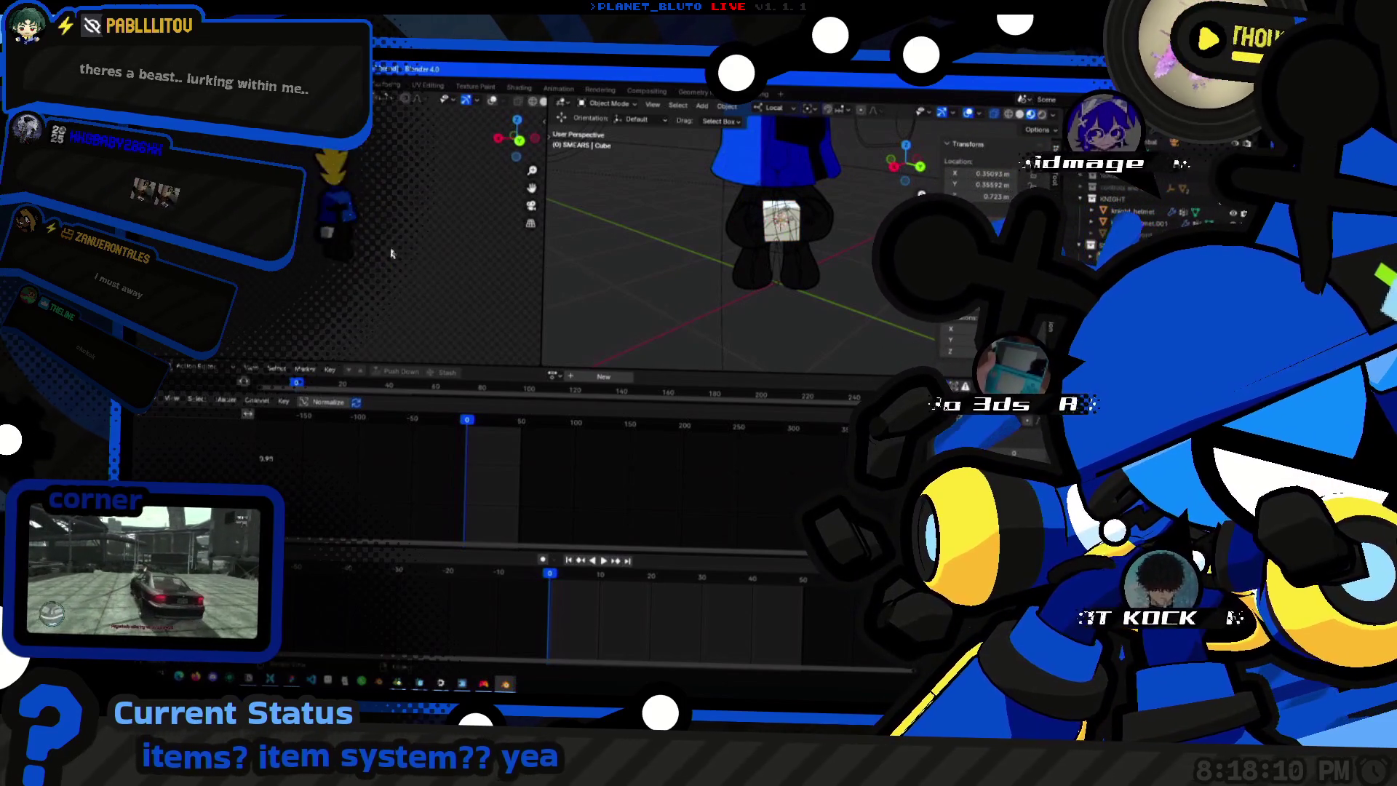
pyautogui.scroll(4, 369, 242)
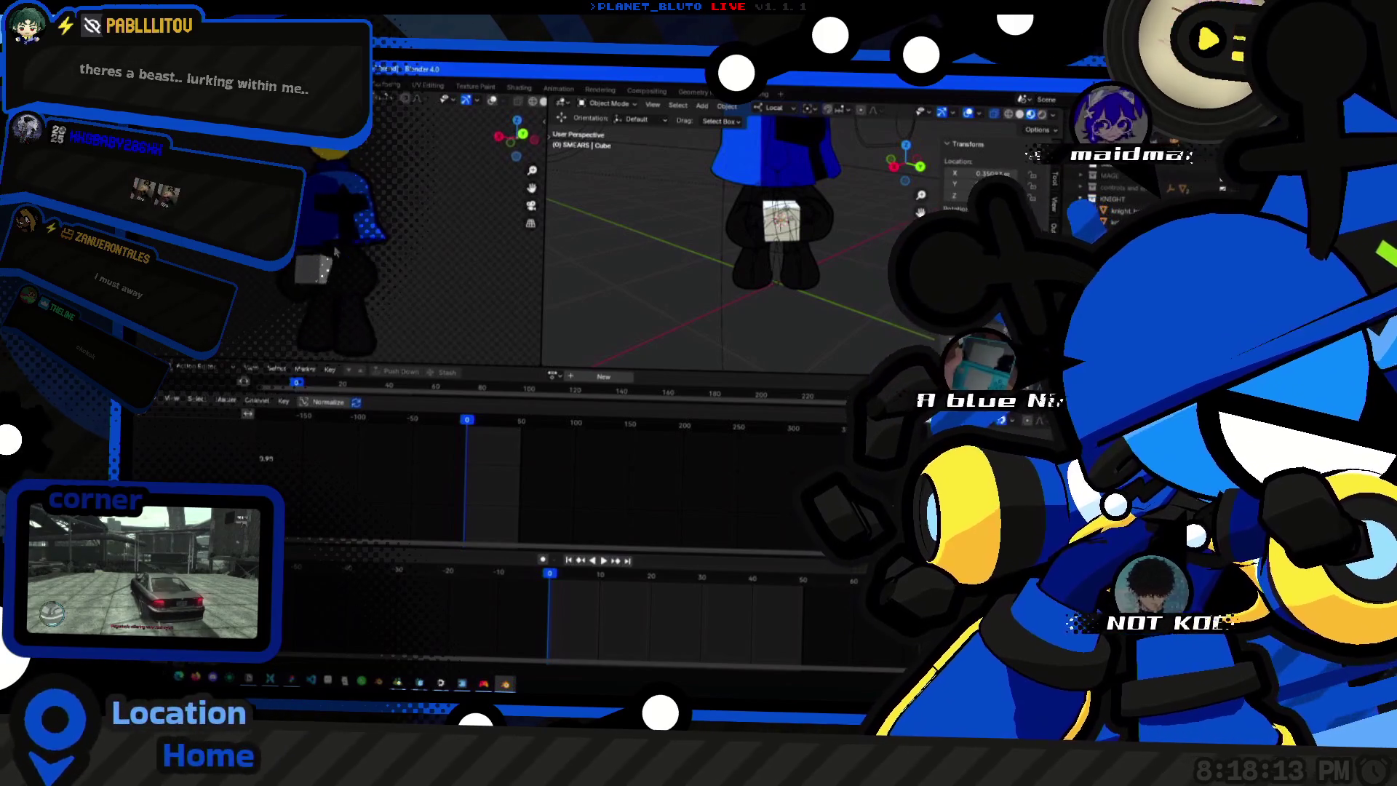
pyautogui.moveTo(372, 254); pyautogui.dragTo(357, 288, button='middle')
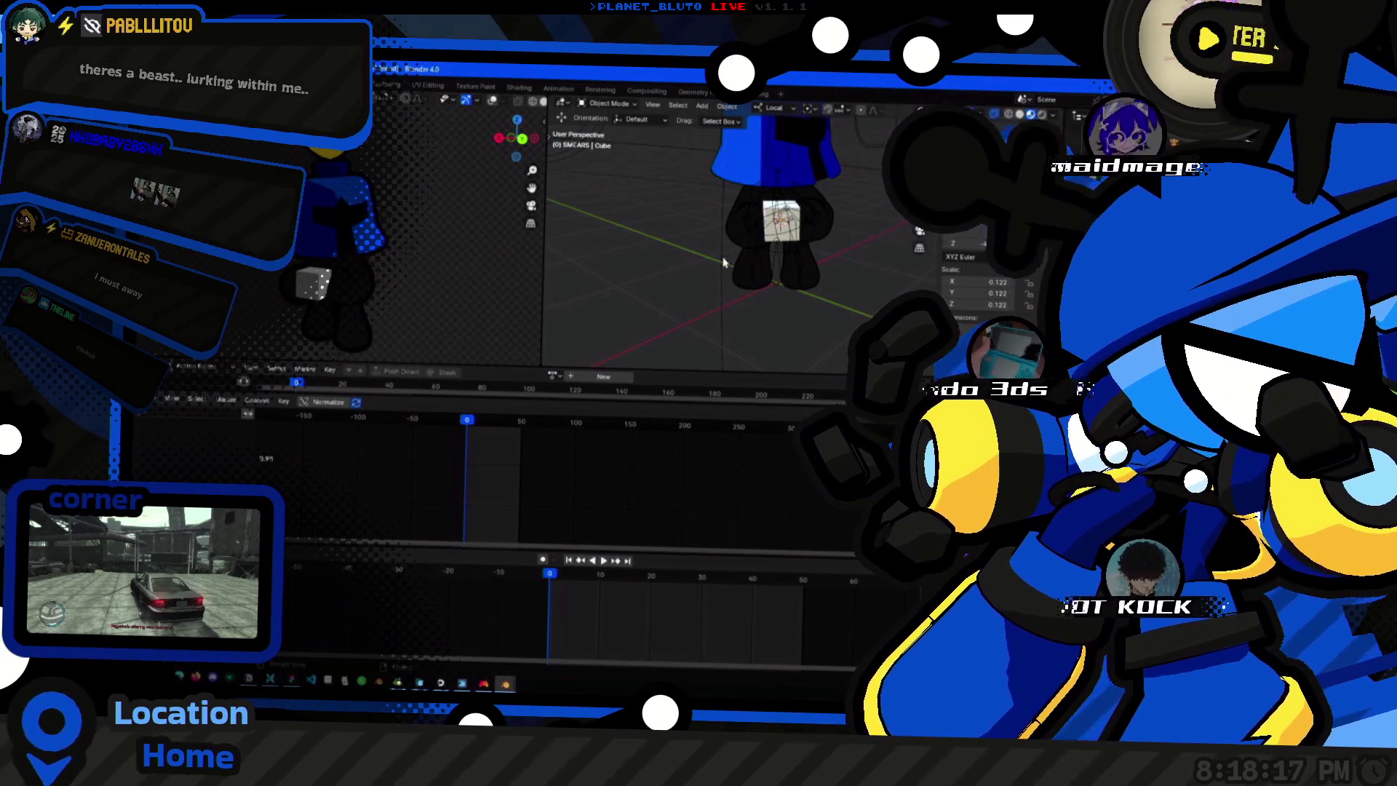
pyautogui.click(777, 251)
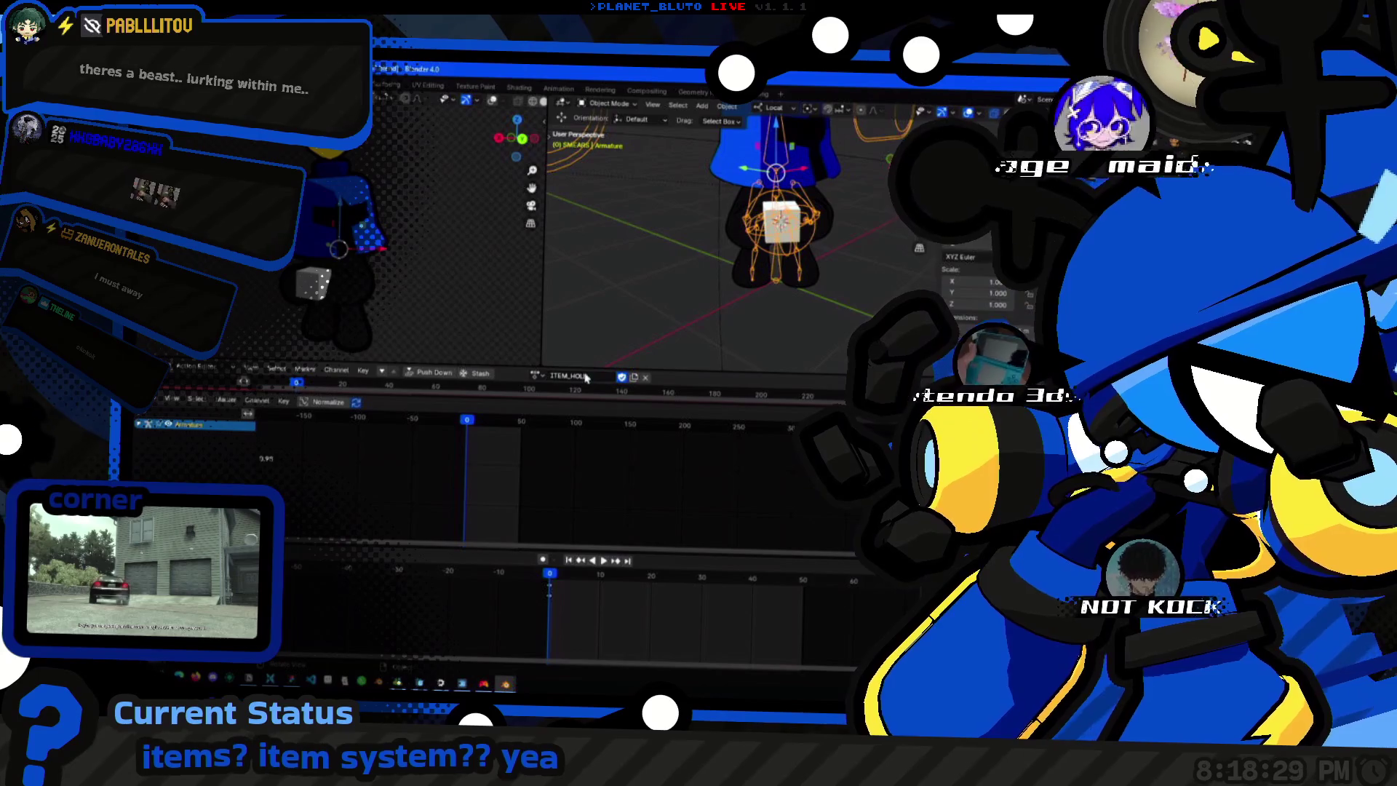
# Scale the cube hand item to 1.106, then select and deselect the hands.
pyautogui.moveTo(806, 230)
pyautogui.mouseDown(button='middle')
pyautogui.moveTo(676, 197)
pyautogui.moveTo(768, 215)
pyautogui.moveTo(692, 244)
pyautogui.moveTo(758, 262)
pyautogui.moveTo(730, 329)
pyautogui.mouseUp(button='middle')
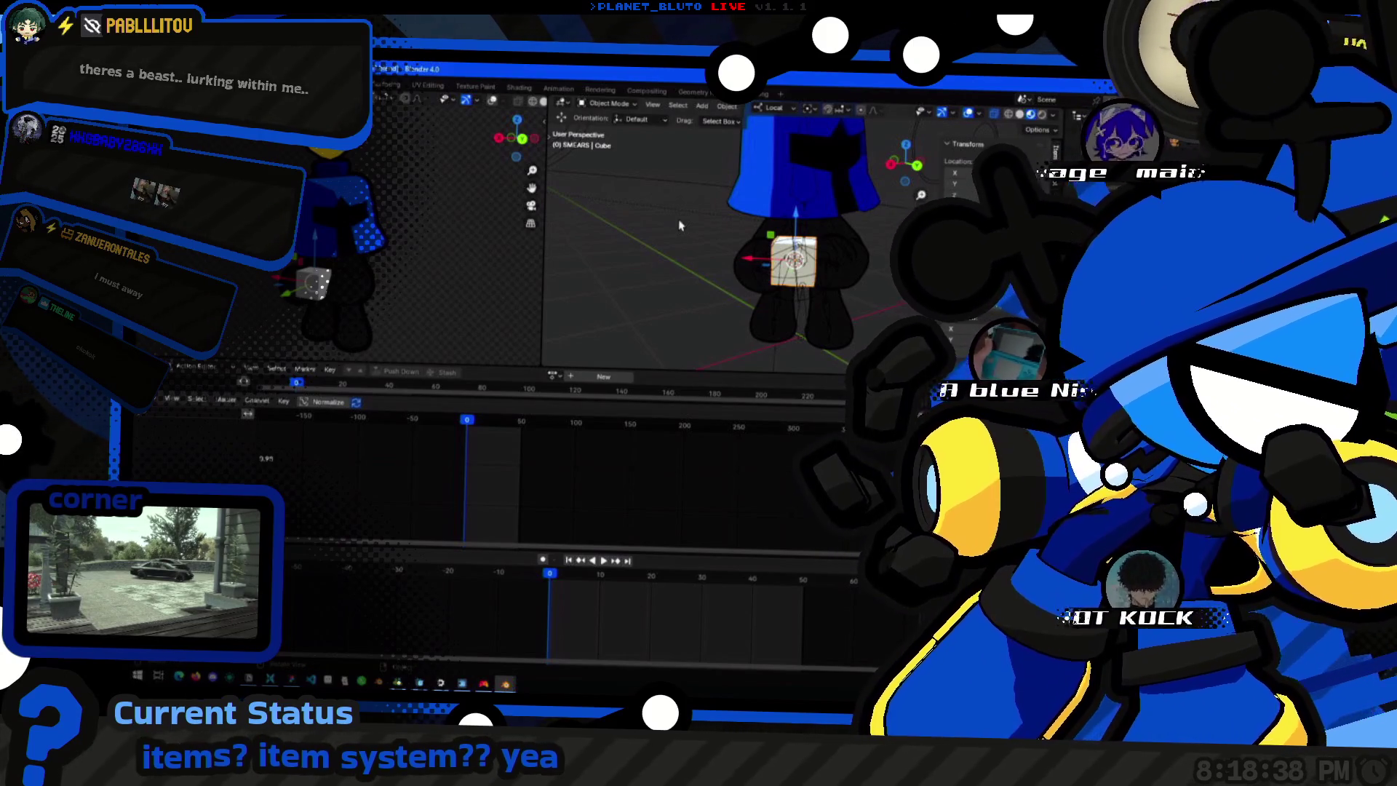
pyautogui.moveTo(678, 226); pyautogui.dragTo(840, 223, button='middle')
pyautogui.press('s')
pyautogui.click(803, 268)
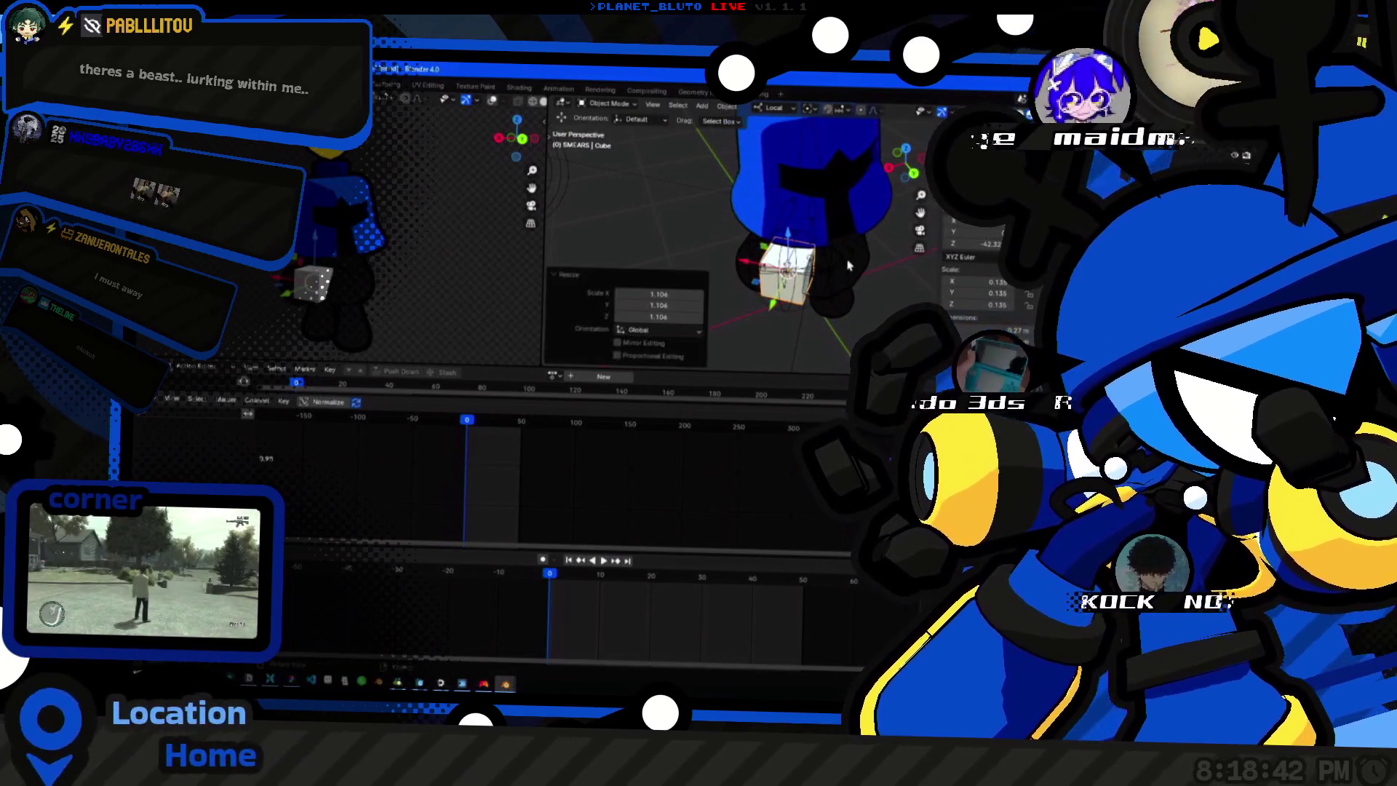
pyautogui.click(829, 317)
pyautogui.click(762, 351)
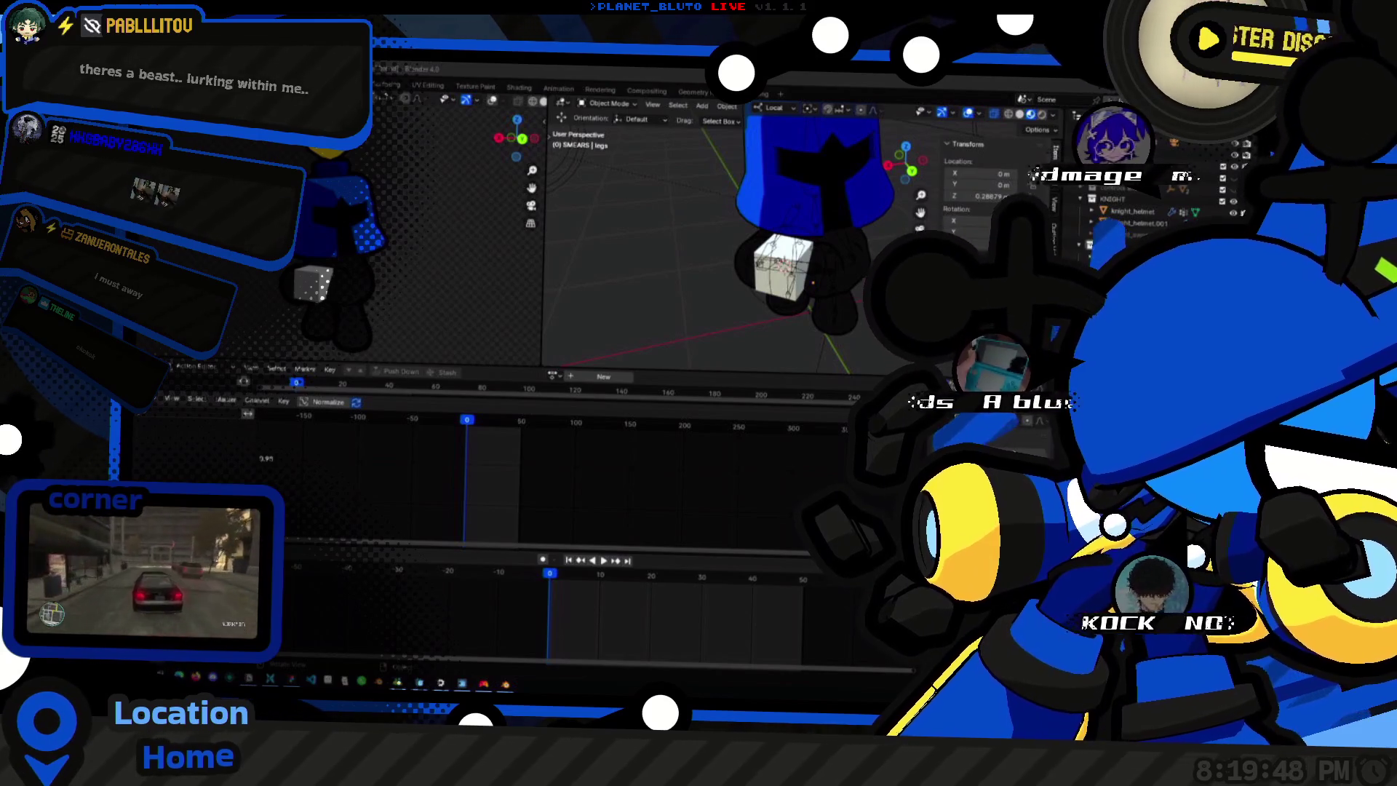
# Zoom in close on the character's blue helmet to inspect it.
pyautogui.moveTo(796, 202)
pyautogui.mouseDown(button='middle')
pyautogui.moveTo(710, 270)
pyautogui.moveTo(777, 258)
pyautogui.mouseUp(button='middle')
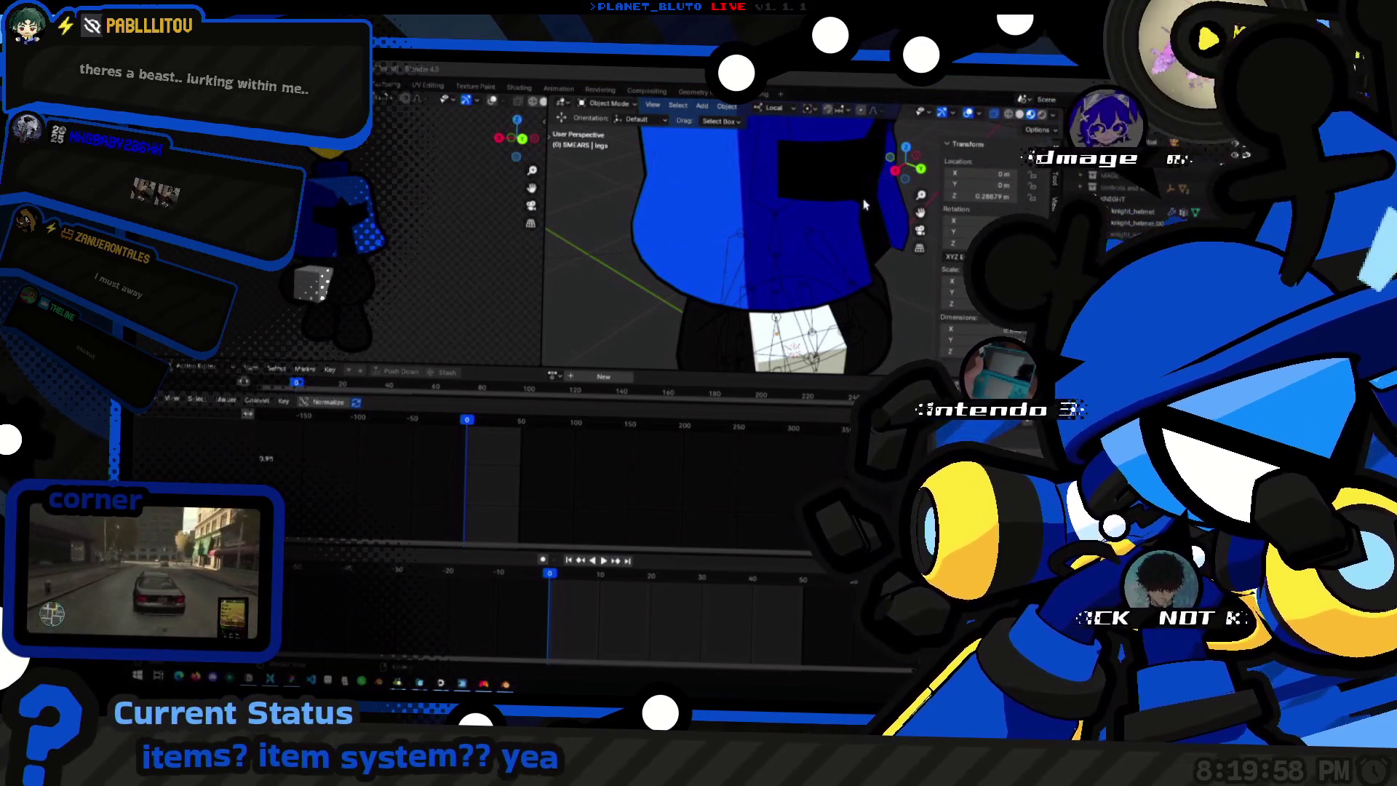
pyautogui.press('F13')
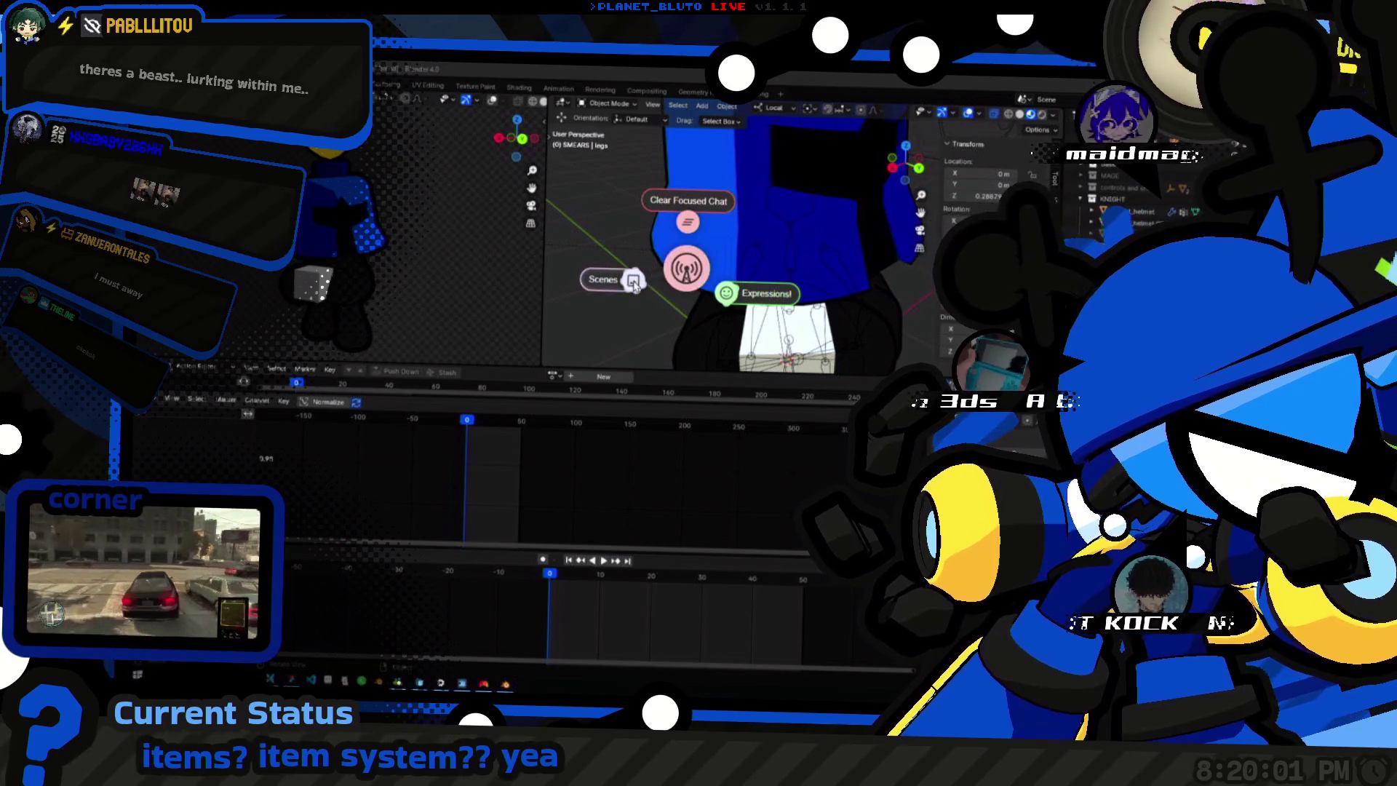
pyautogui.click(633, 282)
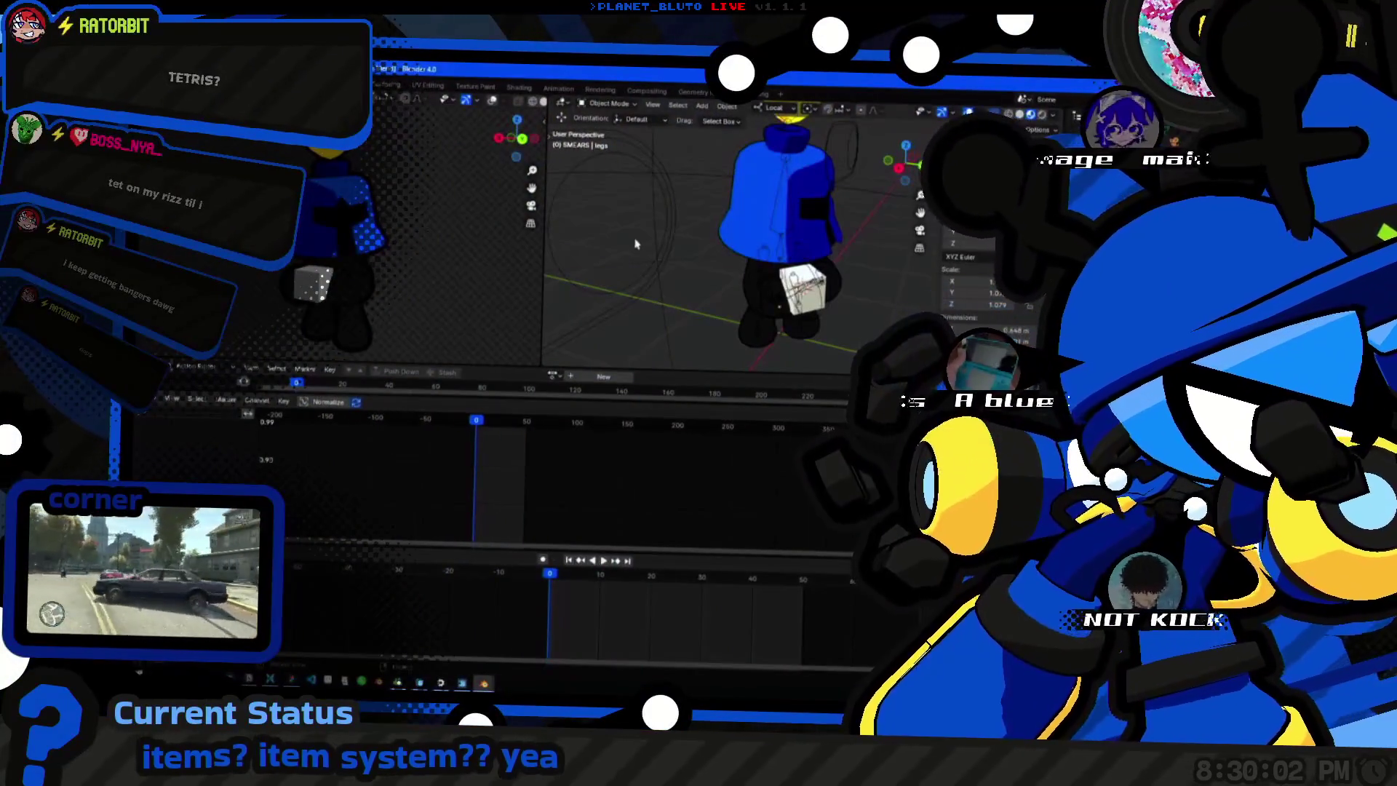
pyautogui.scroll(3, 811, 180)
# Review the cube hand item from front and above, save with Ctrl+S, then start a Z-axis grab.
pyautogui.moveTo(712, 236)
pyautogui.mouseDown(button='middle')
pyautogui.moveTo(737, 265)
pyautogui.moveTo(764, 219)
pyautogui.moveTo(794, 275)
pyautogui.mouseUp(button='middle')
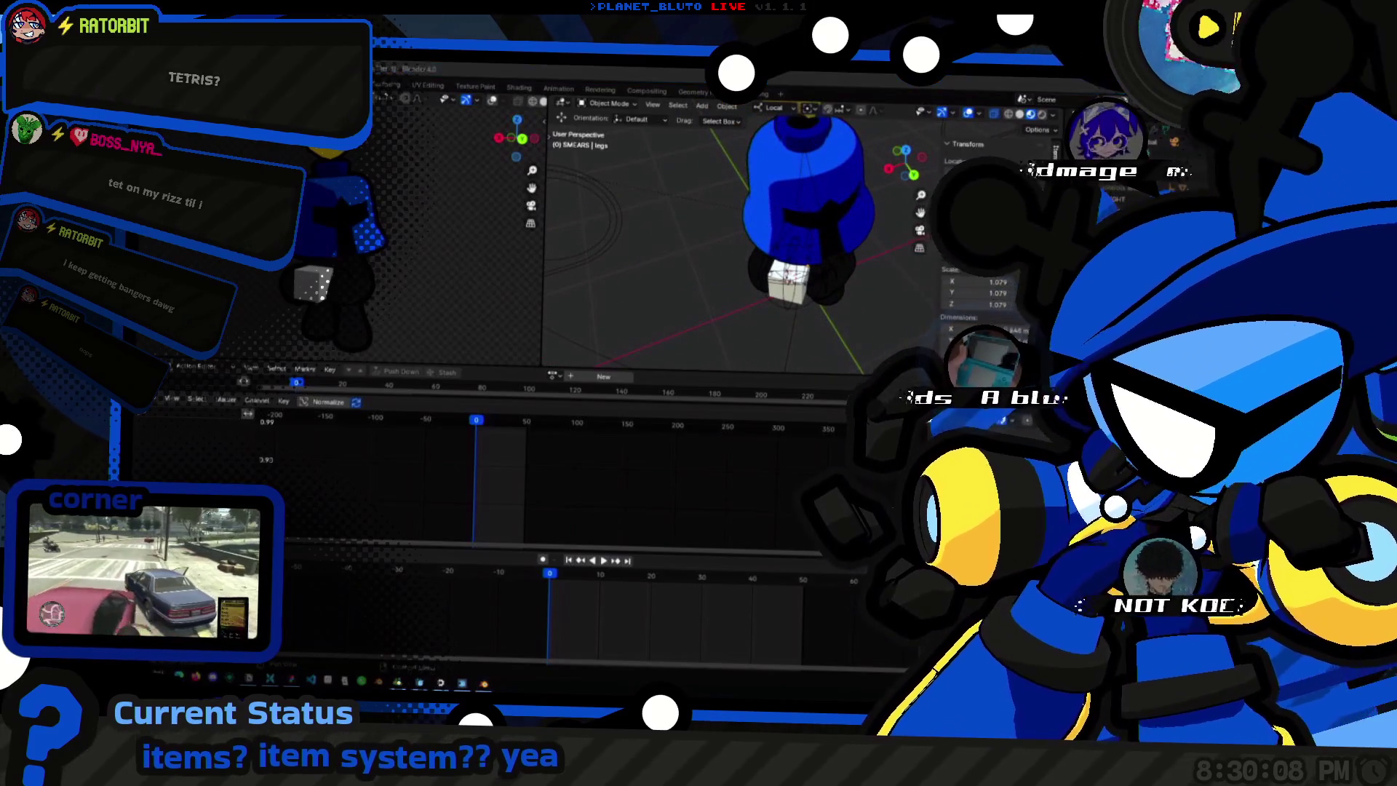
pyautogui.moveTo(796, 248); pyautogui.dragTo(755, 226, button='middle')
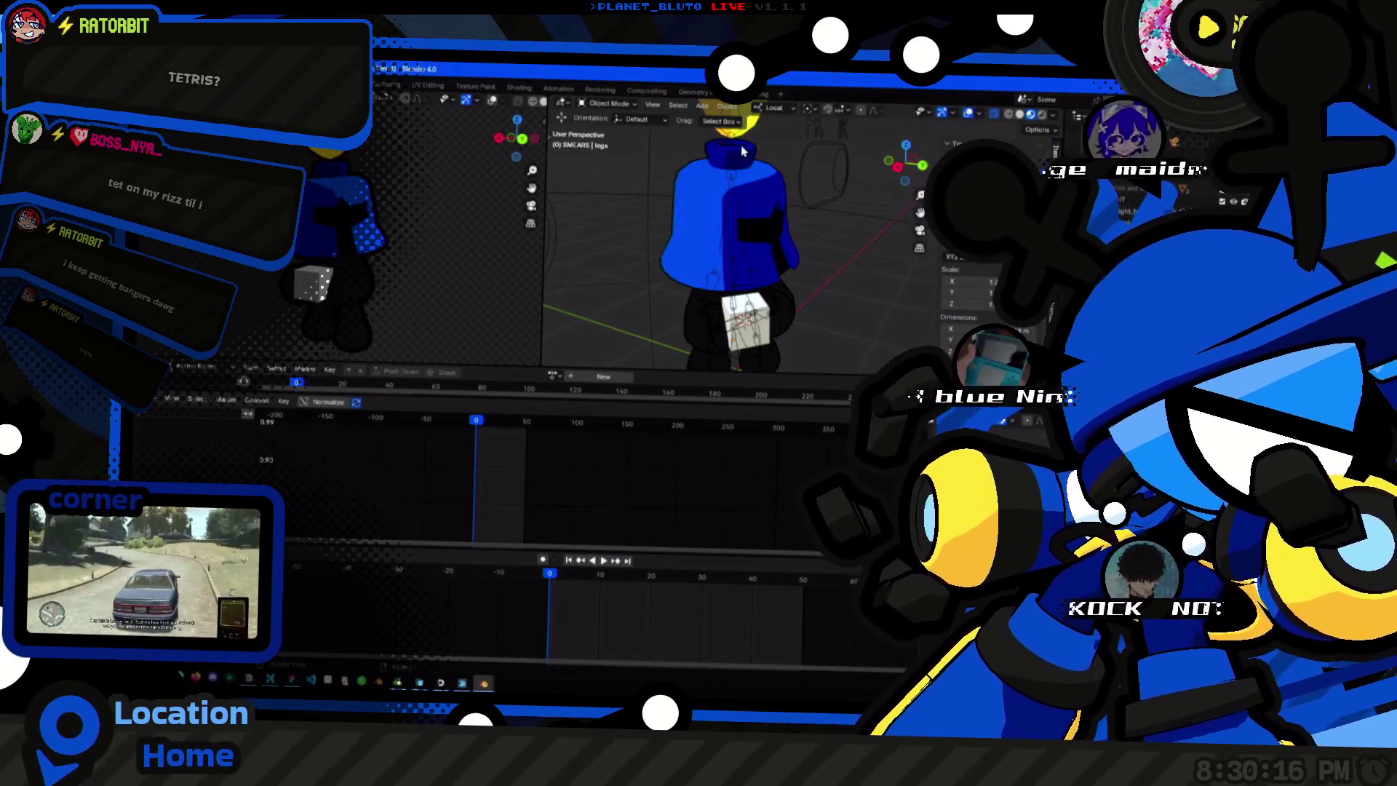
pyautogui.moveTo(714, 270)
pyautogui.mouseDown(button='middle')
pyautogui.moveTo(697, 285)
pyautogui.moveTo(720, 263)
pyautogui.moveTo(813, 243)
pyautogui.moveTo(765, 251)
pyautogui.moveTo(786, 272)
pyautogui.moveTo(807, 241)
pyautogui.moveTo(824, 247)
pyautogui.moveTo(740, 249)
pyautogui.mouseUp(button='middle')
pyautogui.scroll(3, 797, 286)
pyautogui.scroll(-3, 797, 285)
pyautogui.scroll(3, 824, 247)
pyautogui.scroll(-4, 824, 247)
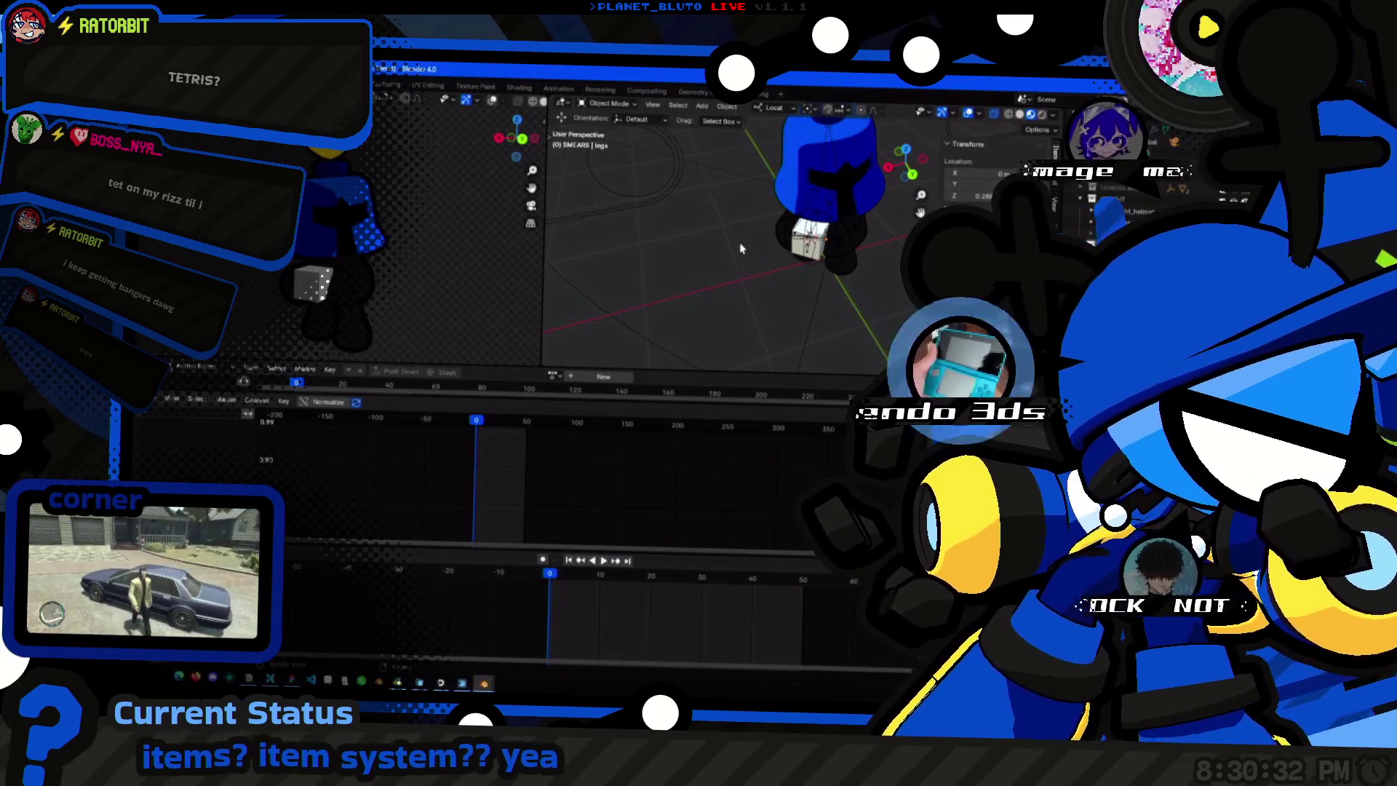
pyautogui.moveTo(777, 249); pyautogui.dragTo(753, 254, button='middle')
pyautogui.hotkey('ctrl', 's')
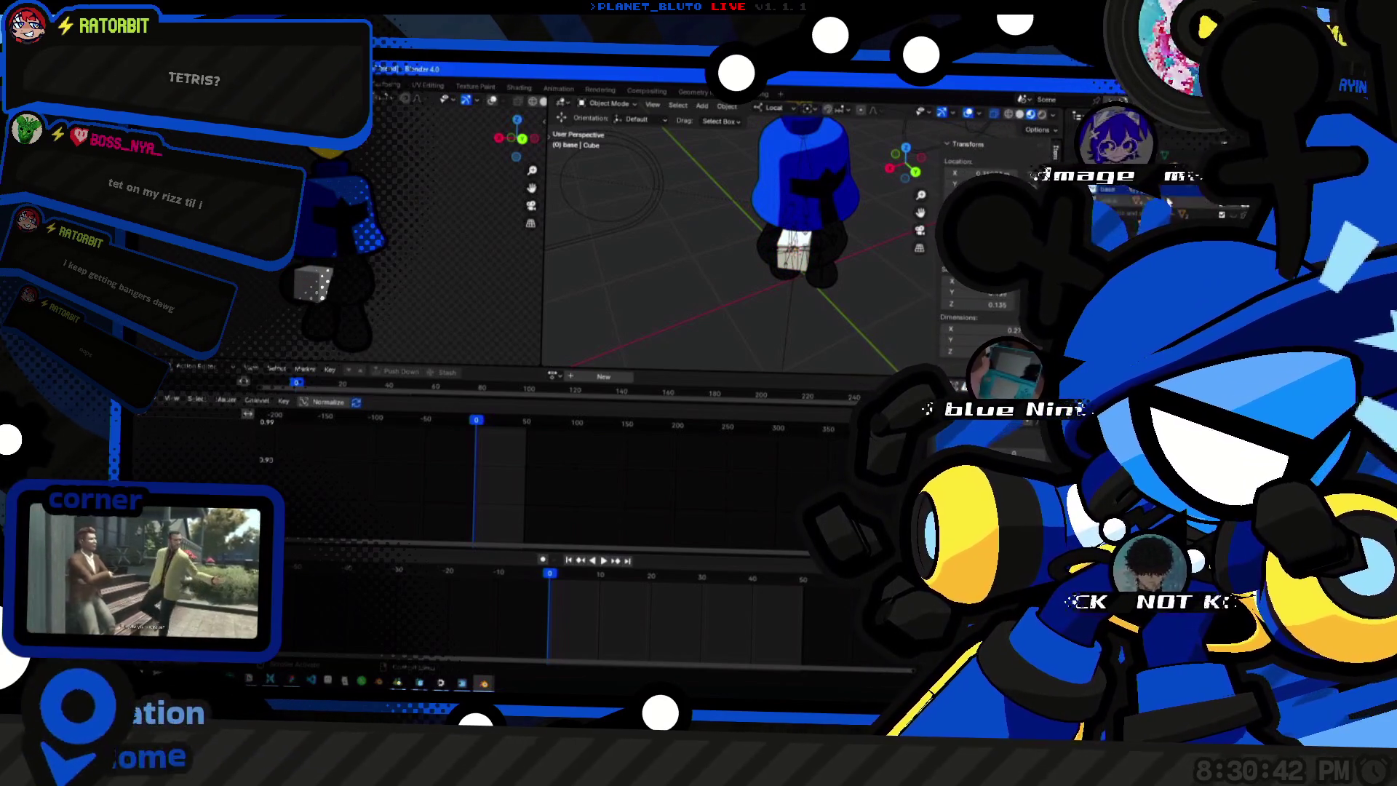
pyautogui.press('g')
pyautogui.press('z')
pyautogui.click(840, 133)
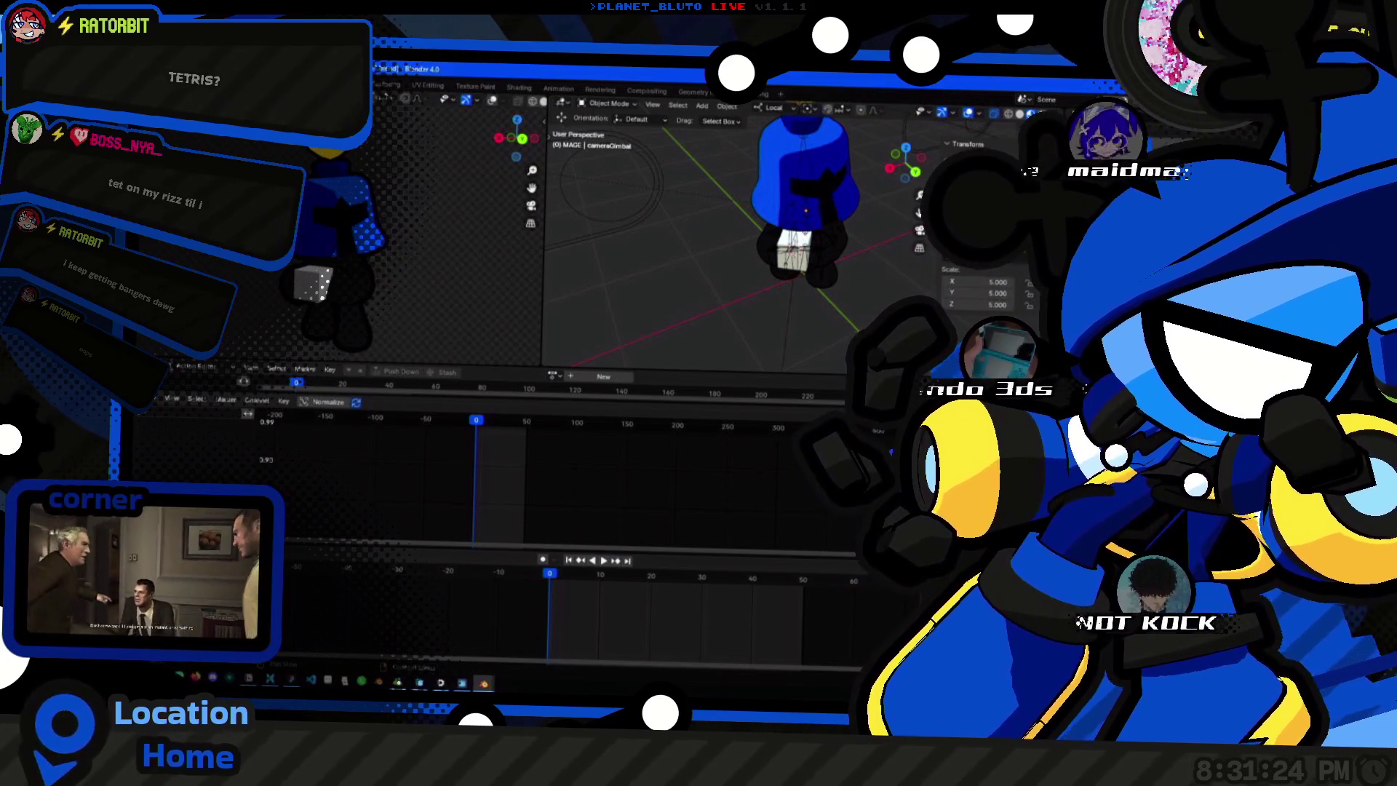
pyautogui.moveTo(710, 240); pyautogui.dragTo(764, 261, button='middle')
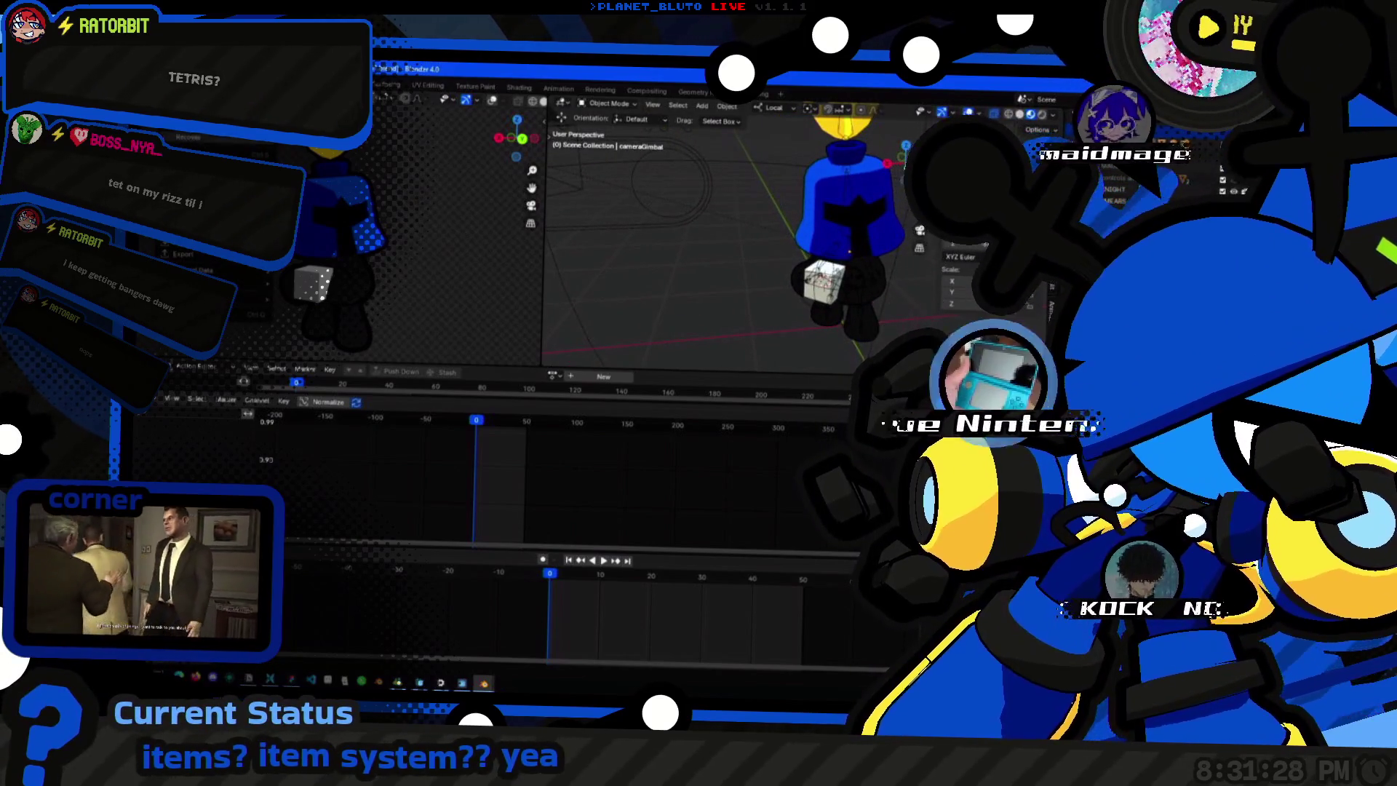
pyautogui.click(343, 375)
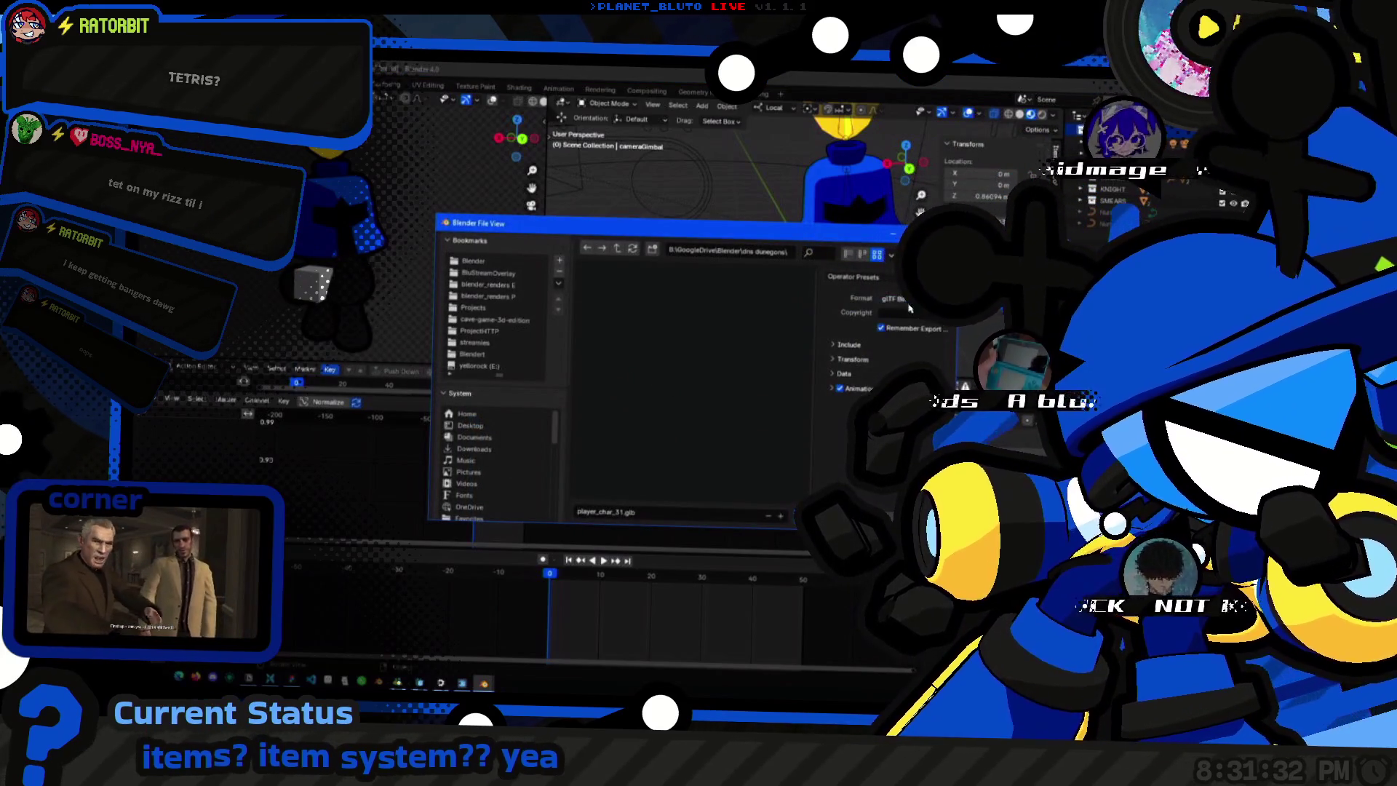
# Apply a saved glTF export preset and point the file browser at the project's glb model folder.
pyautogui.click(858, 277)
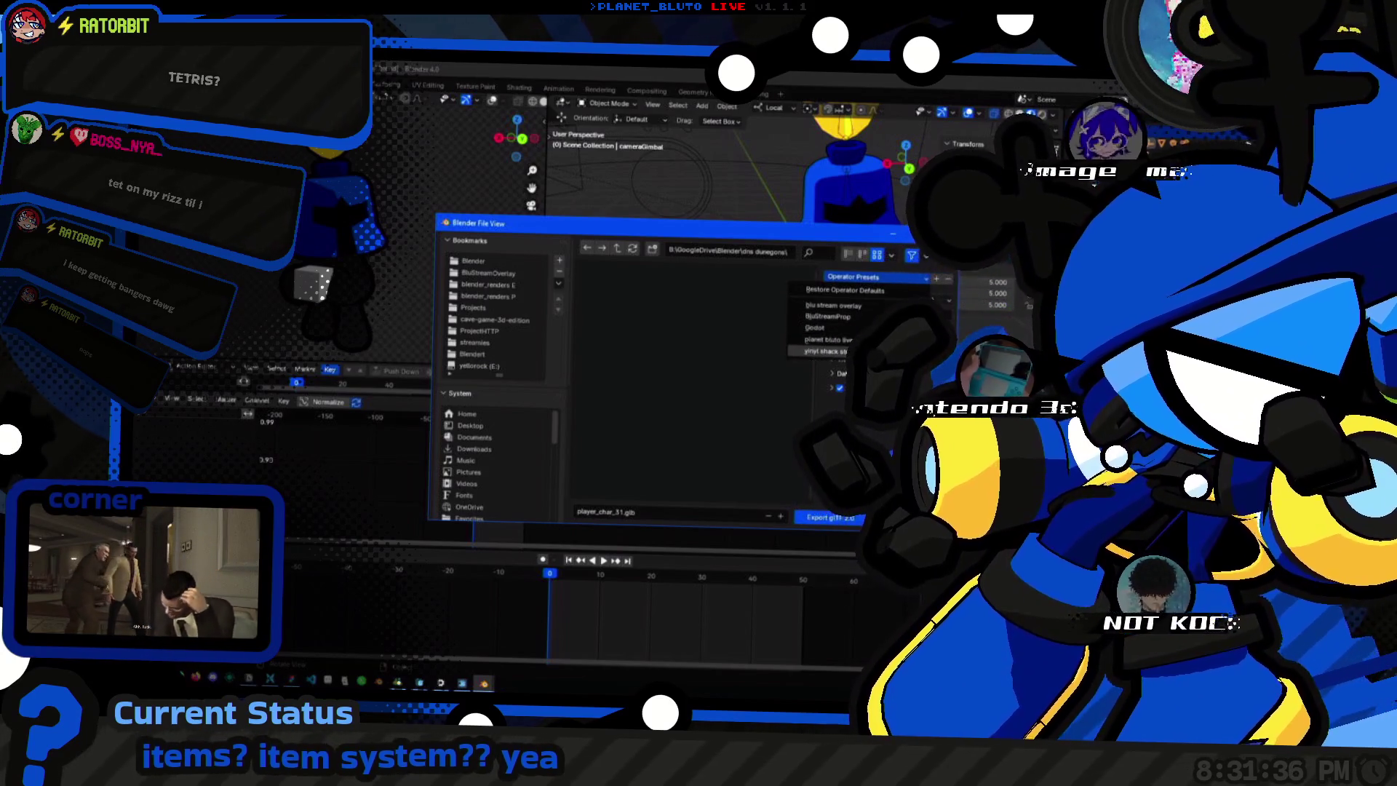
pyautogui.click(827, 352)
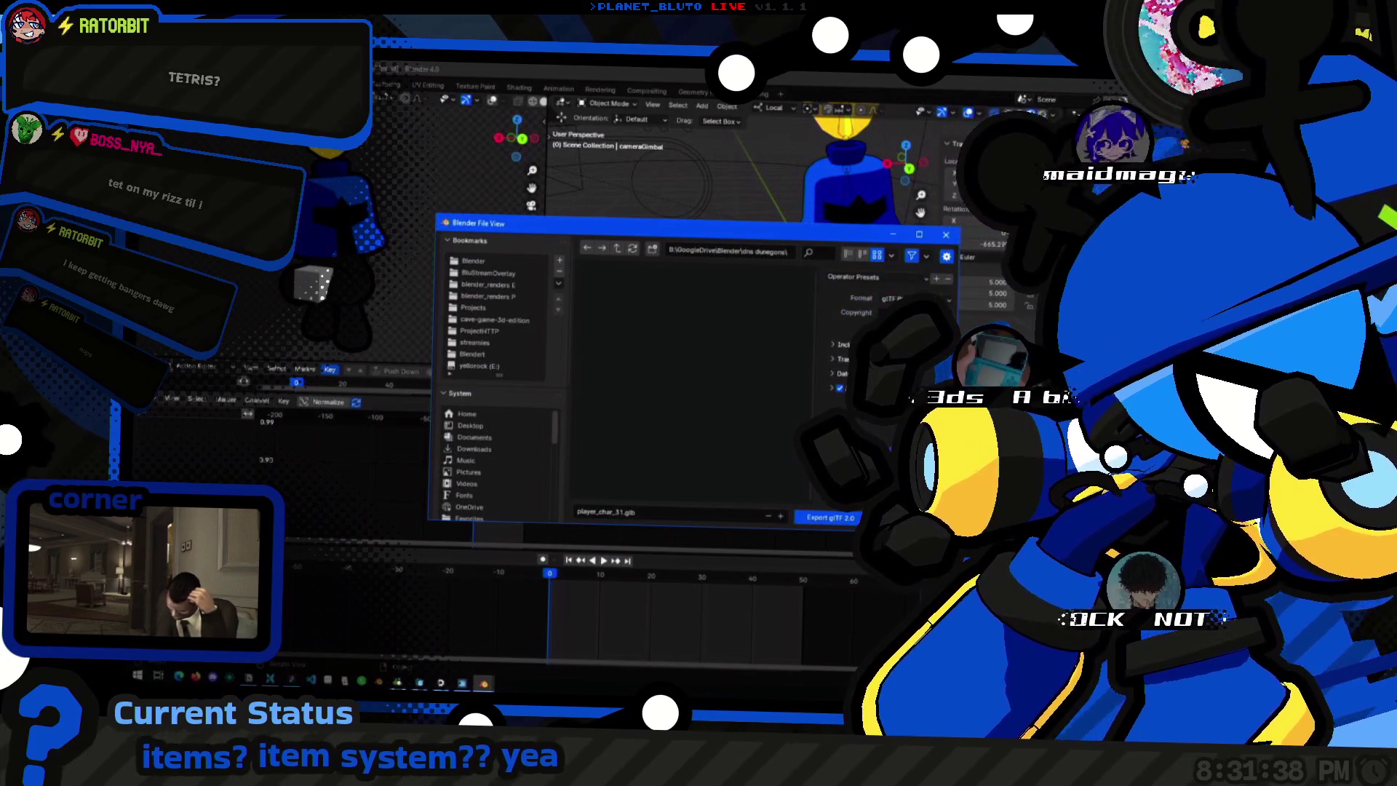
pyautogui.click(496, 320)
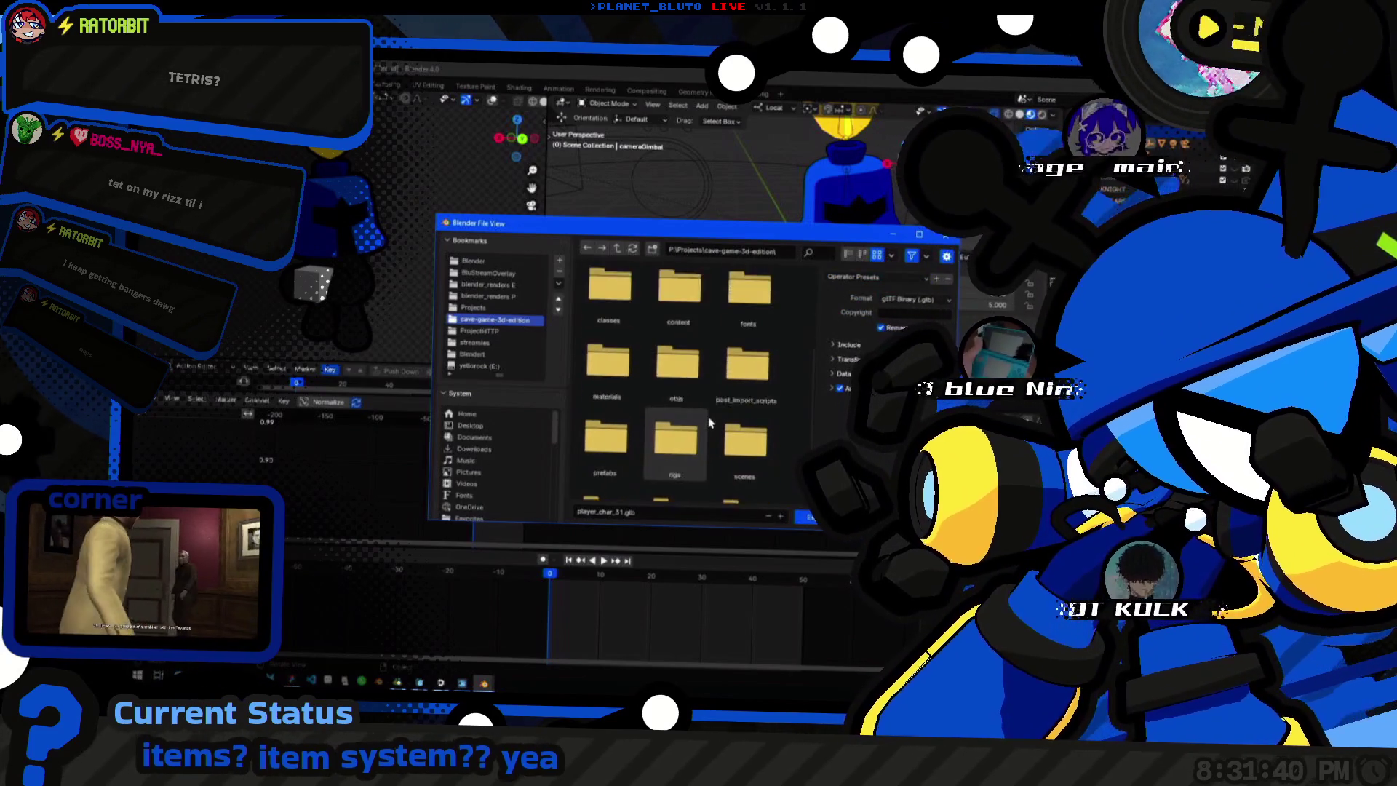
pyautogui.doubleClick(677, 392)
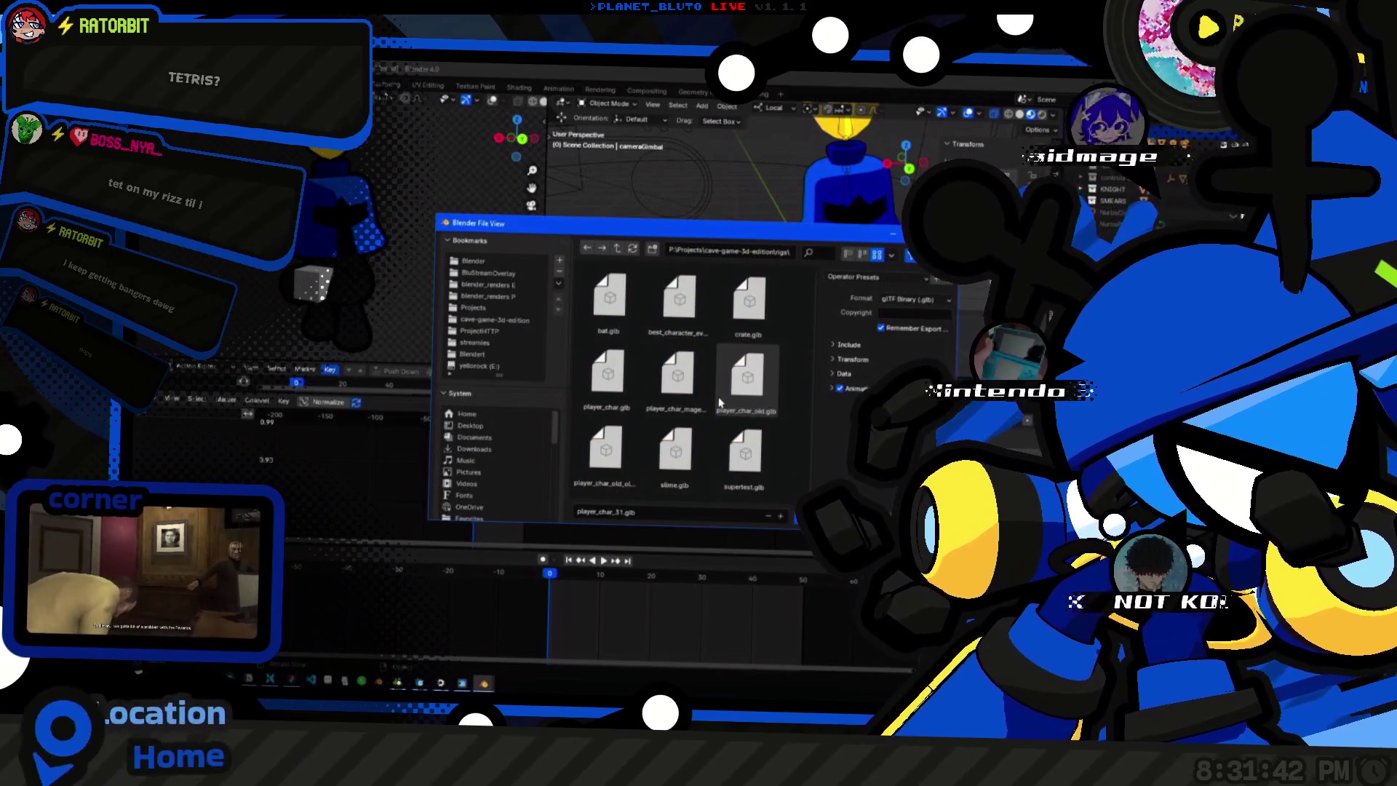
pyautogui.moveTo(434, 218); pyautogui.dragTo(235, 153)
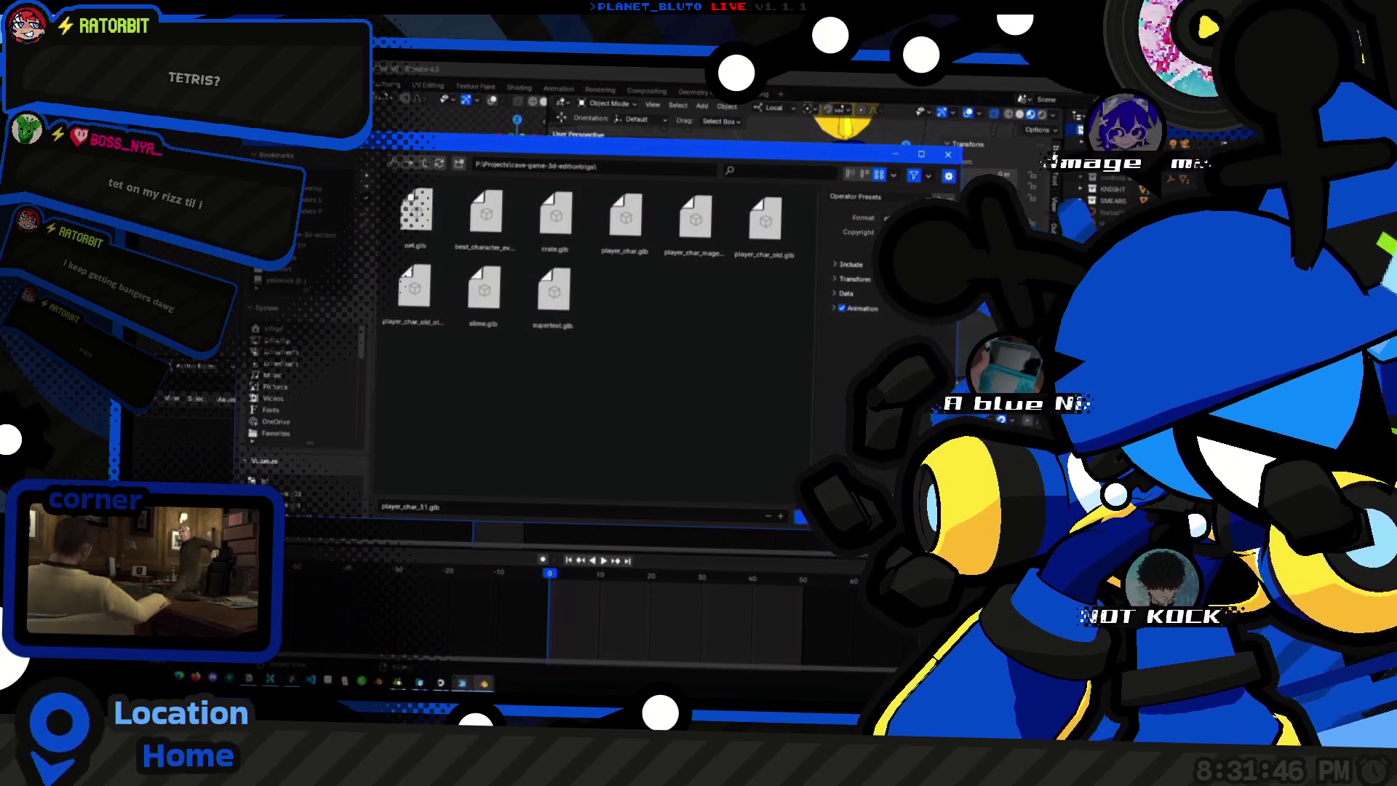
# Check the player_char scene root in Godot, then return to the Blender export window.
pyautogui.hotkey('alt', 'Tab')
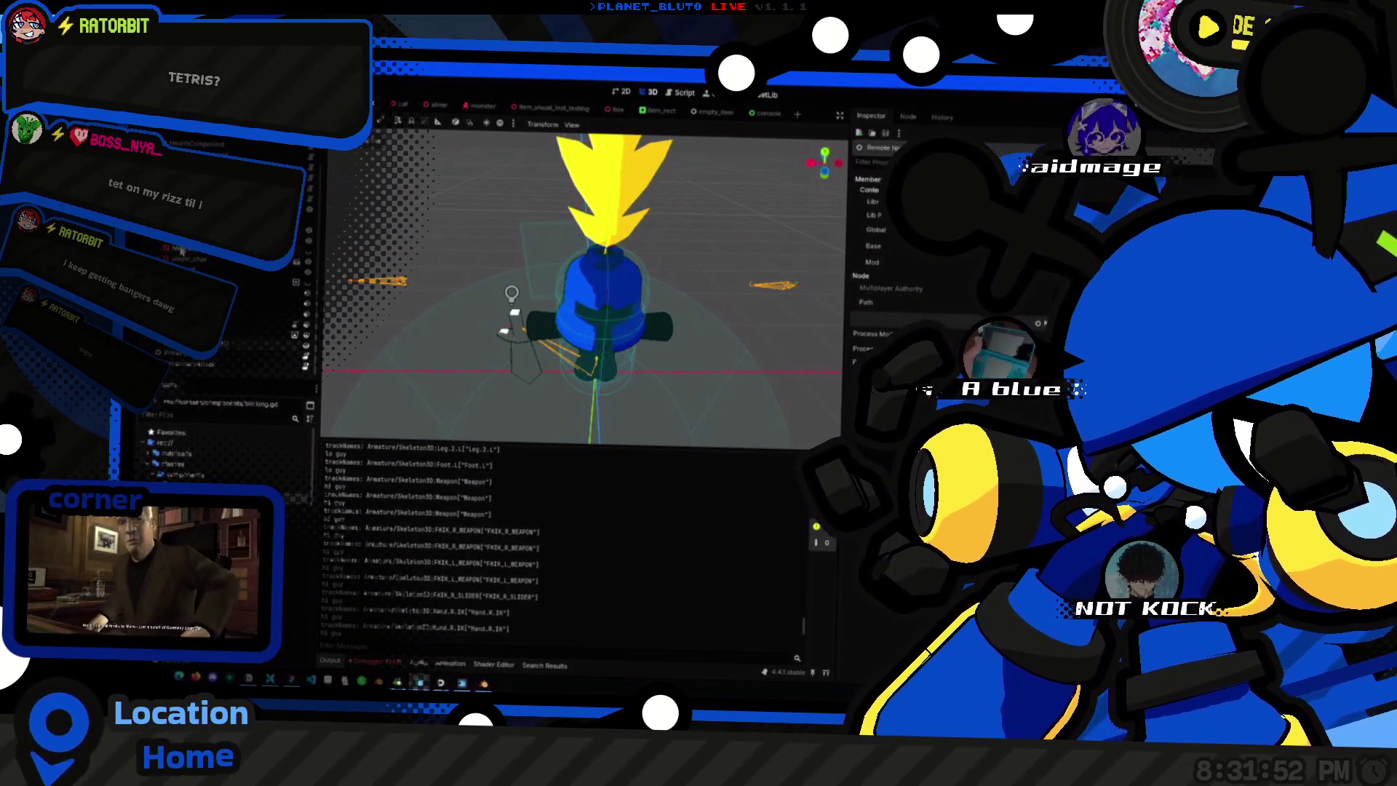
pyautogui.click(192, 263)
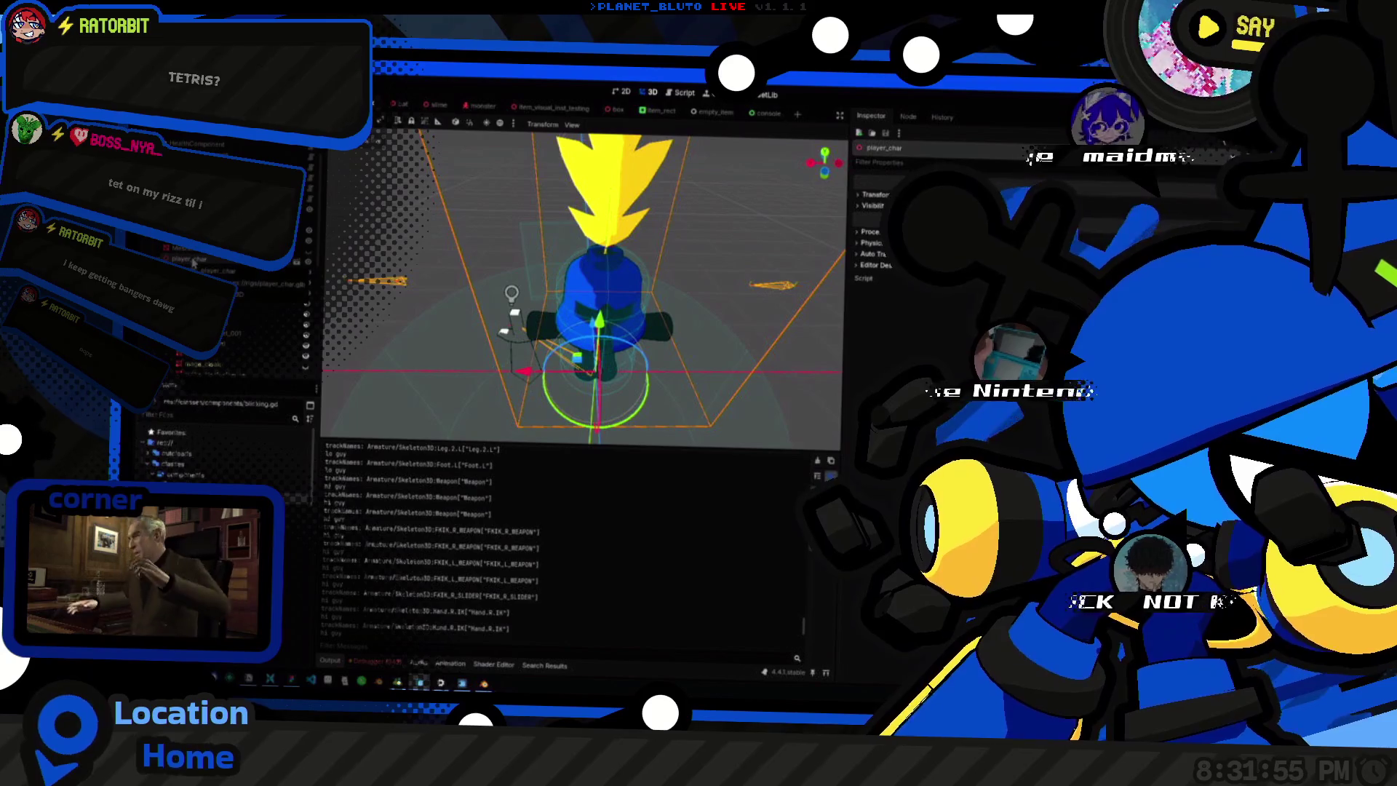
pyautogui.hotkey('alt', 'Tab')
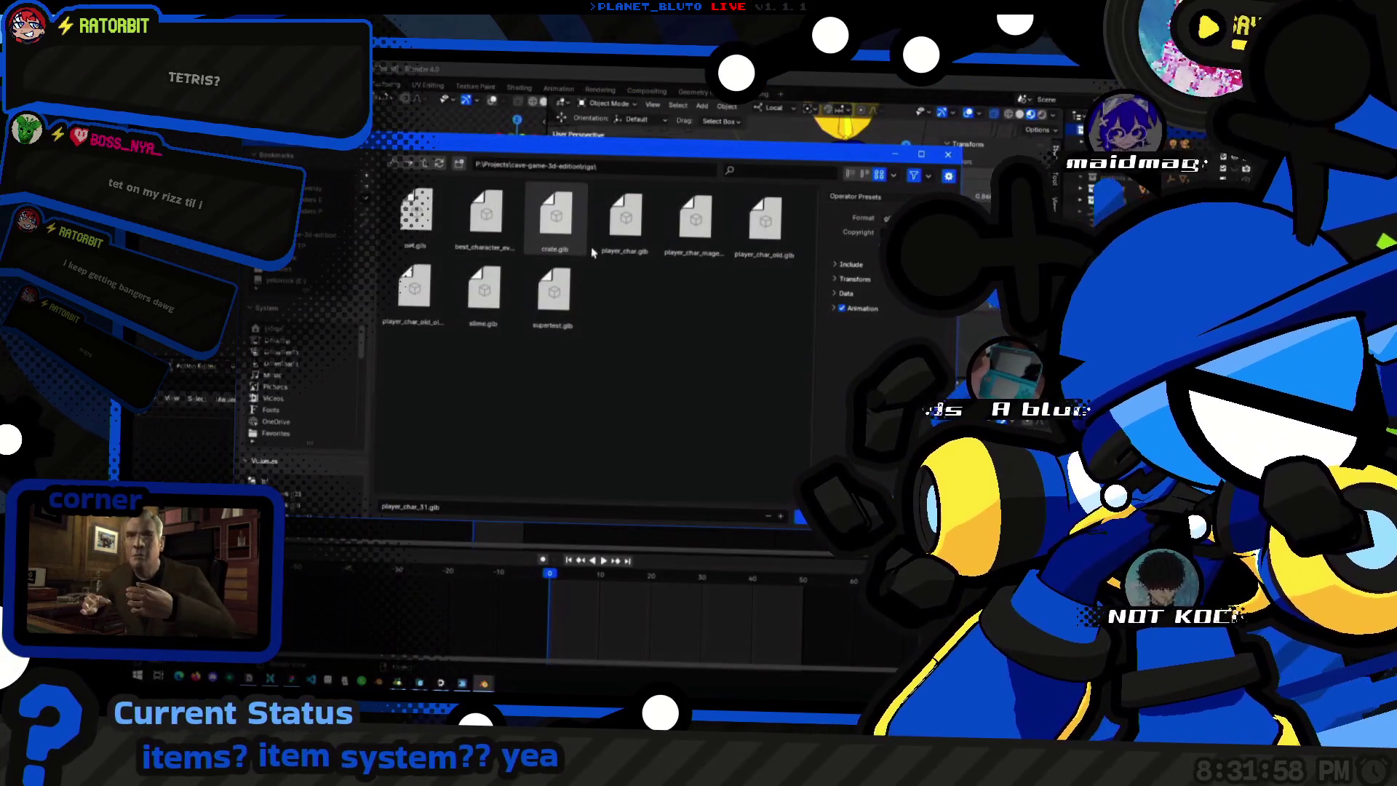
# Export the character as player_char_test.glb into the project's glb folder.
pyautogui.click(625, 218)
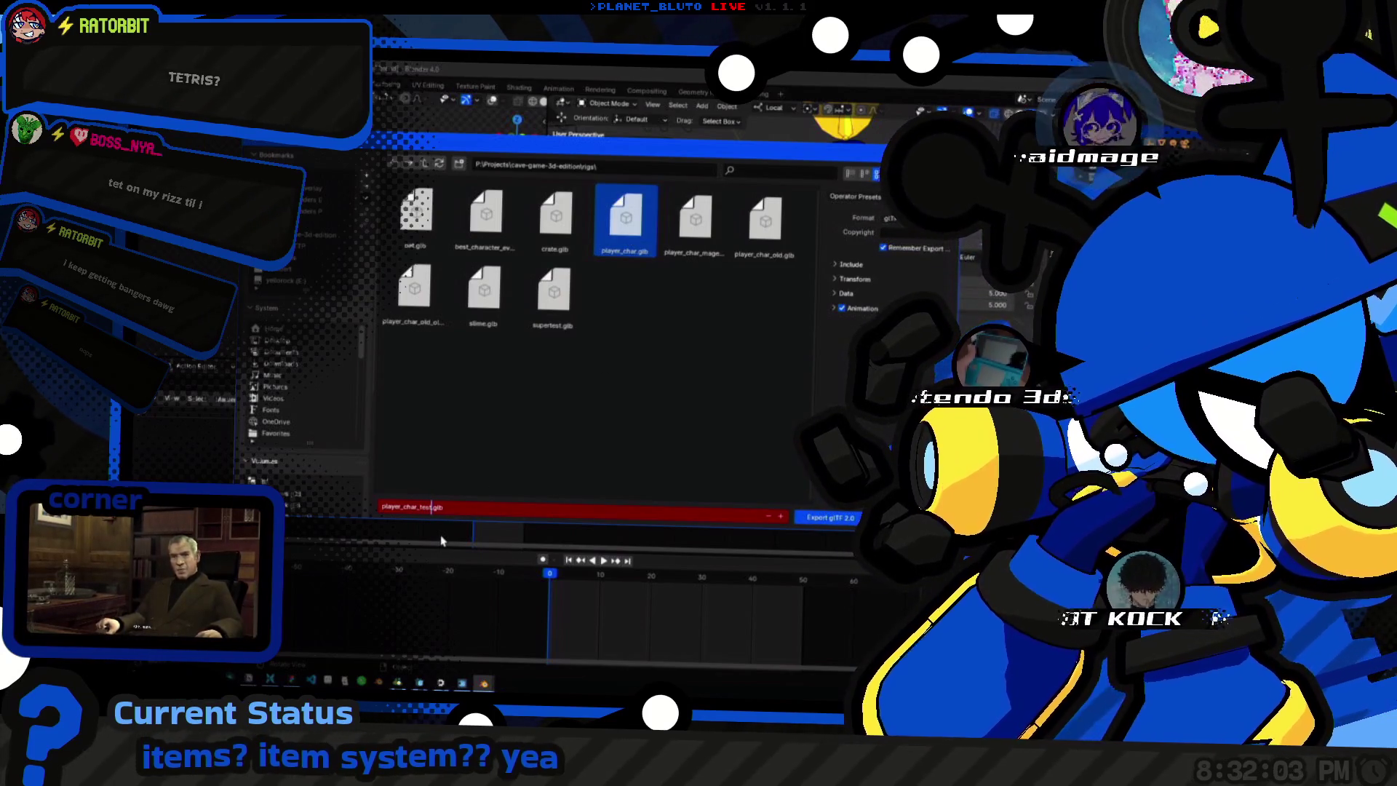
pyautogui.press('Return')
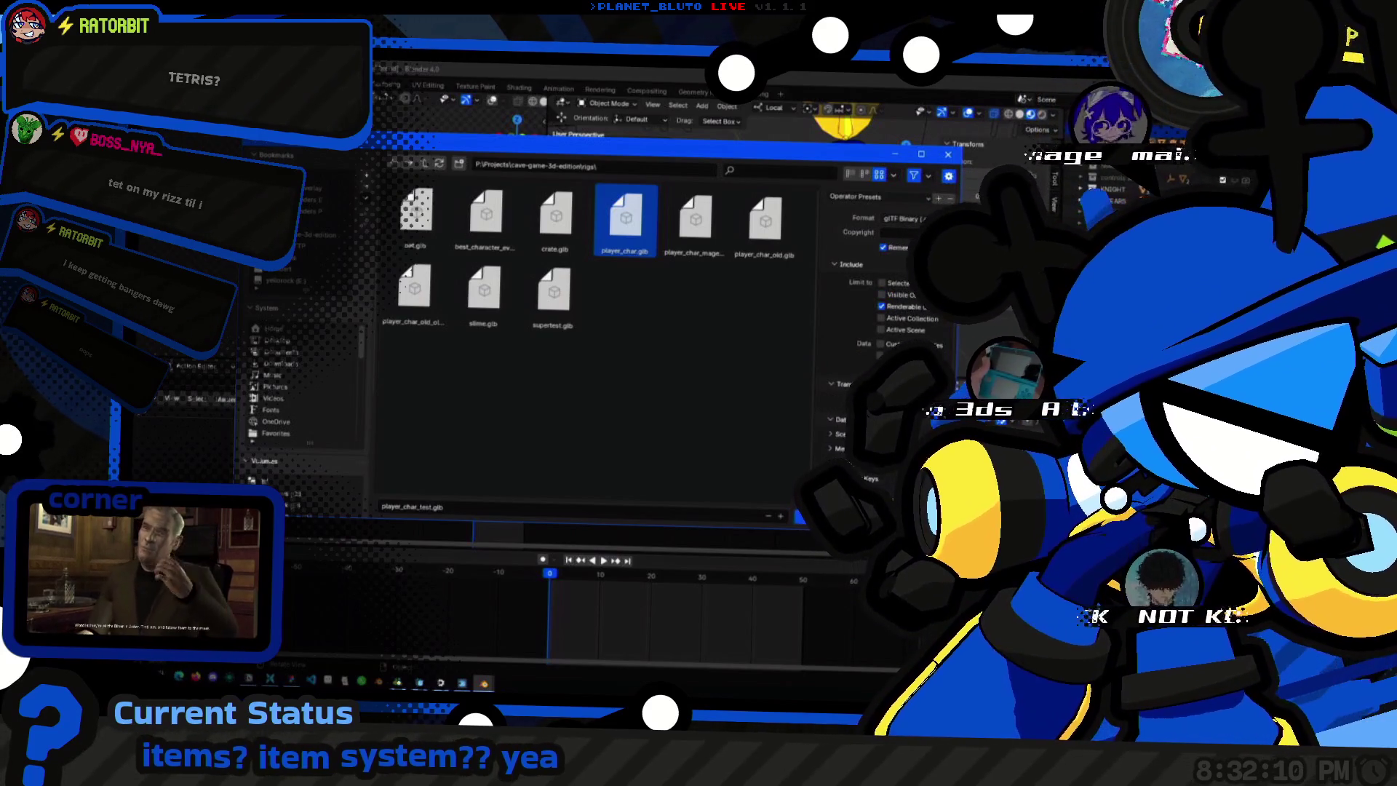
pyautogui.scroll(-3, 884, 327)
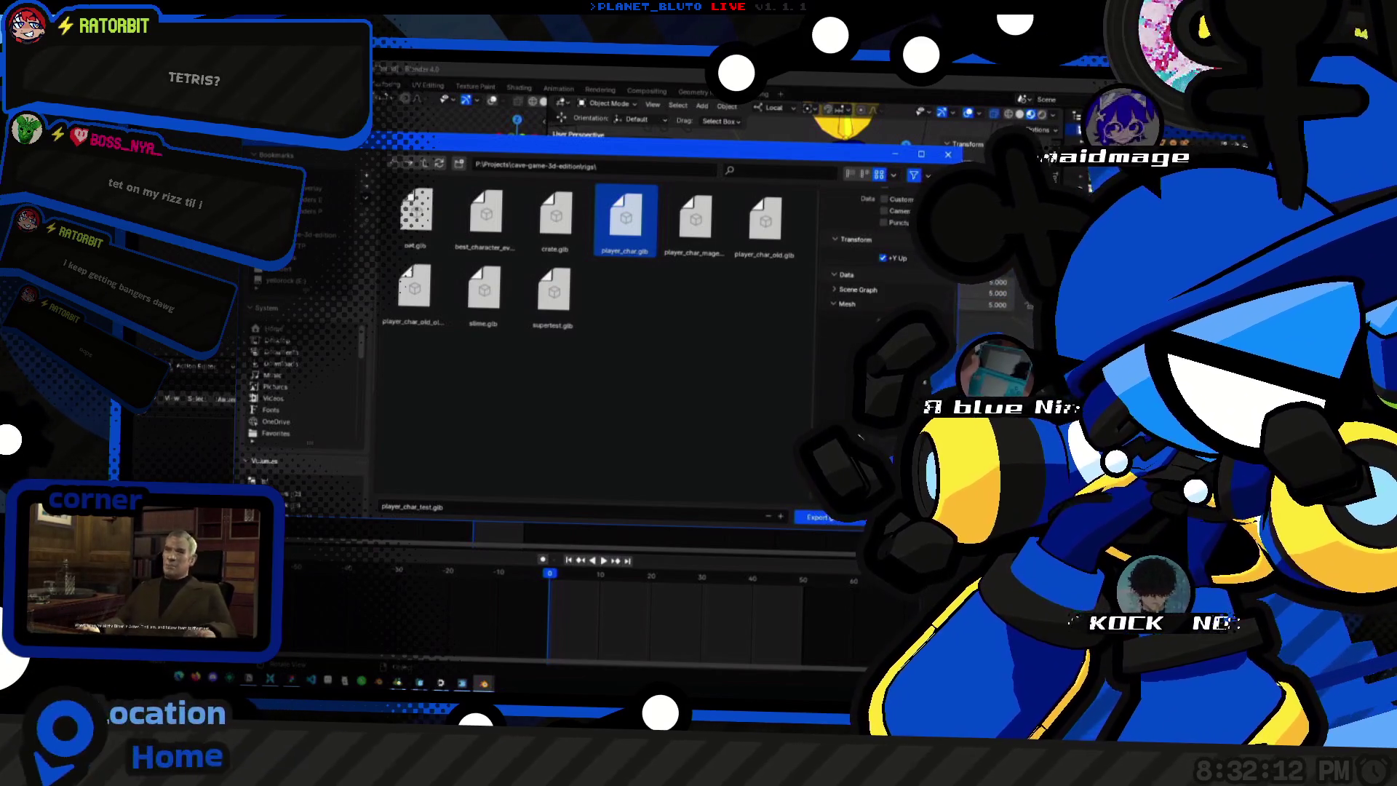
pyautogui.scroll(3, 884, 327)
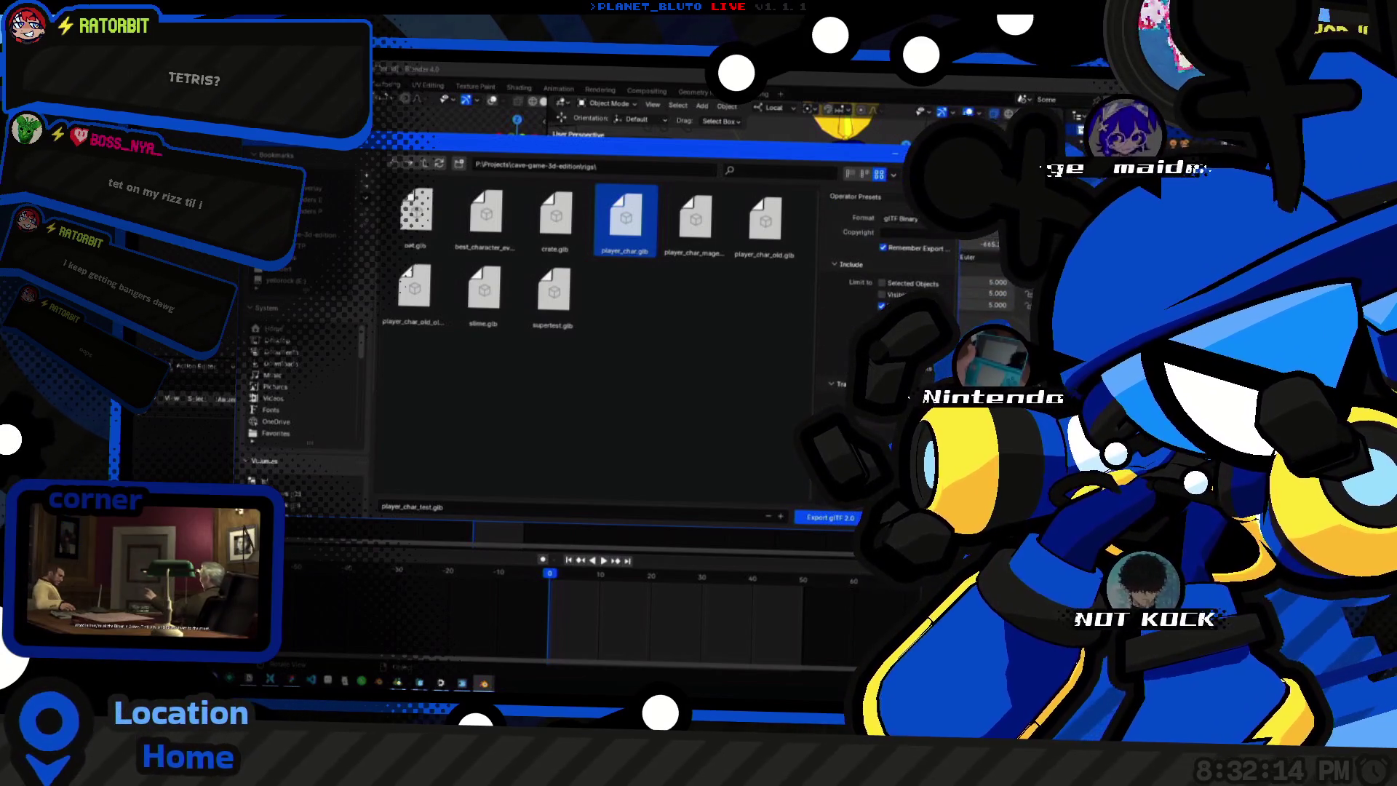
pyautogui.click(828, 517)
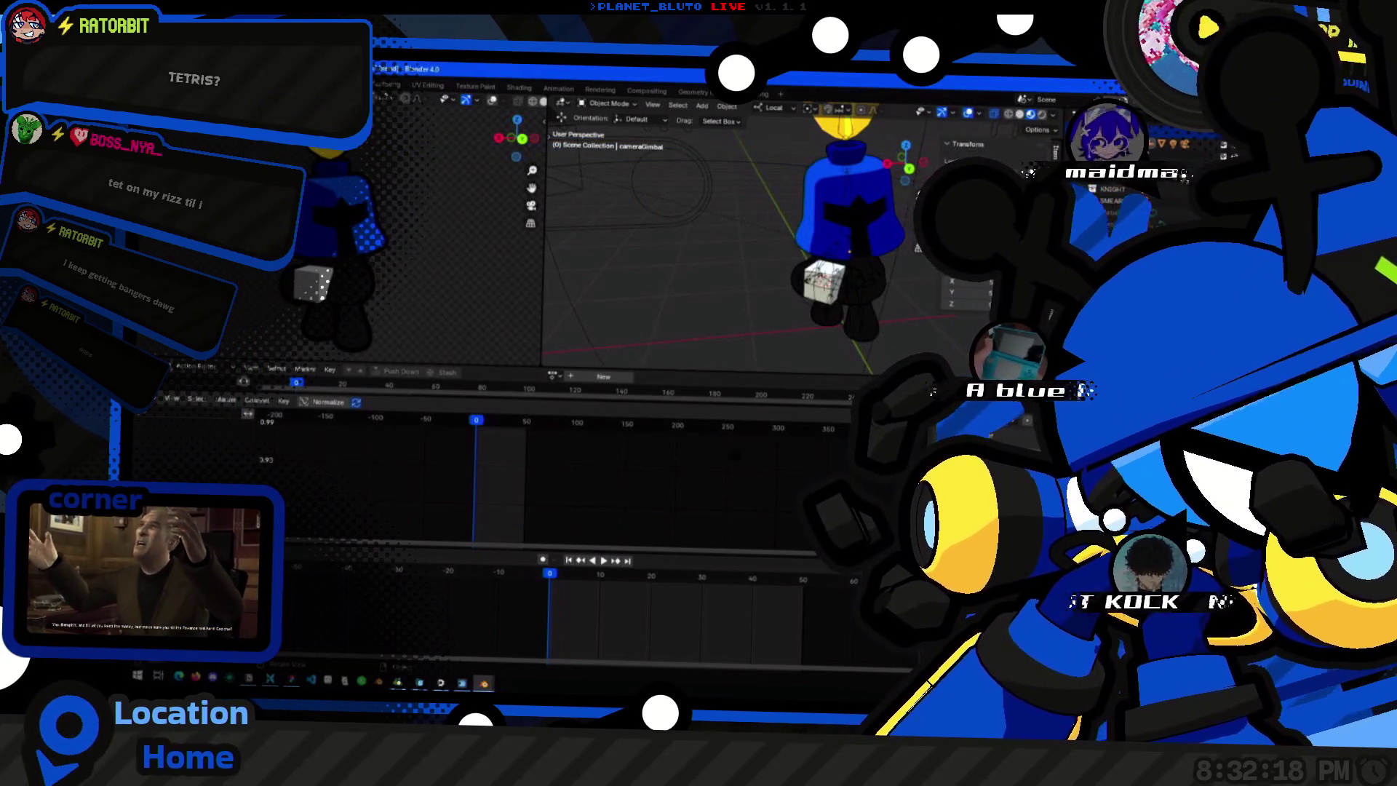
# Switch to Godot so it reimports player_char_test.glb and shows the character with the green sword.
pyautogui.hotkey('alt', 'Tab')
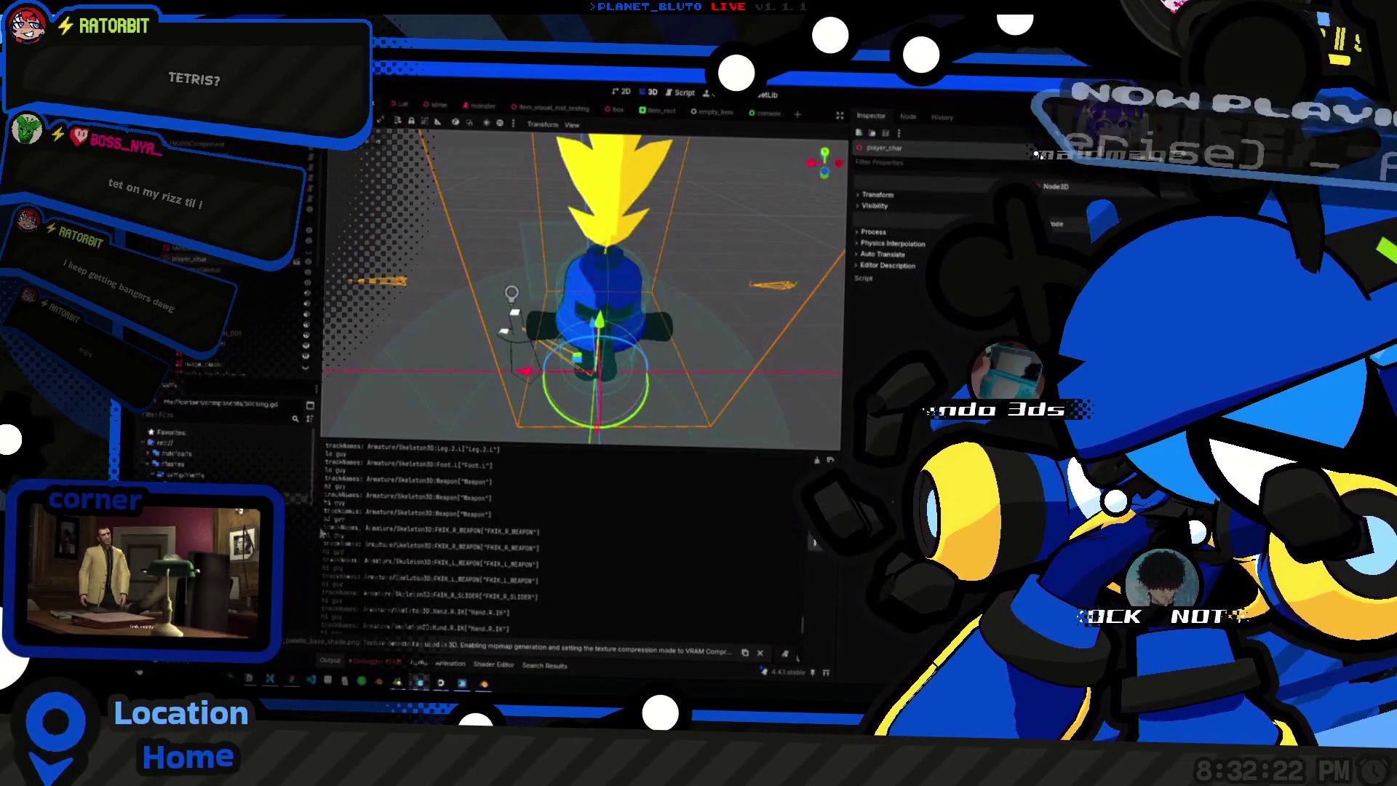
pyautogui.hotkey('alt', 'Tab')
pyautogui.hotkey('alt', 'Tab')
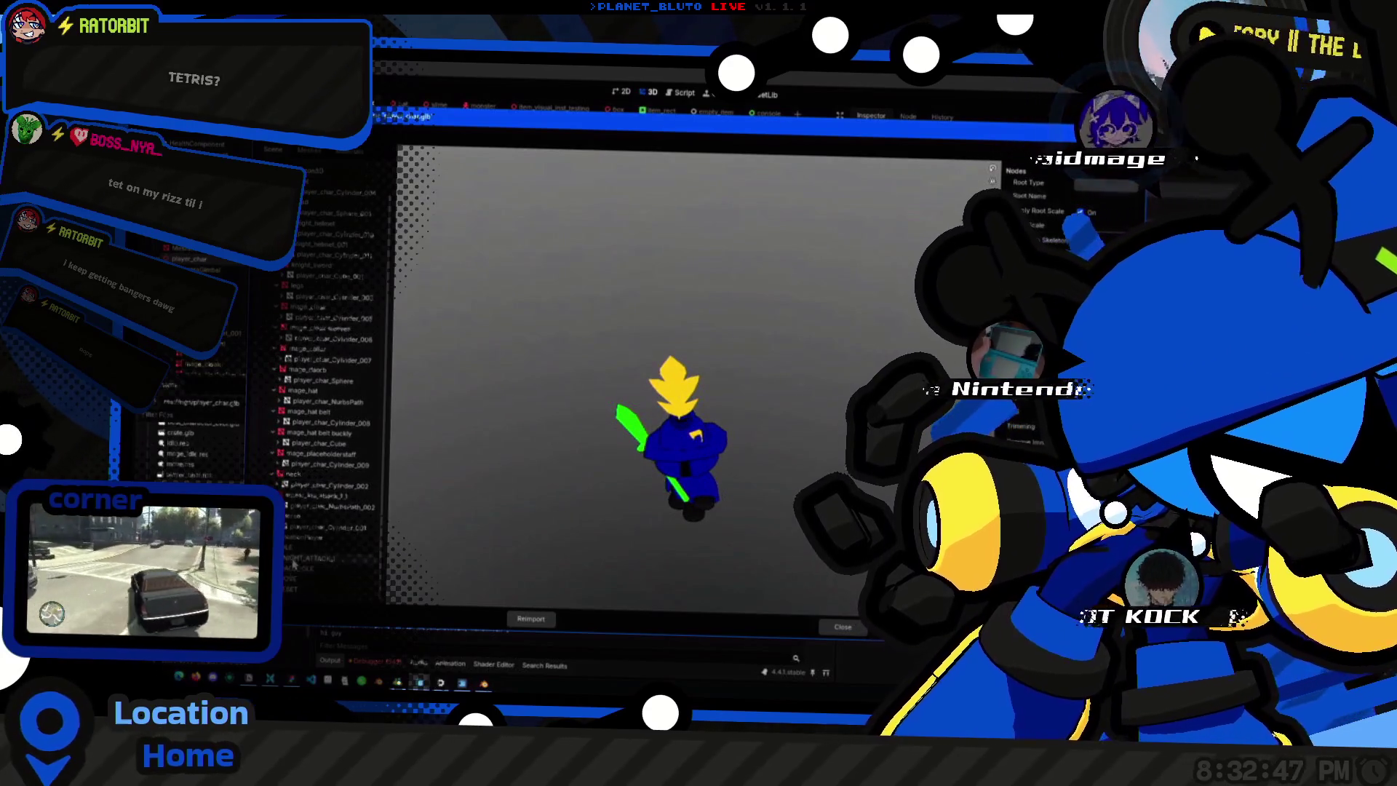
# Reopen the import preview and orbit it to view the character and sword from front and behind.
pyautogui.click(836, 631)
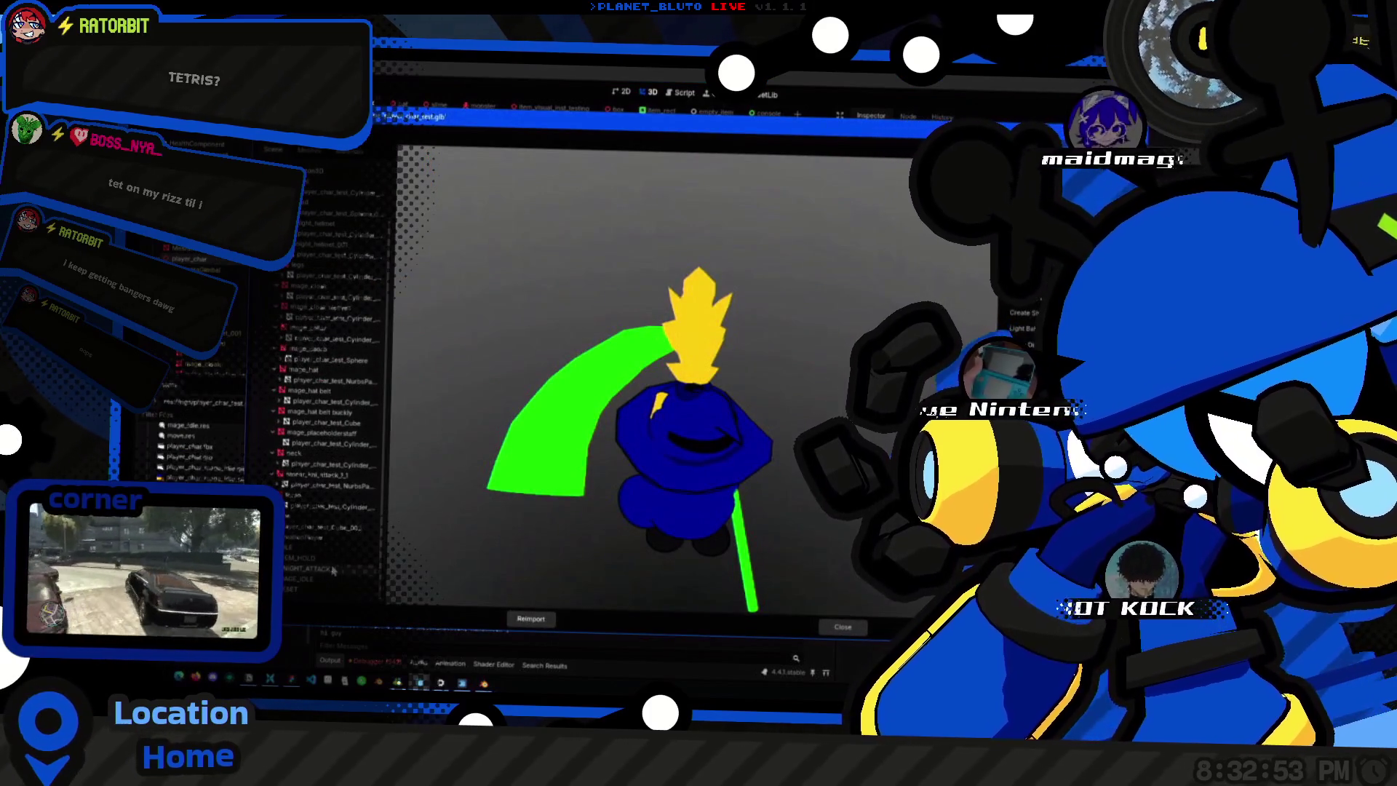
pyautogui.click(531, 618)
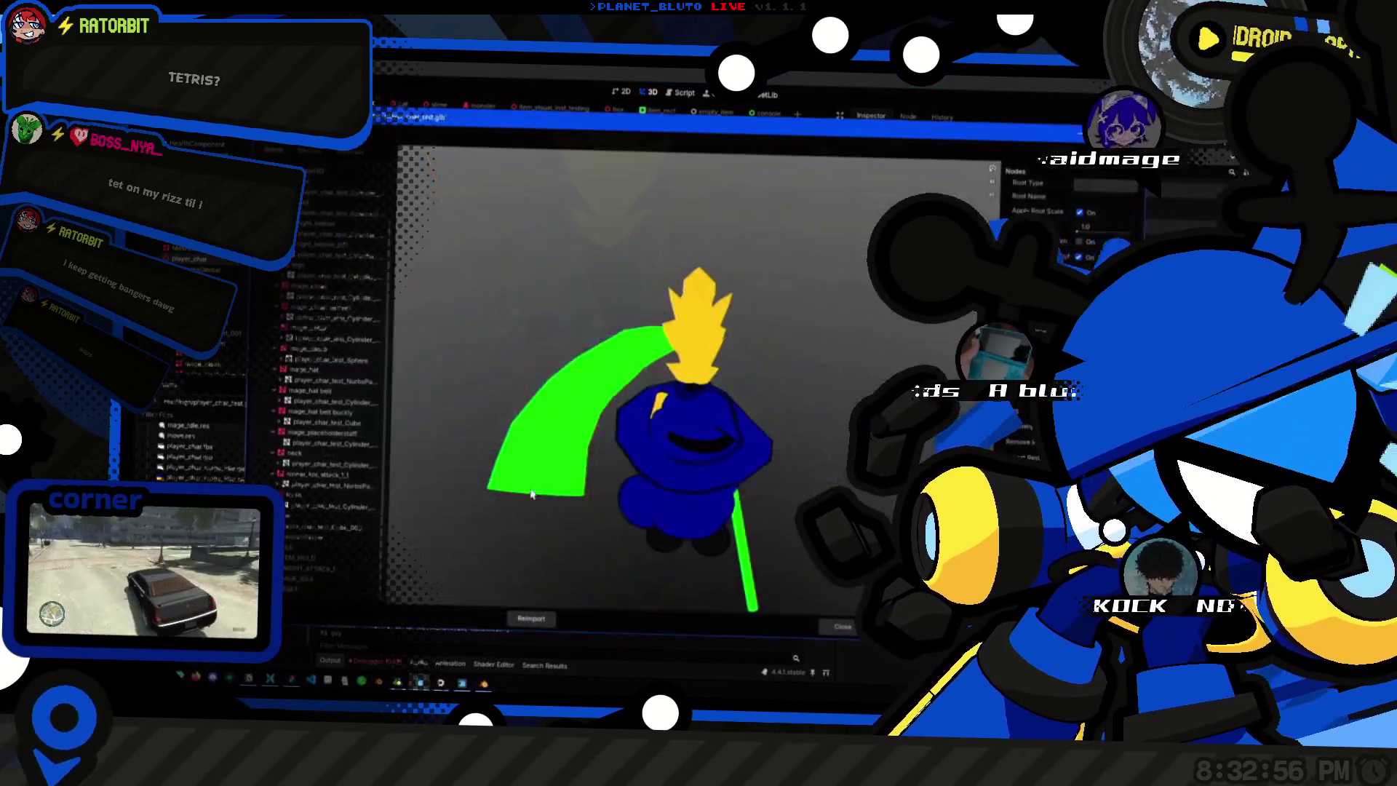
pyautogui.moveTo(531, 493); pyautogui.dragTo(655, 381, button='middle')
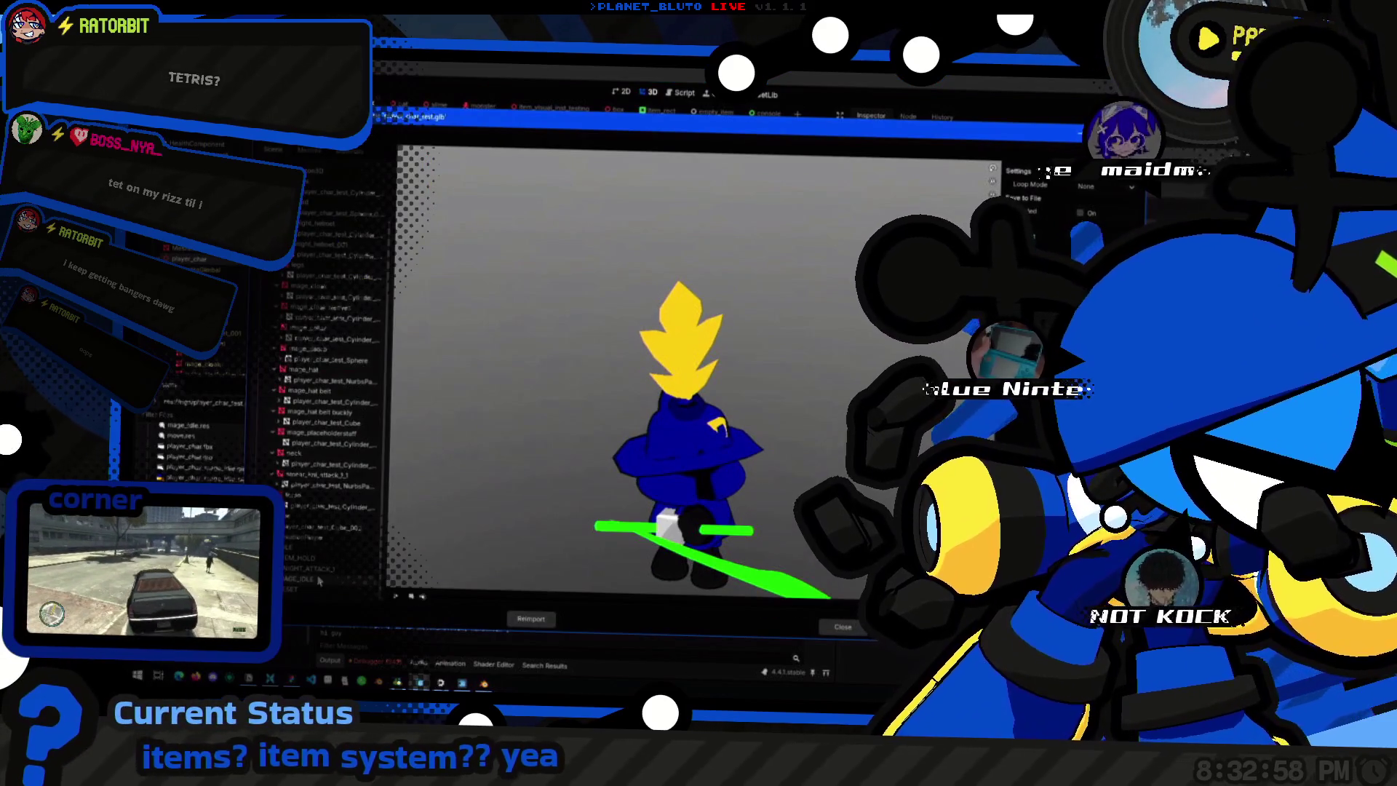
pyautogui.moveTo(655, 382); pyautogui.dragTo(545, 382, button='middle')
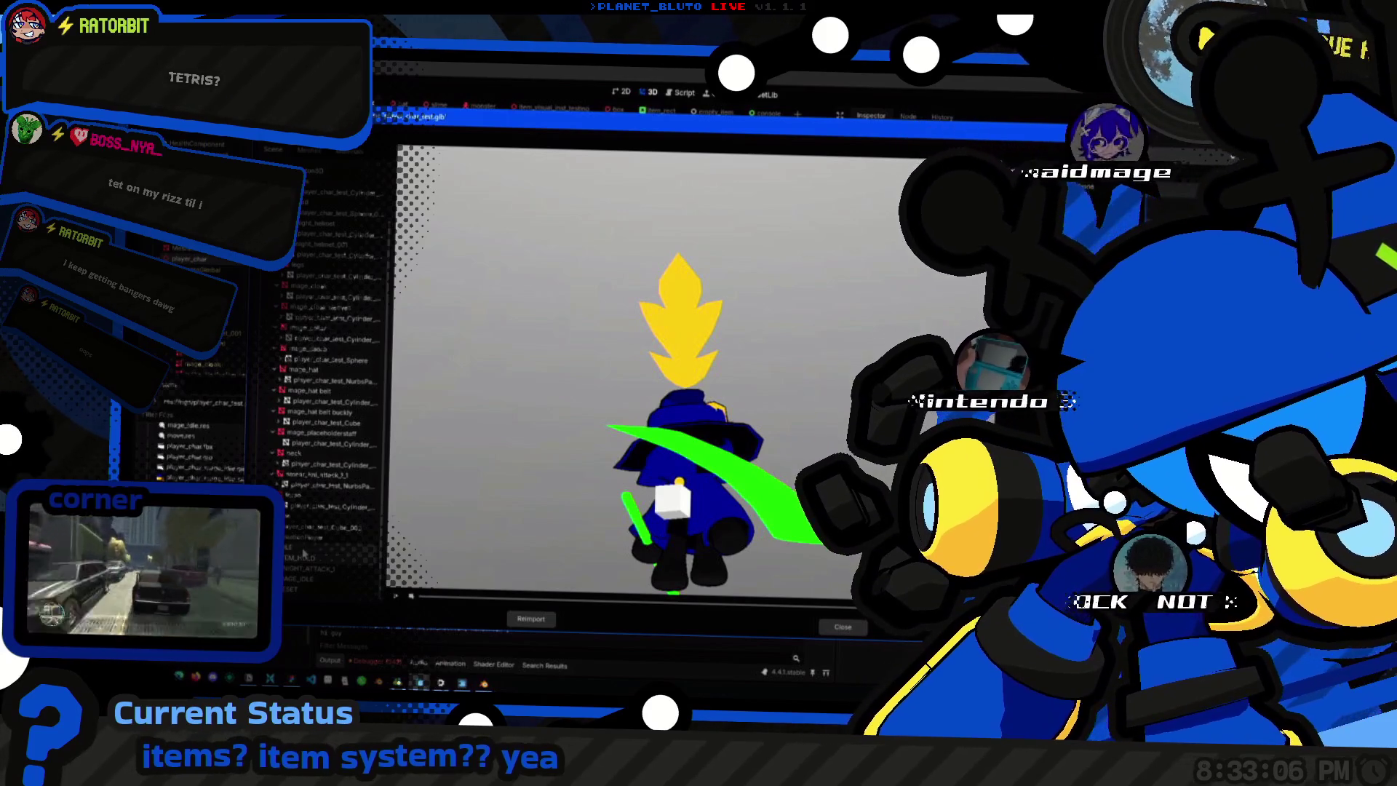
# Return to Blender and centre the character in the viewport.
pyautogui.hotkey('alt', 'Tab')
pyautogui.moveTo(710, 284); pyautogui.dragTo(824, 284, button='middle')
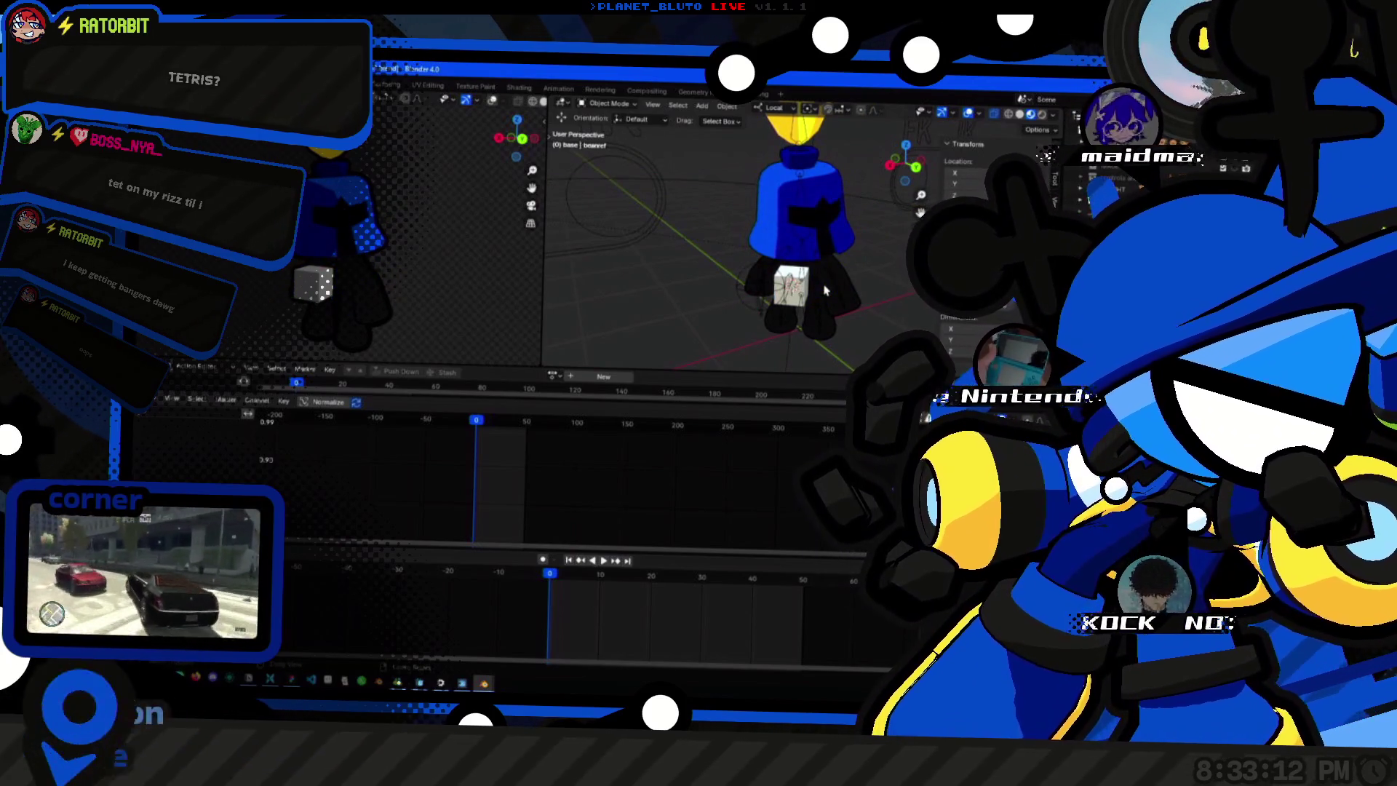
# Deselect everything, select the character's armature and enter Pose Mode.
pyautogui.hotkey('alt', 'h')
pyautogui.hotkey('ctrl', 'z')
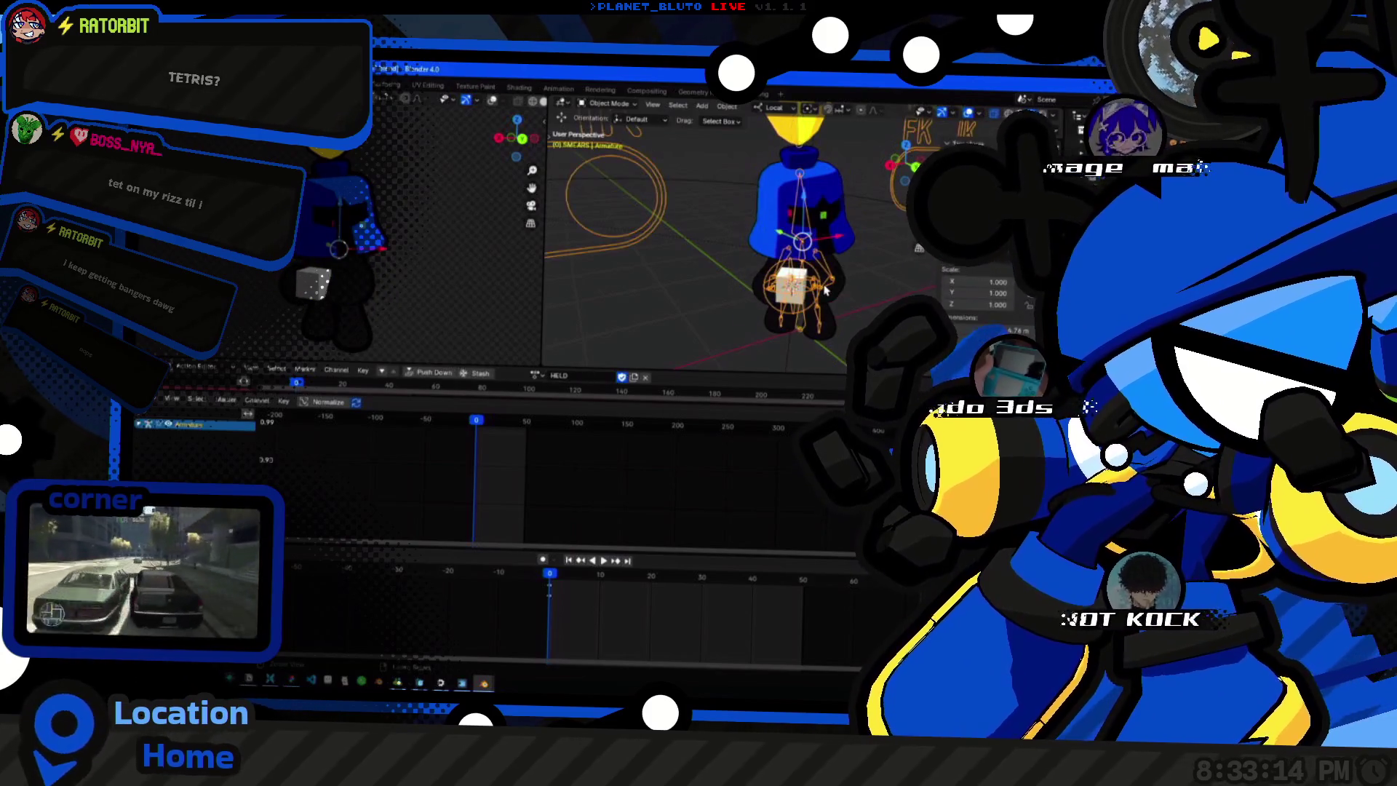
pyautogui.hotkey('alt', 'a')
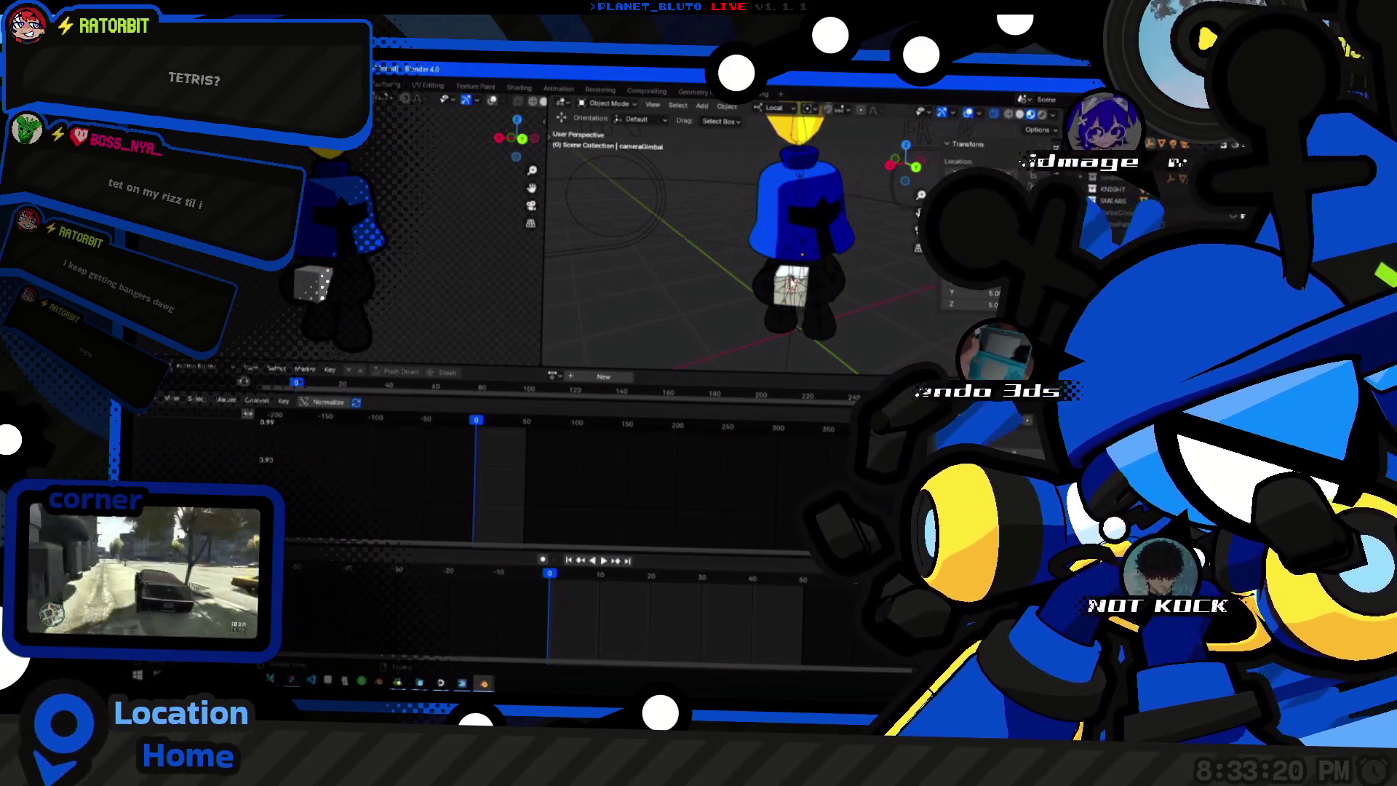
pyautogui.click(820, 288)
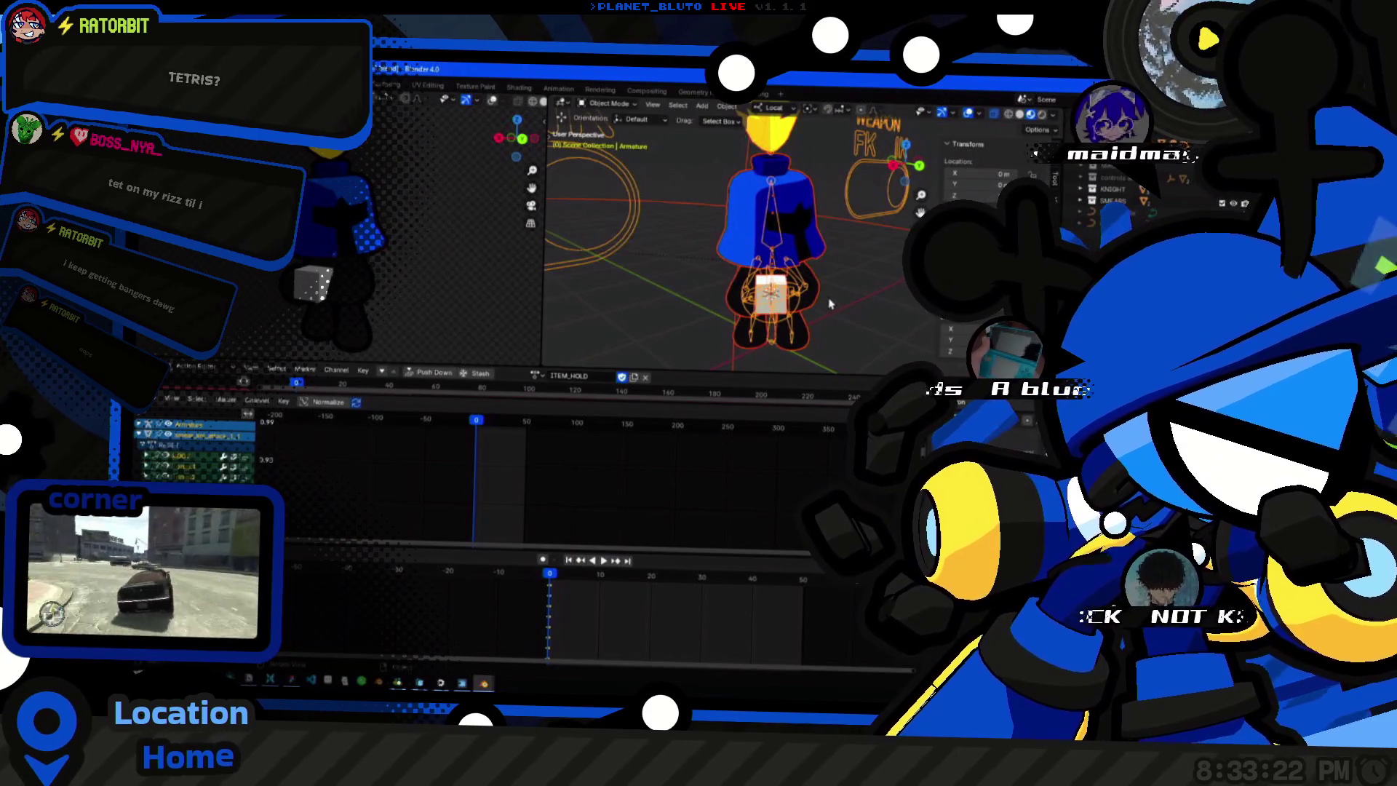
pyautogui.hotkey('ctrl', 'Tab')
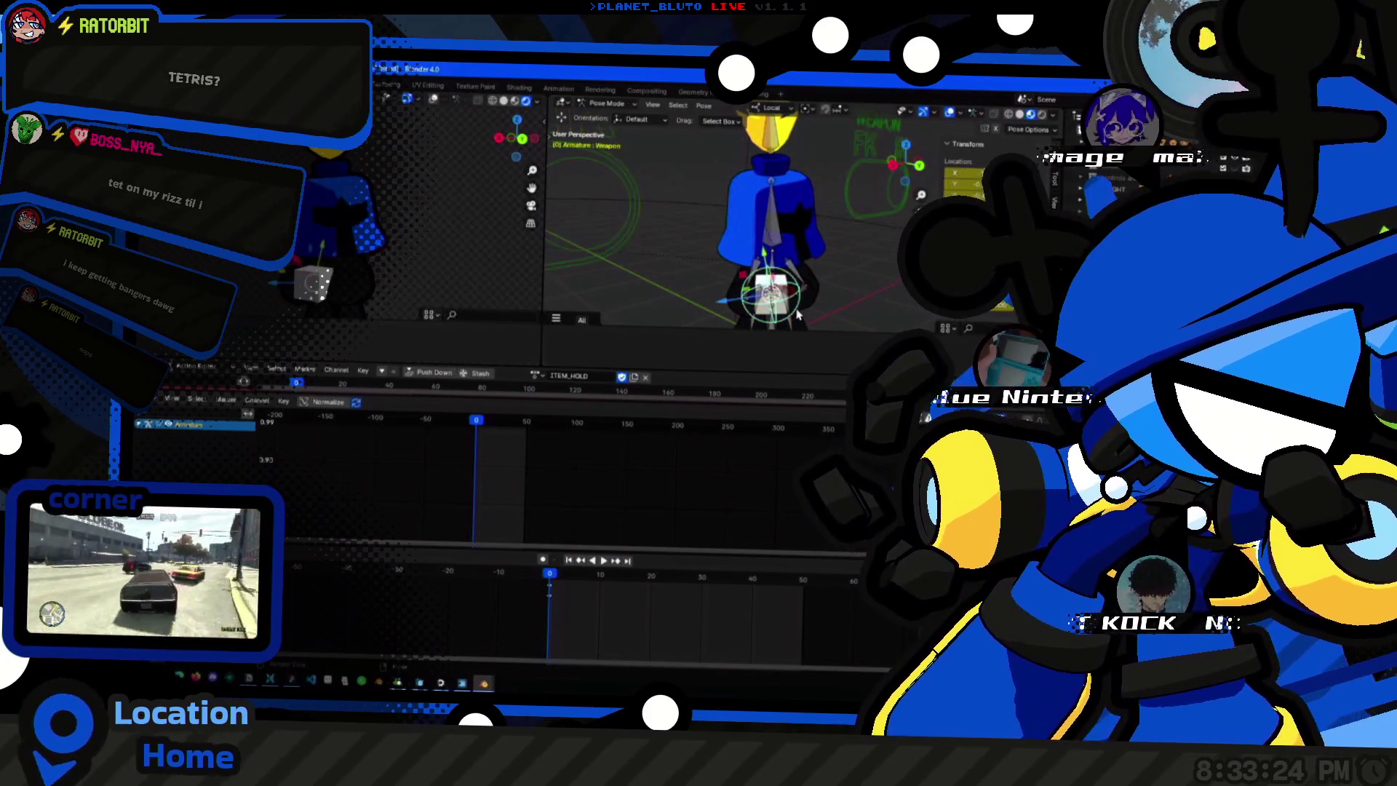
pyautogui.scroll(2, 710, 333)
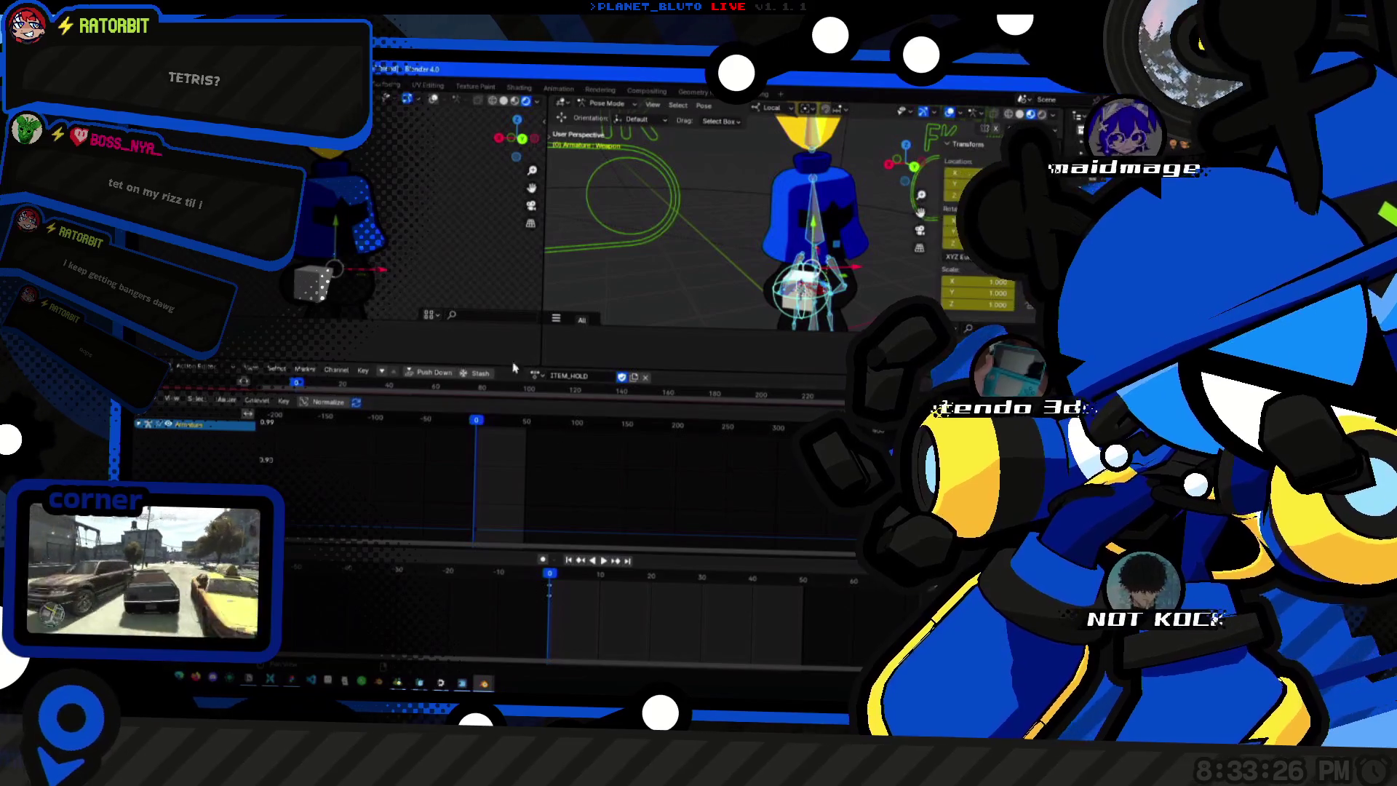
# Key the Weapon bone's location, rotation, scale and custom properties in ITEM_HOLD and play it back.
pyautogui.rightClick(710, 333)
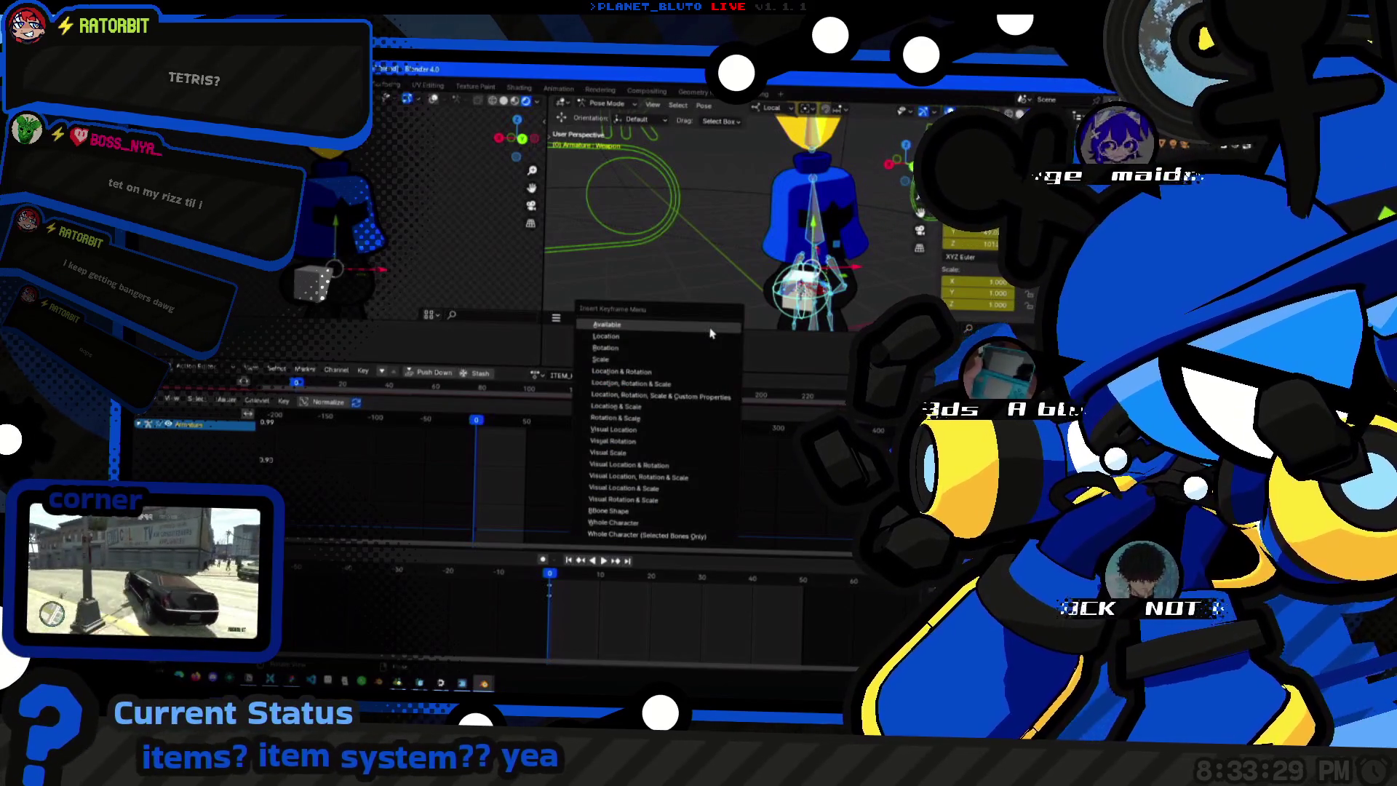
pyautogui.press('Escape')
pyautogui.press('i')
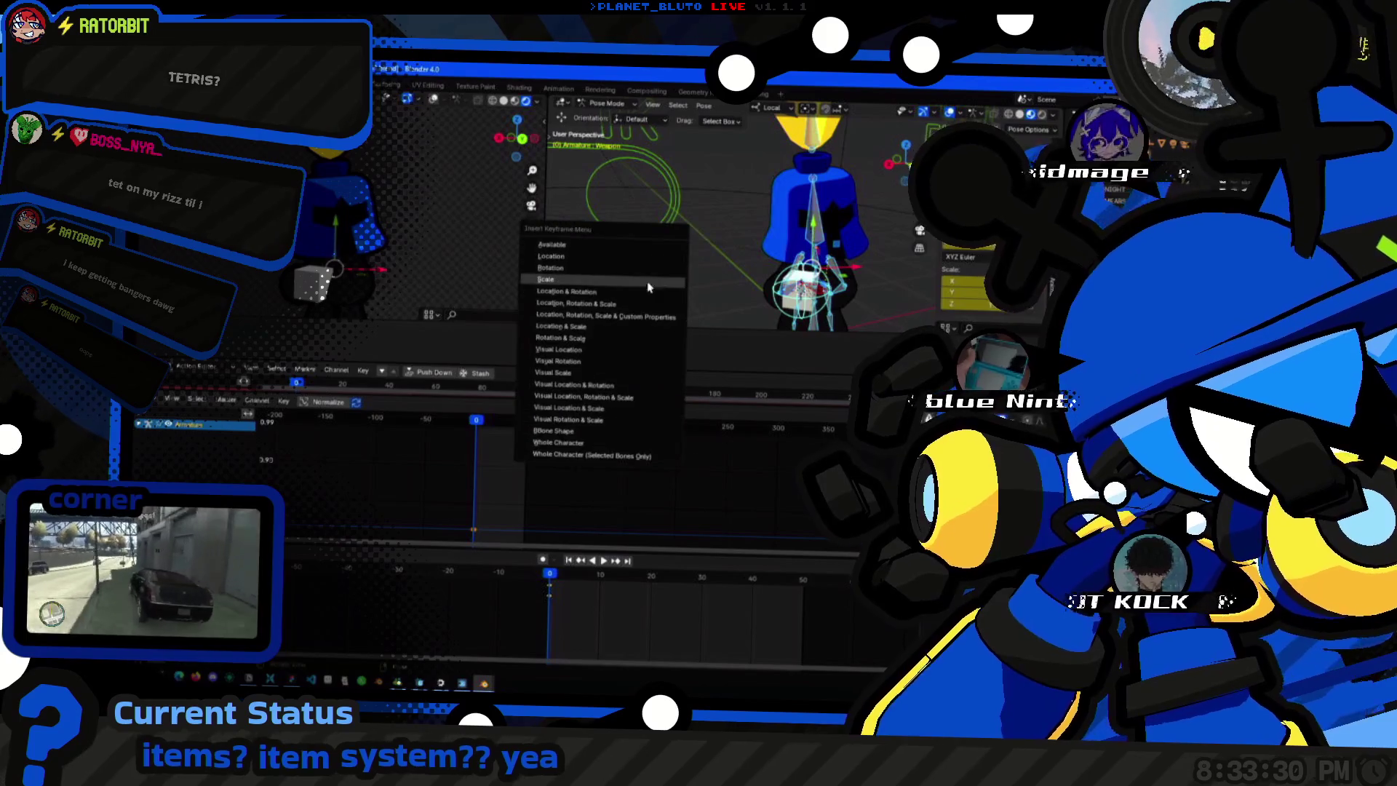
pyautogui.click(606, 317)
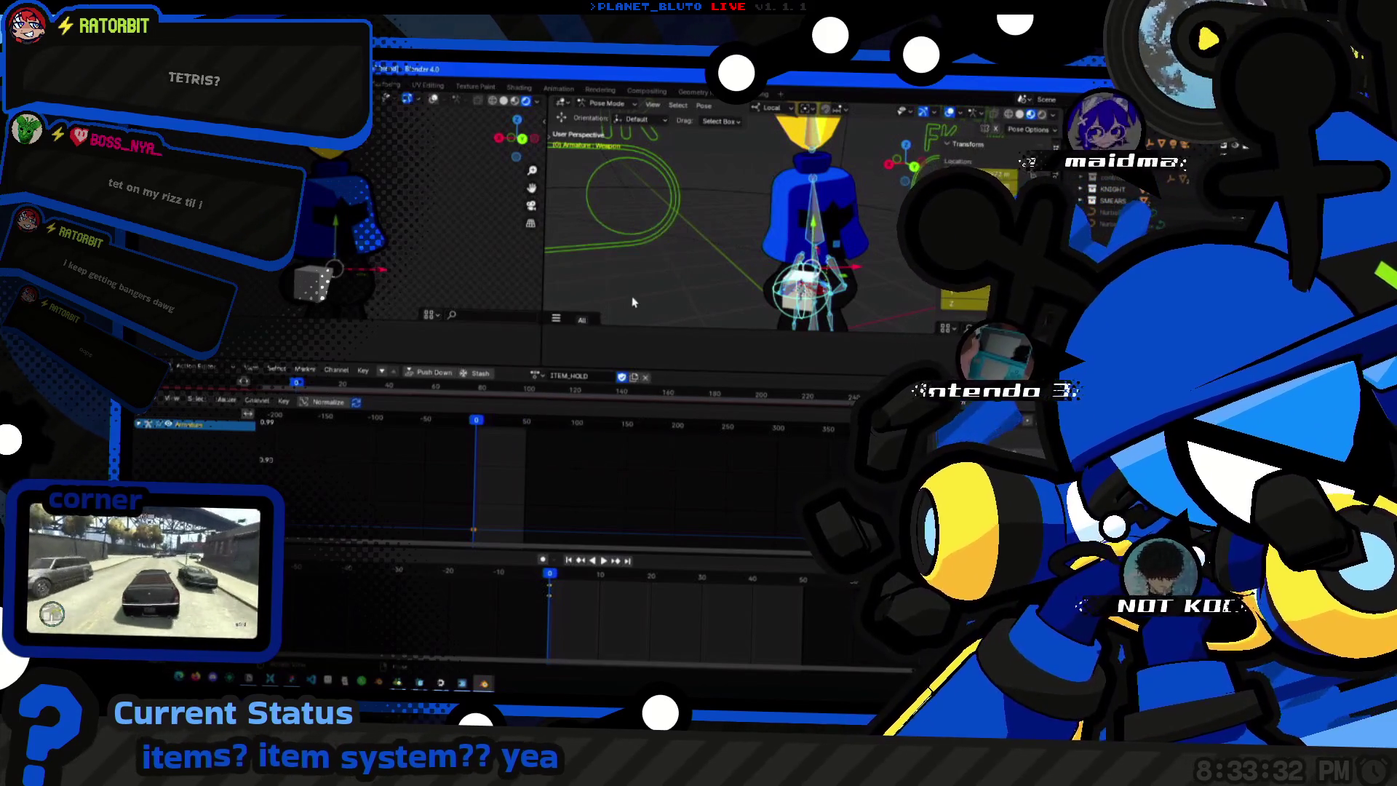
pyautogui.scroll(2, 685, 283)
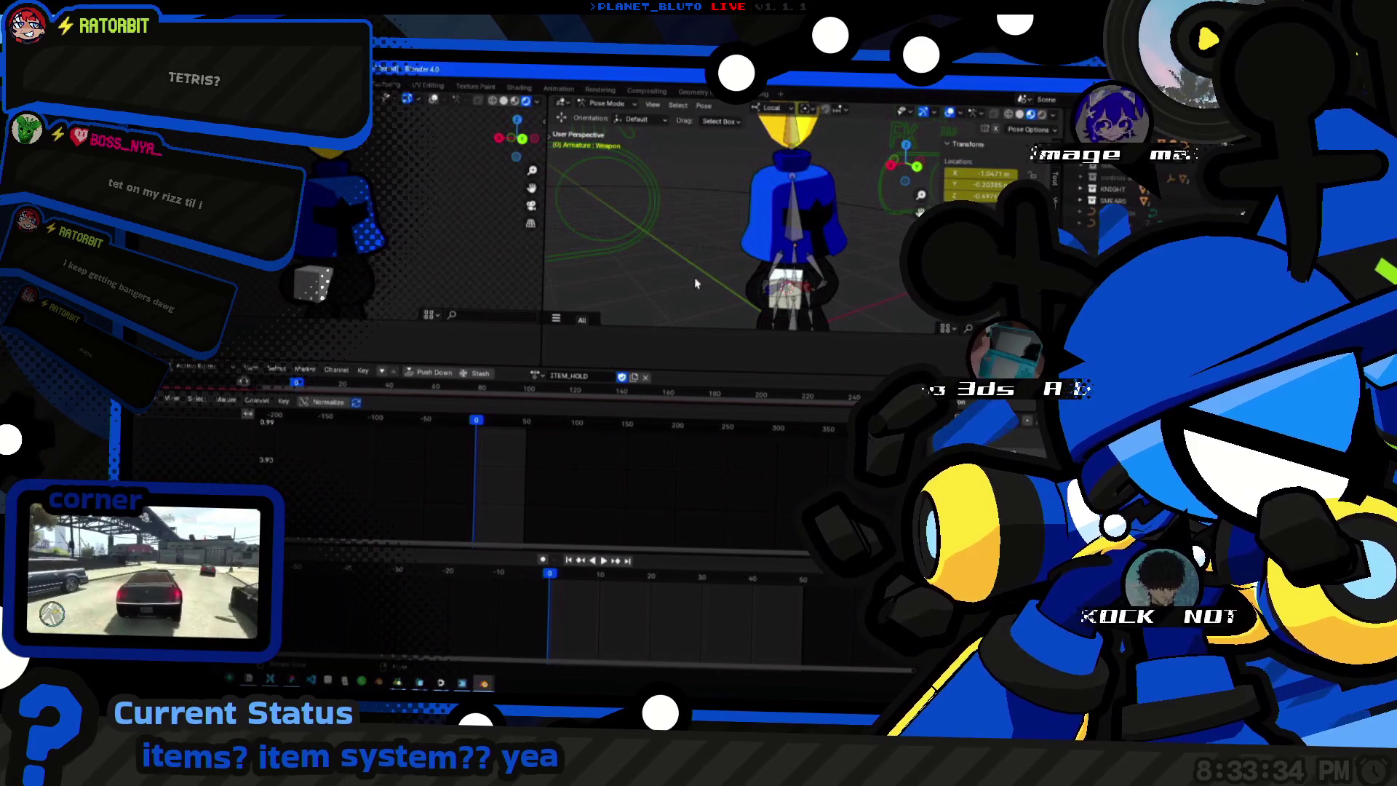
pyautogui.press('space')
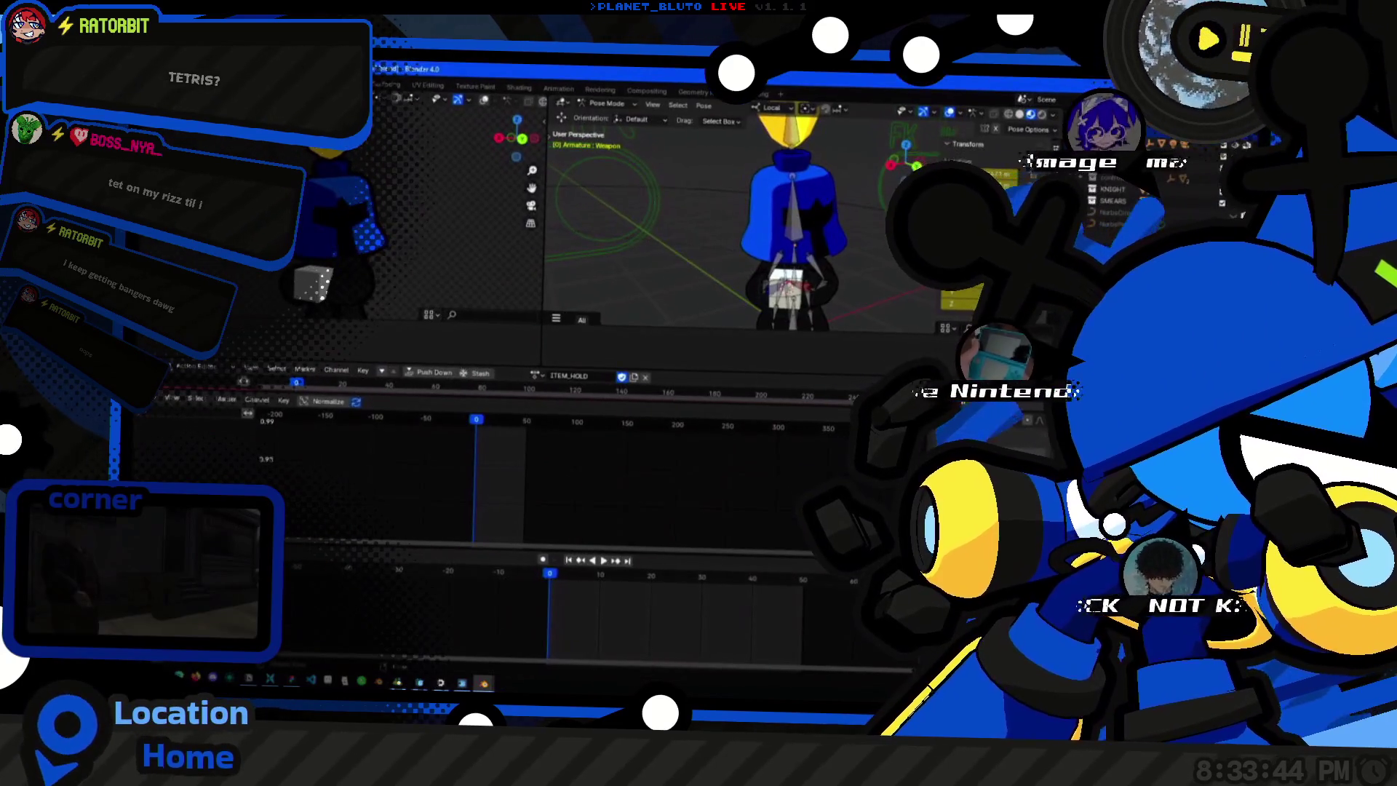
pyautogui.click(180, 253)
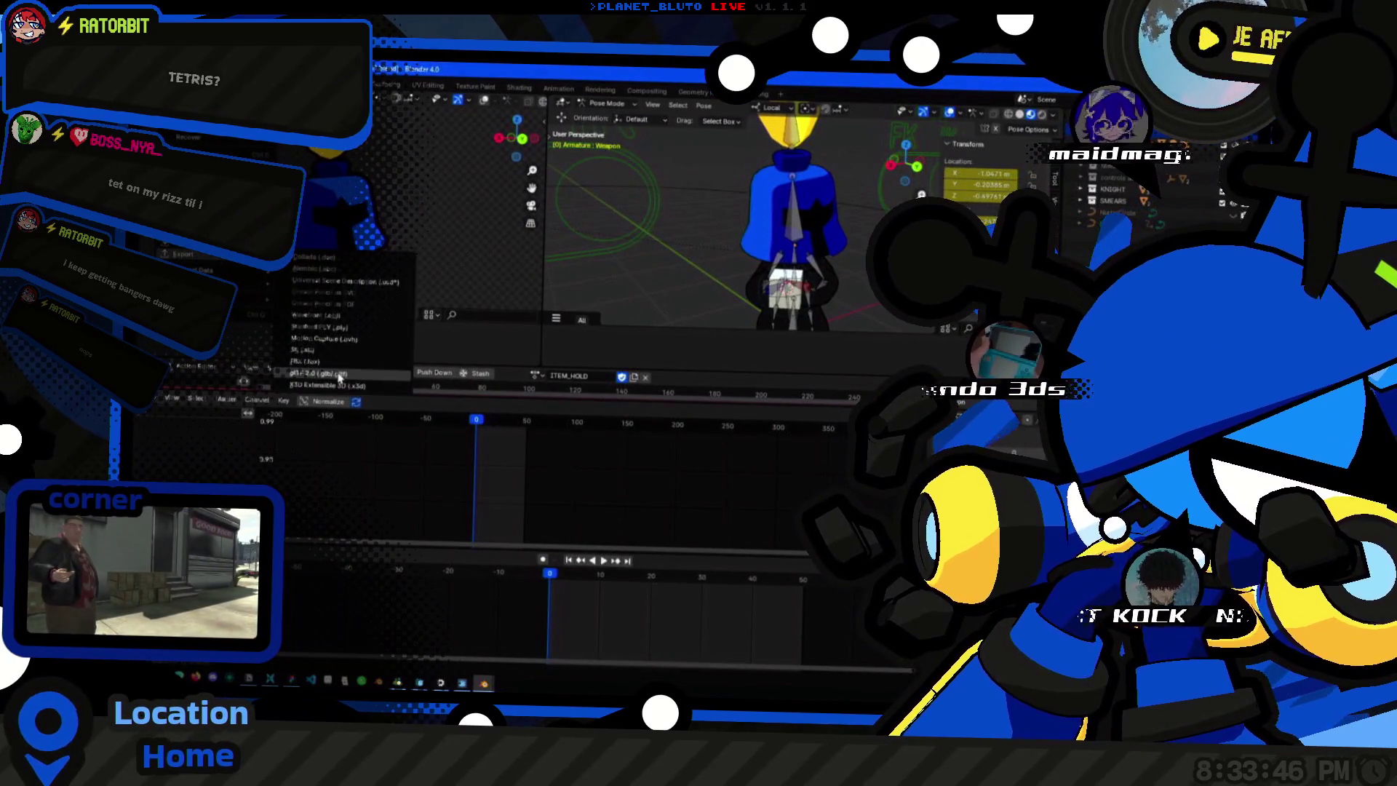
# Re-export over player_char_test.glb as glTF binary, return to Object Mode and switch to Godot.
pyautogui.click(339, 377)
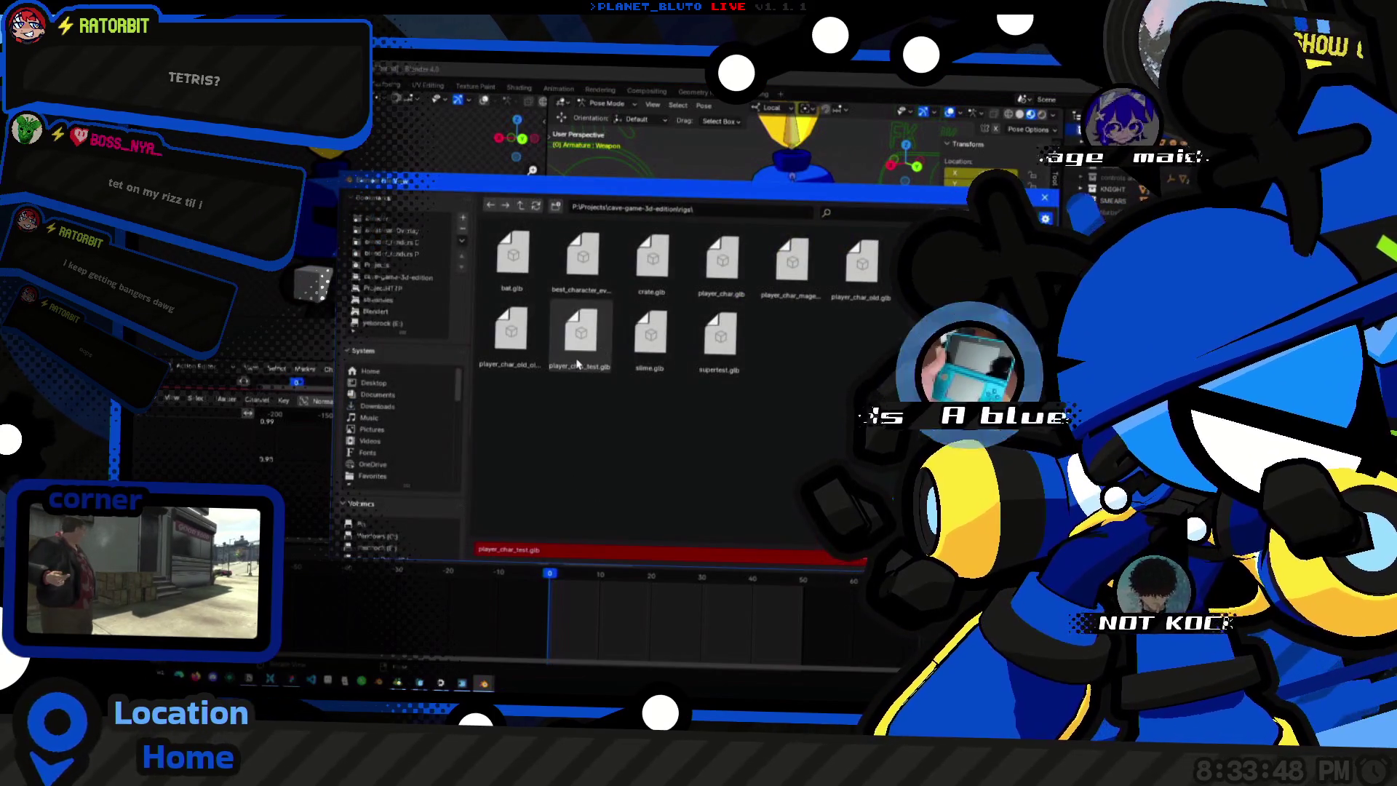
pyautogui.click(581, 338)
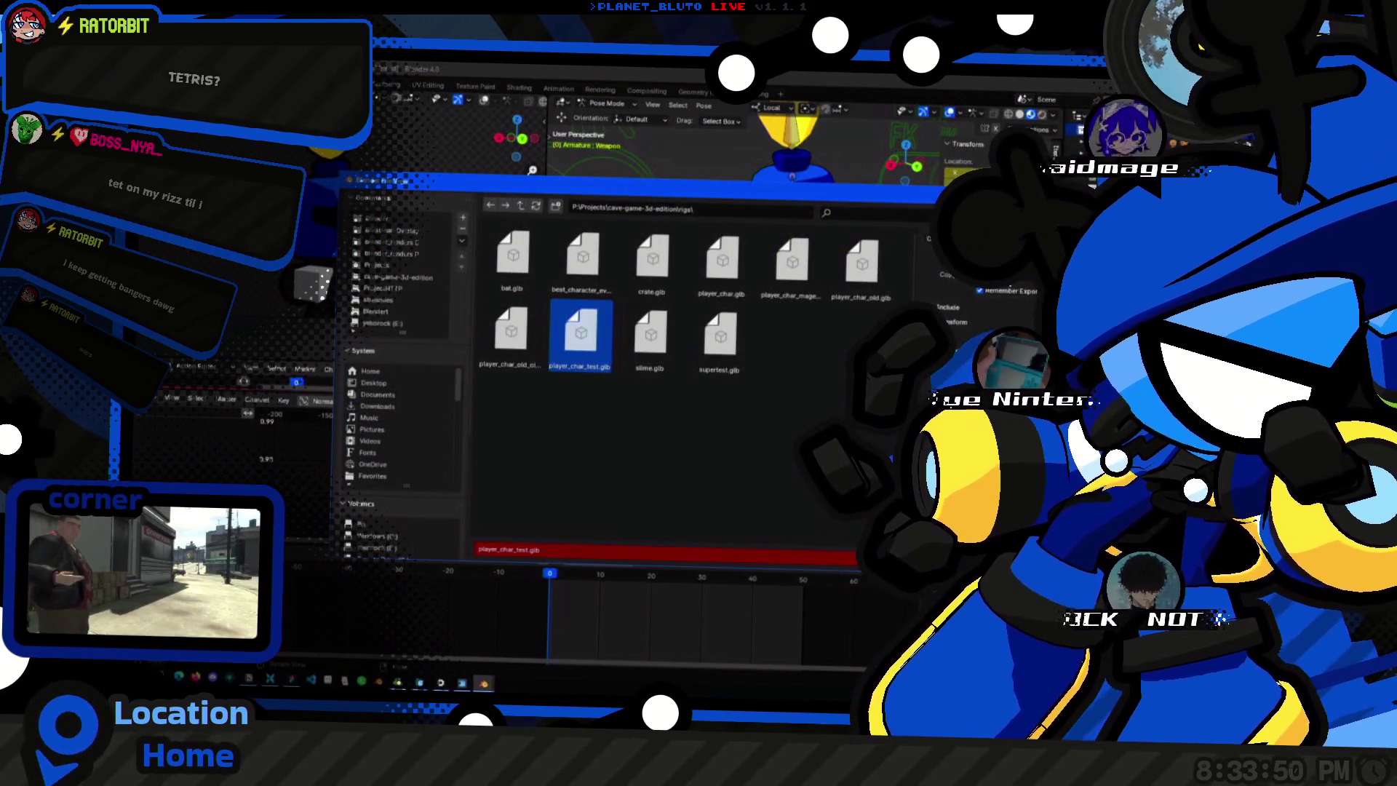
pyautogui.press('Return')
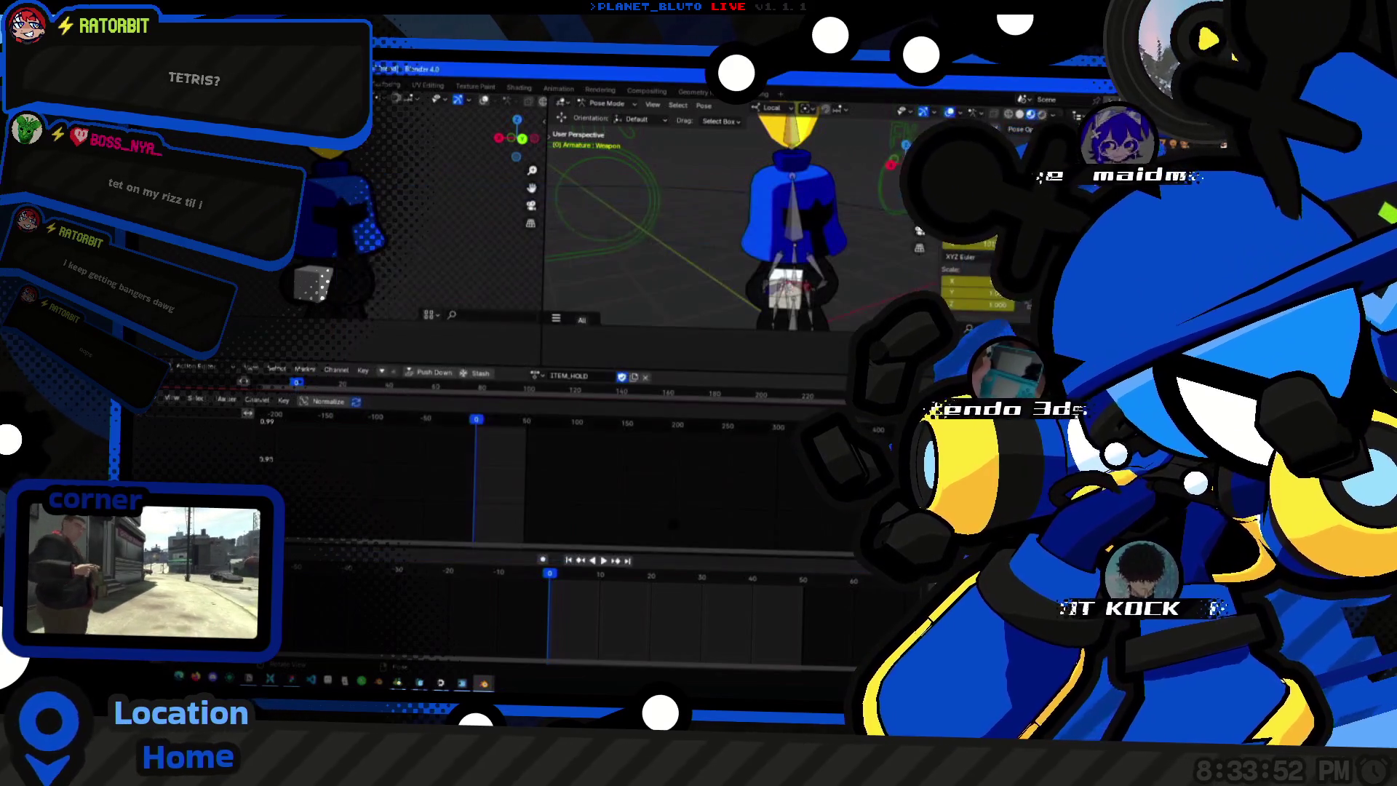
pyautogui.hotkey('ctrl', 'Tab')
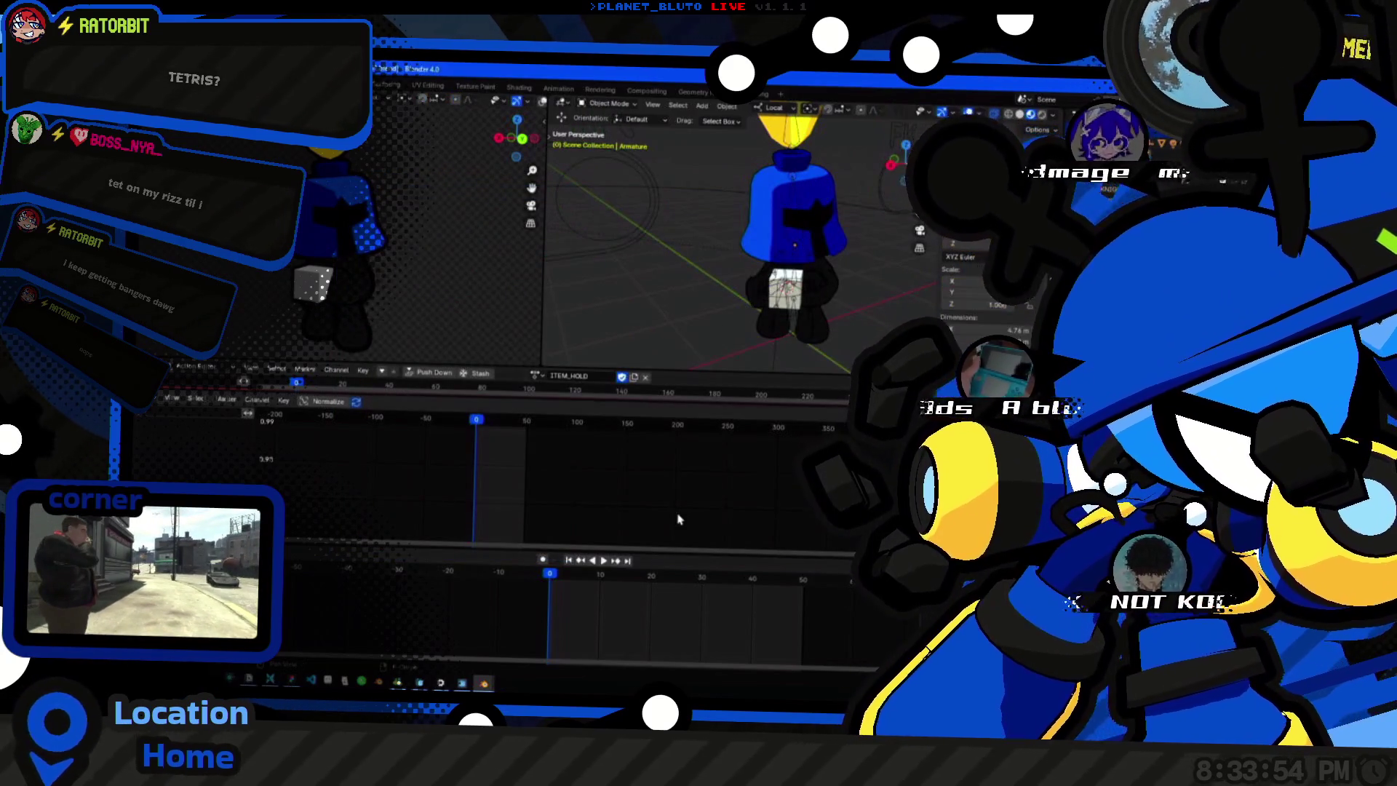
pyautogui.hotkey('alt', 'Tab')
pyautogui.click(843, 633)
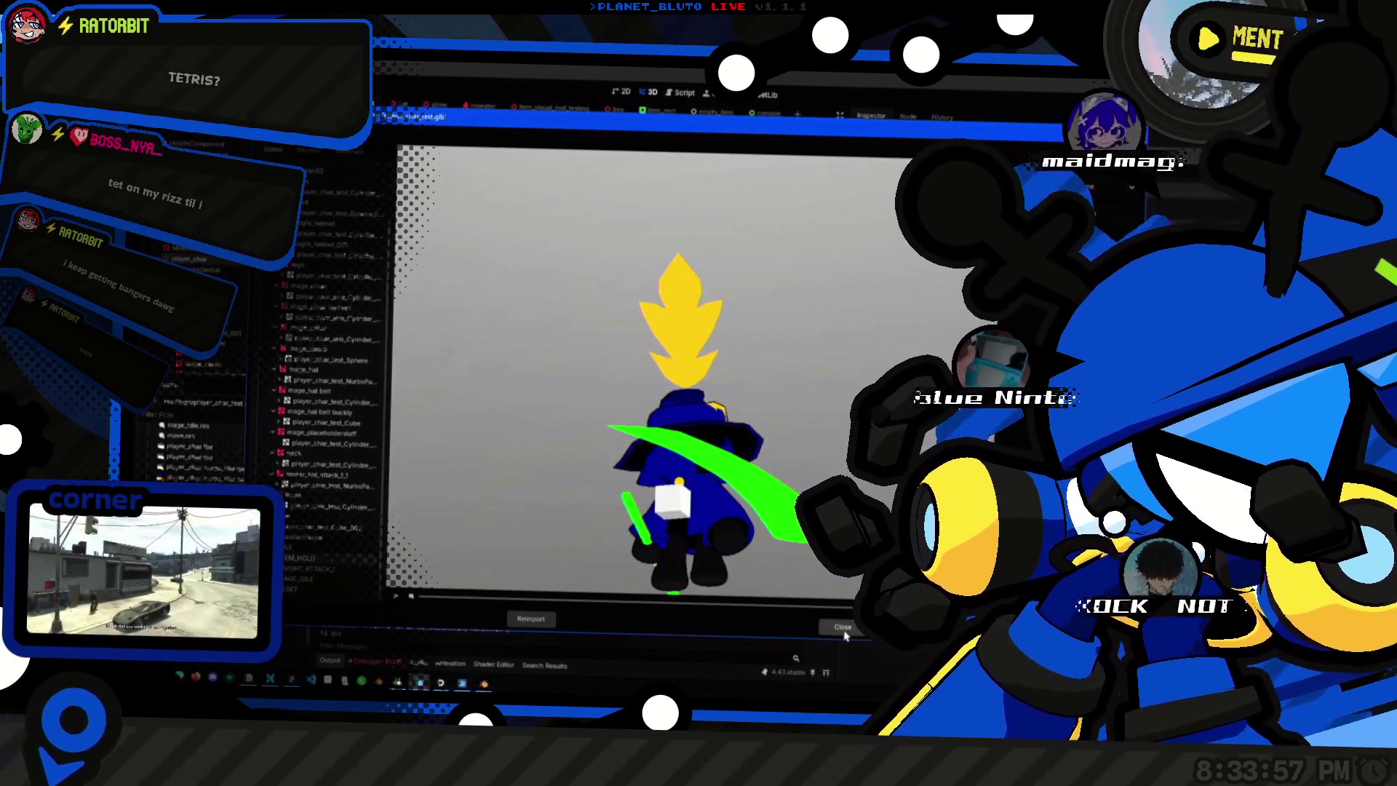
# Preview the reimported character's IDLE through MAGE_IDLE animations, then return to Blender.
pyautogui.hotkey('alt', 'Tab')
pyautogui.hotkey('alt', 'Tab')
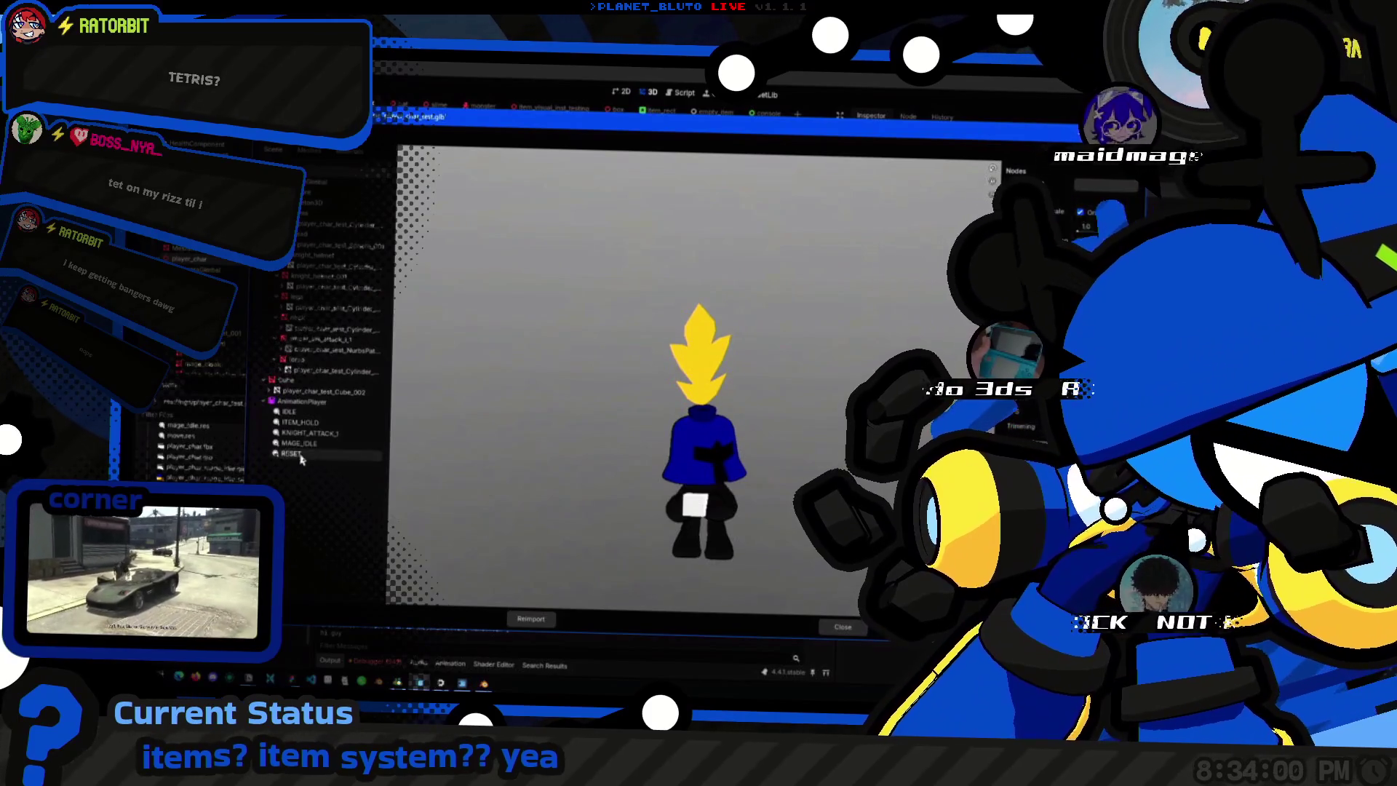
pyautogui.click(302, 421)
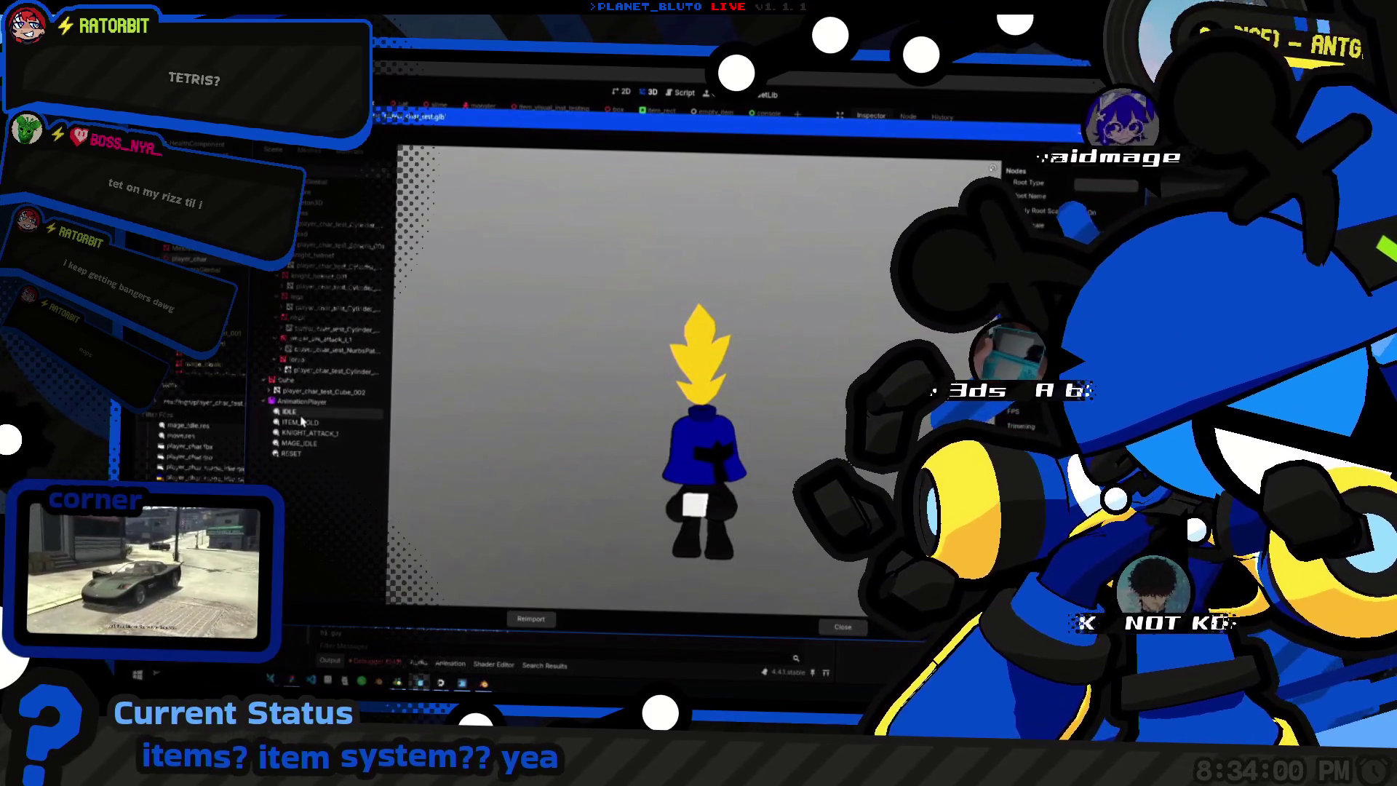
pyautogui.click(299, 432)
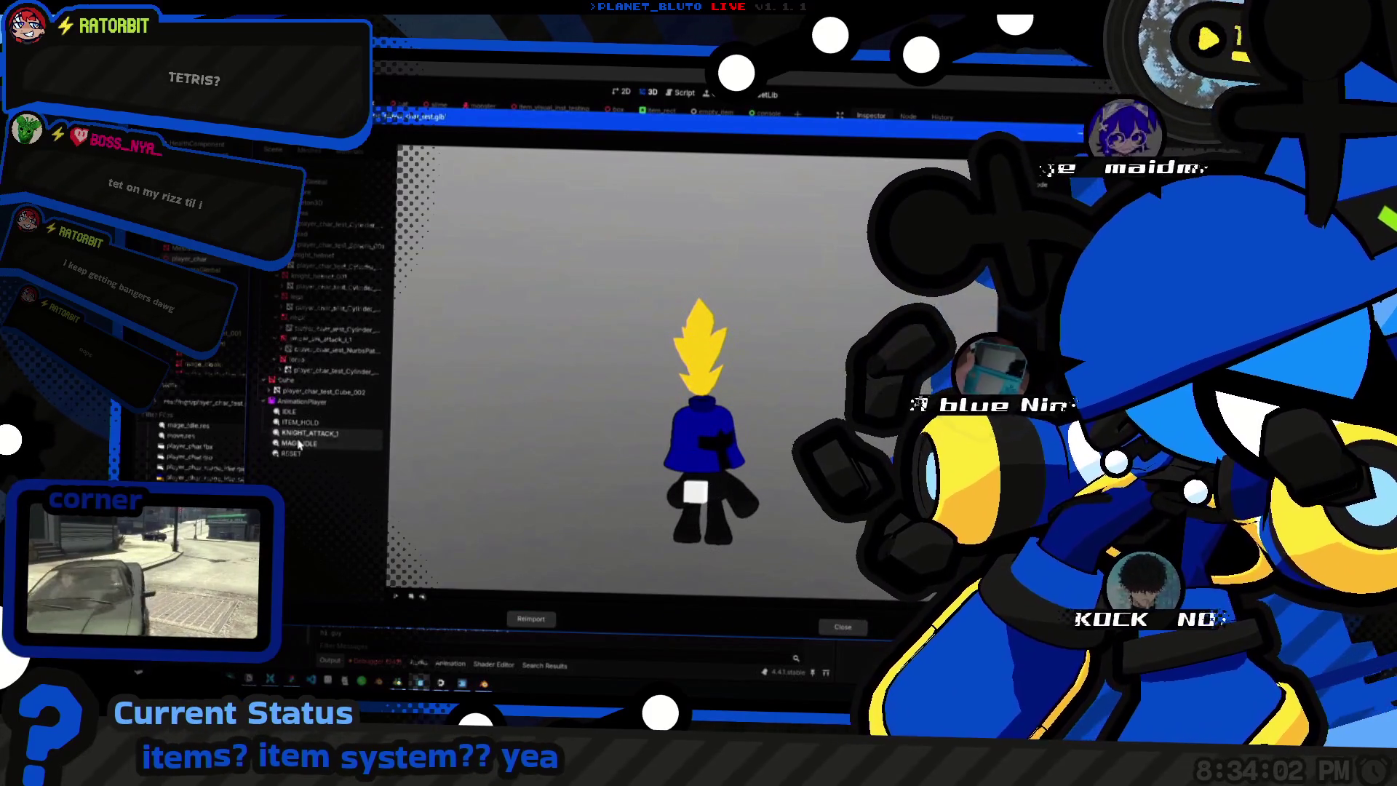
pyautogui.click(299, 442)
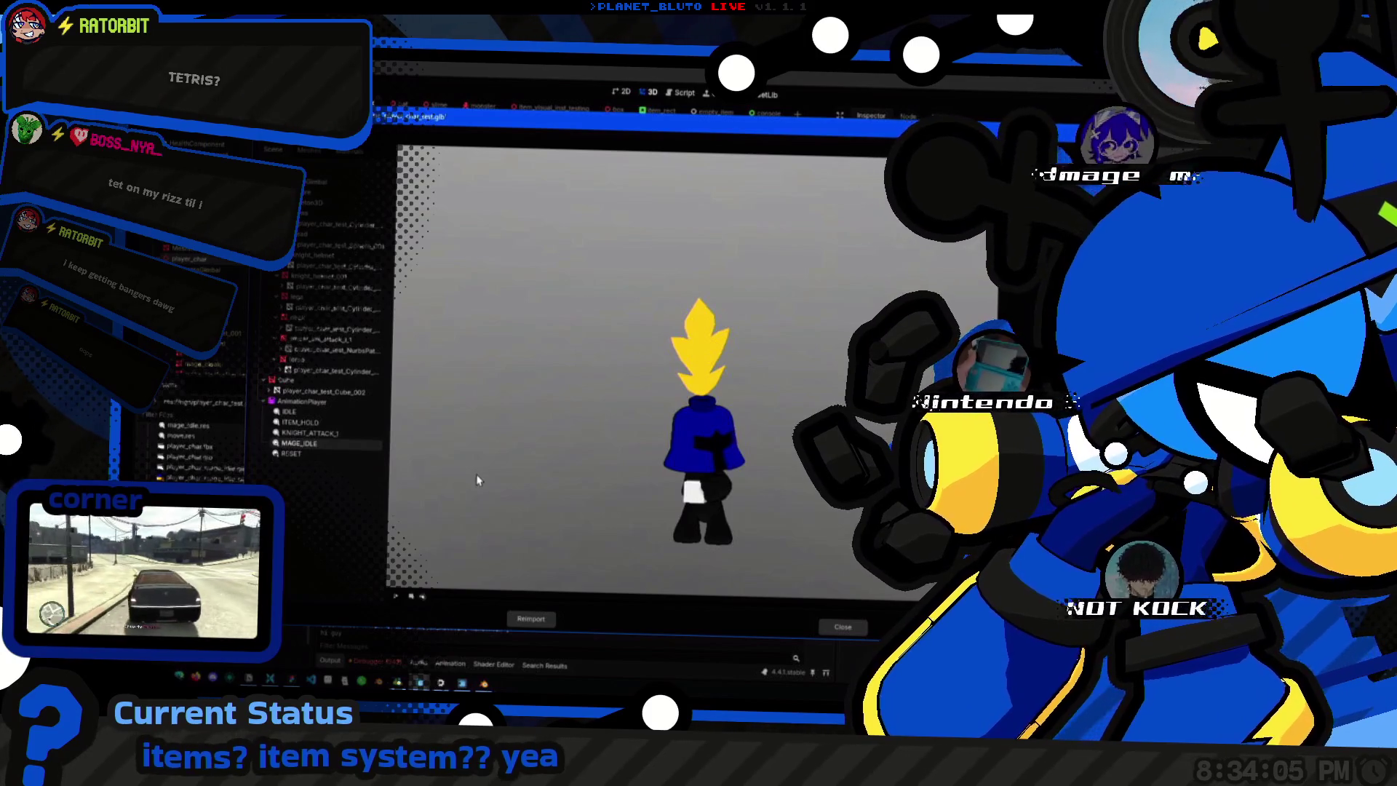
pyautogui.hotkey('alt', 'Tab')
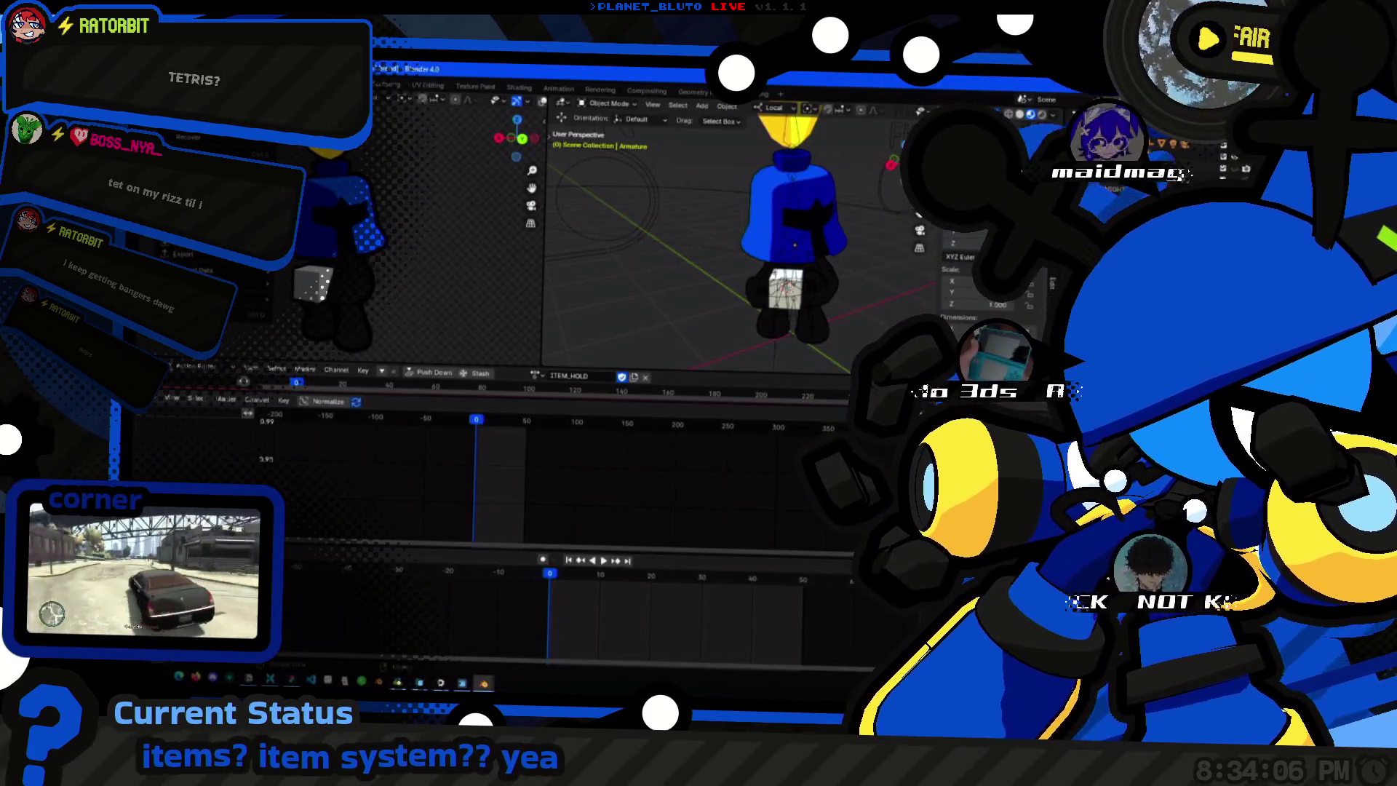
# Start a glTF export with player_char_test.glb chosen as the file to overwrite.
pyautogui.click(197, 257)
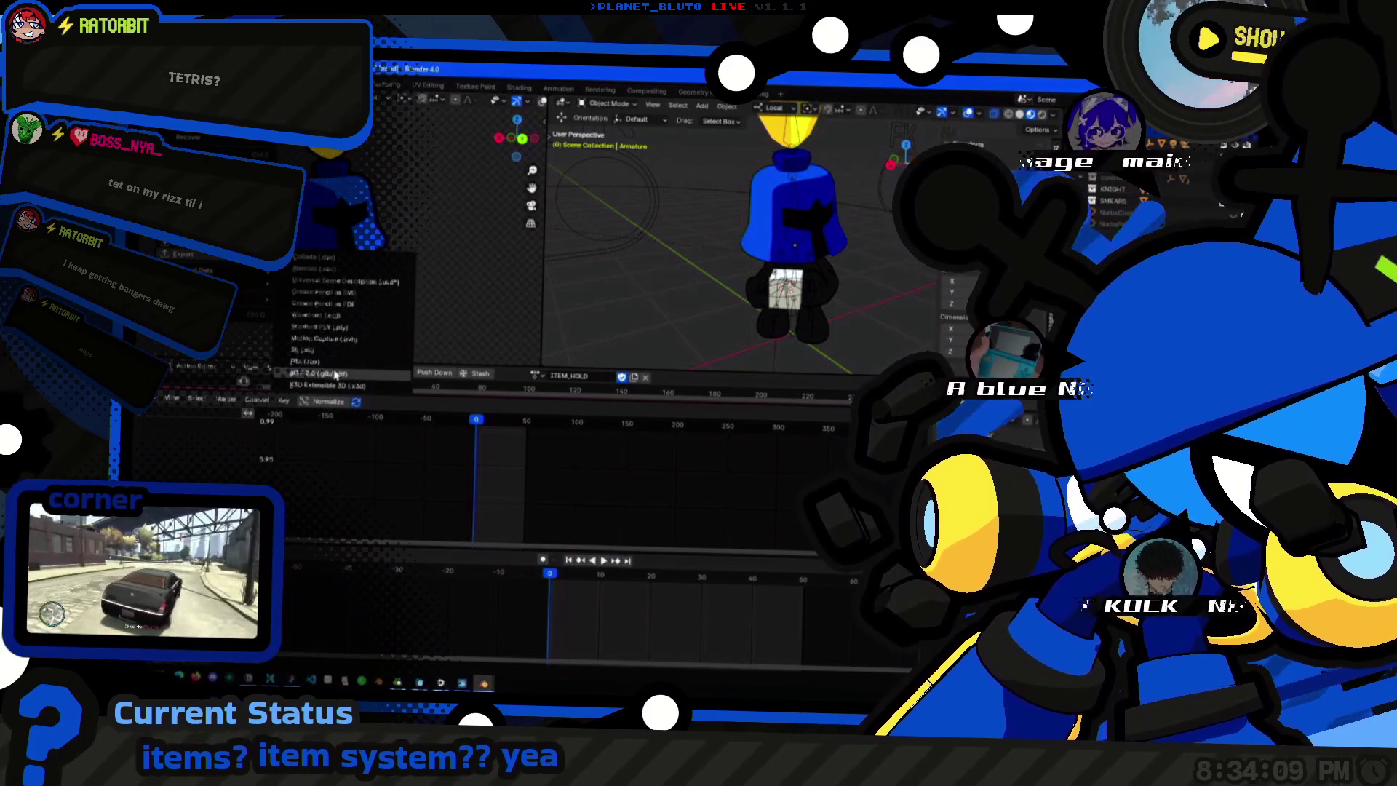
pyautogui.click(340, 375)
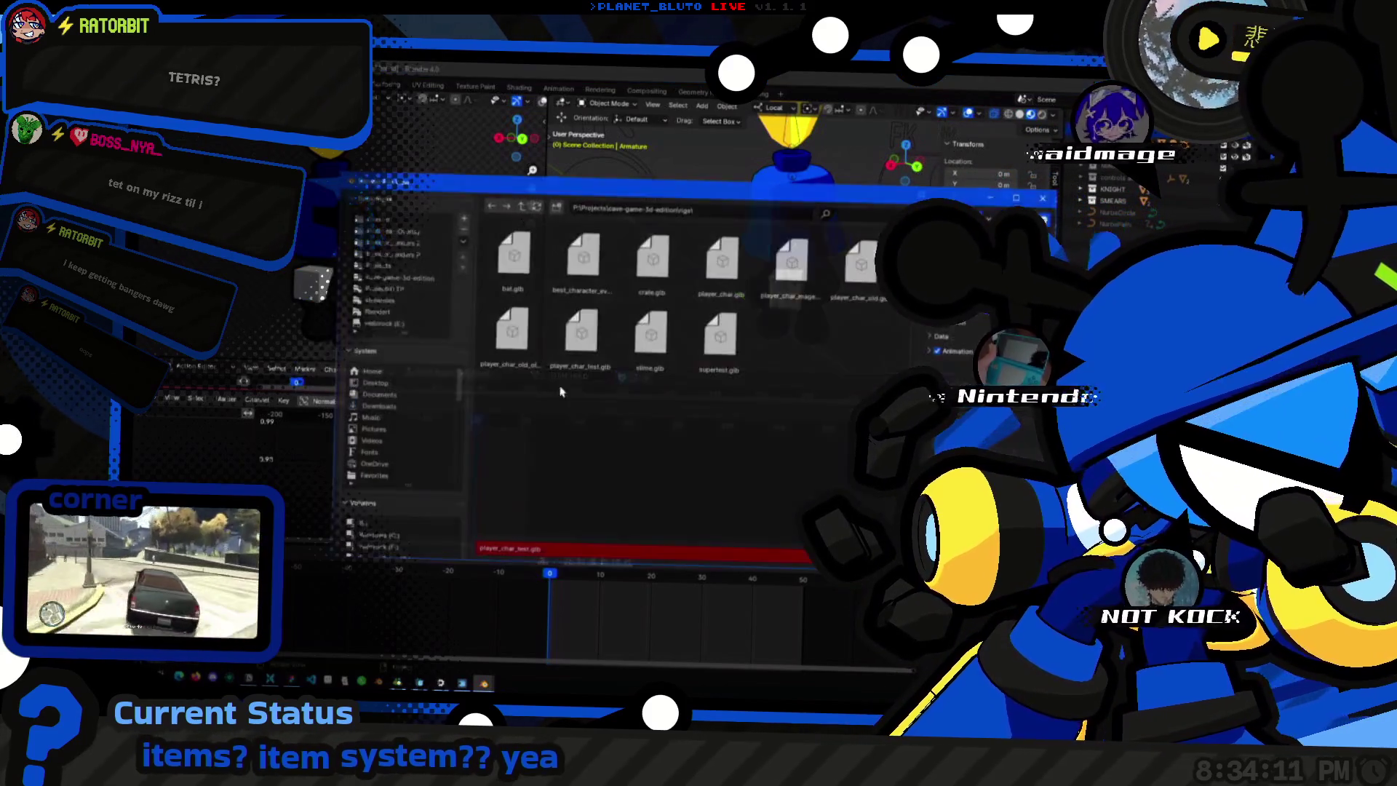
pyautogui.click(589, 342)
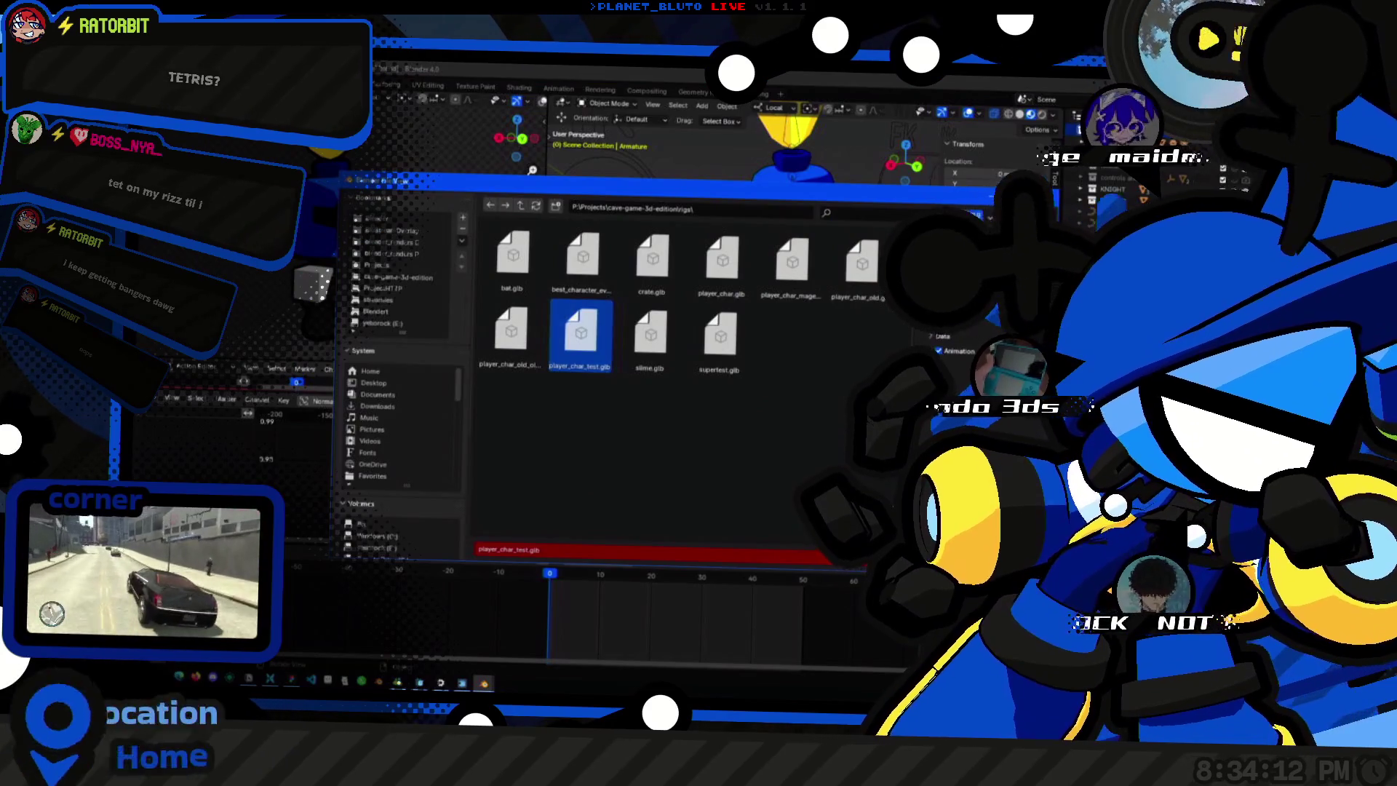
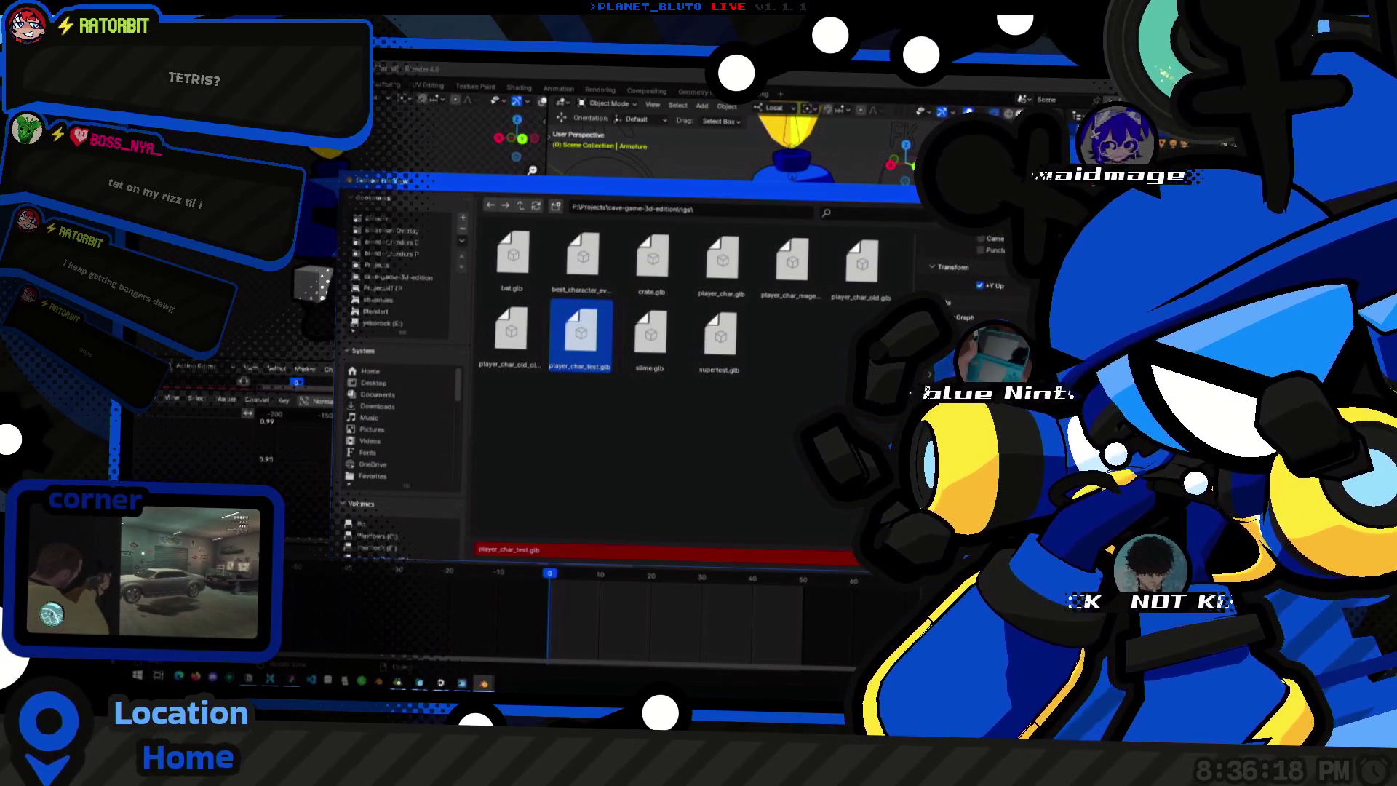
# Dismiss the file browser, select everything and enter Pose Mode on the armature.
pyautogui.press('Return')
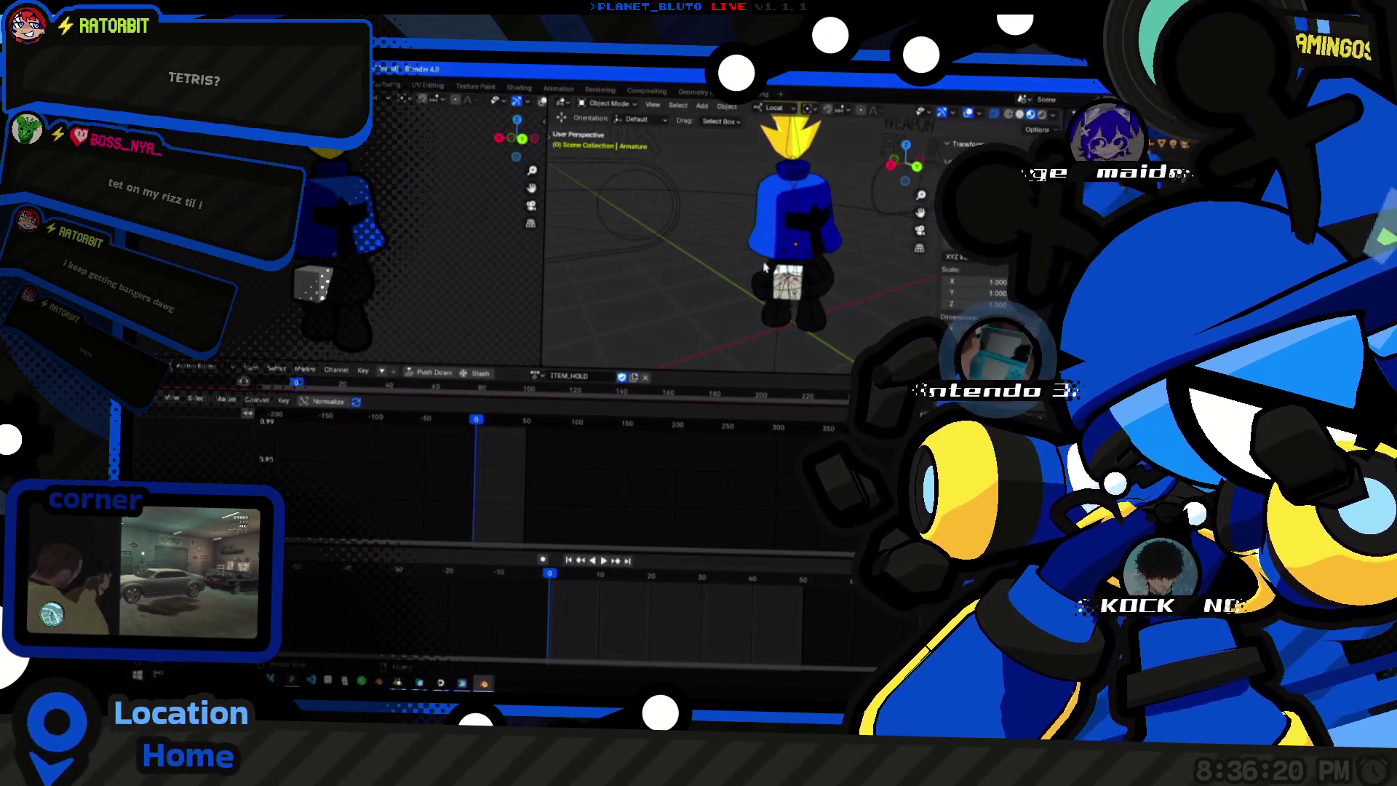
pyautogui.press('a')
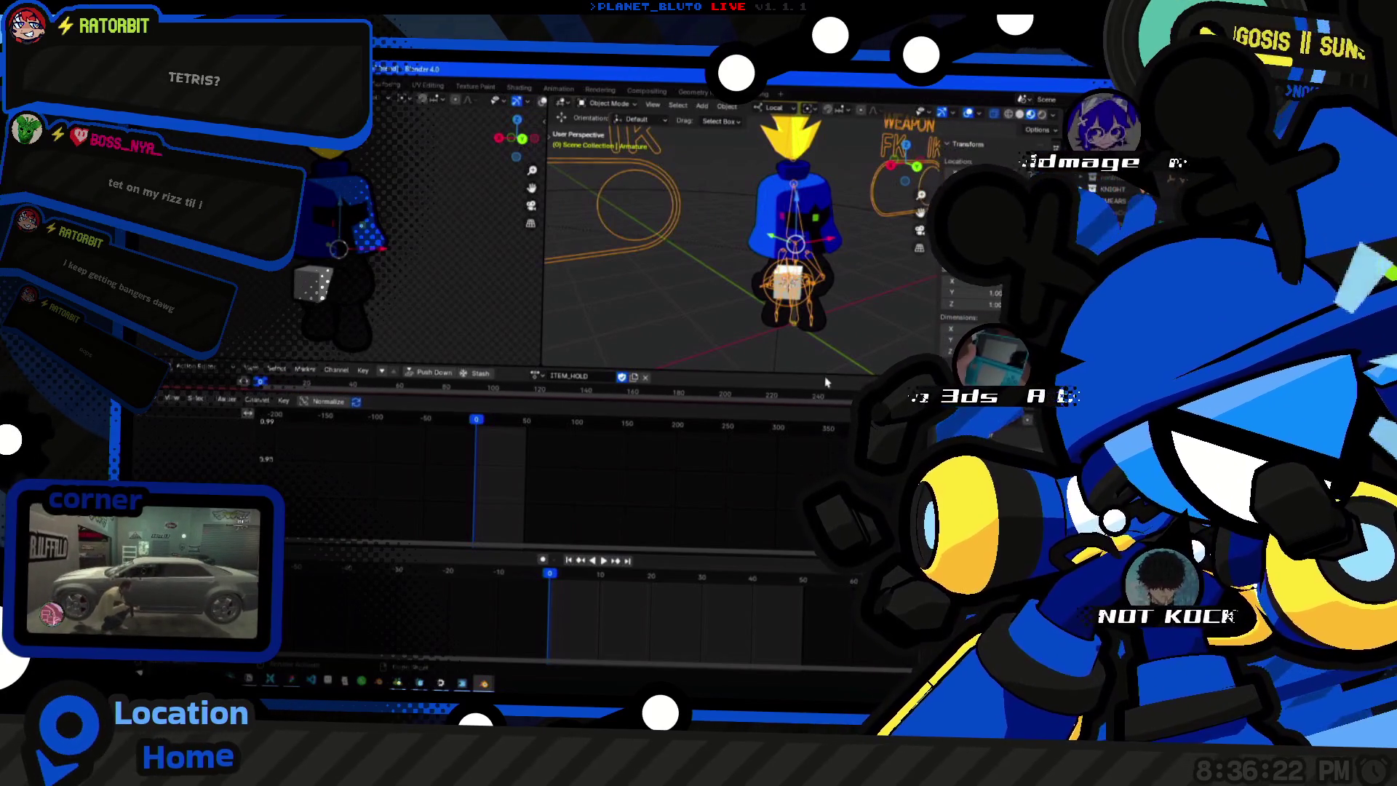
pyautogui.hotkey('ctrl', 'Tab')
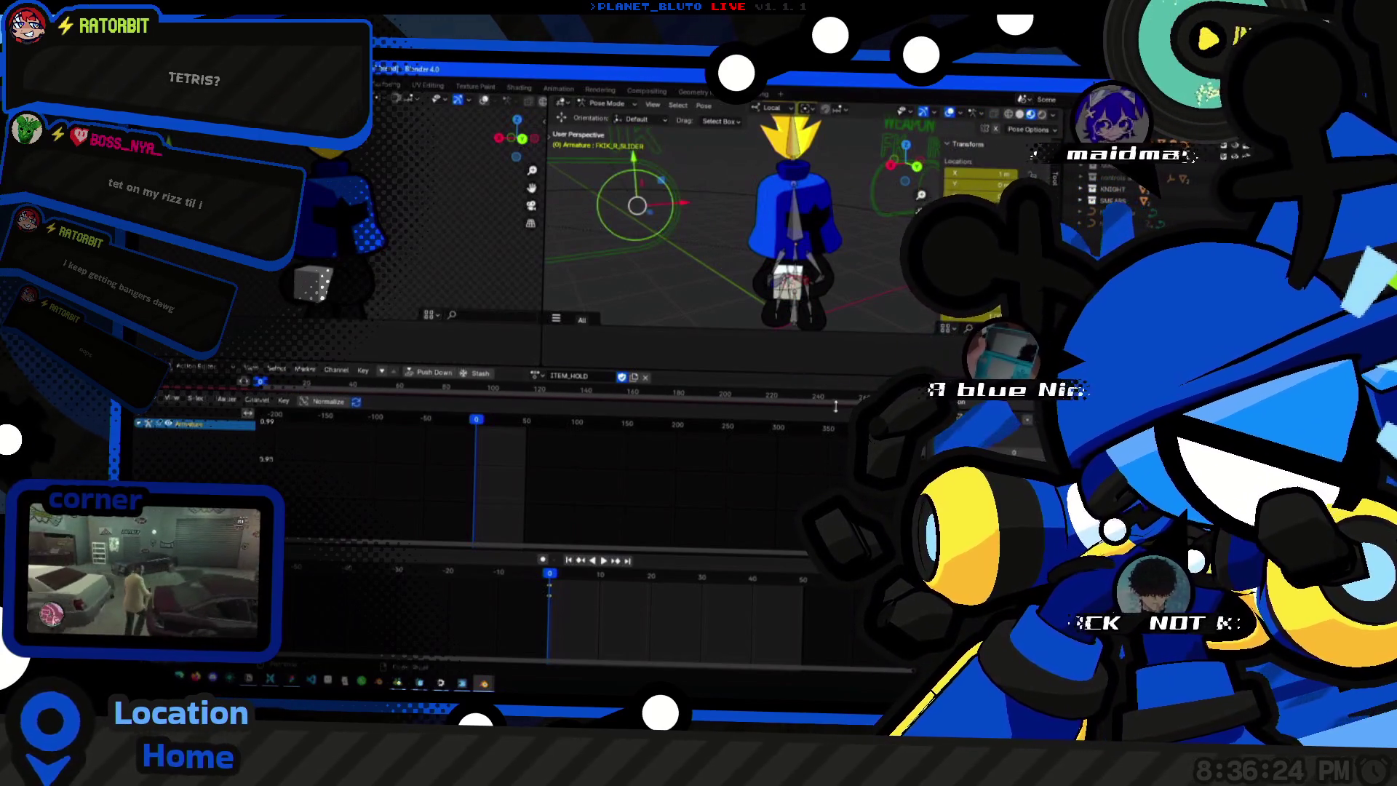
pyautogui.moveTo(653, 232); pyautogui.dragTo(710, 251, button='middle')
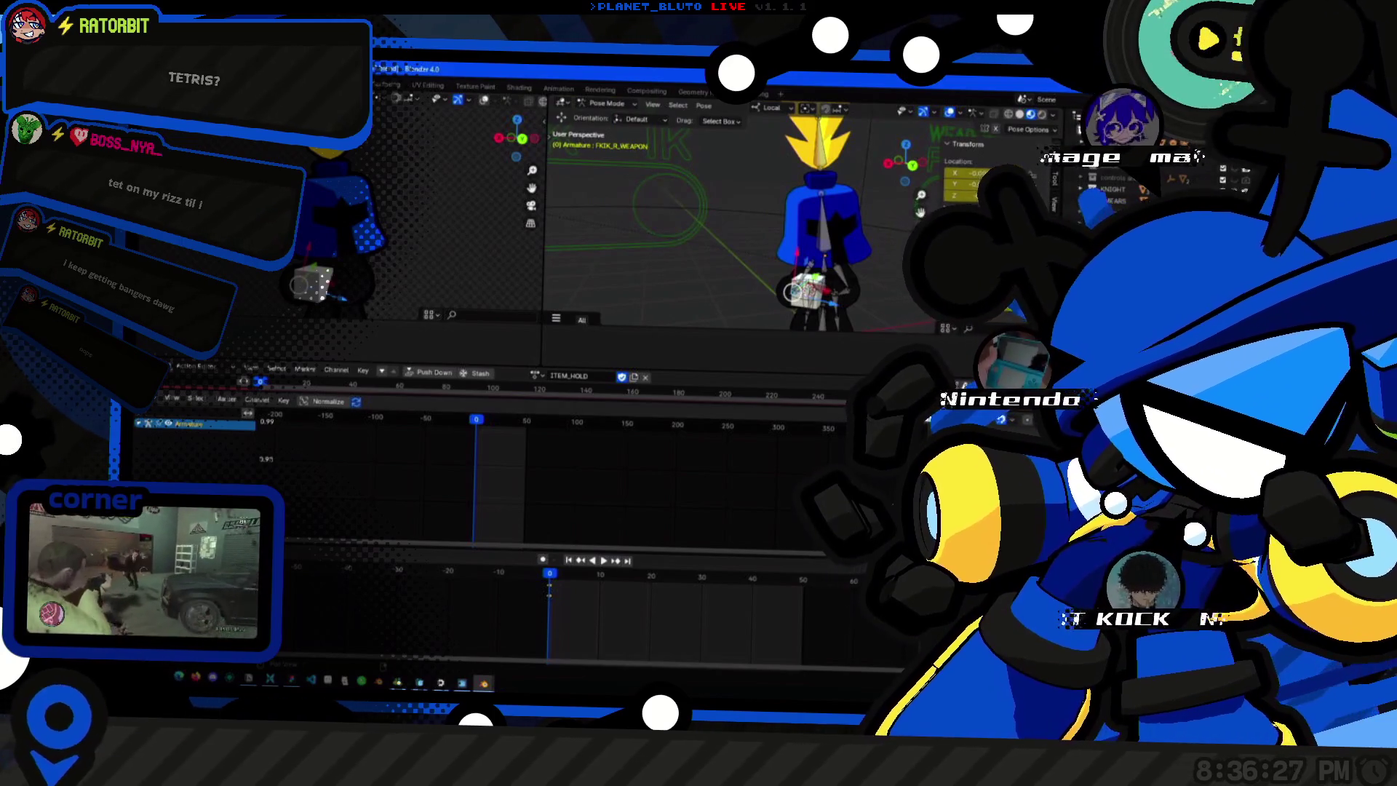
pyautogui.moveTo(813, 270); pyautogui.dragTo(729, 281, button='middle')
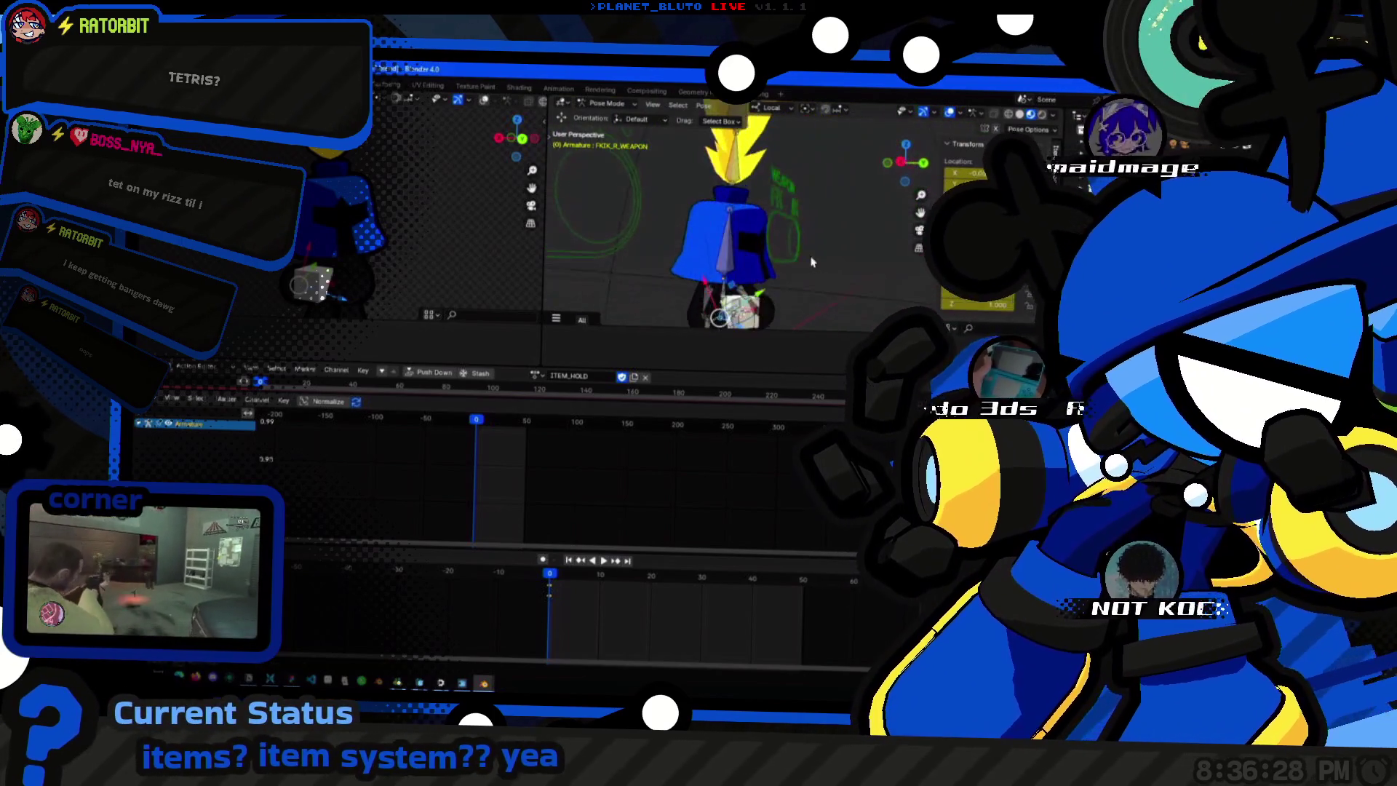
# Nudge the hand control ring slightly left and frame the whole character.
pyautogui.click(653, 292)
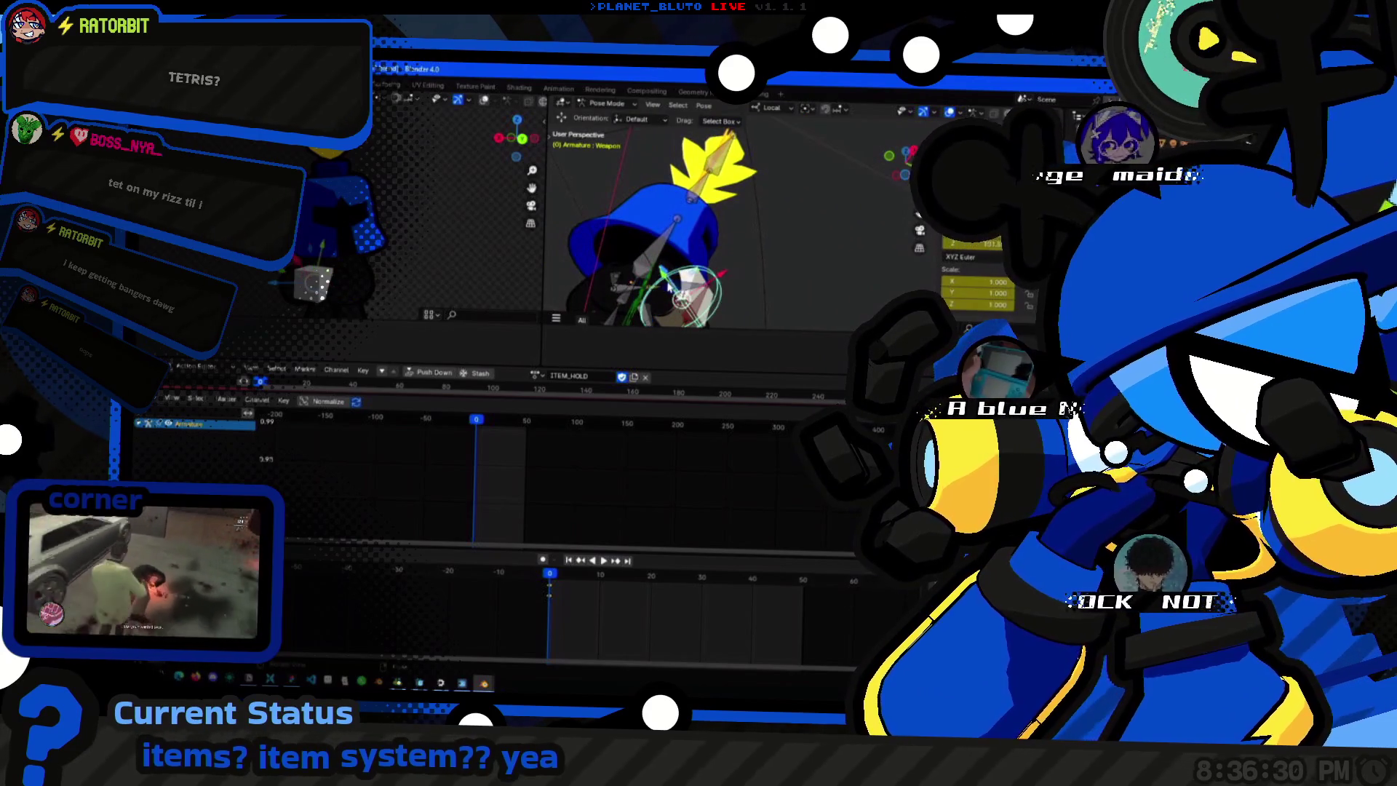
pyautogui.moveTo(652, 292)
pyautogui.mouseDown()
pyautogui.moveTo(622, 290)
pyautogui.moveTo(646, 287)
pyautogui.mouseUp()
pyautogui.moveTo(835, 283); pyautogui.dragTo(736, 305, button='middle')
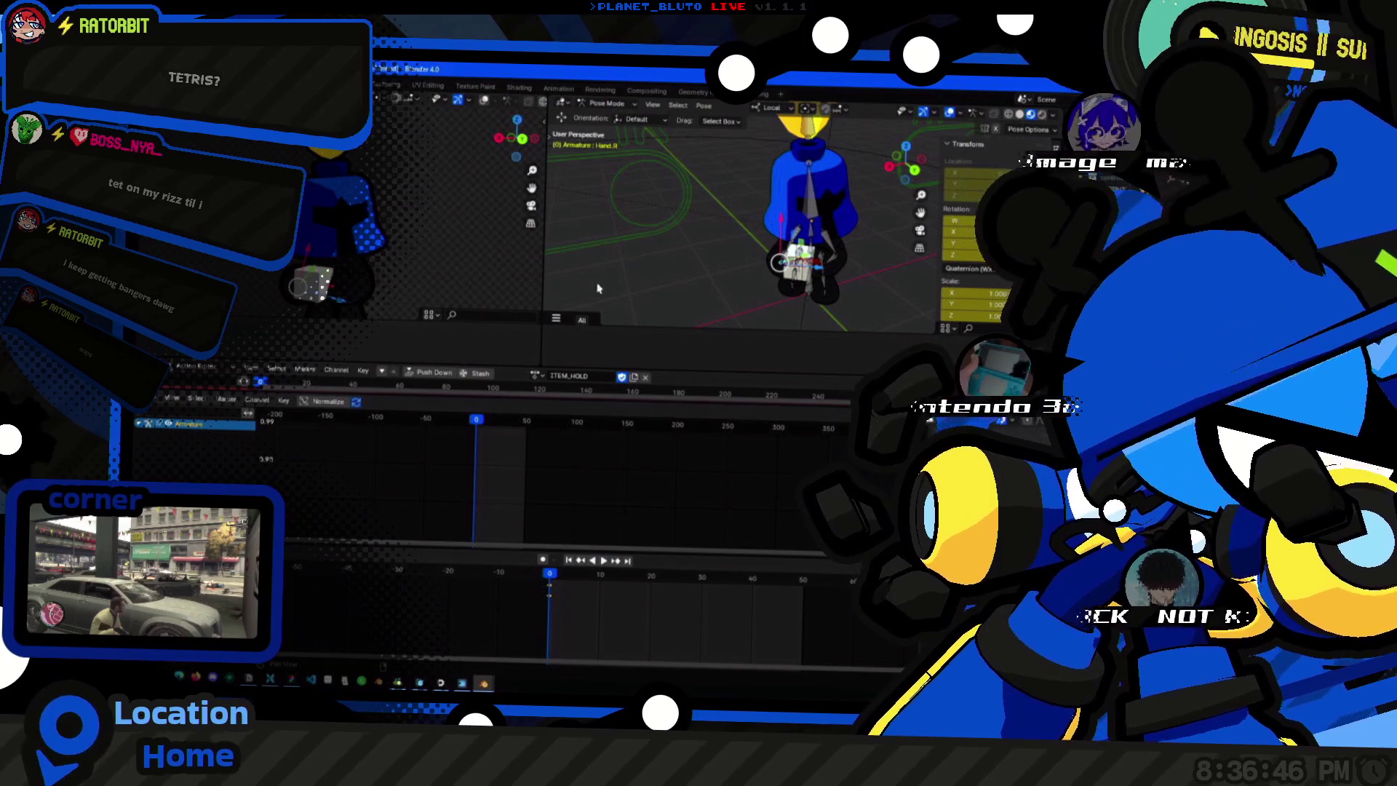
pyautogui.click(171, 254)
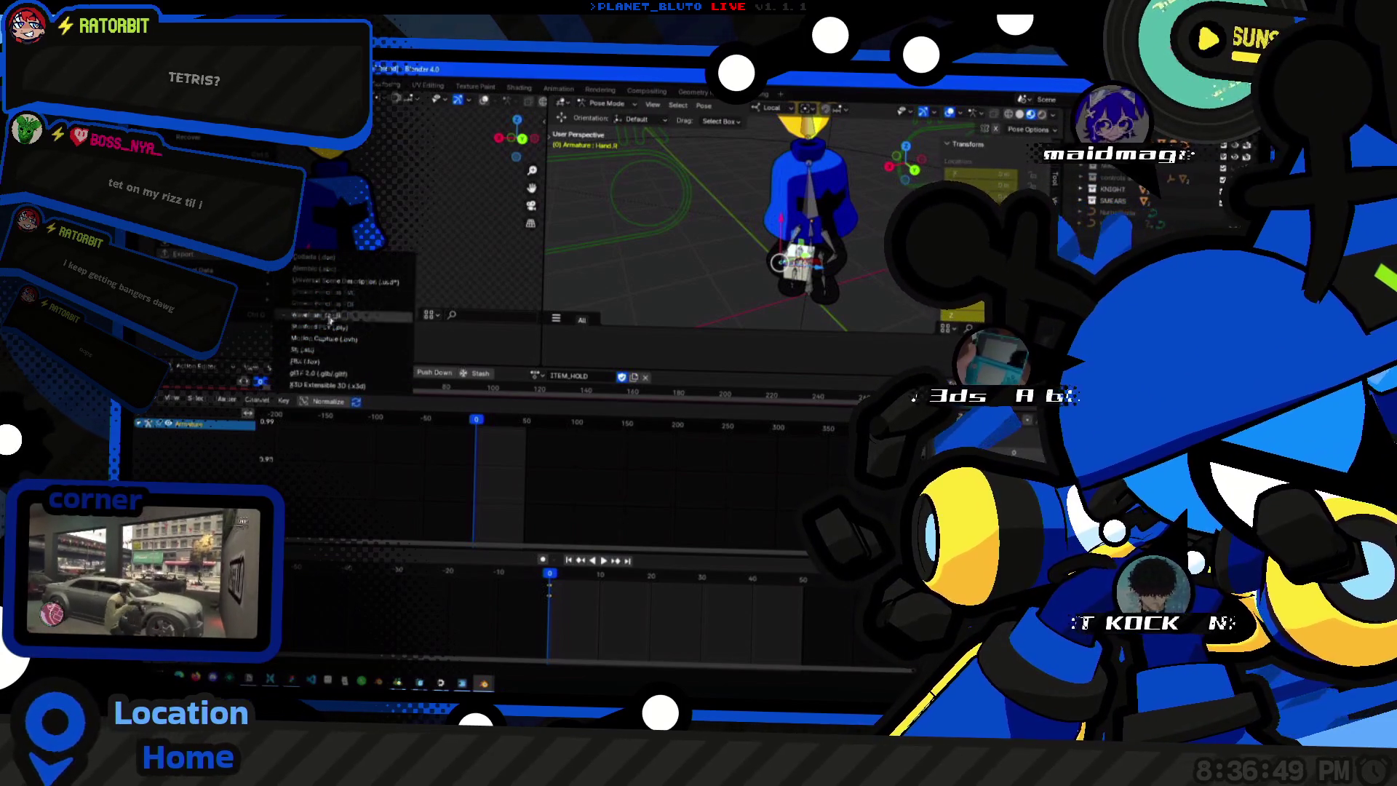
pyautogui.click(328, 371)
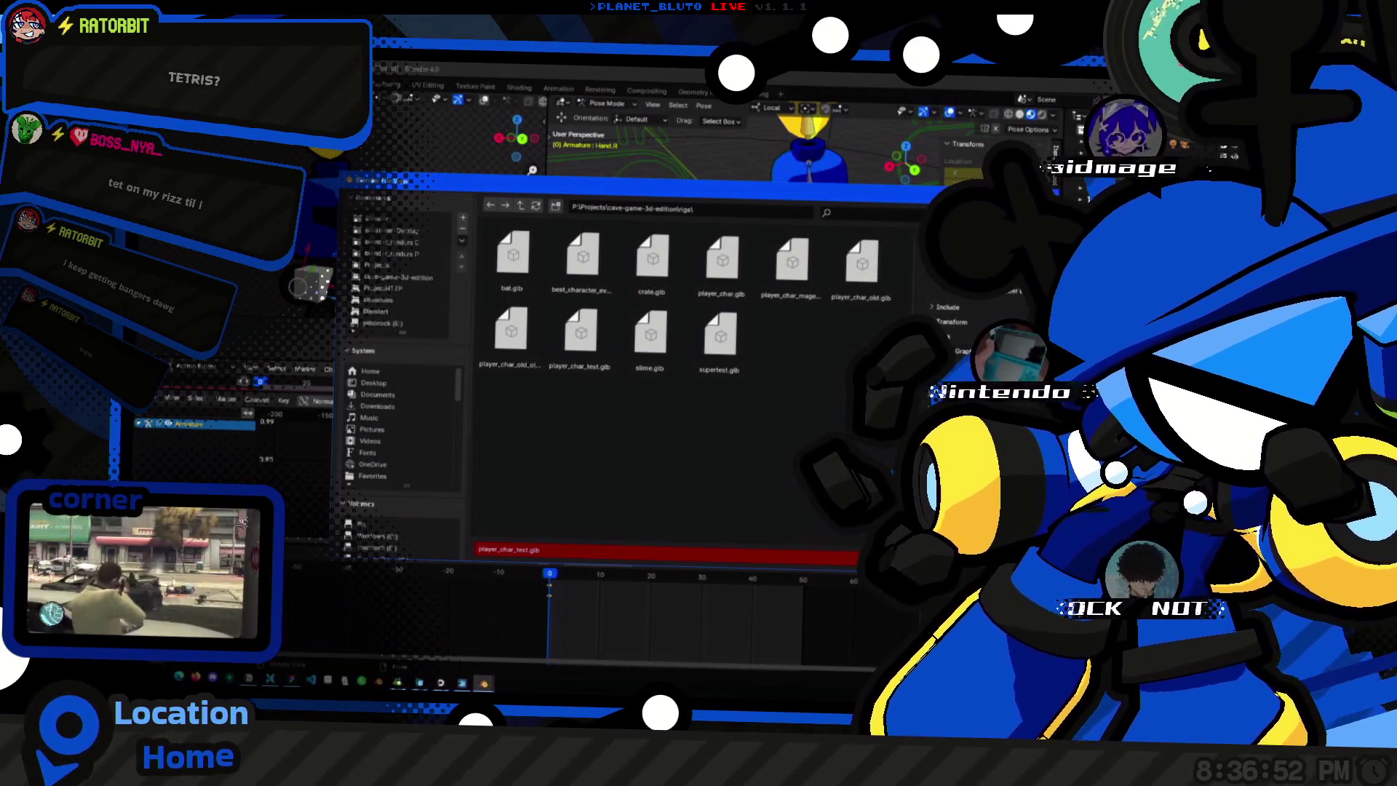
pyautogui.press('Return')
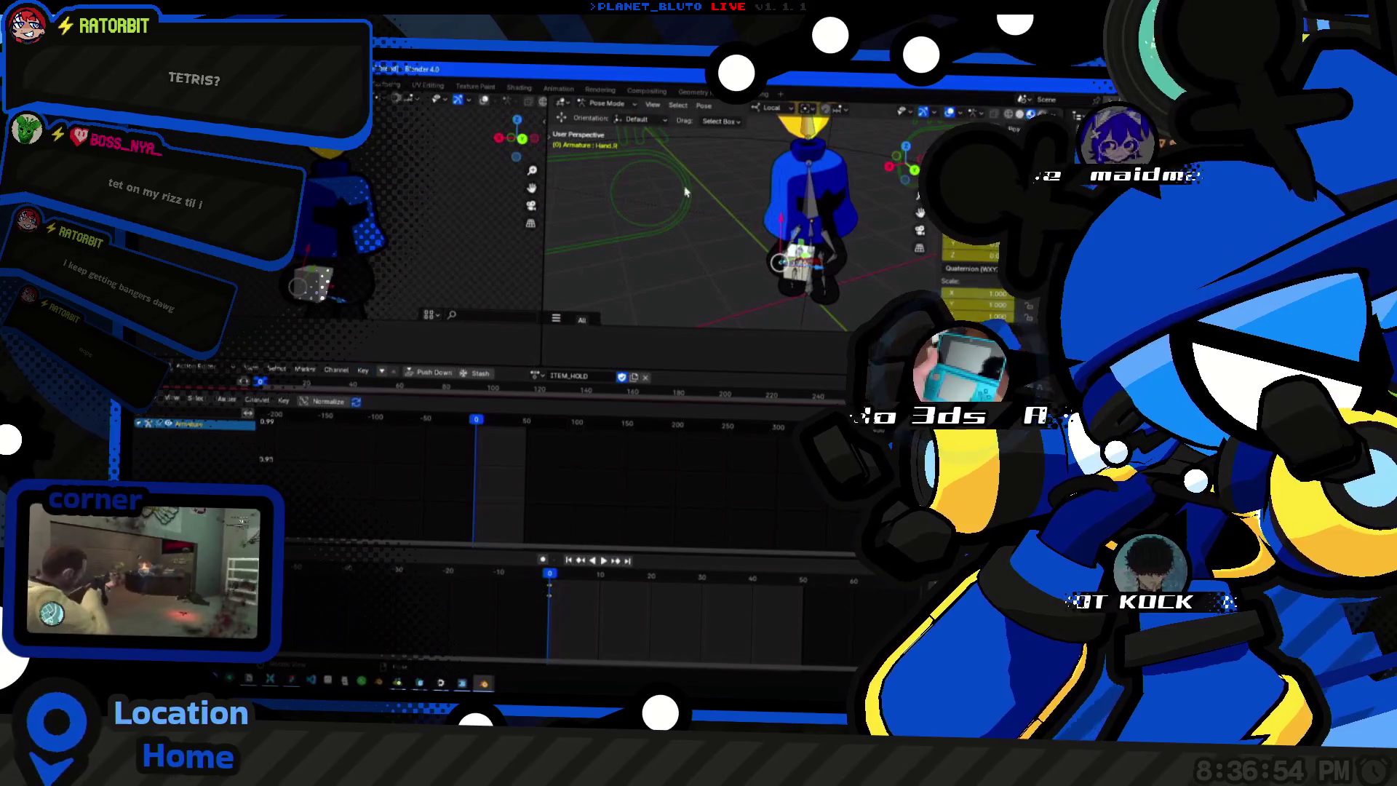
pyautogui.click(649, 196)
# Move the FKIK_R_SLIDER control to a new position and select the hand control.
pyautogui.press('g')
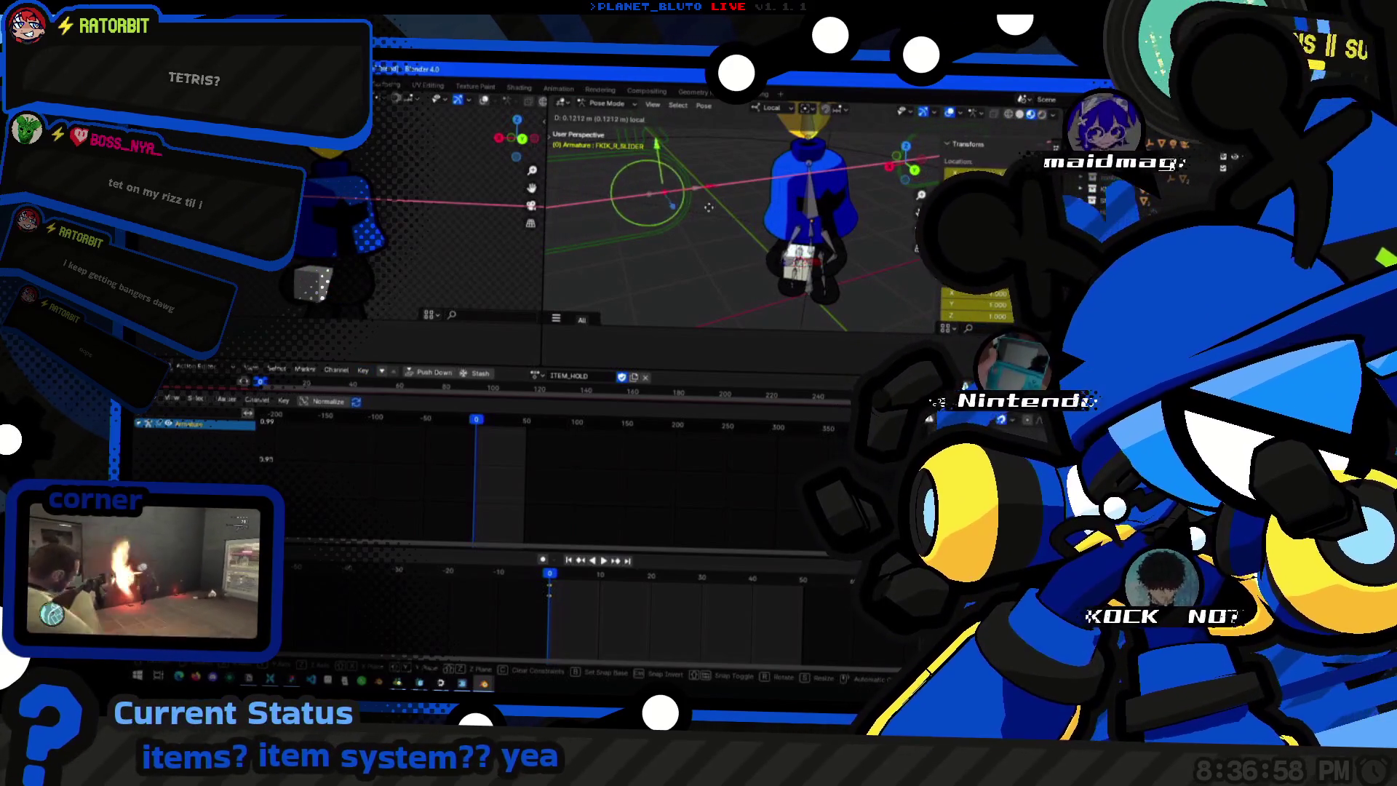
pyautogui.click(650, 196)
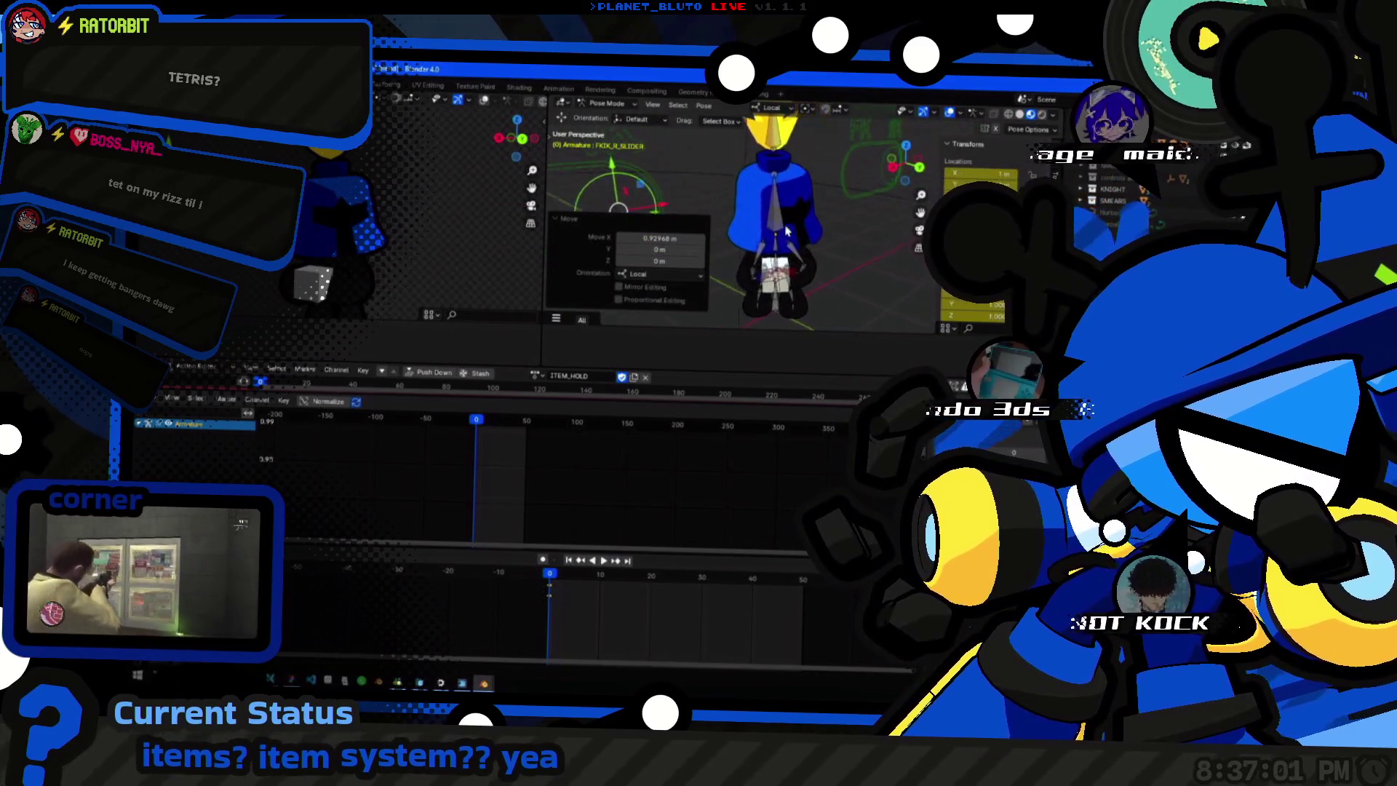
pyautogui.moveTo(764, 219); pyautogui.dragTo(700, 314, button='middle')
pyautogui.click(721, 305)
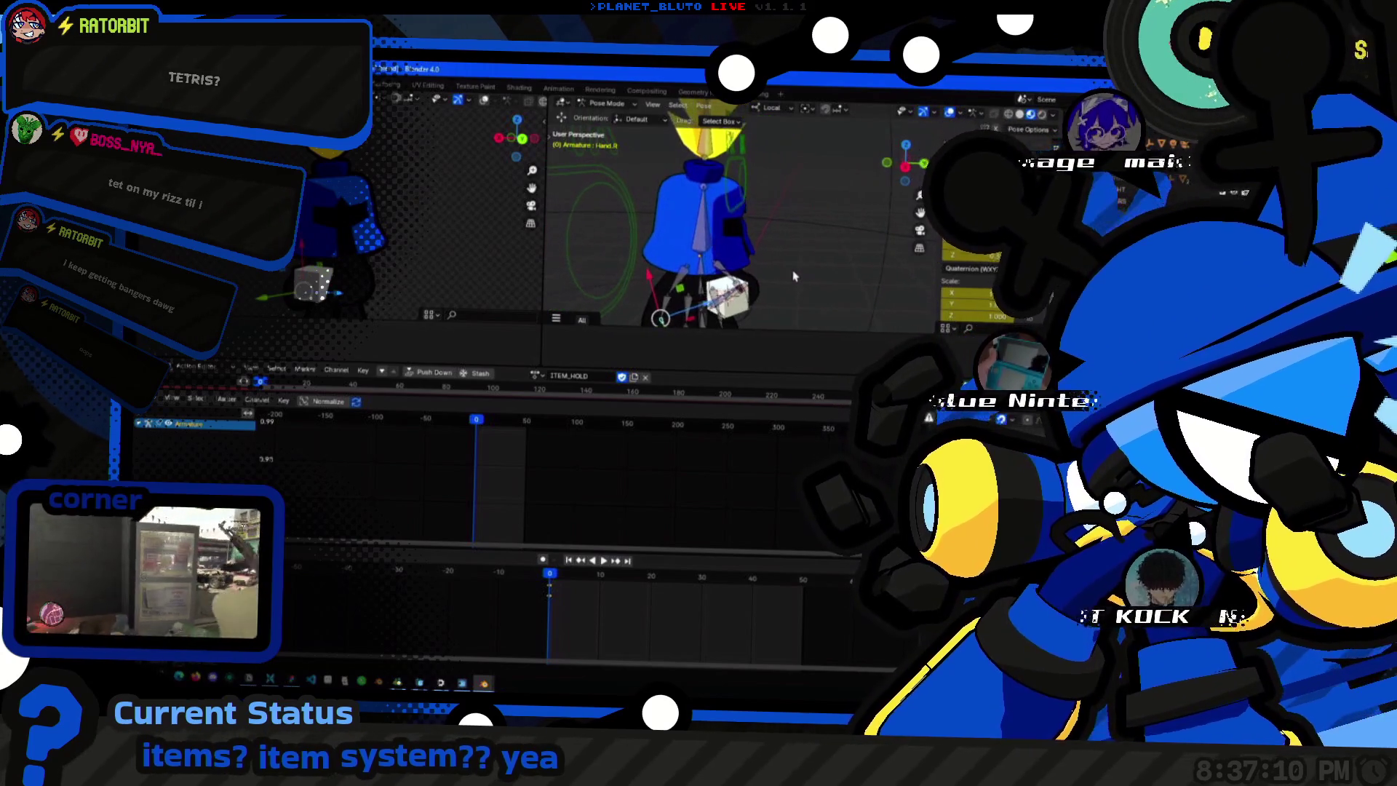
# Bring Hand.R and the held cube into close view and bring up the pose context menu.
pyautogui.keyDown('shift'); pyautogui.moveTo(783, 262); pyautogui.dragTo(814, 207, button='middle'); pyautogui.keyUp('shift')
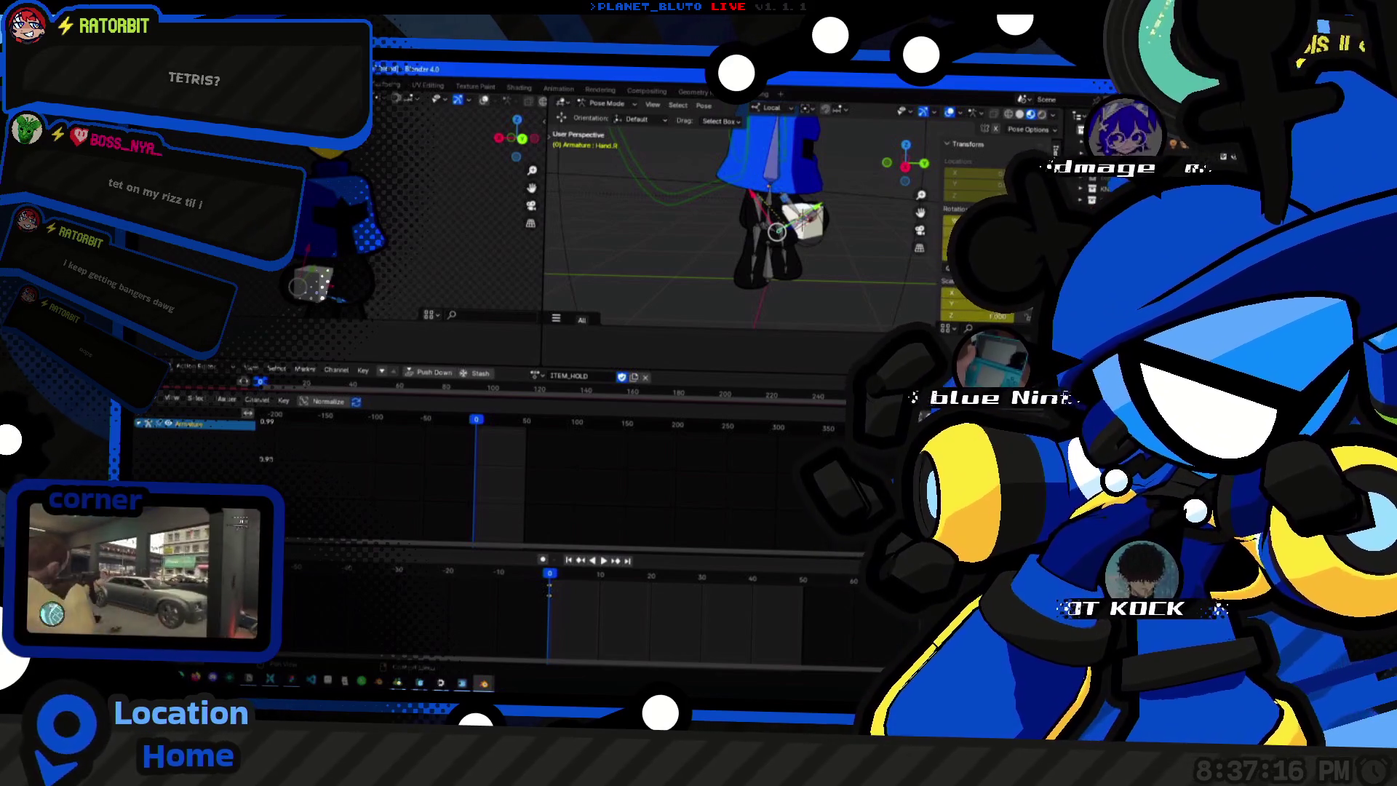
pyautogui.scroll(3, 764, 218)
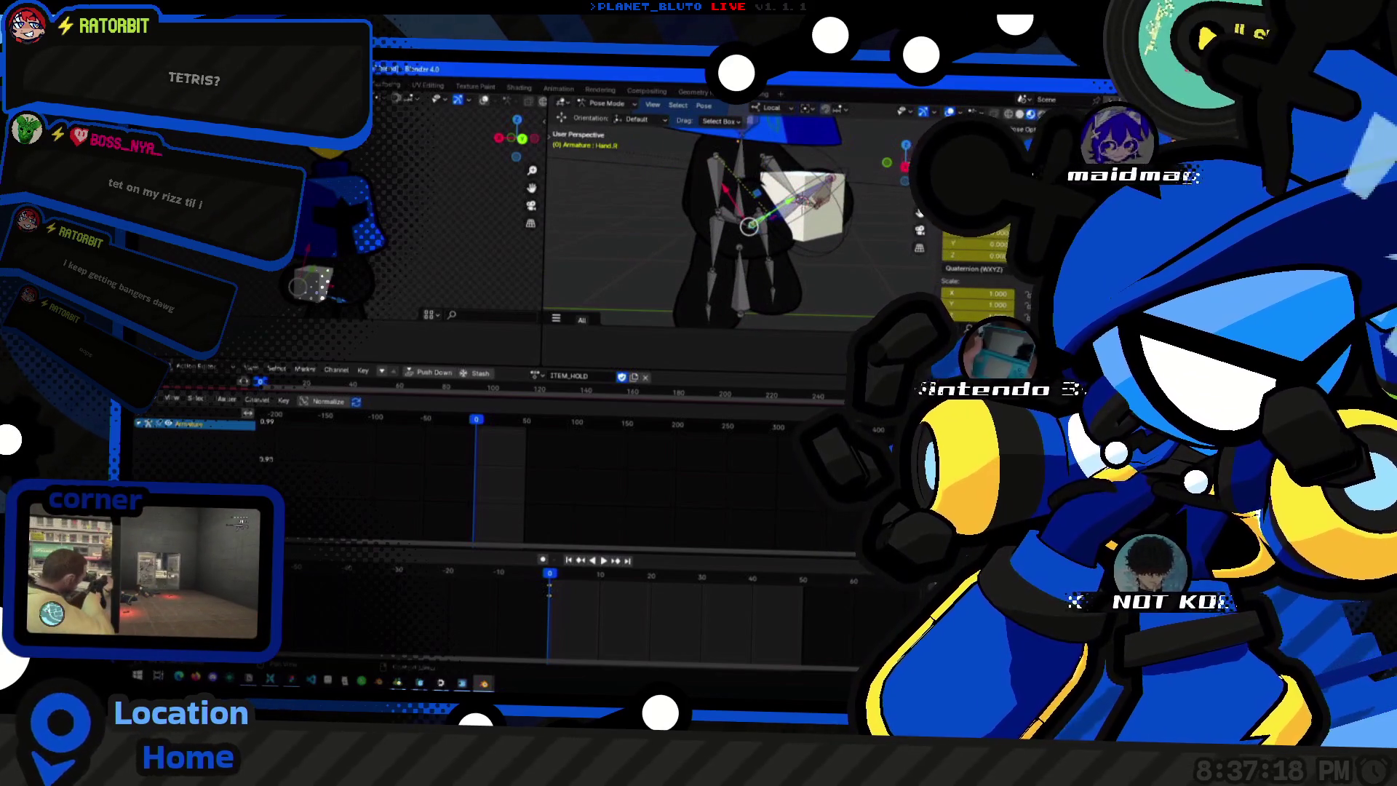
pyautogui.moveTo(751, 225); pyautogui.dragTo(768, 269, button='middle')
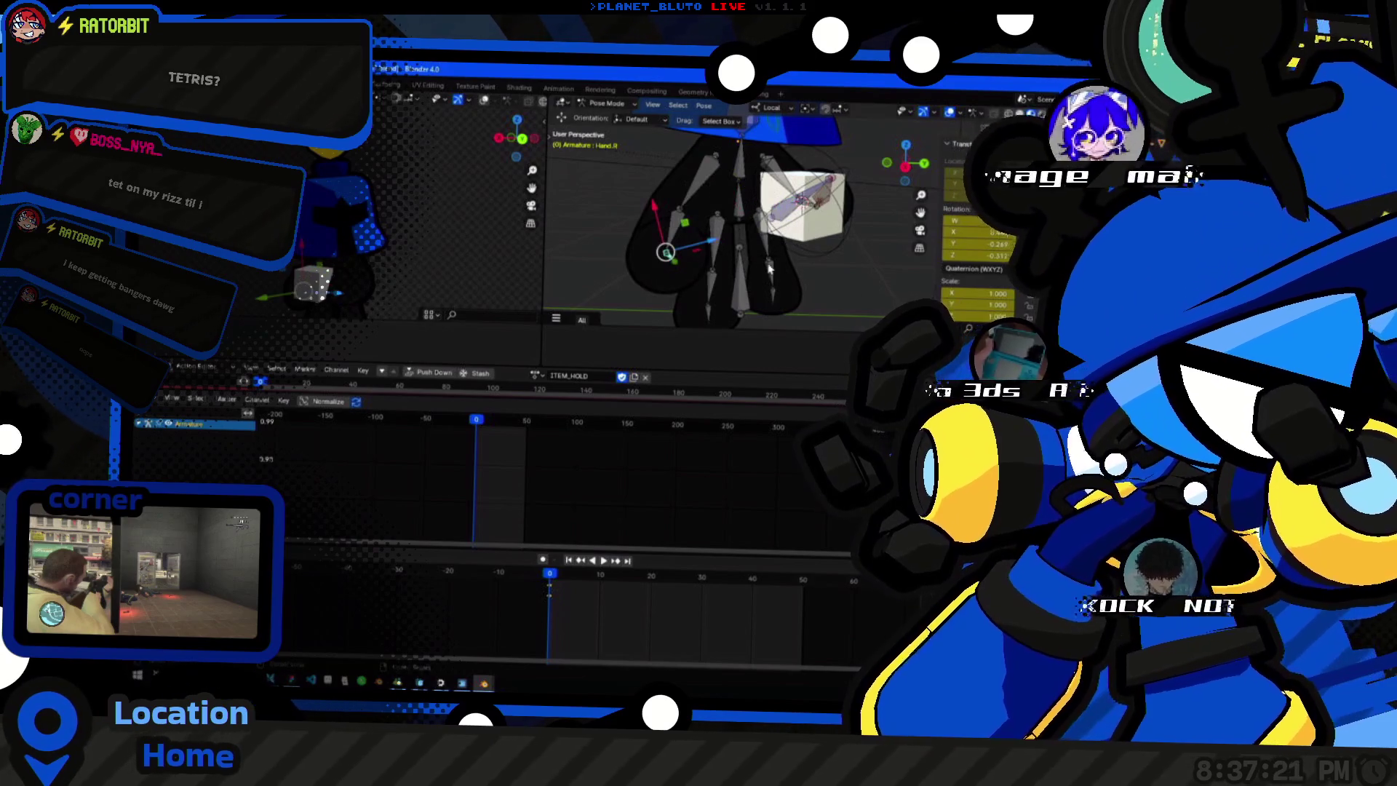
pyautogui.rightClick(760, 219)
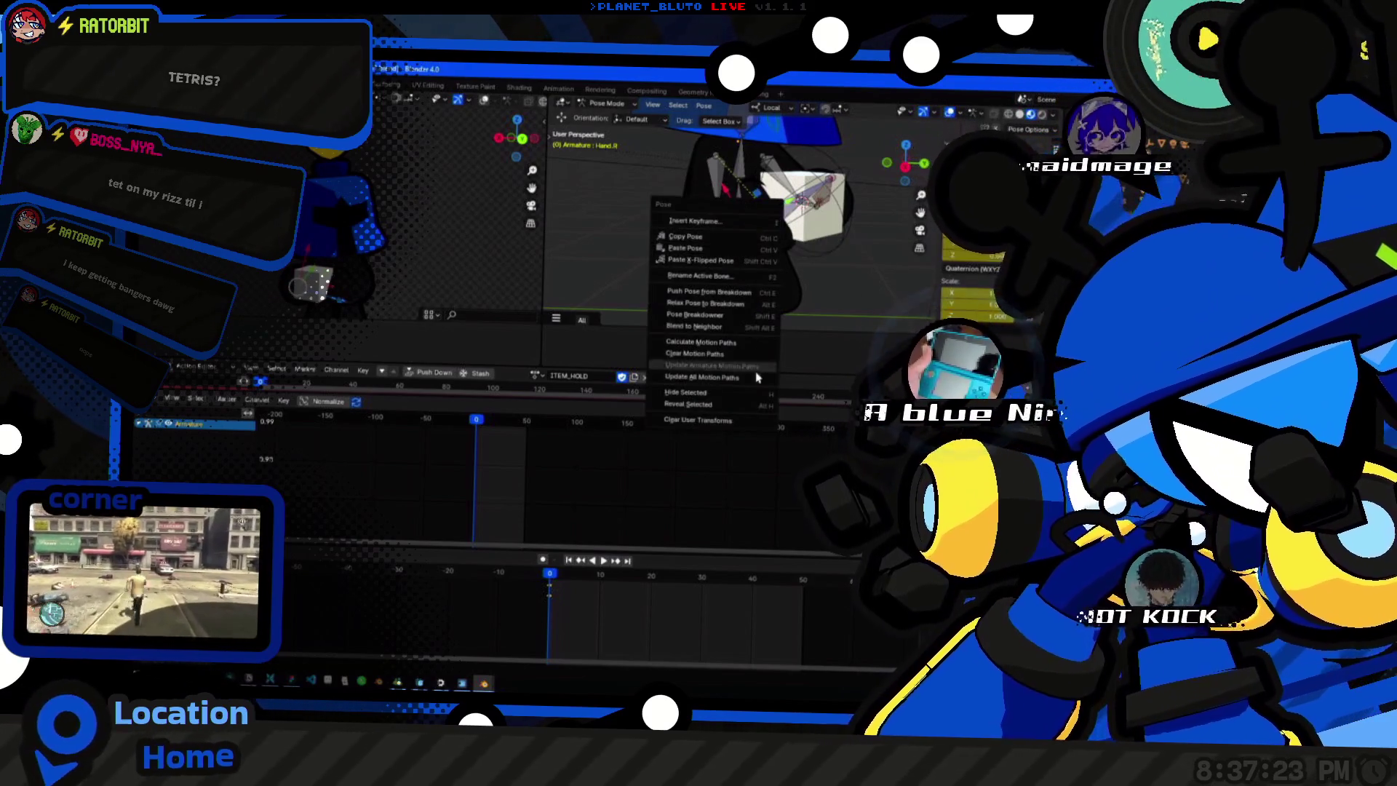
pyautogui.click(705, 395)
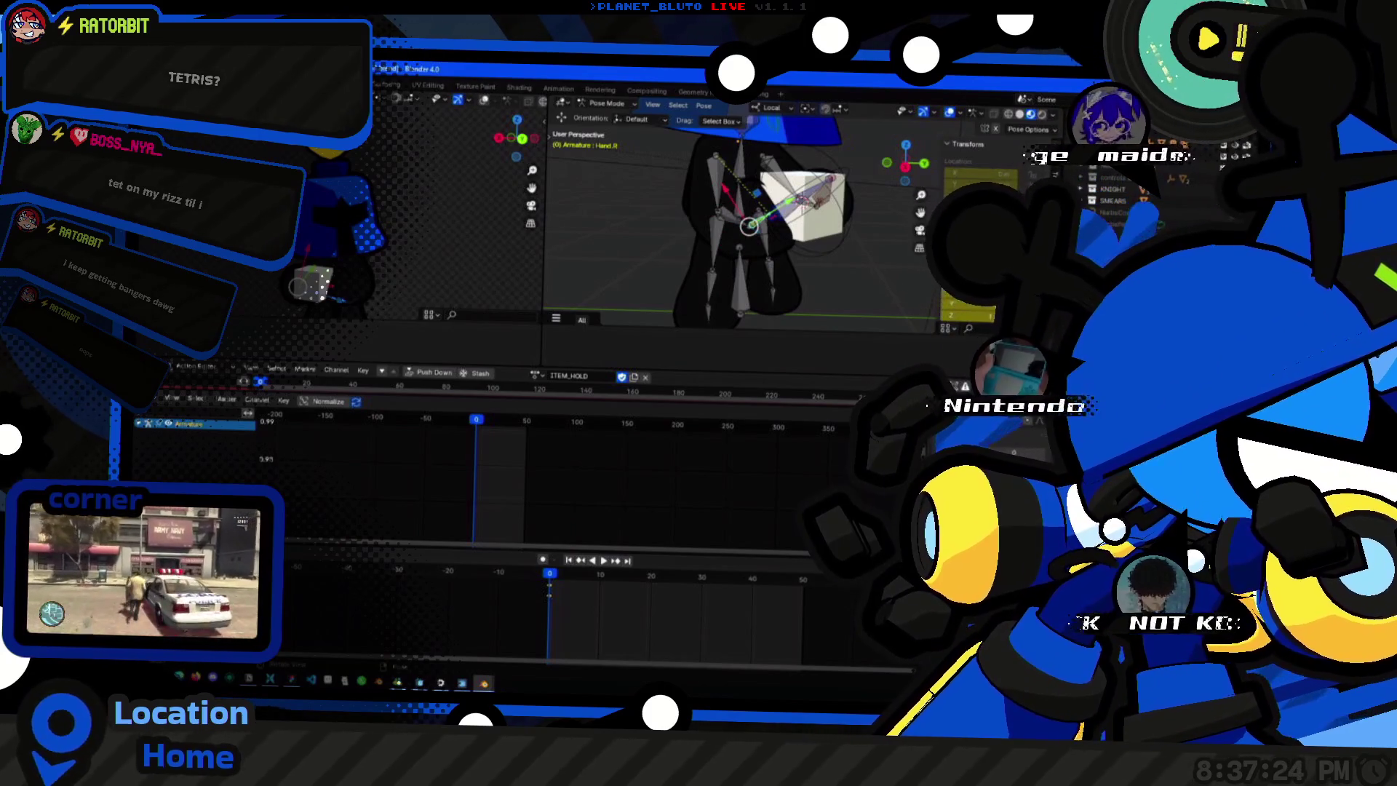
pyautogui.click(705, 106)
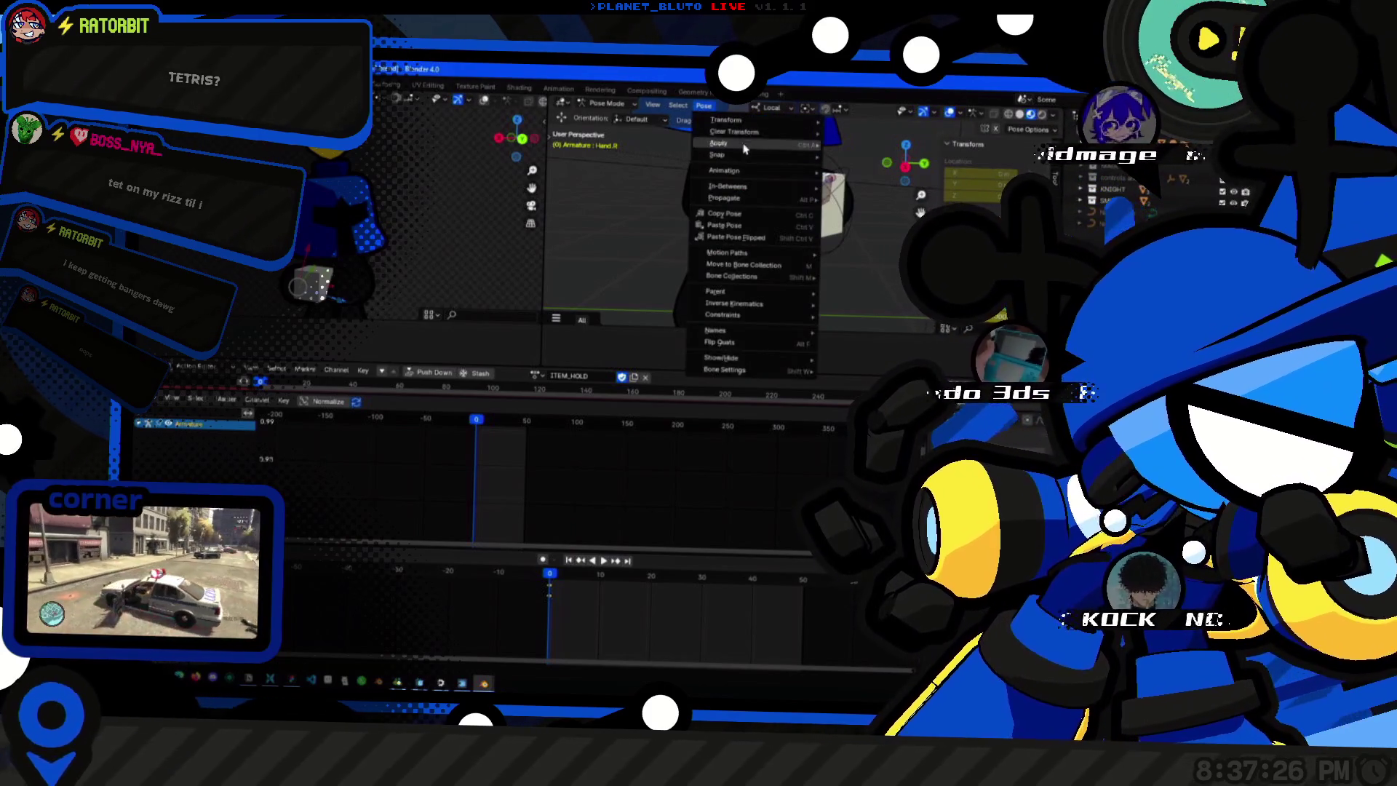
pyautogui.moveTo(726, 120)
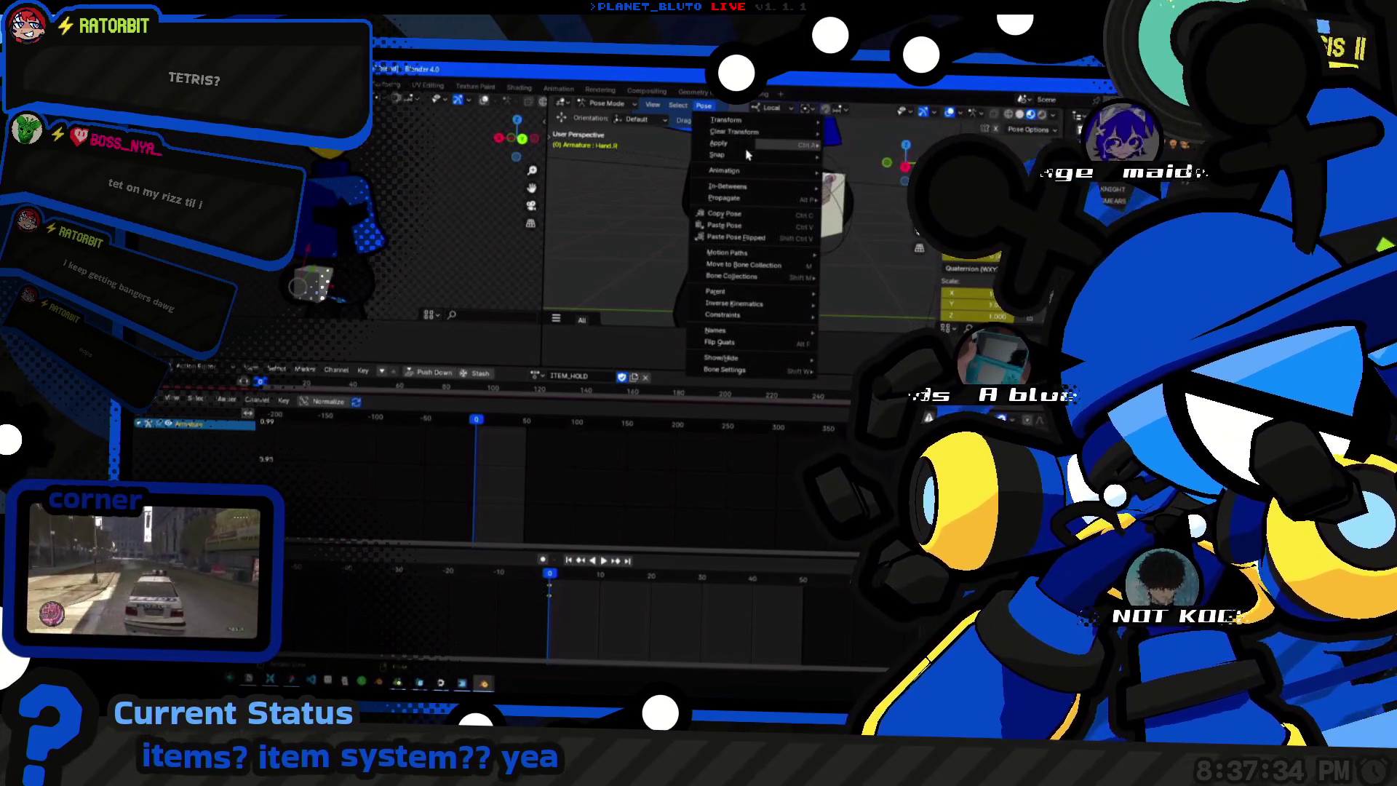
pyautogui.click(753, 269)
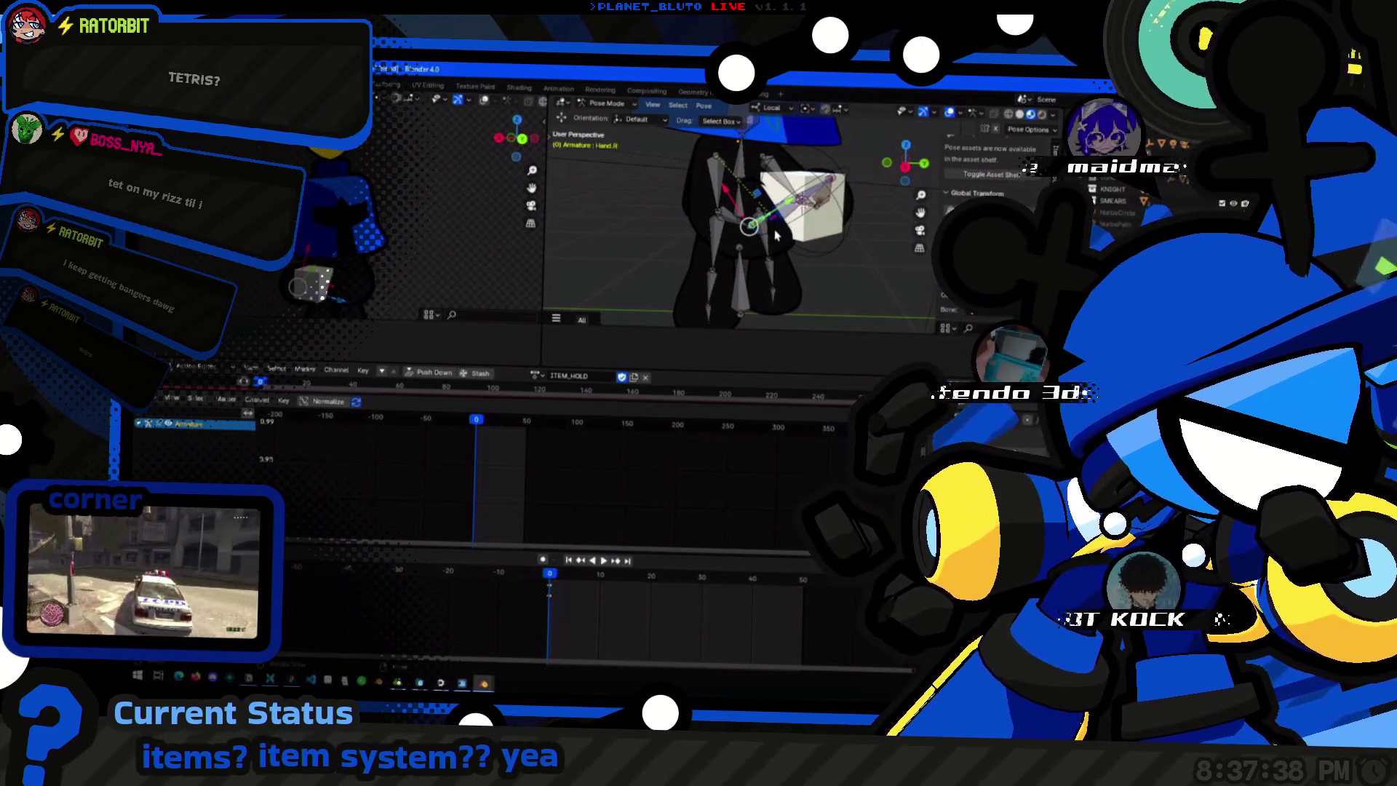
# Paste the copied global transform onto a bone and reposition the arm and hand bones.
pyautogui.moveTo(777, 233); pyautogui.dragTo(723, 245, button='middle')
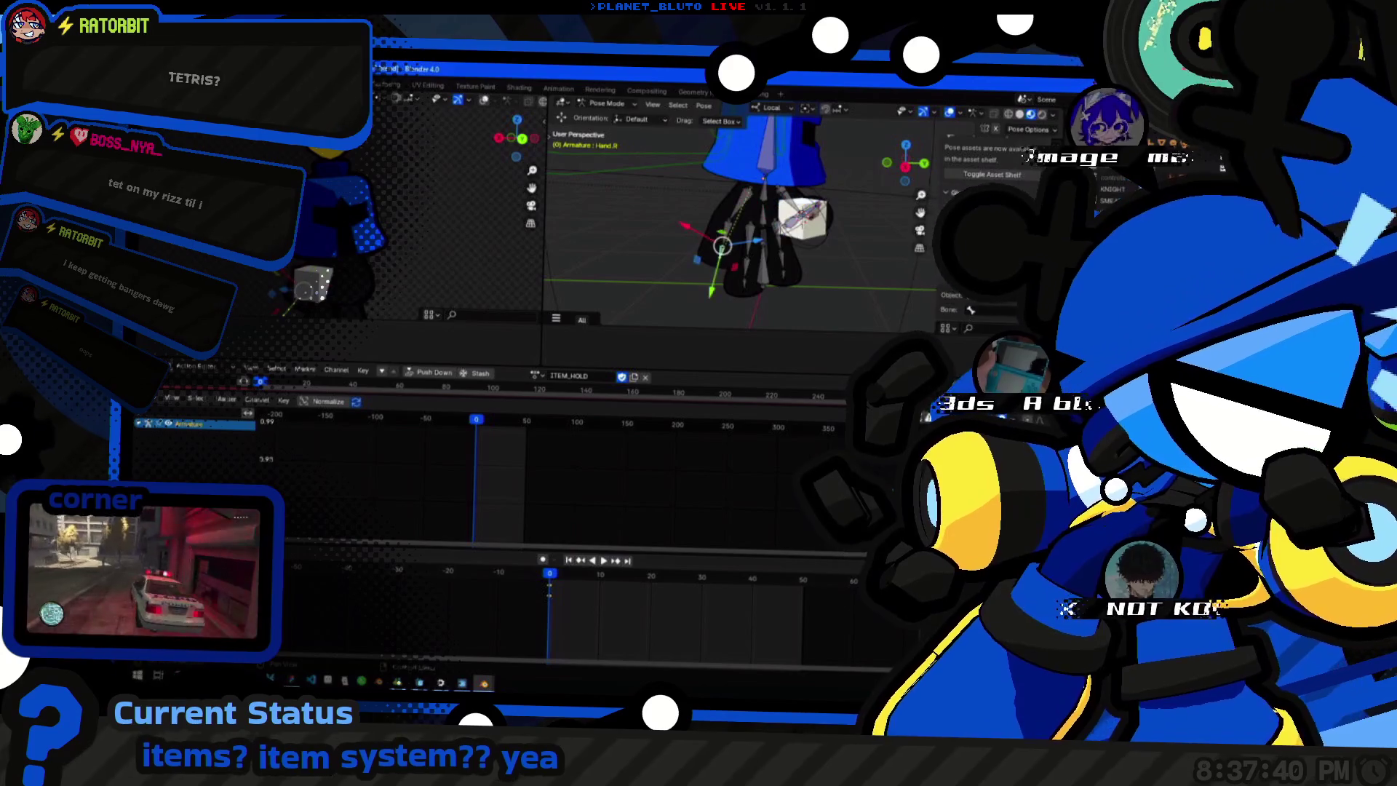
pyautogui.click(965, 224)
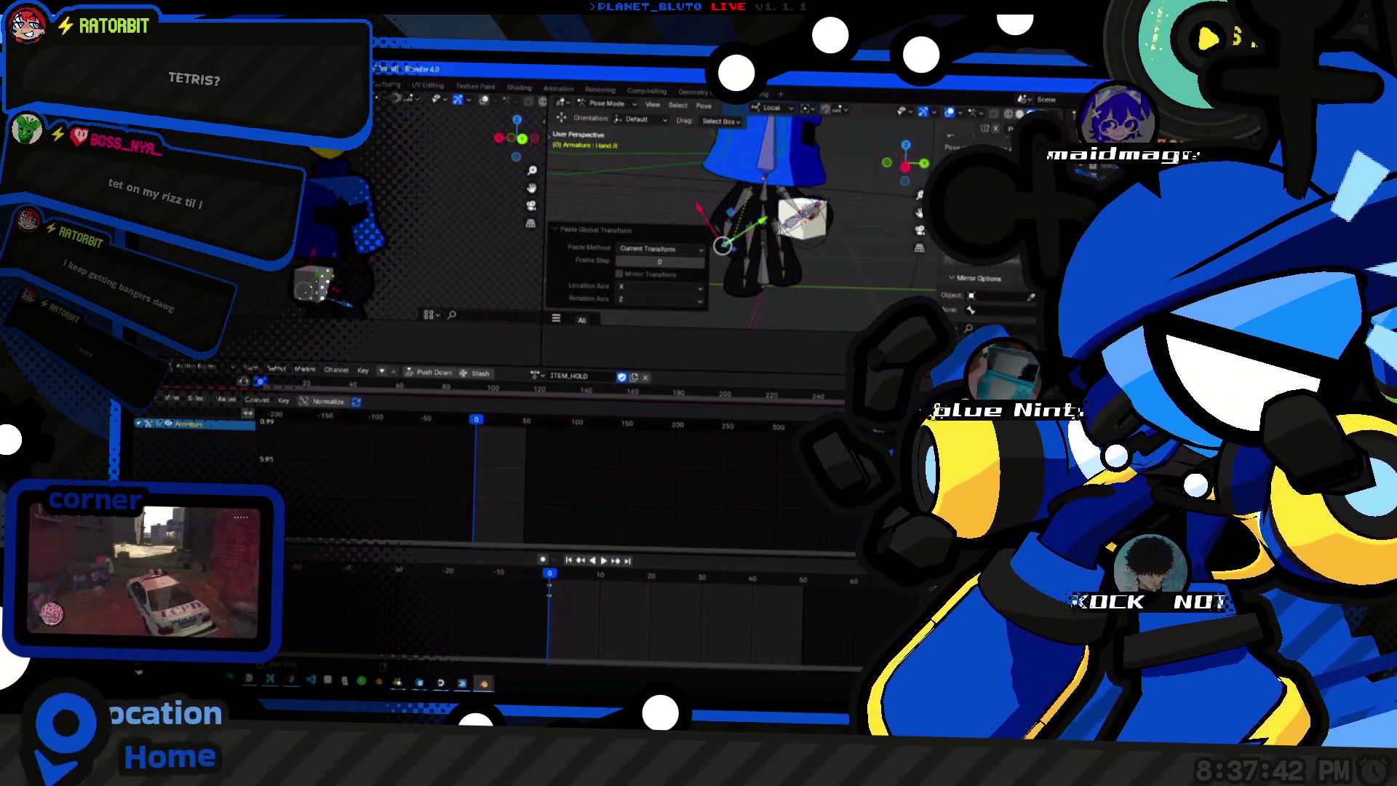
pyautogui.click(728, 225)
pyautogui.moveTo(727, 225); pyautogui.dragTo(791, 255)
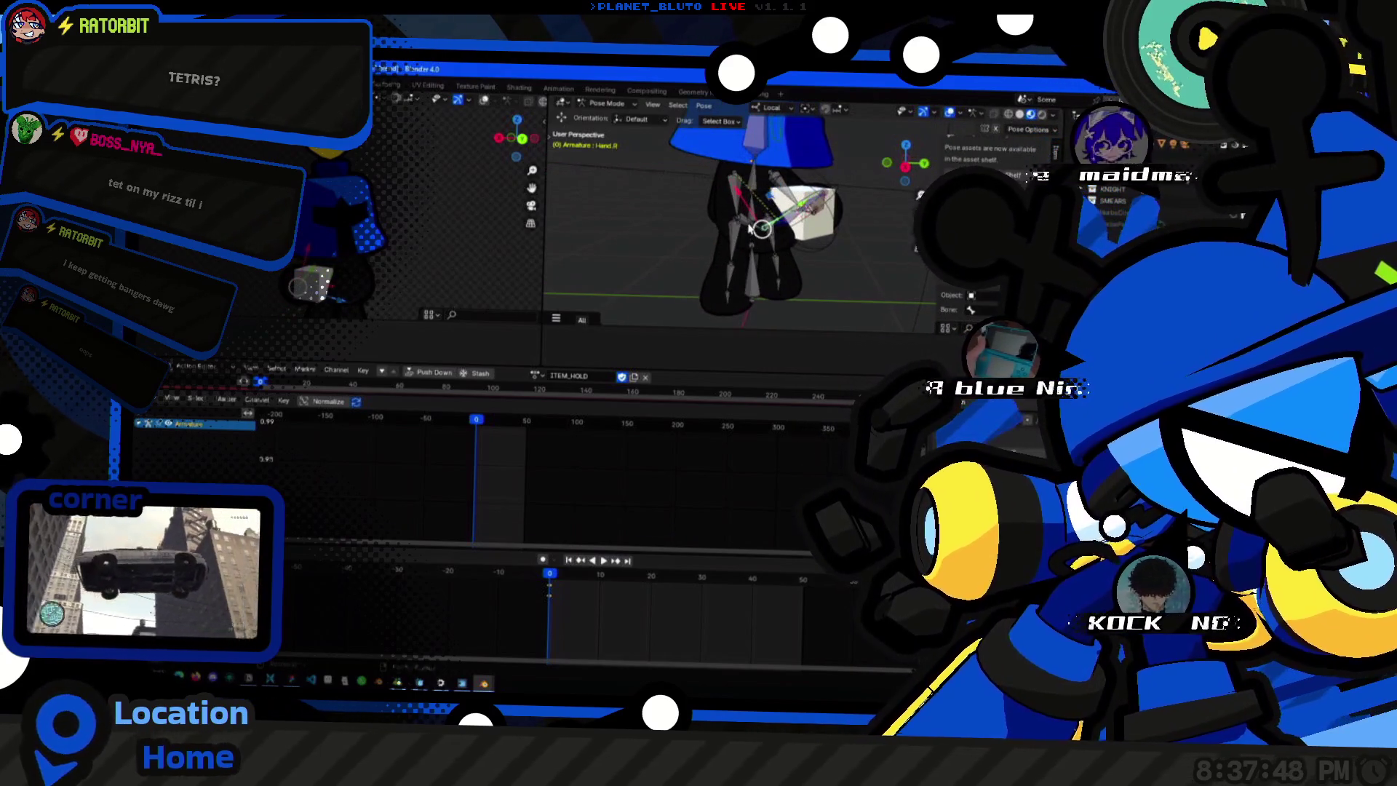
pyautogui.scroll(3, 750, 234)
pyautogui.moveTo(750, 234); pyautogui.dragTo(720, 219, button='middle')
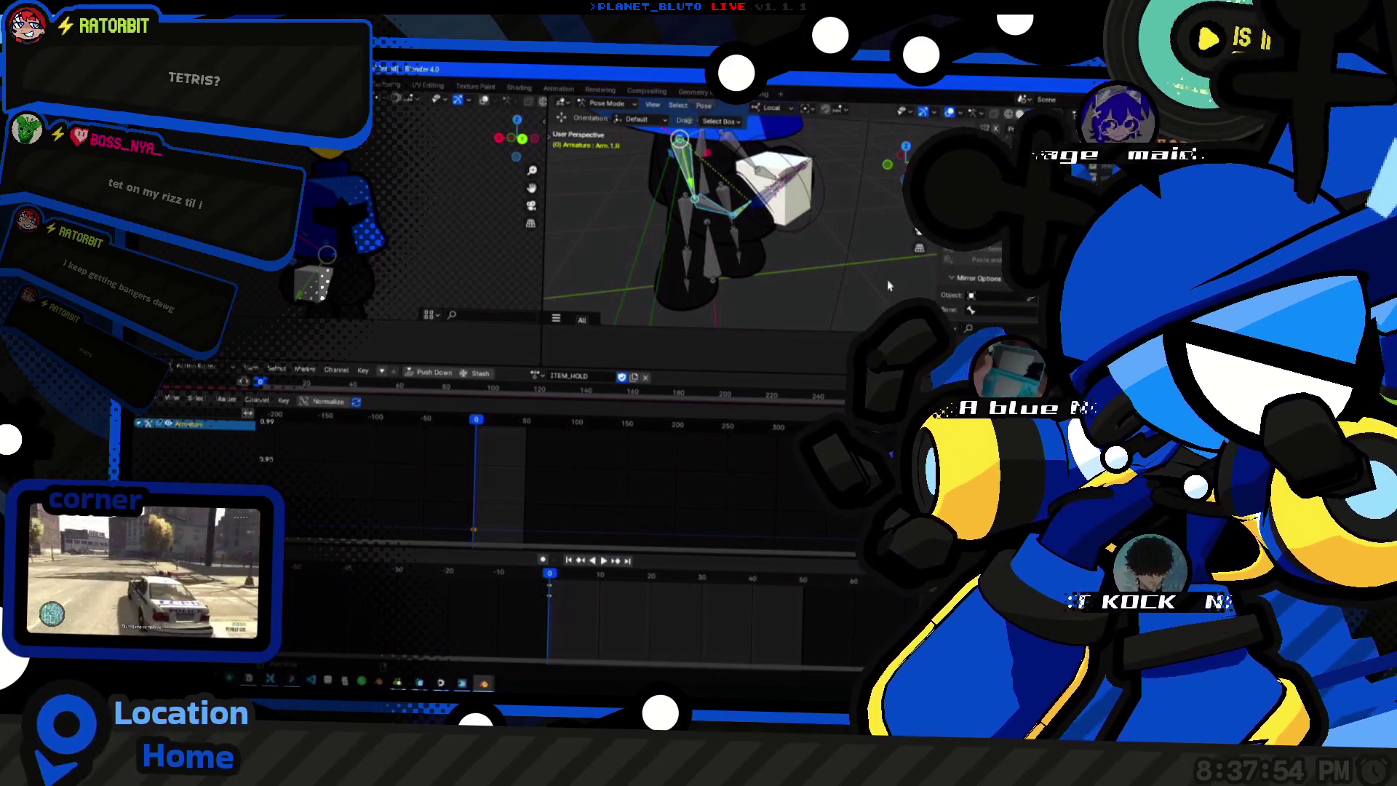
pyautogui.moveTo(738, 214); pyautogui.dragTo(663, 175, button='middle')
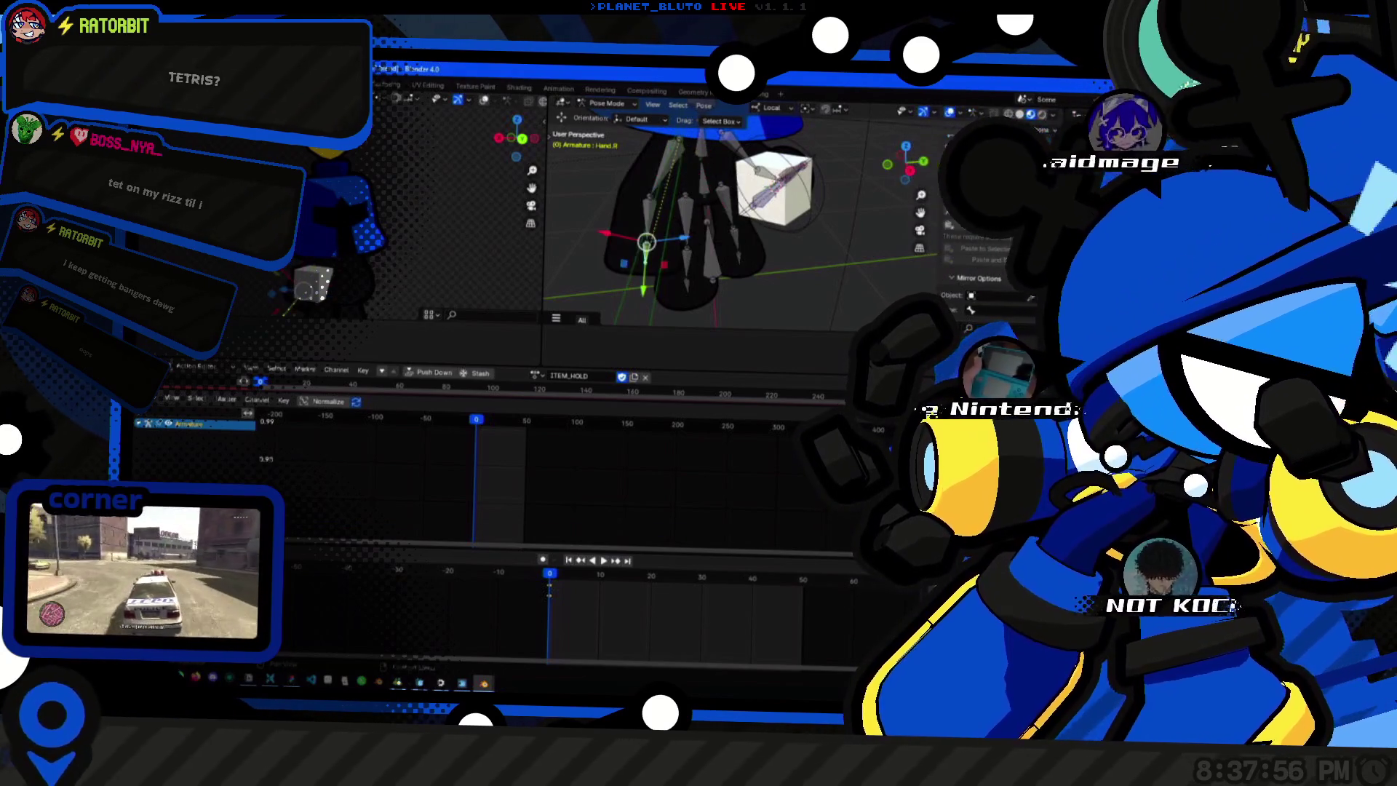
# Raise the upper arm bone, paste a global transform onto it, then undo it.
pyautogui.click(651, 224)
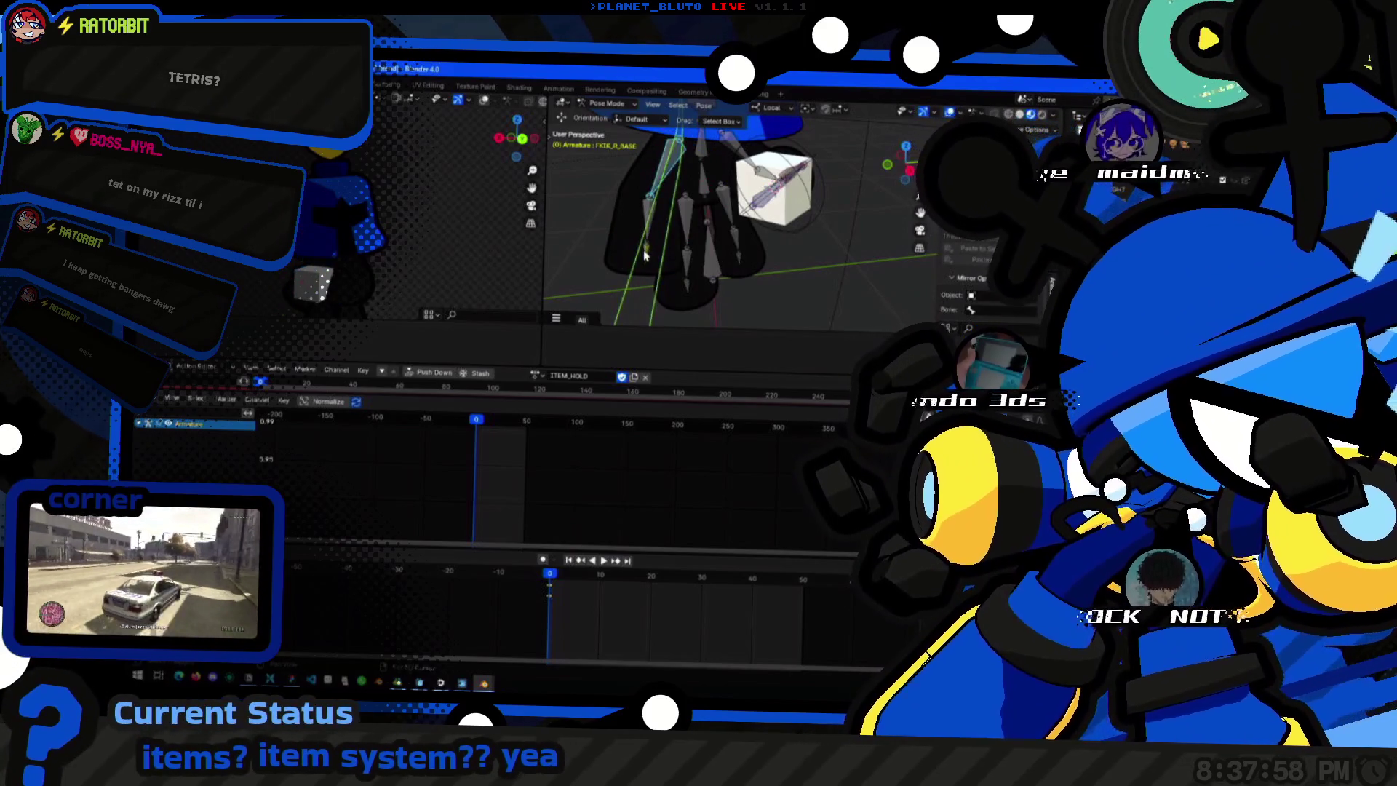
pyautogui.click(648, 203)
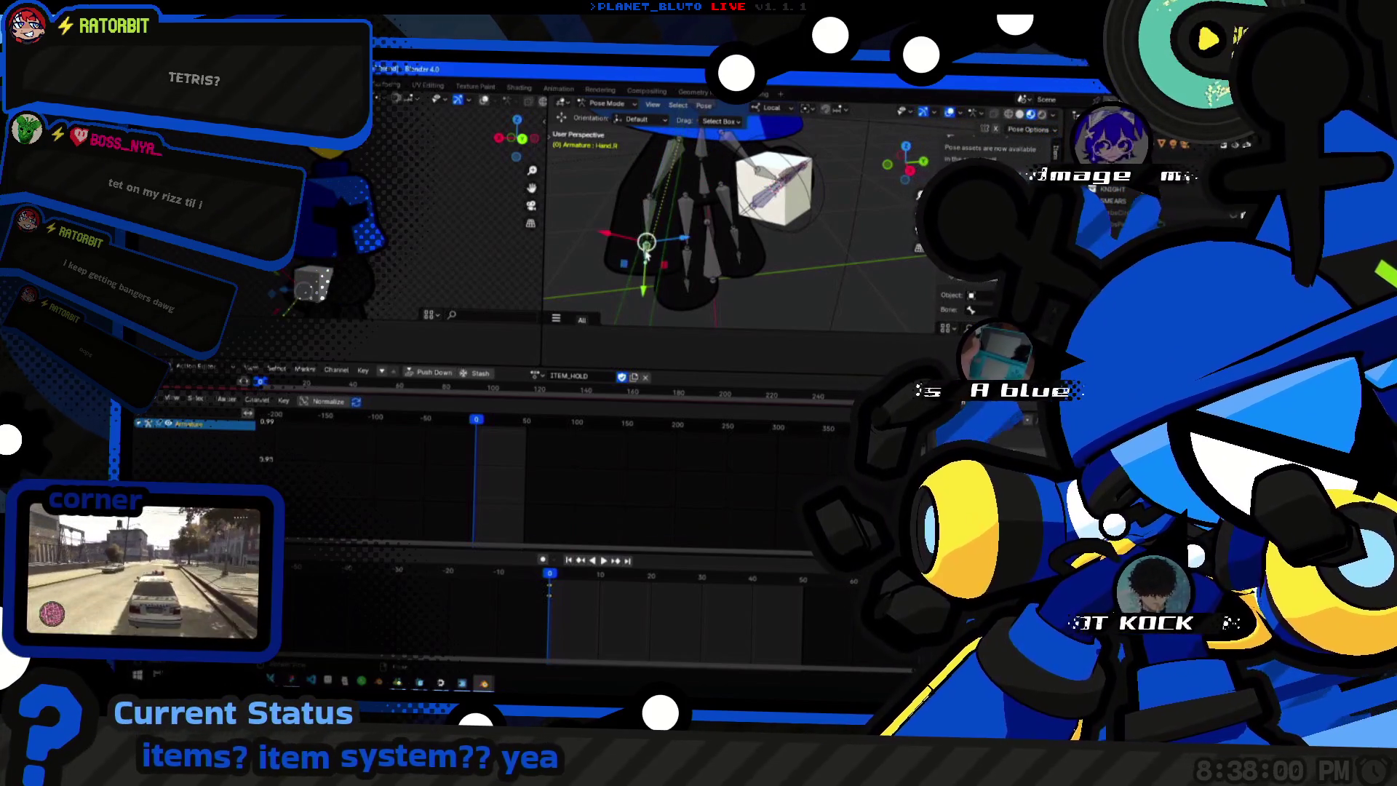
pyautogui.moveTo(648, 202); pyautogui.dragTo(677, 145)
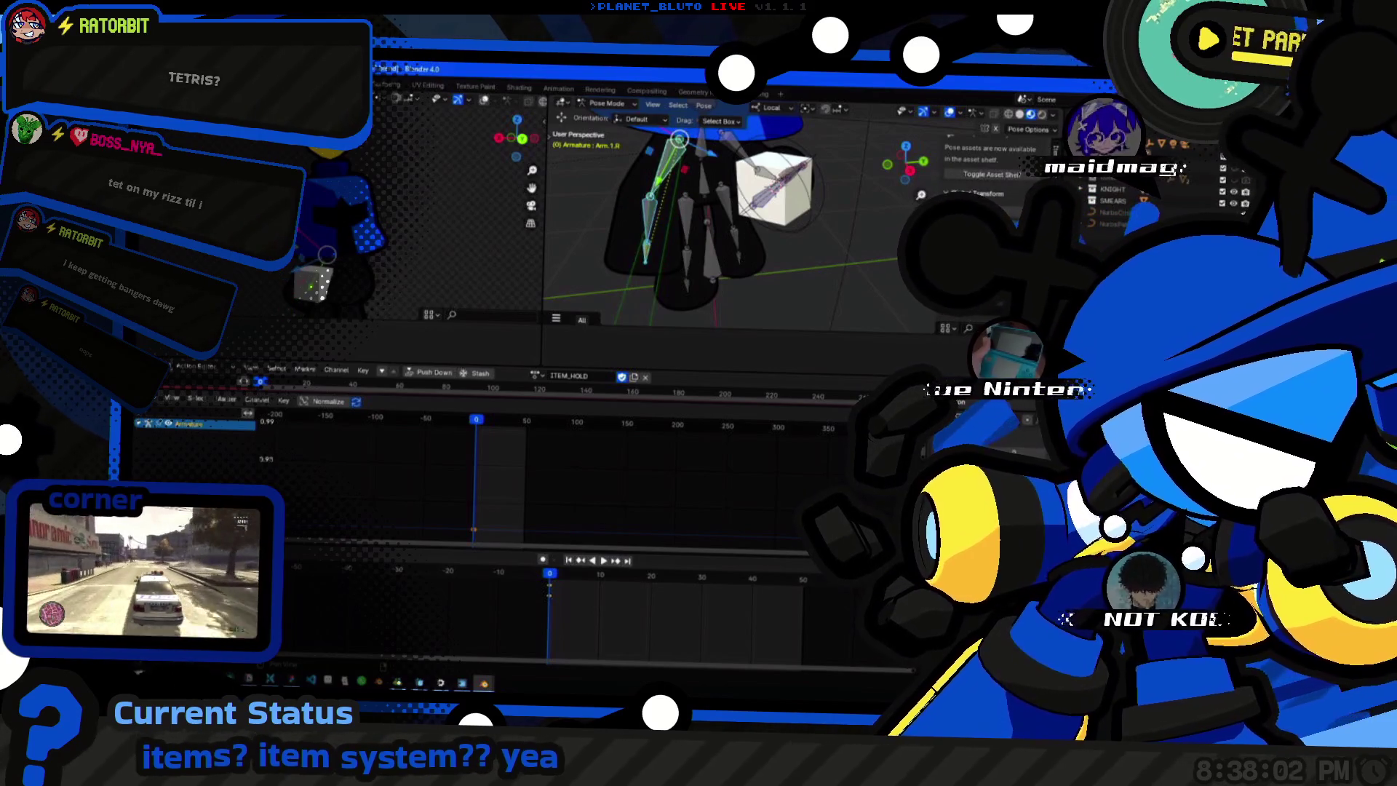
pyautogui.hotkey('ctrl', 'v')
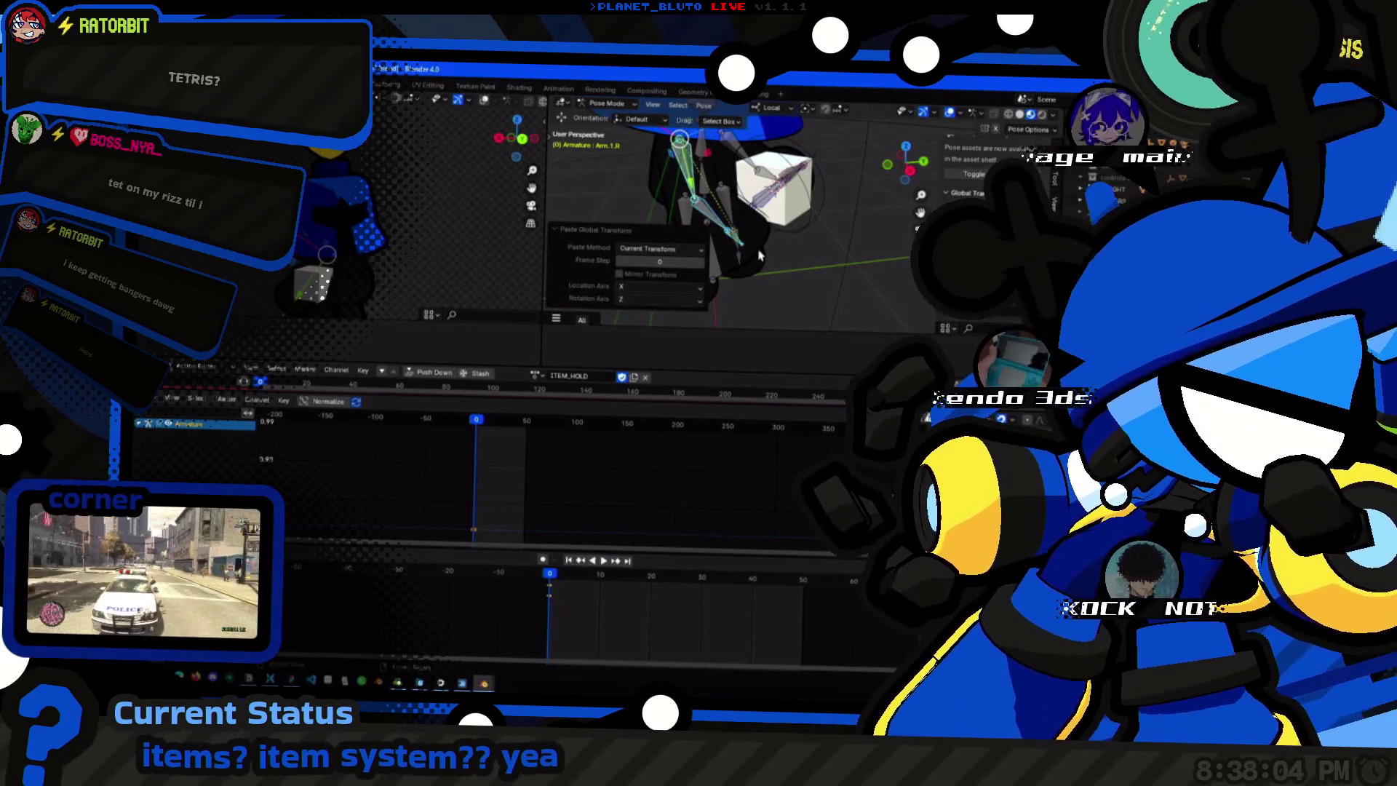
pyautogui.hotkey('ctrl', 'z')
# Select the hand bone, view the arm and cube, and switch over to the Godot editor.
pyautogui.moveTo(729, 241)
pyautogui.mouseDown(button='middle')
pyautogui.moveTo(746, 263)
pyautogui.moveTo(721, 258)
pyautogui.moveTo(772, 266)
pyautogui.moveTo(768, 238)
pyautogui.mouseUp(button='middle')
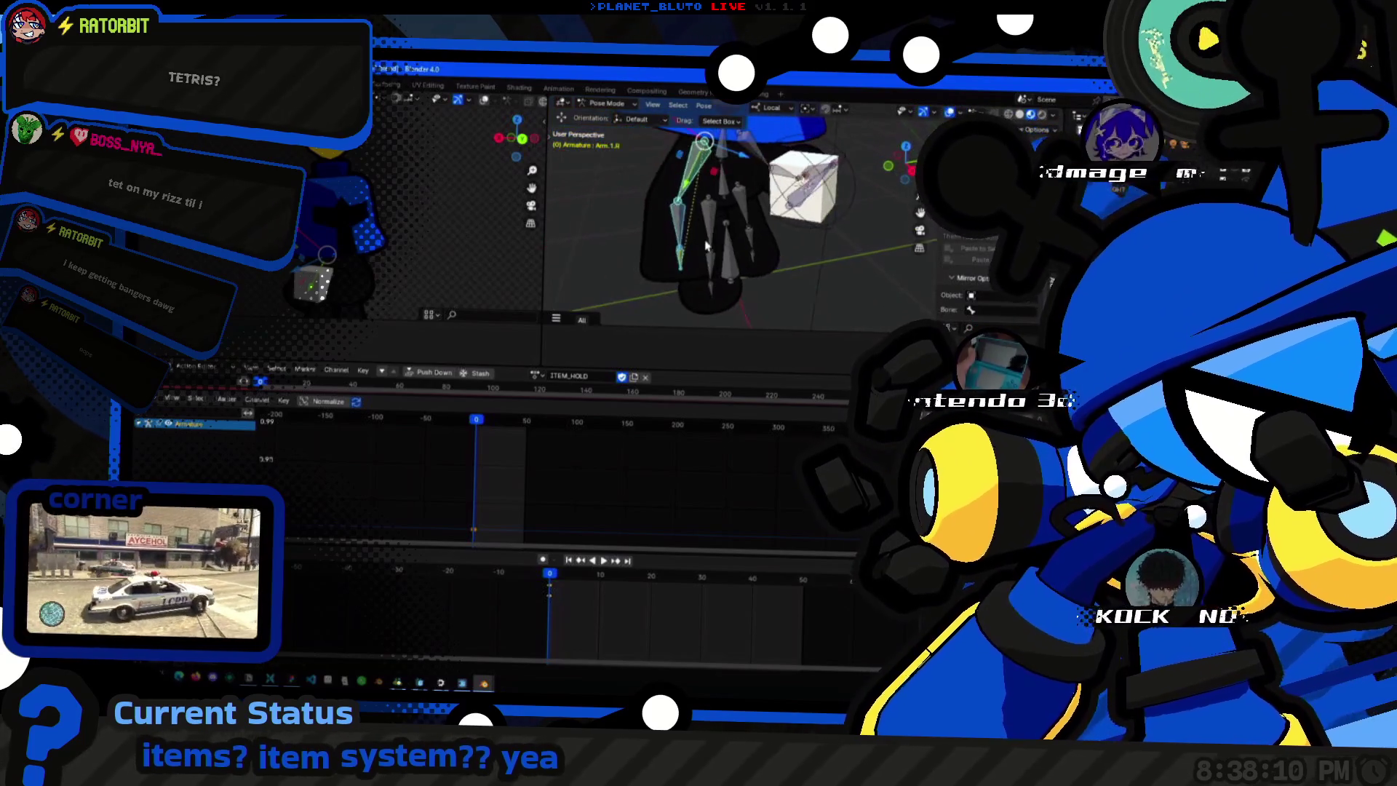
pyautogui.click(768, 238)
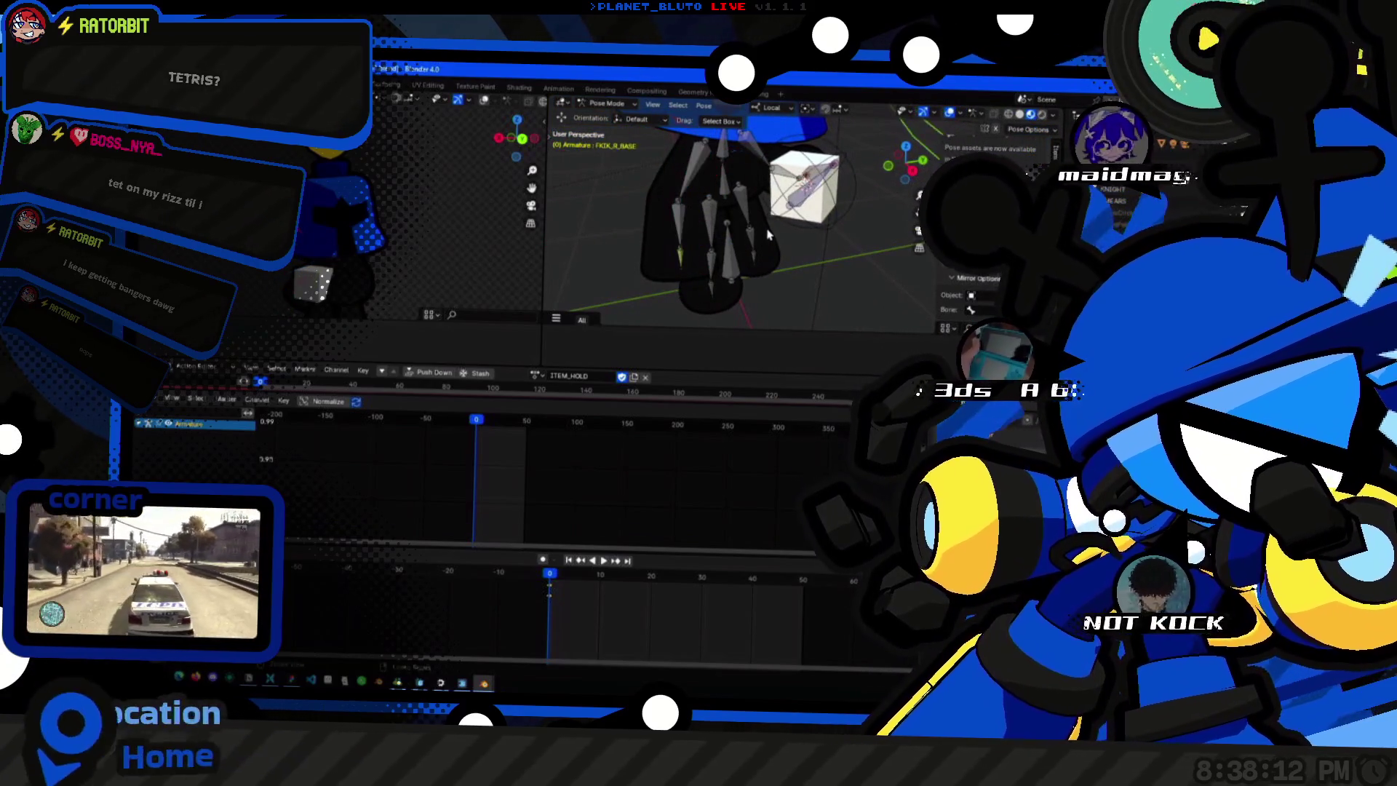
pyautogui.moveTo(767, 234)
pyautogui.mouseDown(button='middle')
pyautogui.moveTo(709, 173)
pyautogui.moveTo(705, 224)
pyautogui.moveTo(773, 225)
pyautogui.mouseUp(button='middle')
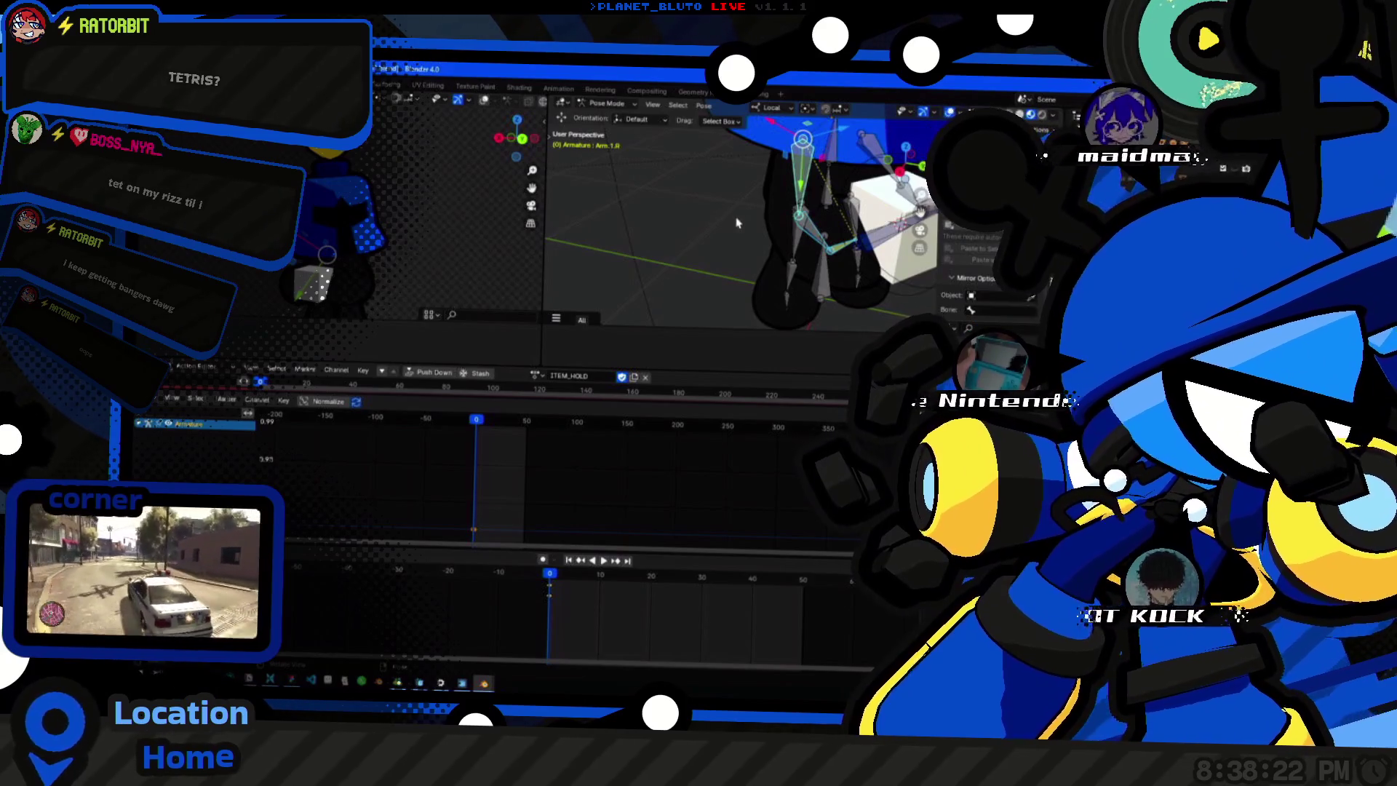
pyautogui.hotkey('alt', 'Tab')
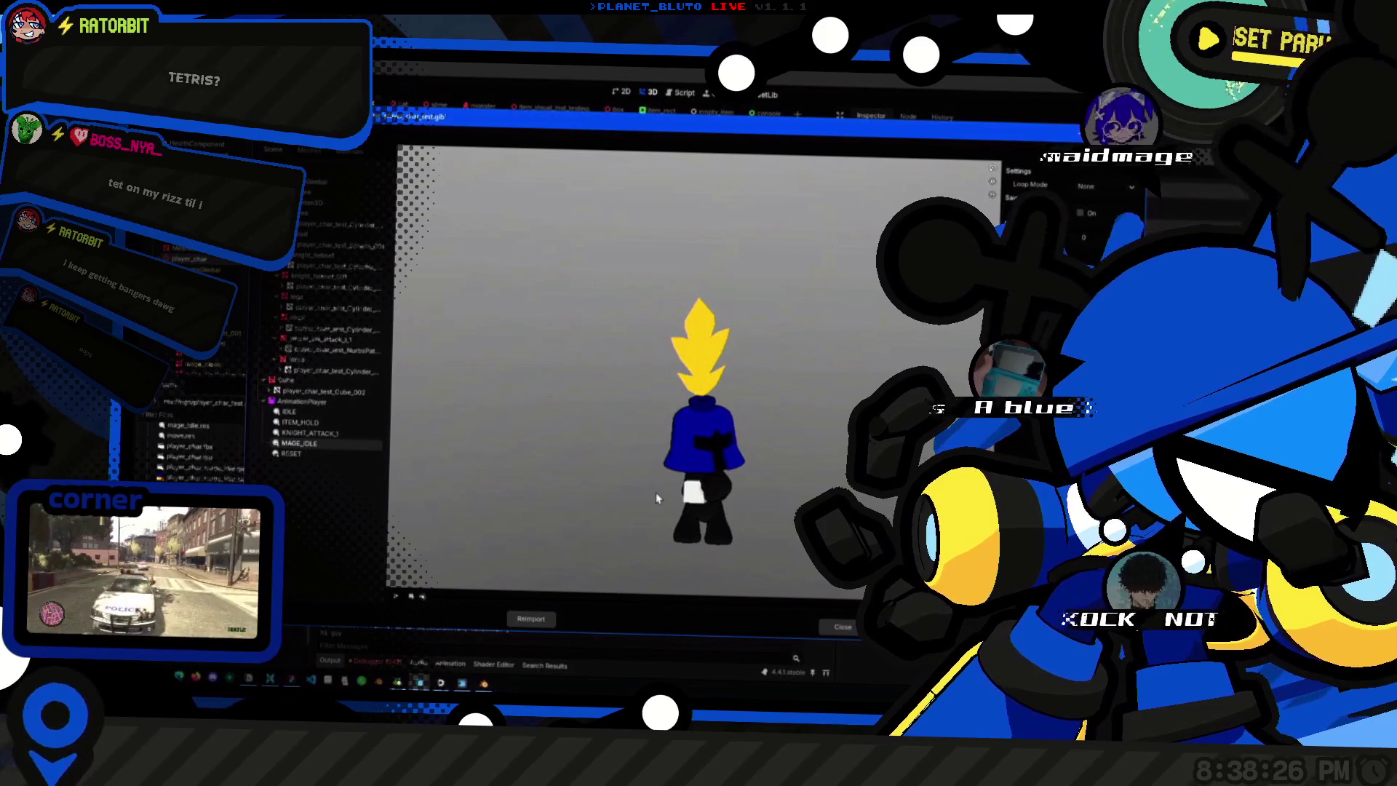
pyautogui.scroll(3, 651, 493)
pyautogui.scroll(5, 687, 360)
pyautogui.scroll(-3, 692, 349)
# Orbit the character preview and scrub through the animation to check the held cube.
pyautogui.moveTo(693, 347)
pyautogui.mouseDown(button='middle')
pyautogui.moveTo(688, 273)
pyautogui.moveTo(667, 406)
pyautogui.moveTo(677, 283)
pyautogui.moveTo(721, 437)
pyautogui.moveTo(762, 455)
pyautogui.mouseUp(button='middle')
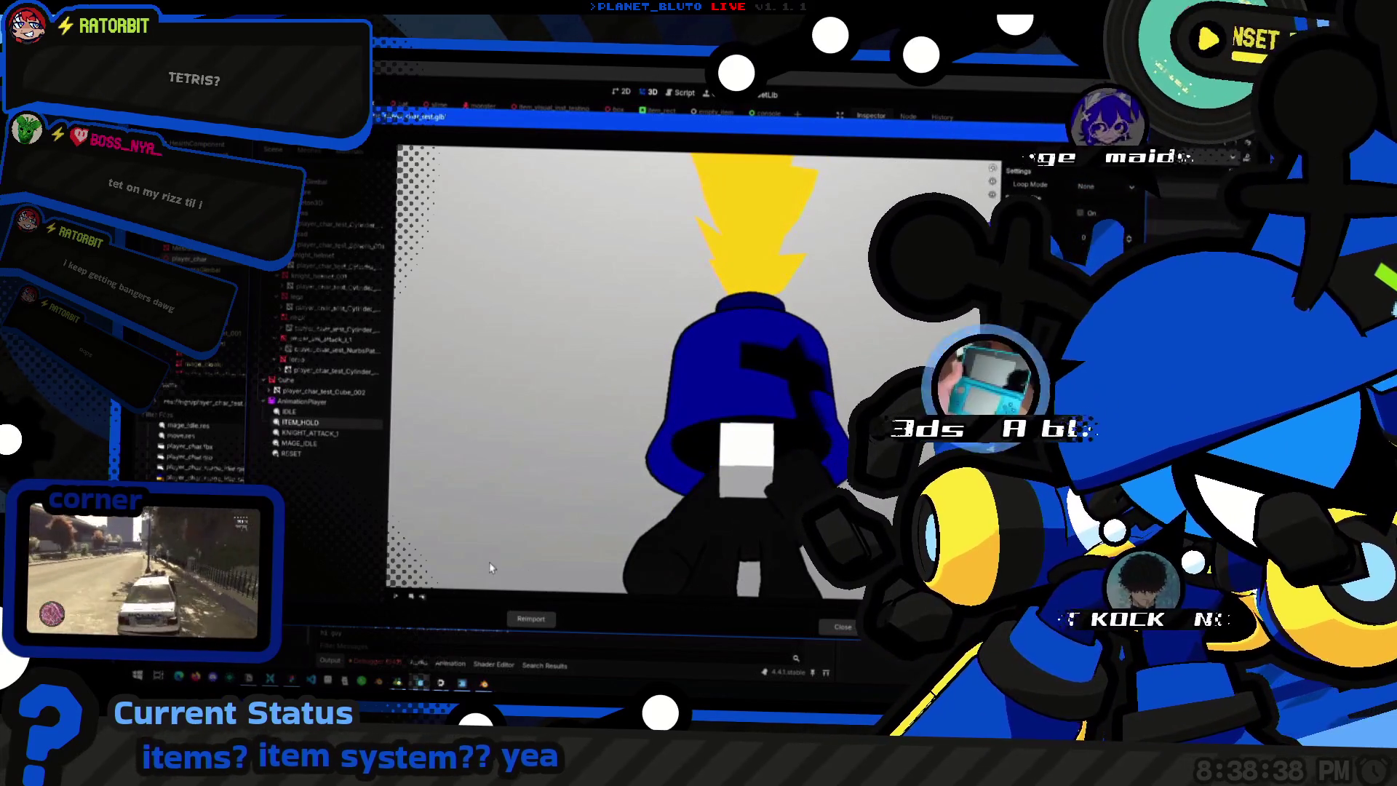
pyautogui.moveTo(425, 598); pyautogui.dragTo(693, 607)
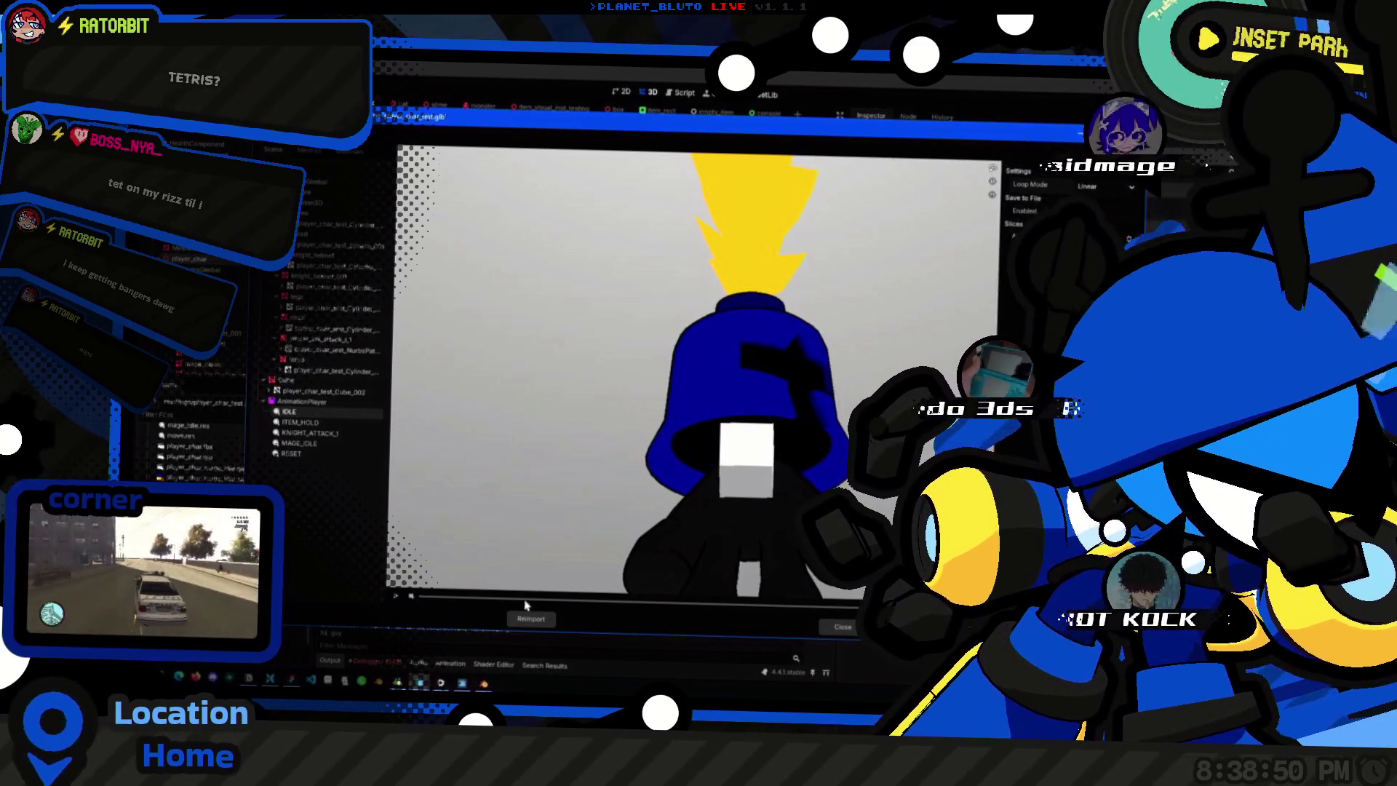
pyautogui.moveTo(395, 598); pyautogui.dragTo(494, 597)
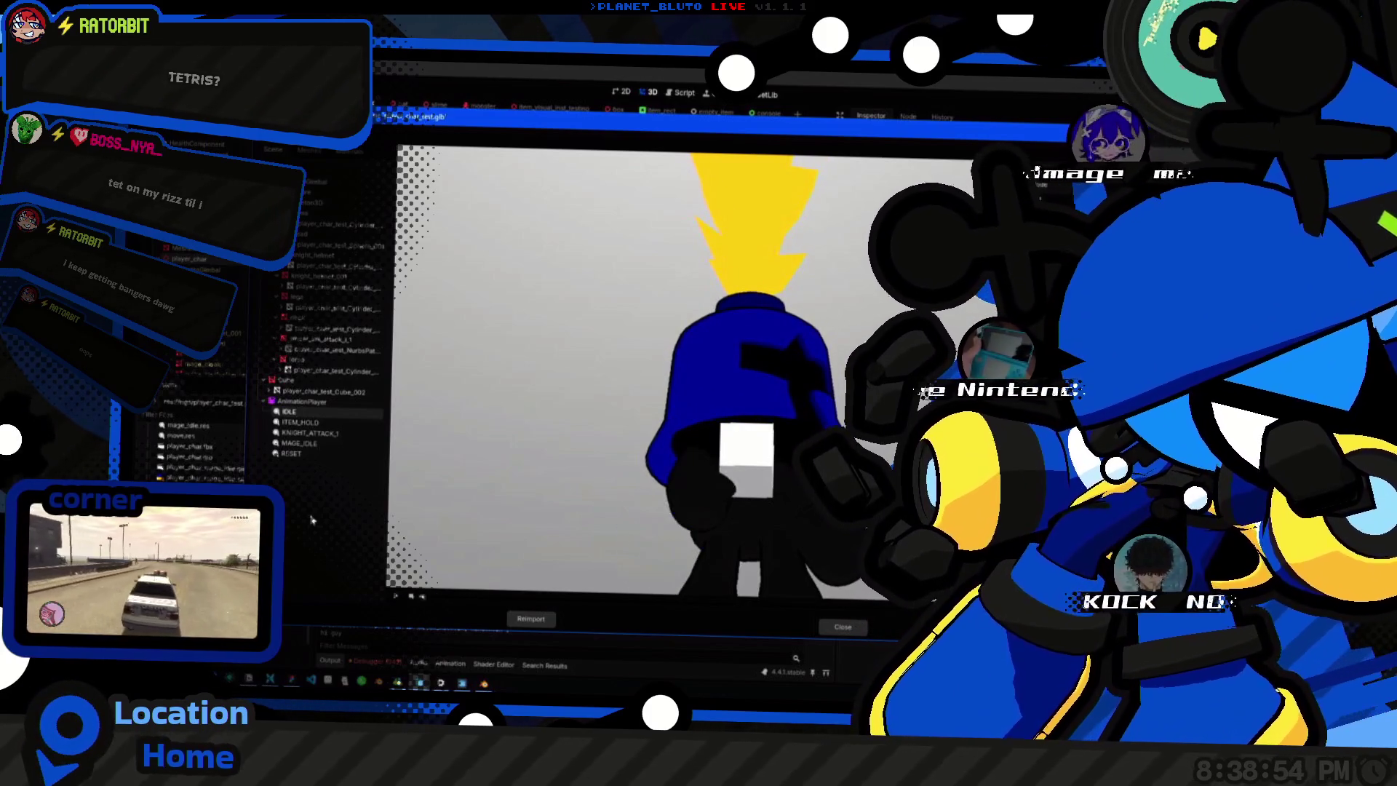
# View the character from below and behind, then close the animation preview.
pyautogui.moveTo(654, 381); pyautogui.dragTo(758, 429, button='middle')
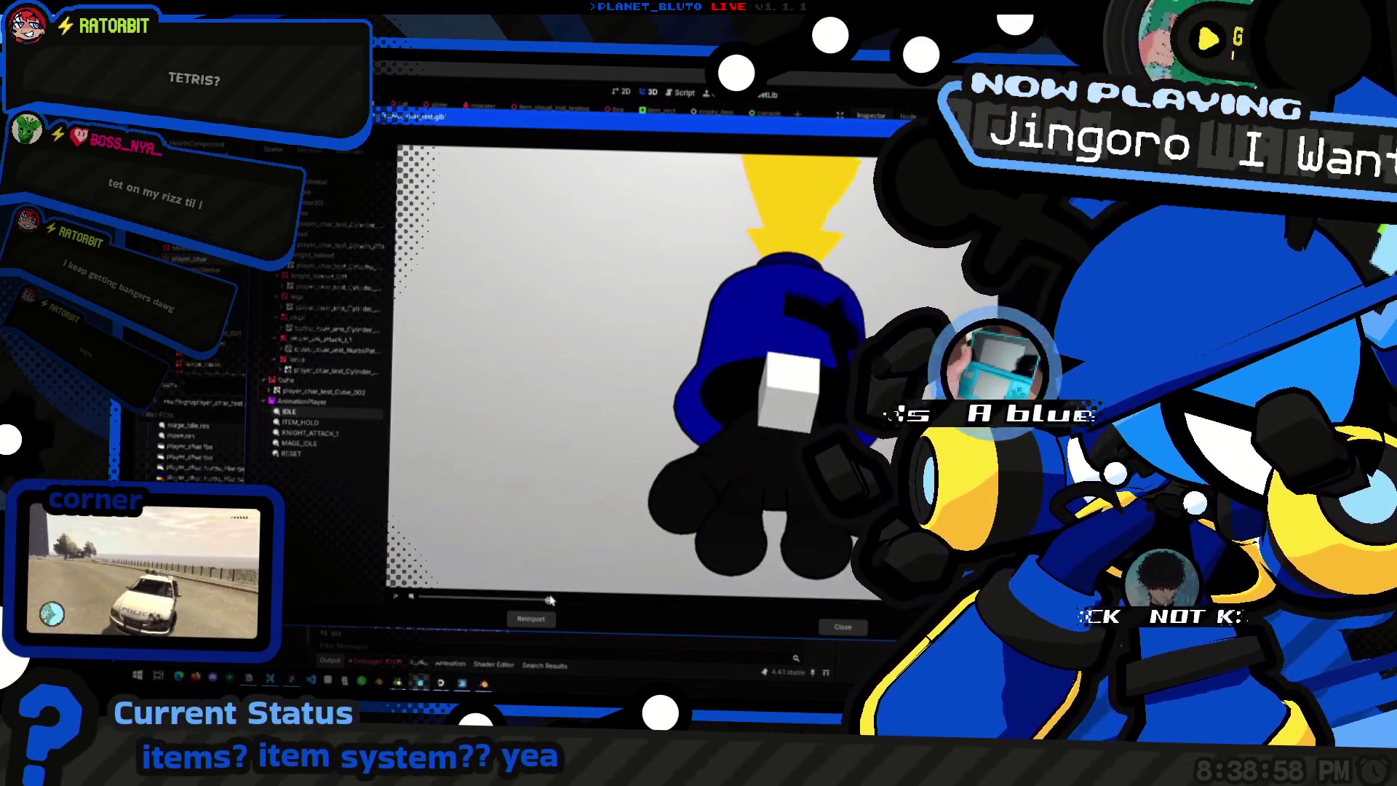
pyautogui.moveTo(524, 546); pyautogui.dragTo(663, 434, button='middle')
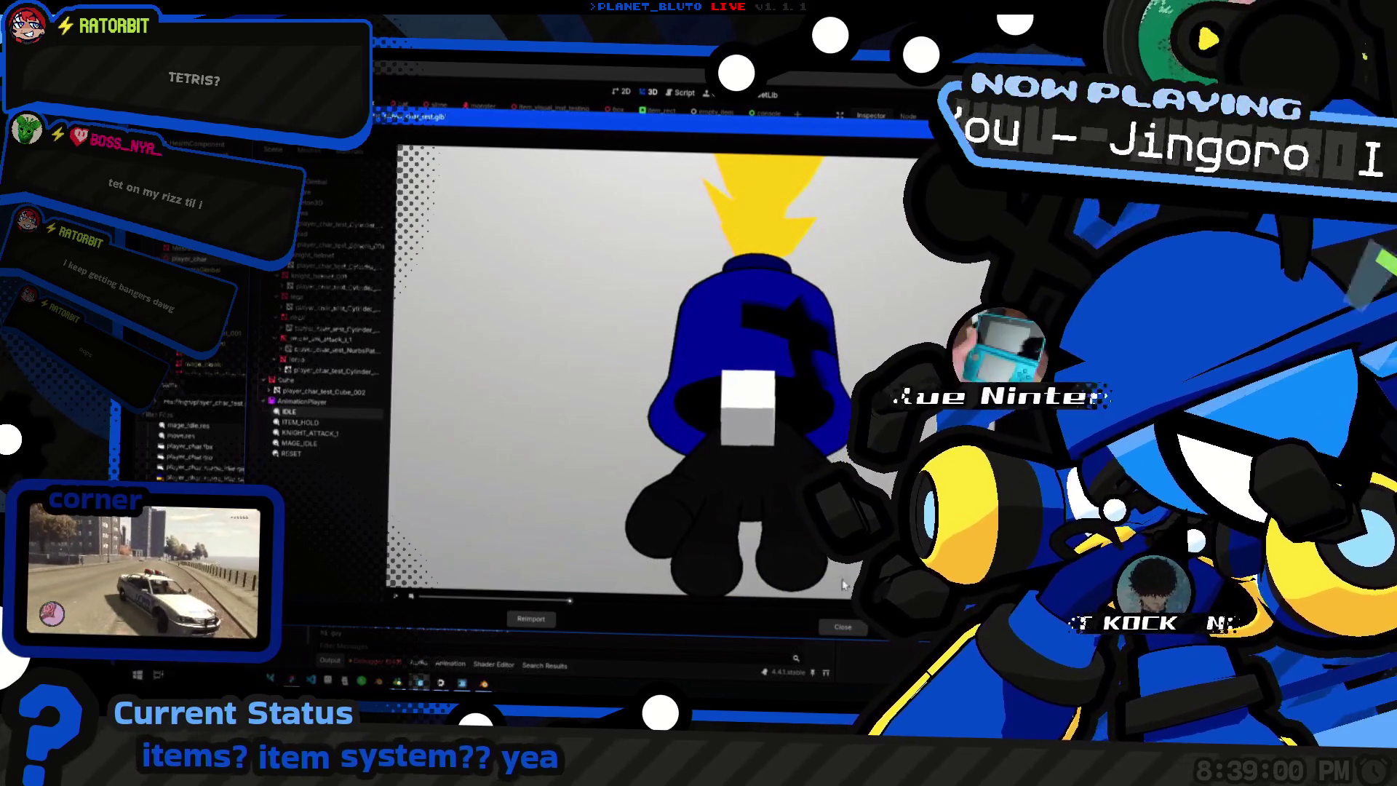
pyautogui.click(841, 626)
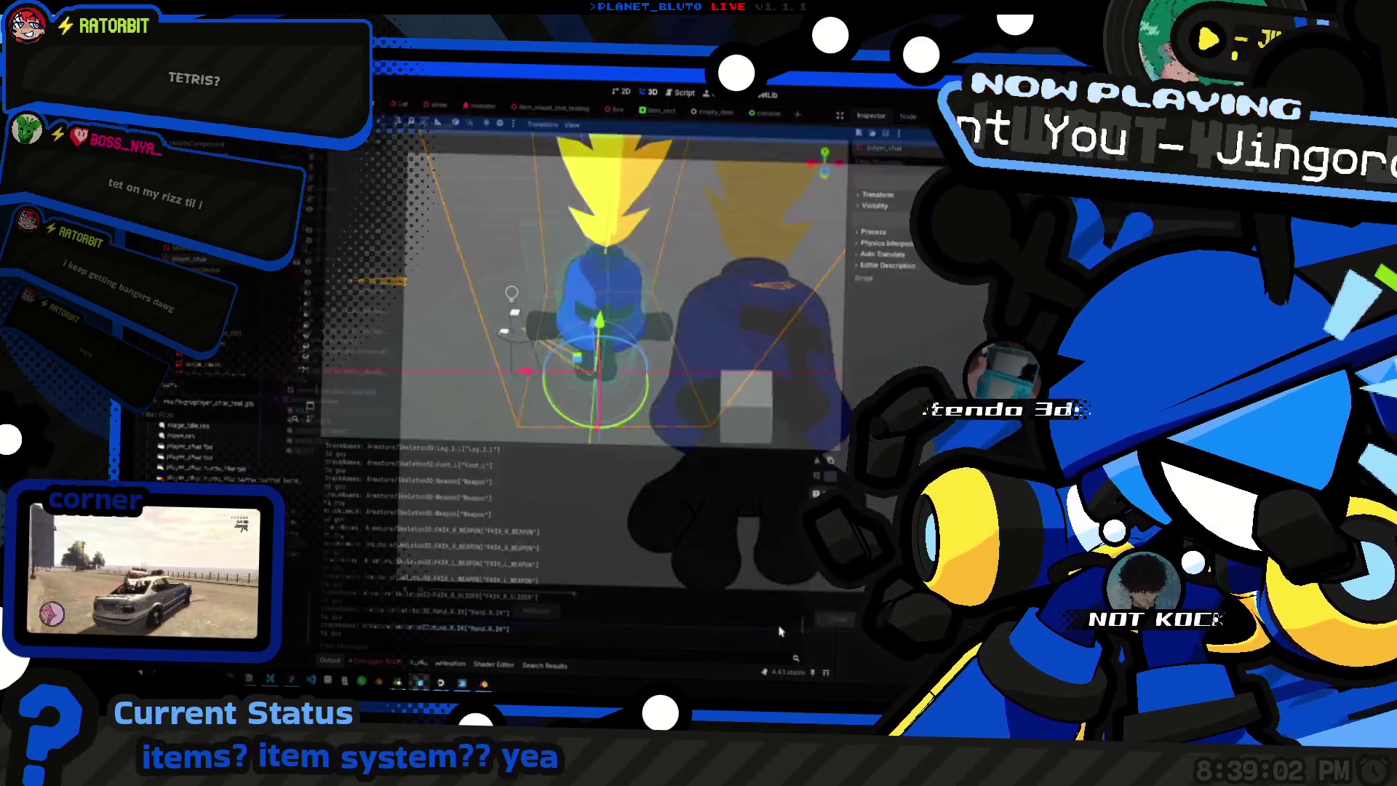
# Return to Blender, select the right hand bone and view the character from the front.
pyautogui.hotkey('alt', 'Tab')
pyautogui.moveTo(782, 261); pyautogui.dragTo(708, 242, button='middle')
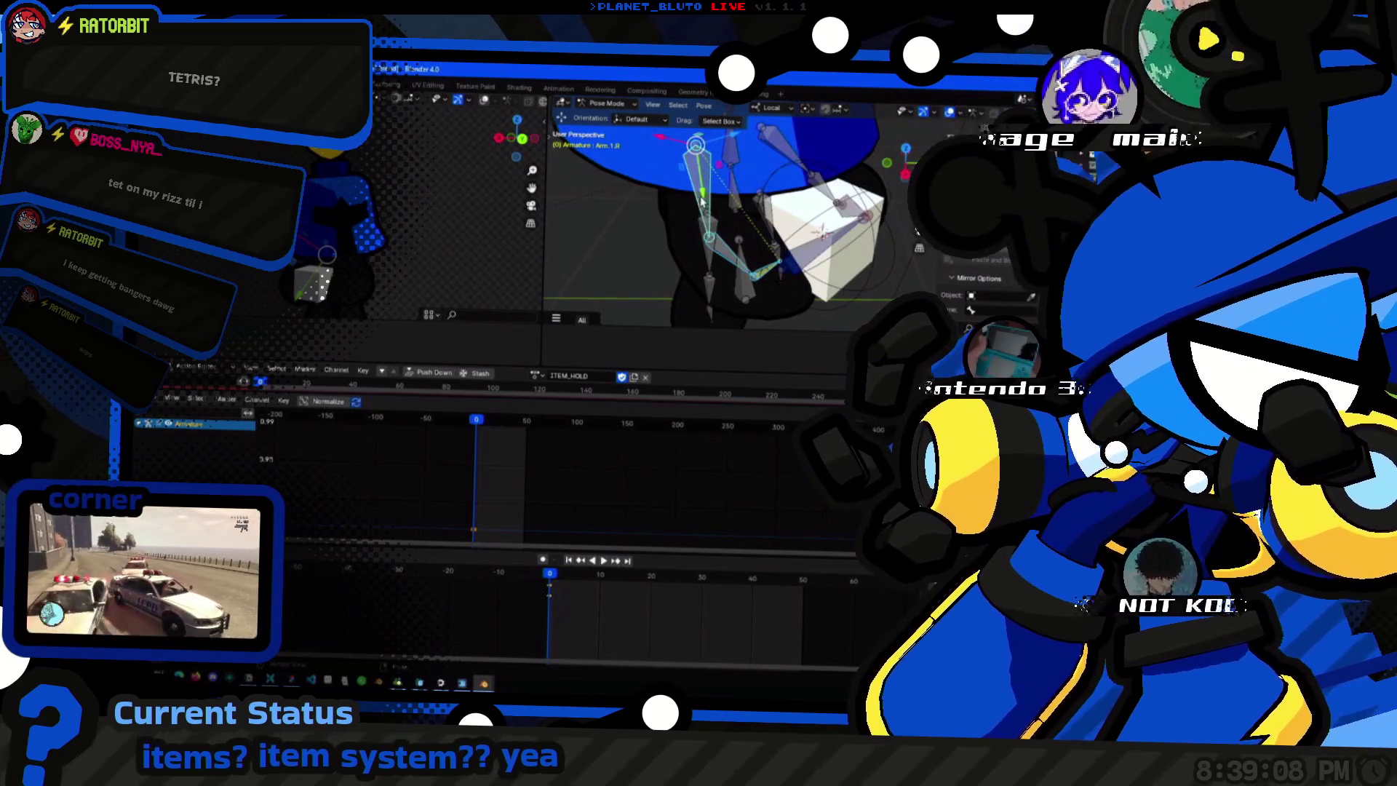
pyautogui.click(727, 257)
pyautogui.moveTo(728, 263)
pyautogui.mouseDown(button='middle')
pyautogui.moveTo(723, 287)
pyautogui.moveTo(773, 252)
pyautogui.moveTo(868, 226)
pyautogui.mouseUp(button='middle')
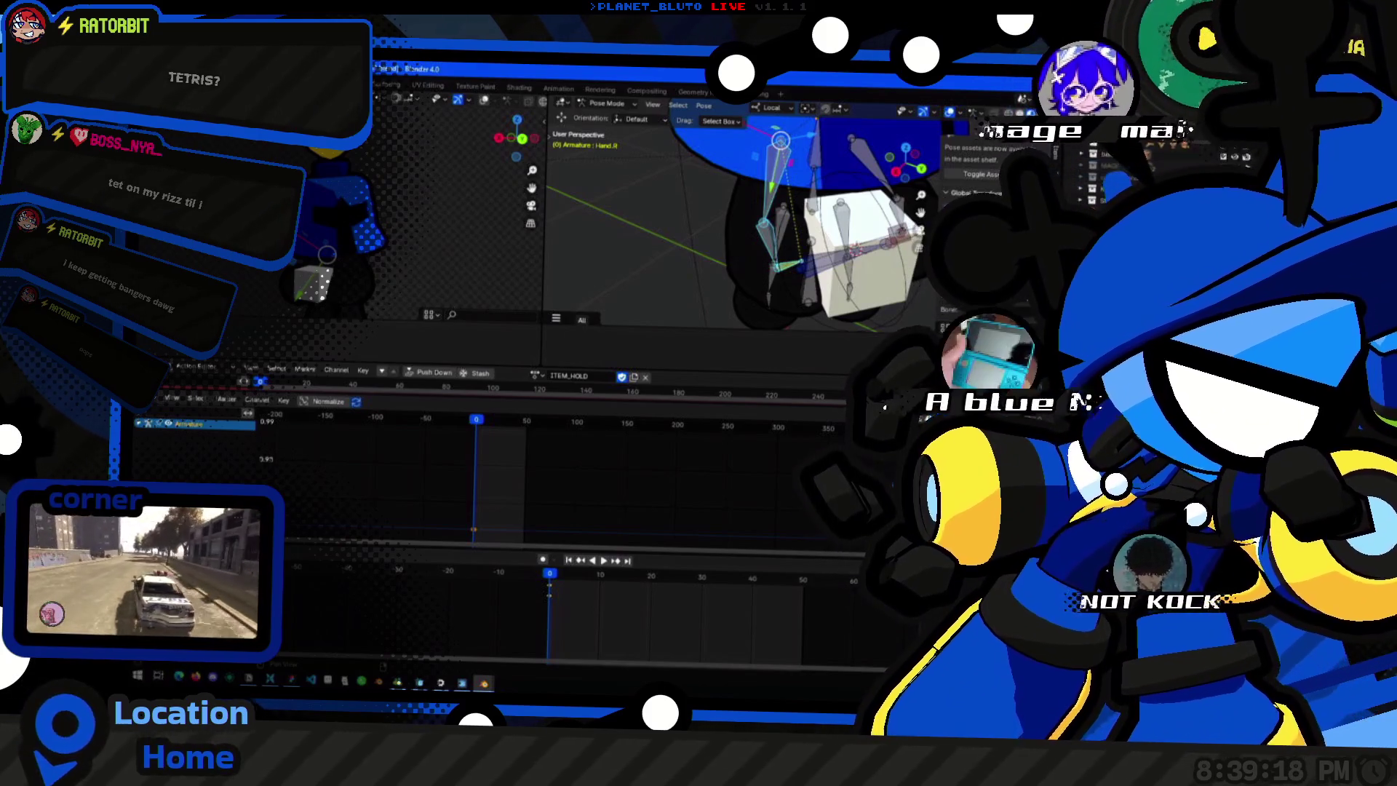
pyautogui.moveTo(749, 223); pyautogui.dragTo(706, 198, button='middle')
pyautogui.scroll(-3, 706, 198)
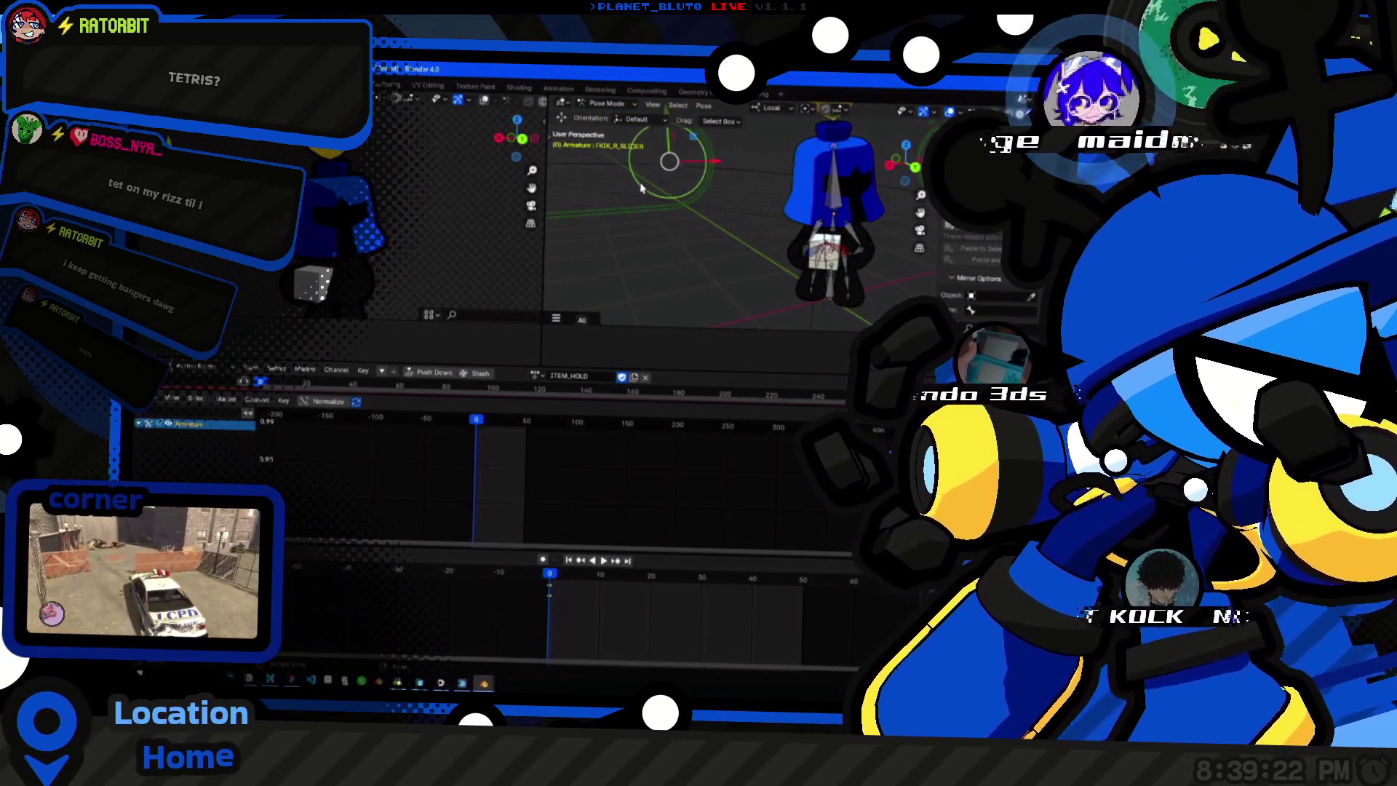
# Shift the FK/IK slider control and copy the selected bone's pose.
pyautogui.hotkey('ctrl', 'Tab')
pyautogui.hotkey('ctrl', 'Tab')
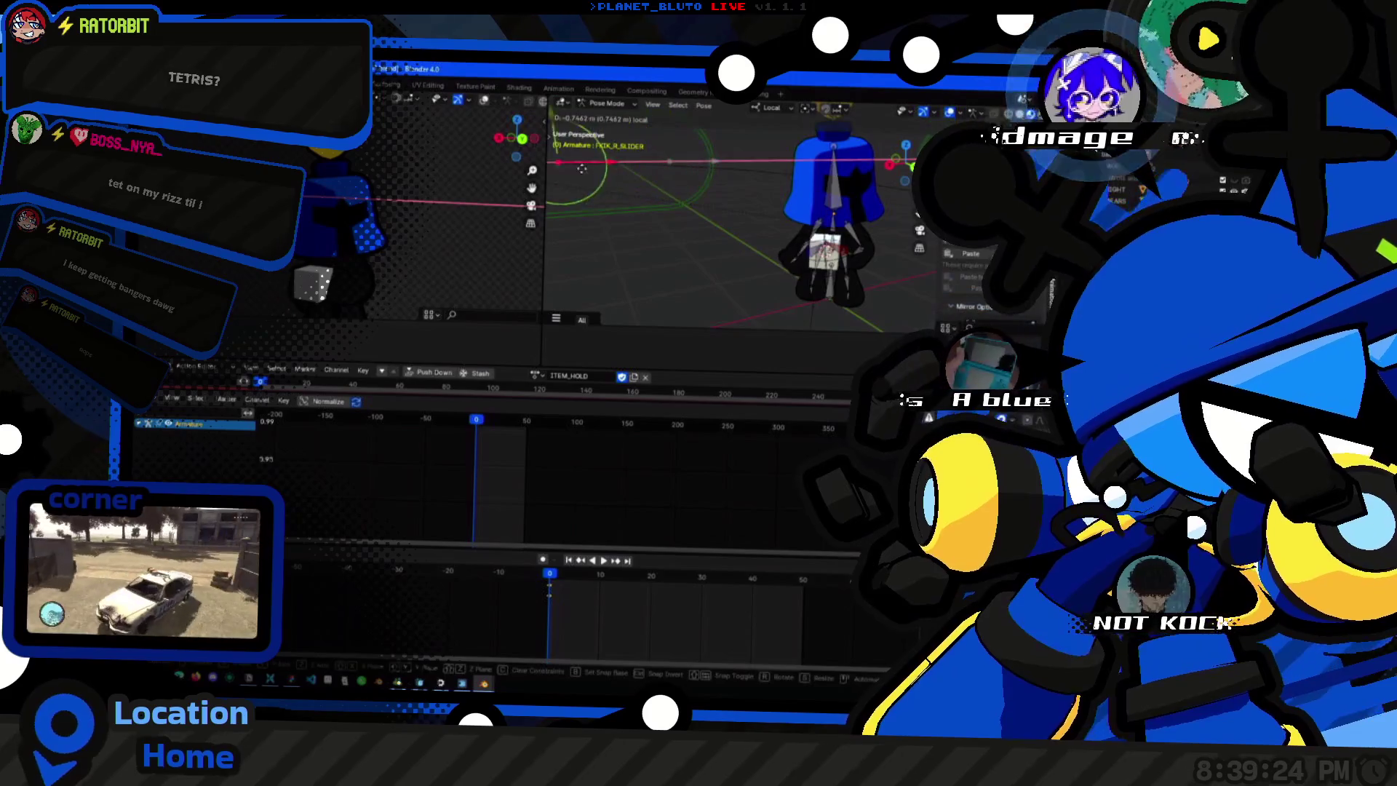
pyautogui.press('c')
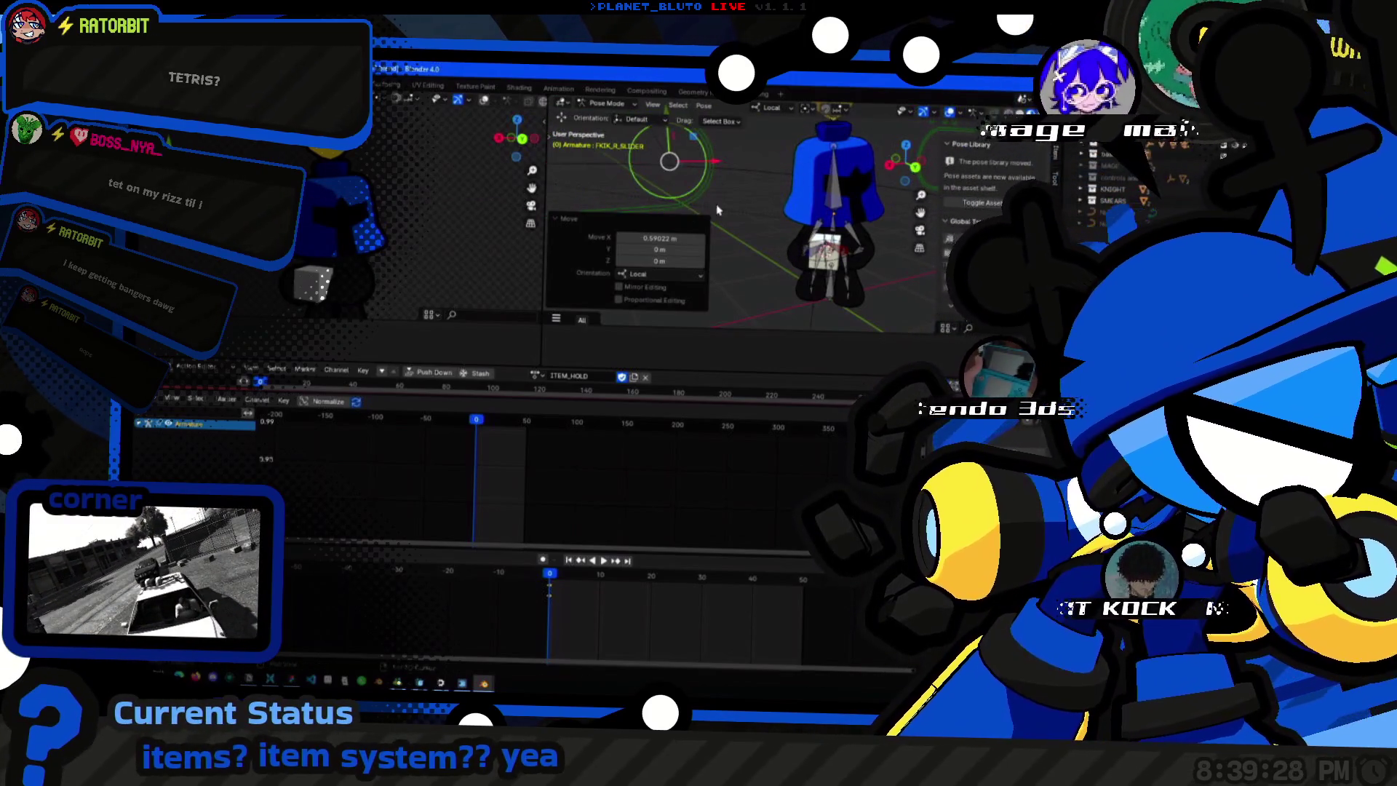
pyautogui.scroll(5, 769, 184)
pyautogui.scroll(5, 815, 242)
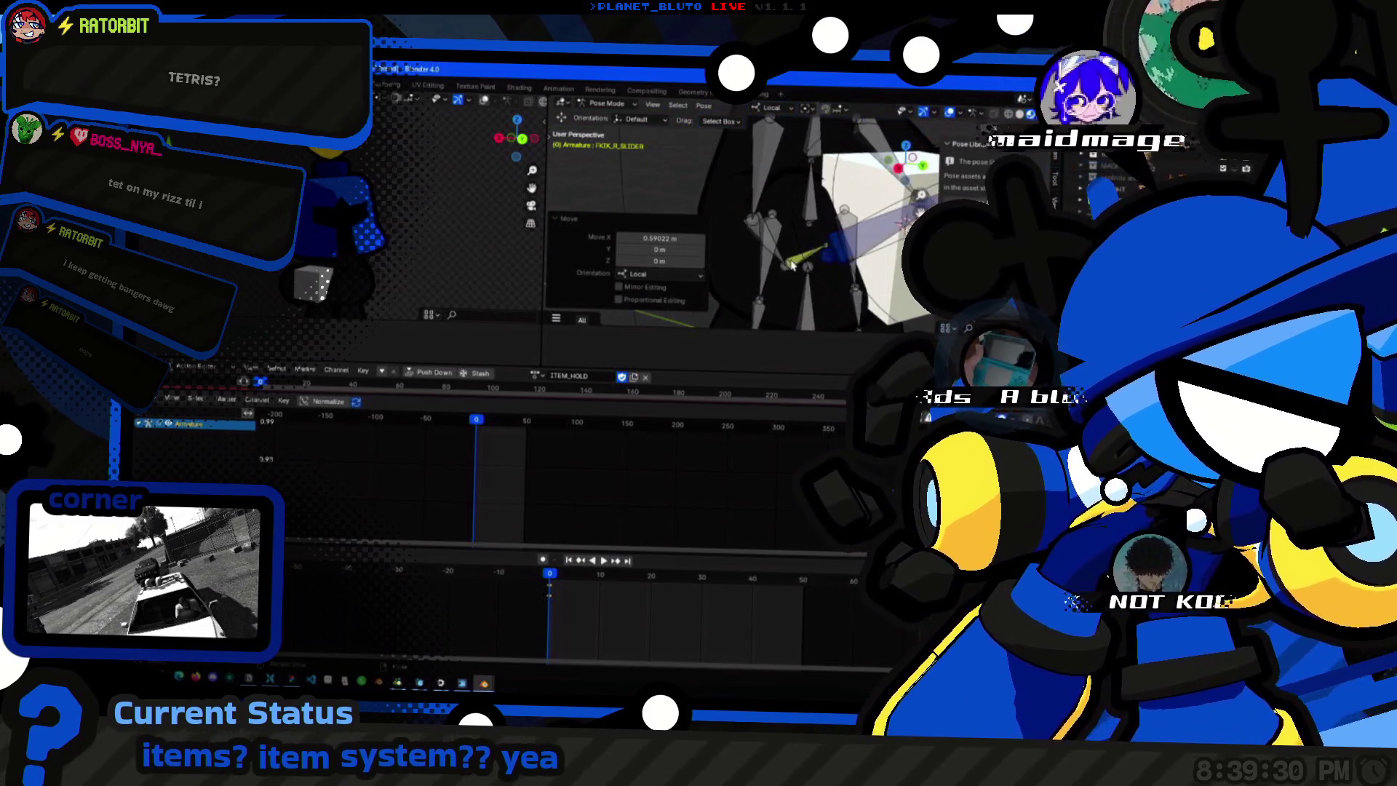
pyautogui.scroll(-4, 759, 174)
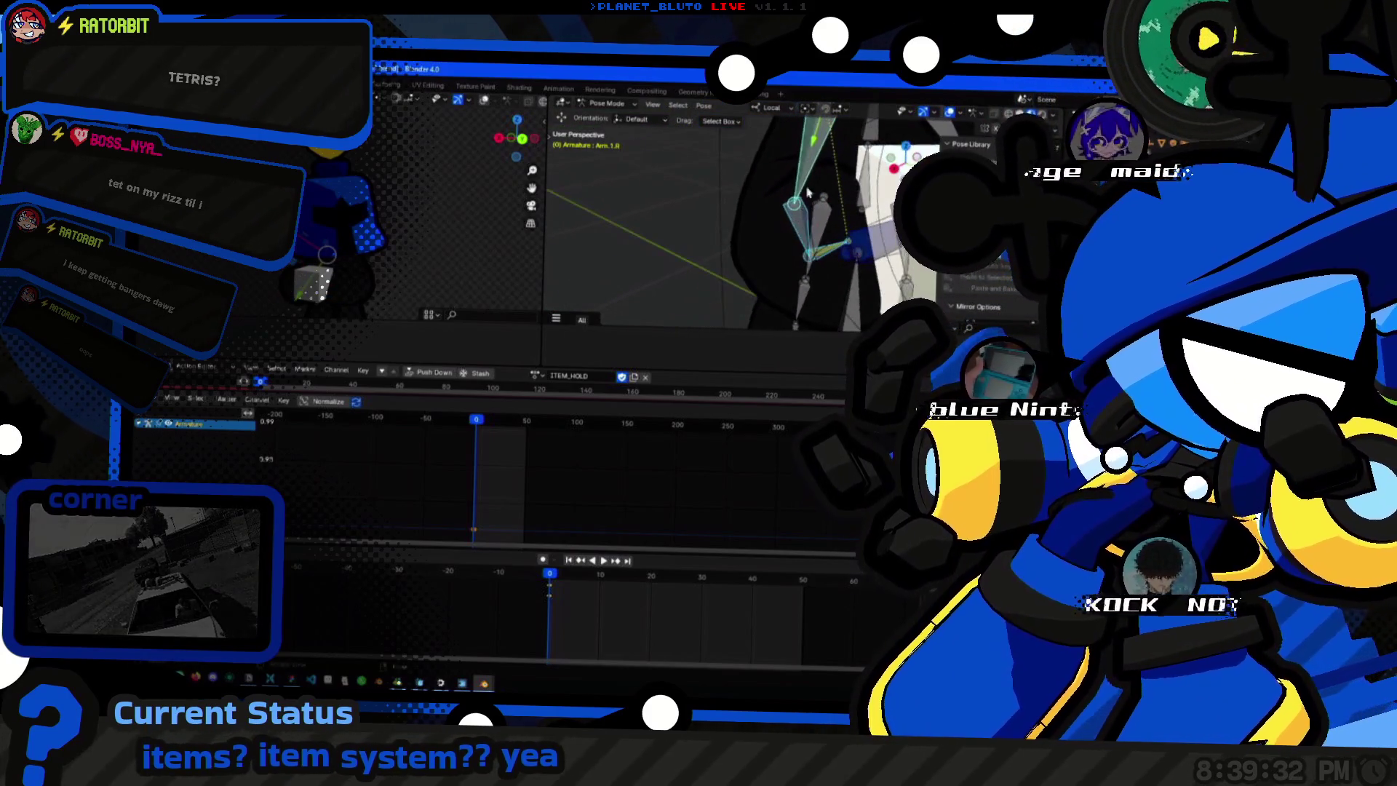
pyautogui.rightClick(765, 208)
pyautogui.click(753, 190)
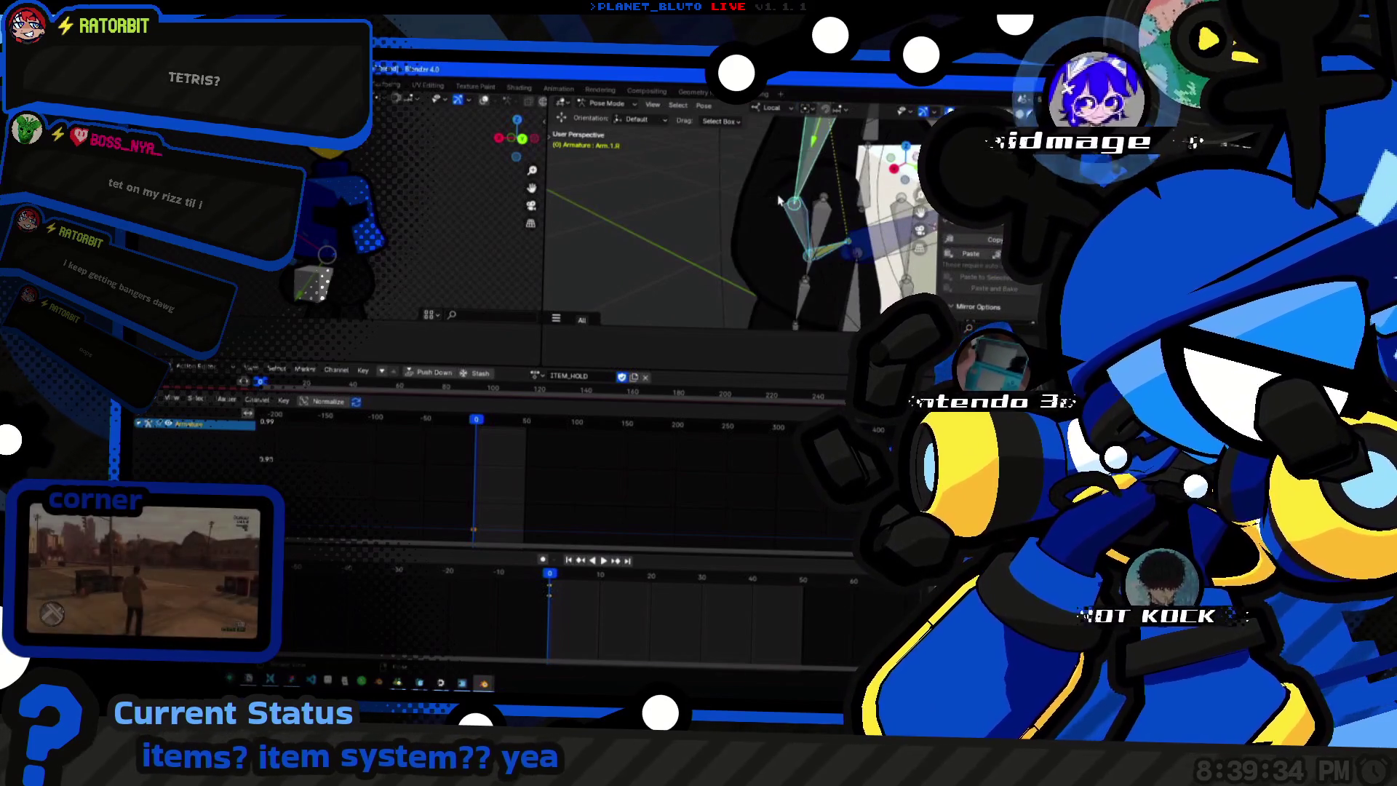
pyautogui.moveTo(764, 219)
pyautogui.mouseDown(button='middle')
pyautogui.moveTo(747, 234)
pyautogui.moveTo(771, 235)
pyautogui.mouseUp(button='middle')
pyautogui.scroll(-4, 747, 234)
pyautogui.scroll(-3, 635, 209)
# Select the weapon bone at the hand and paste the copied pose onto it.
pyautogui.moveTo(655, 219); pyautogui.dragTo(698, 218, button='middle')
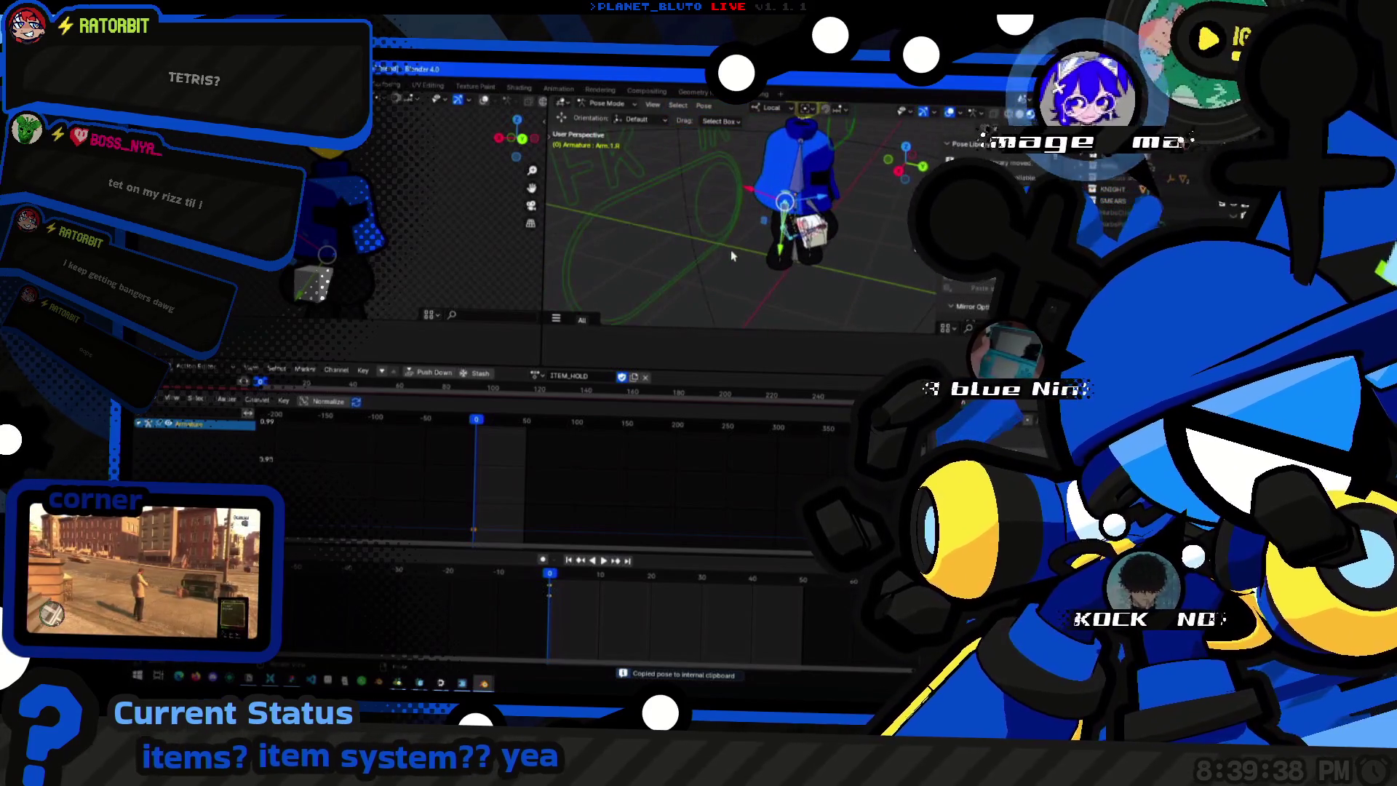
pyautogui.click(716, 201)
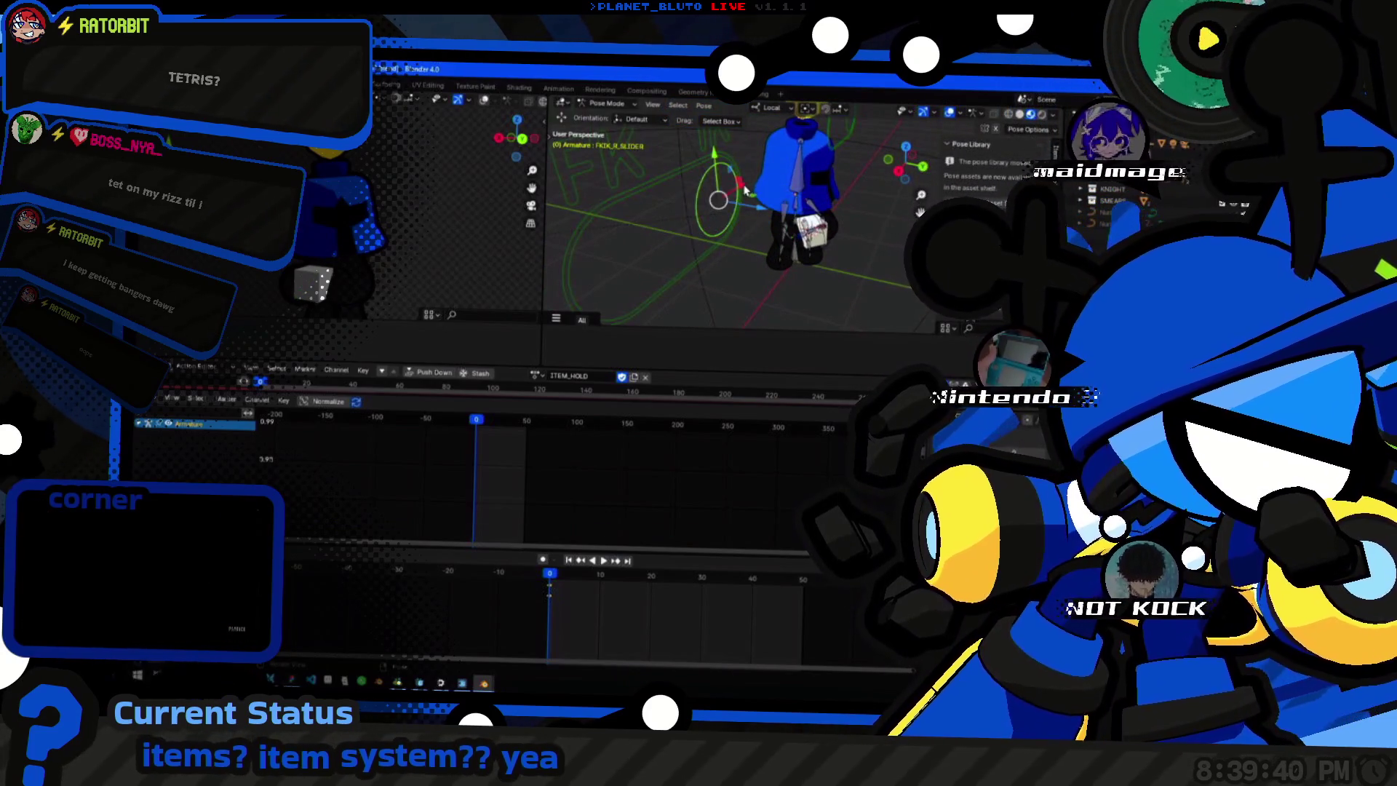
pyautogui.rightClick(611, 207)
pyautogui.click(623, 252)
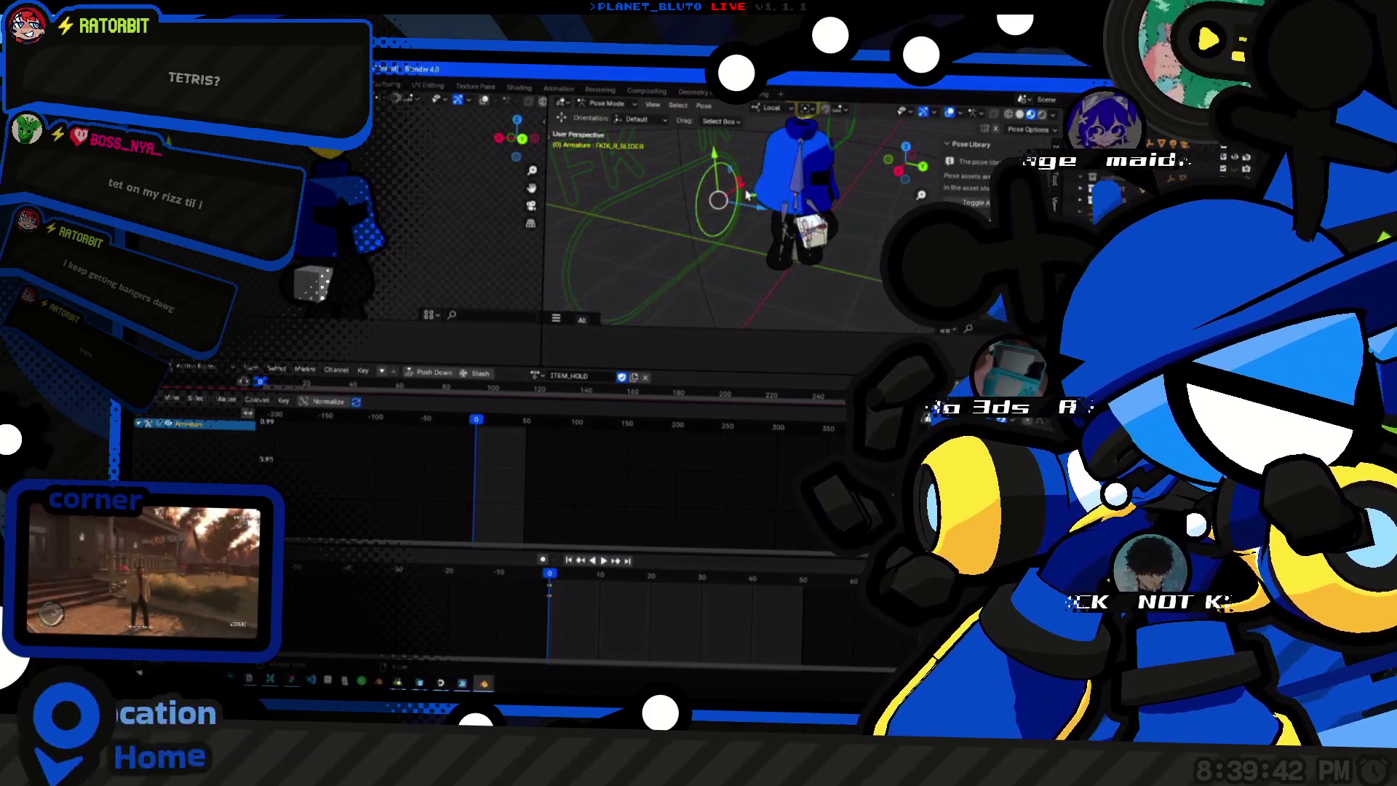
pyautogui.rightClick(612, 218)
pyautogui.click(622, 251)
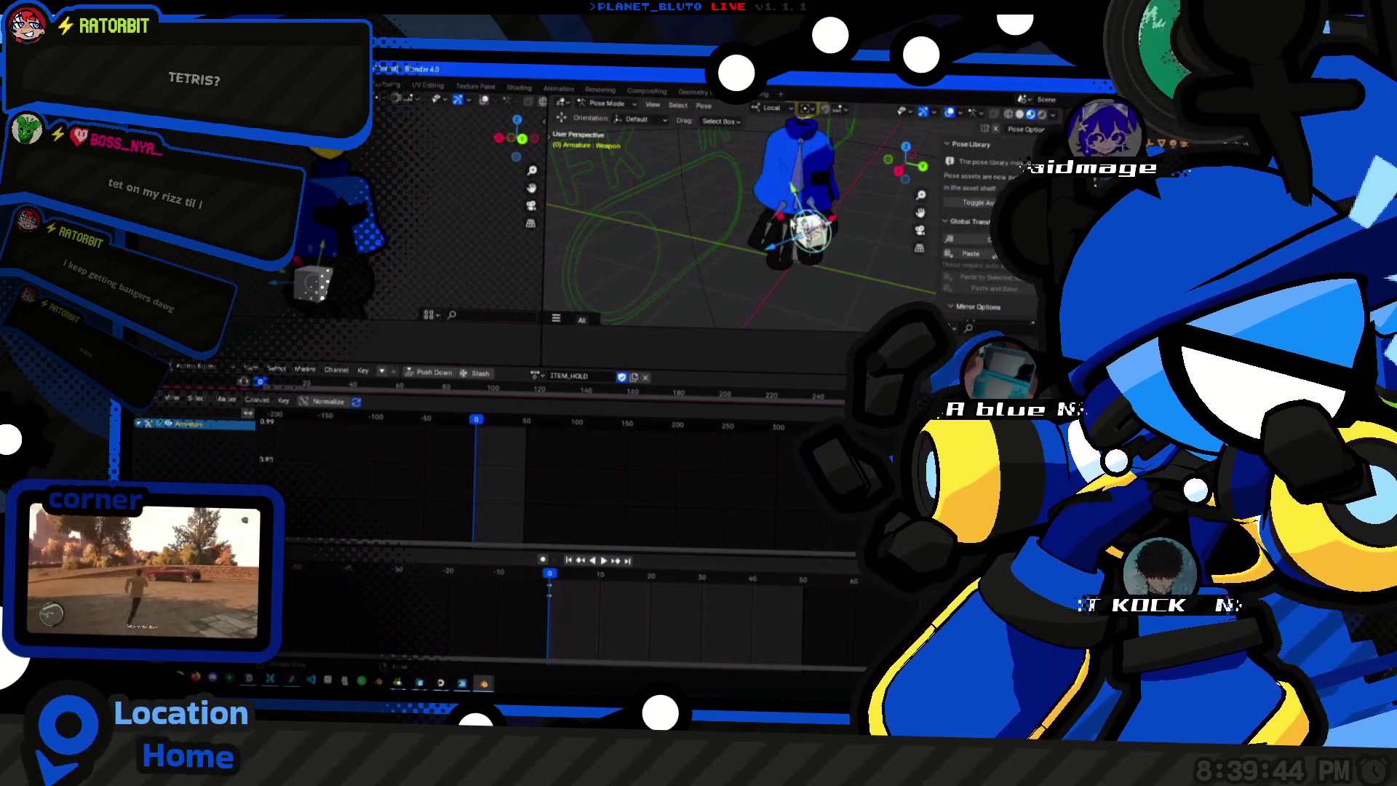
pyautogui.rightClick(764, 249)
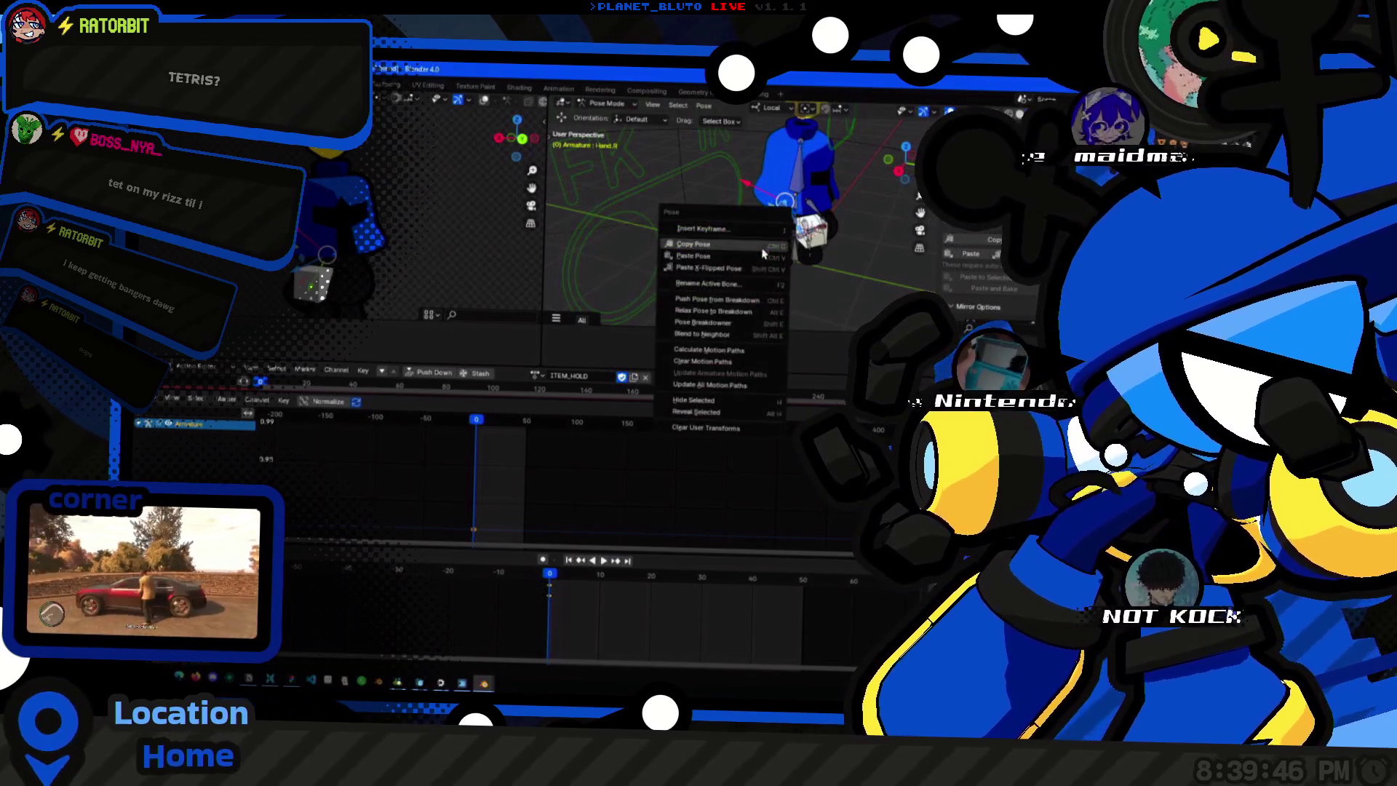
pyautogui.click(759, 267)
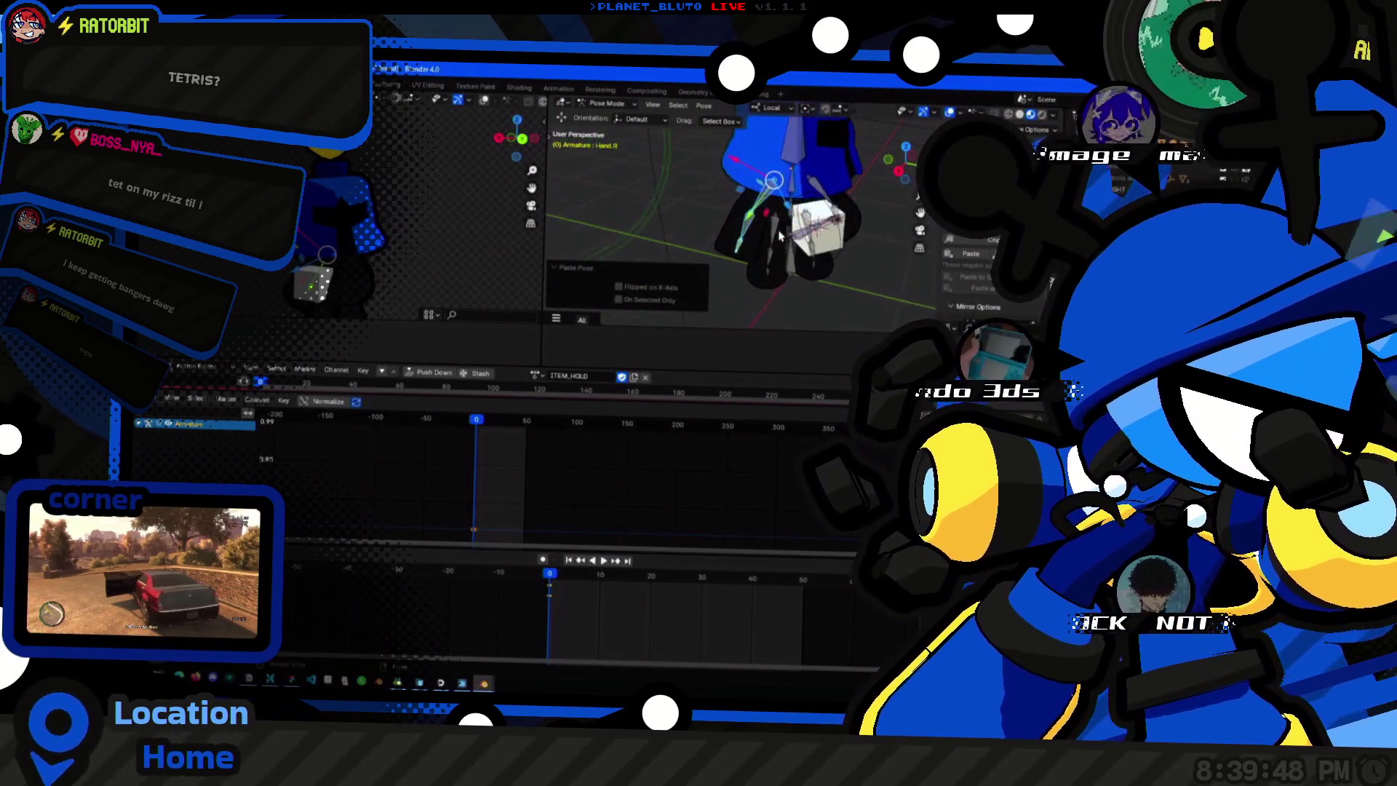
pyautogui.scroll(3, 761, 263)
pyautogui.scroll(3, 774, 219)
pyautogui.scroll(-3, 793, 202)
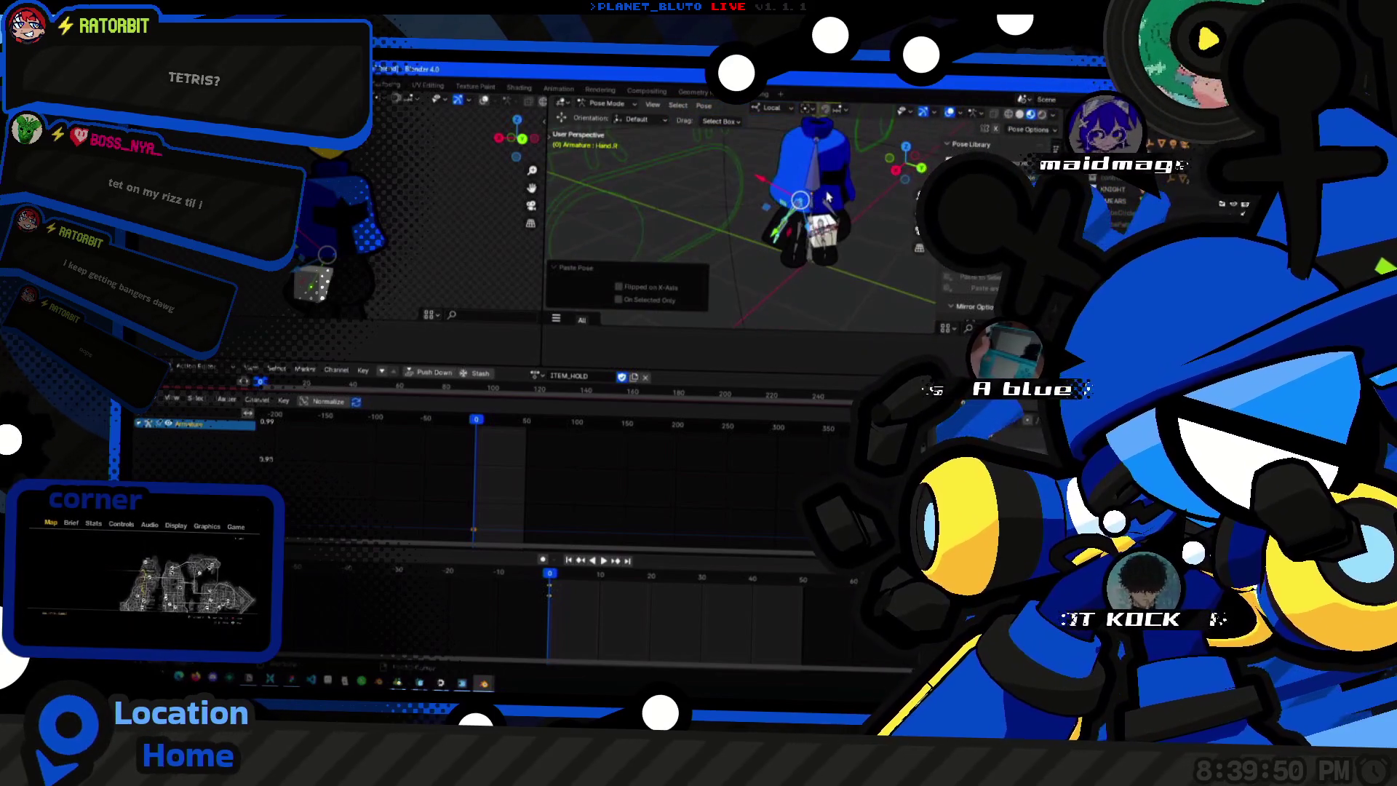
# Select an arm bone and inspect the hand and cube from several angles.
pyautogui.moveTo(793, 207)
pyautogui.mouseDown(button='middle')
pyautogui.moveTo(843, 208)
pyautogui.moveTo(792, 180)
pyautogui.mouseUp(button='middle')
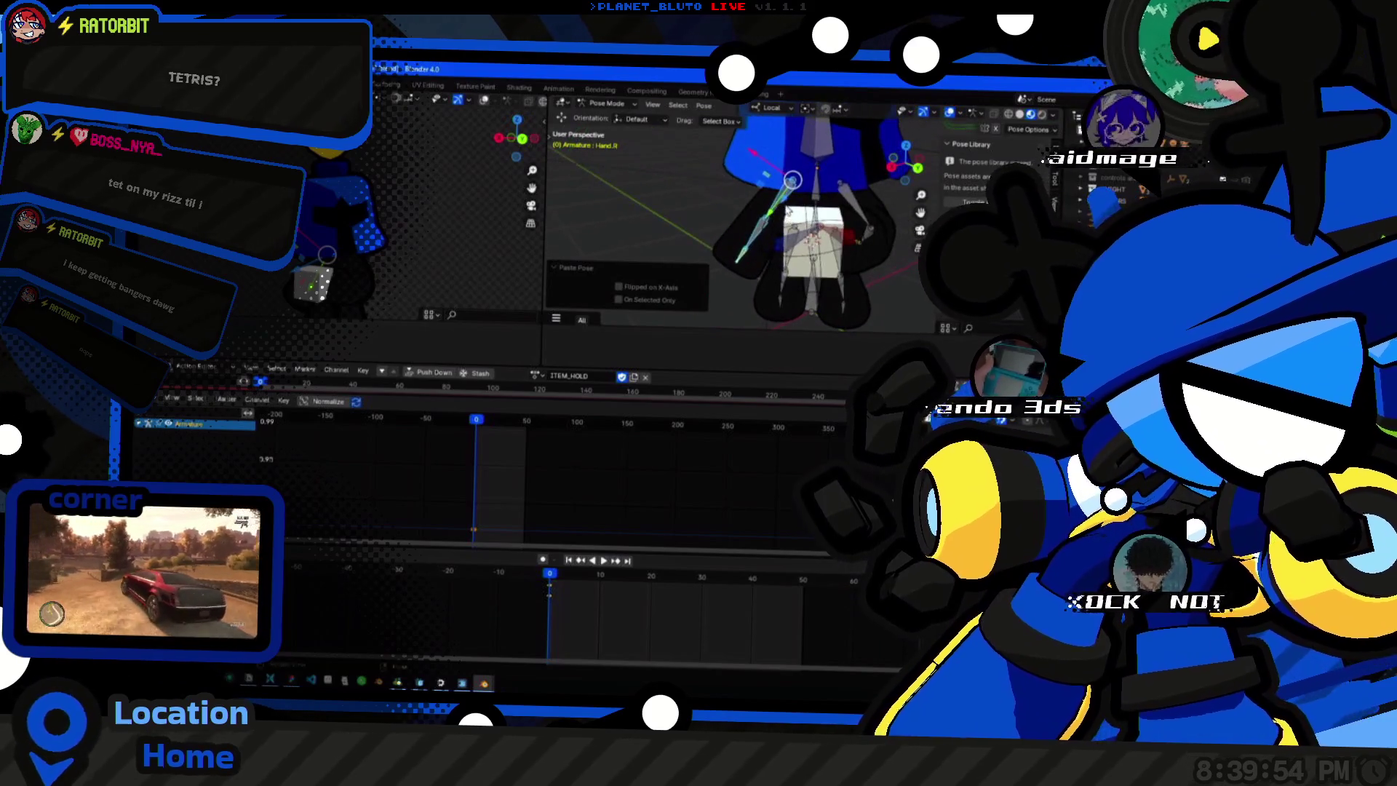
pyautogui.click(792, 183)
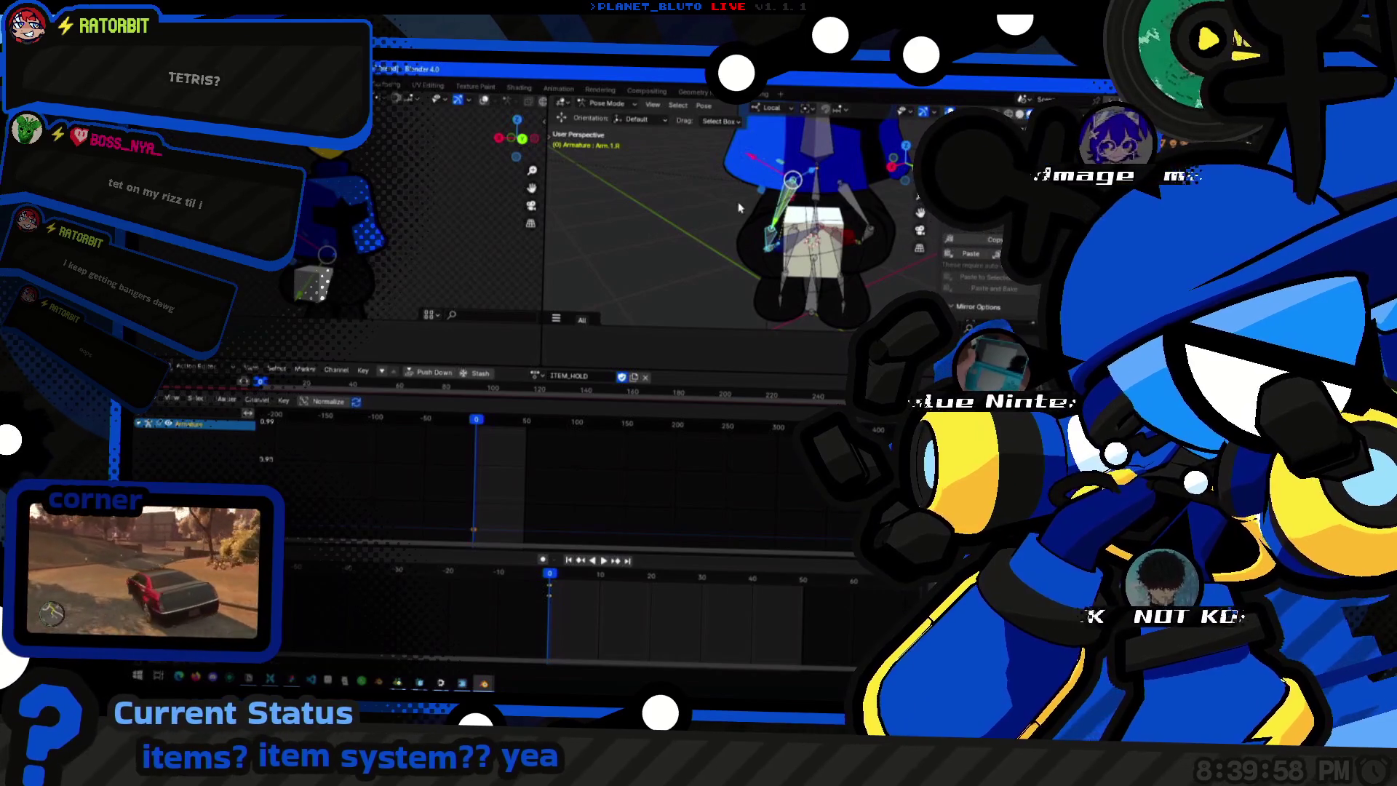
pyautogui.moveTo(739, 208); pyautogui.dragTo(755, 227, button='middle')
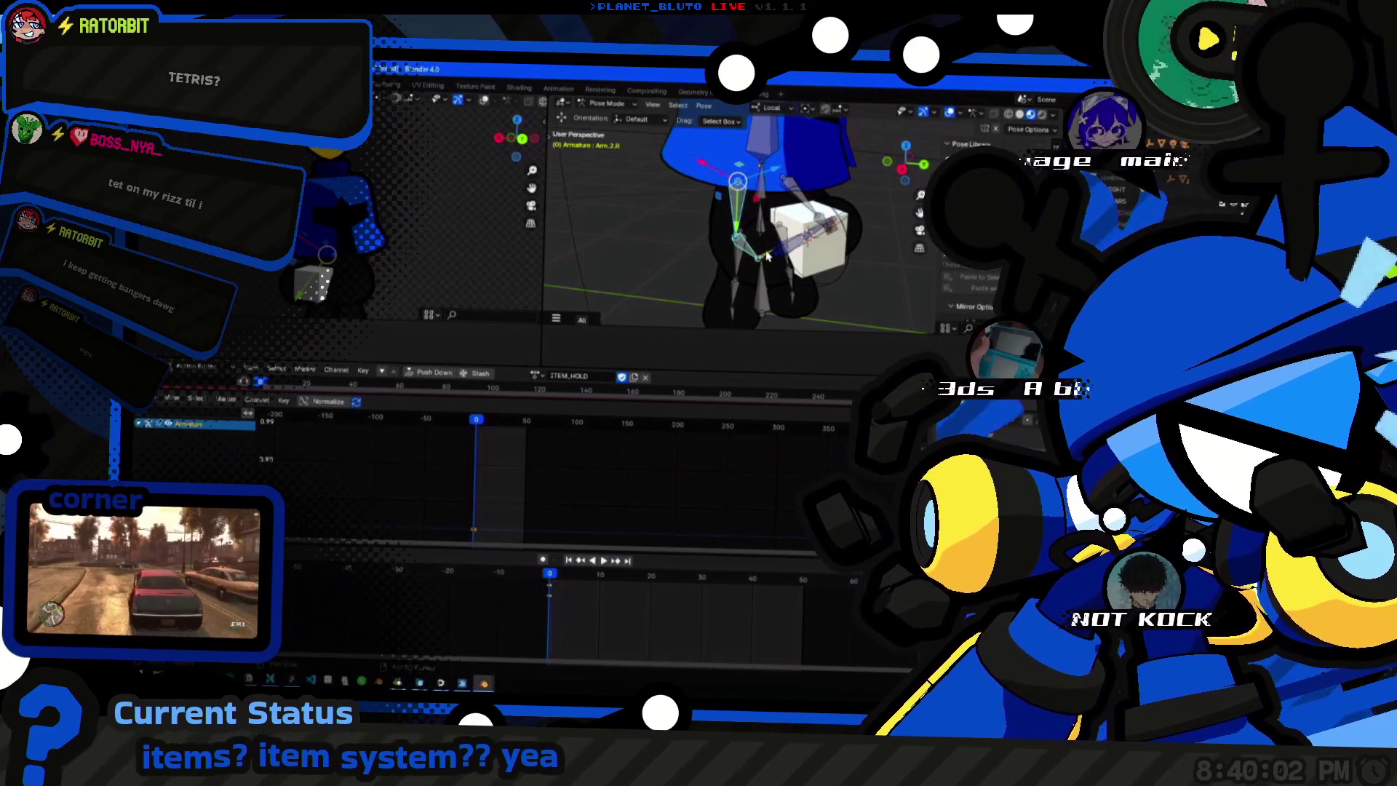
pyautogui.moveTo(768, 256); pyautogui.dragTo(764, 262, button='middle')
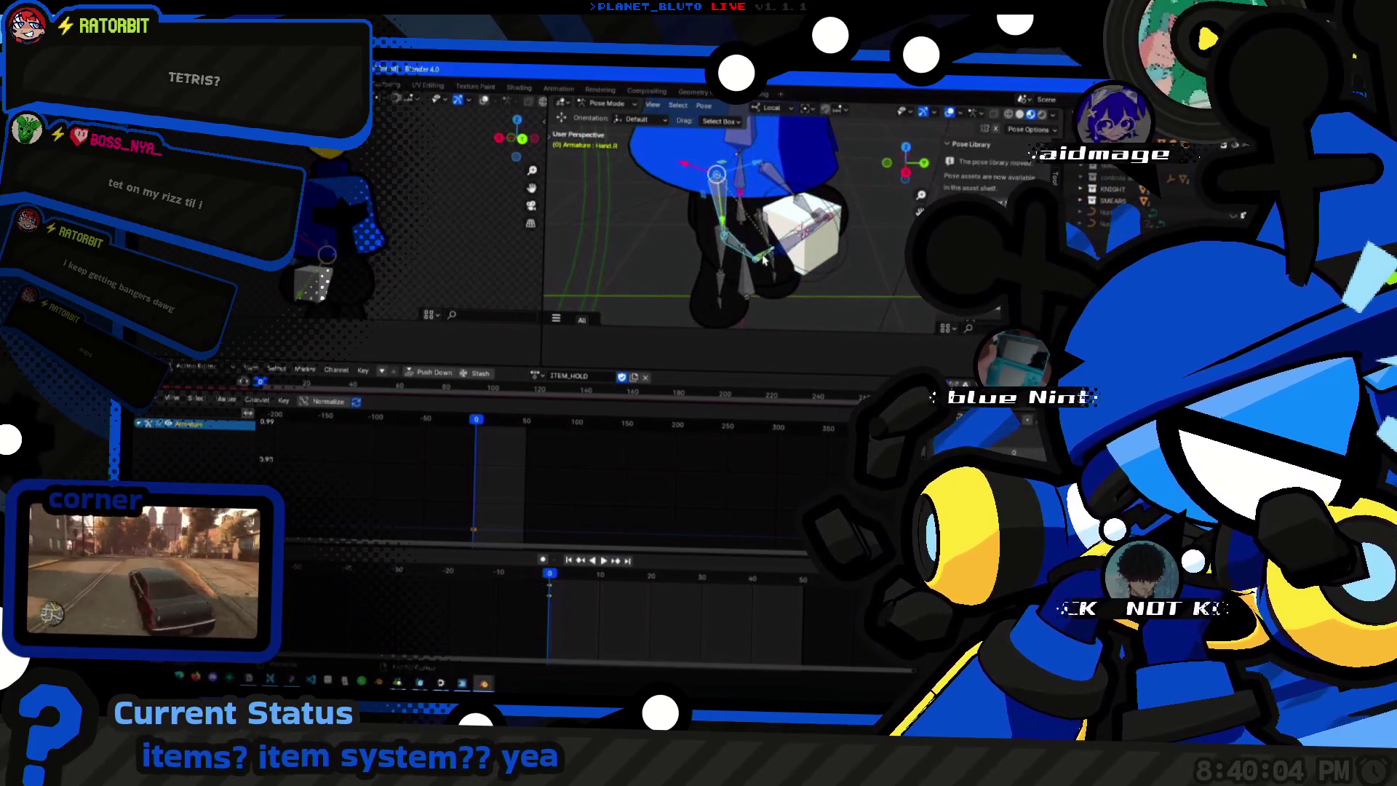
# Copy the right arm's current pose and return to a front view.
pyautogui.rightClick(765, 261)
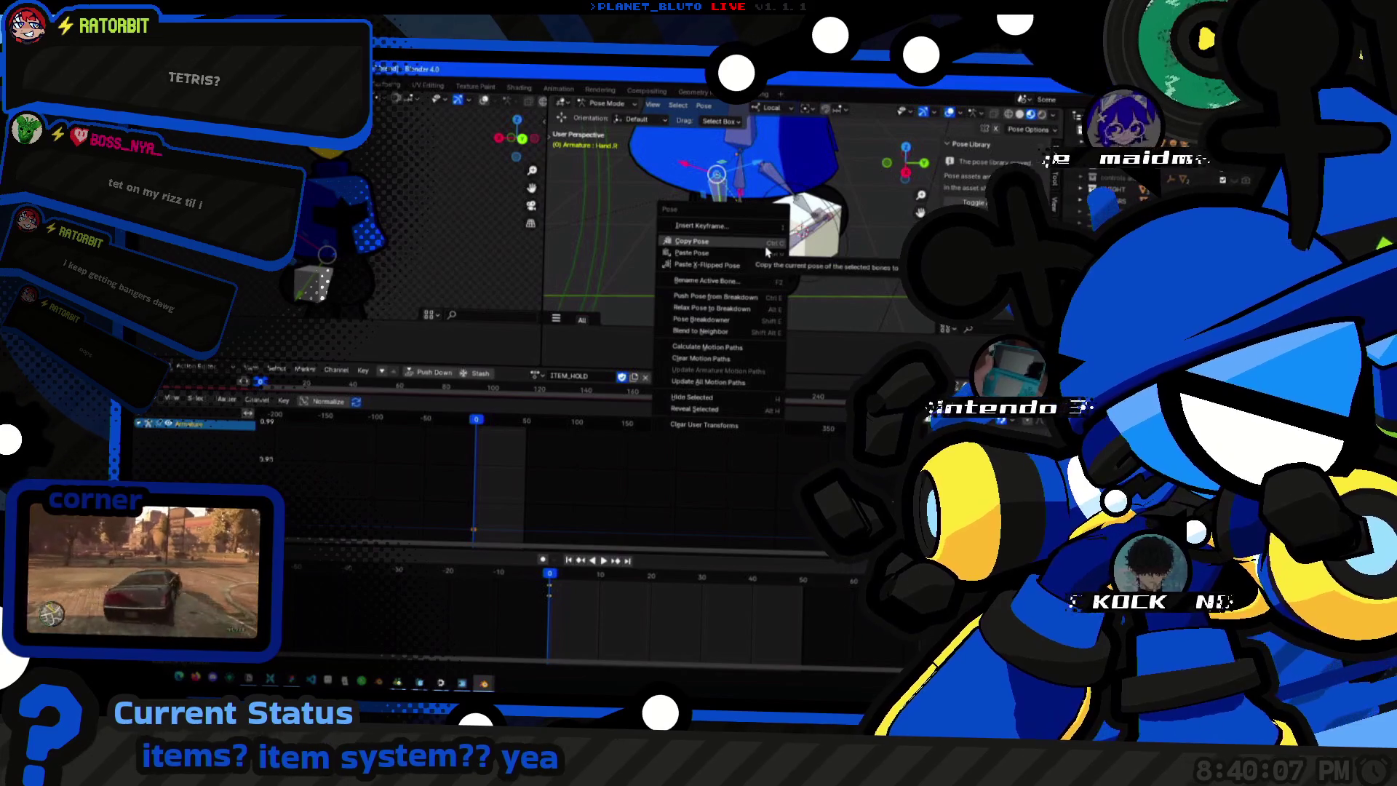
pyautogui.click(763, 250)
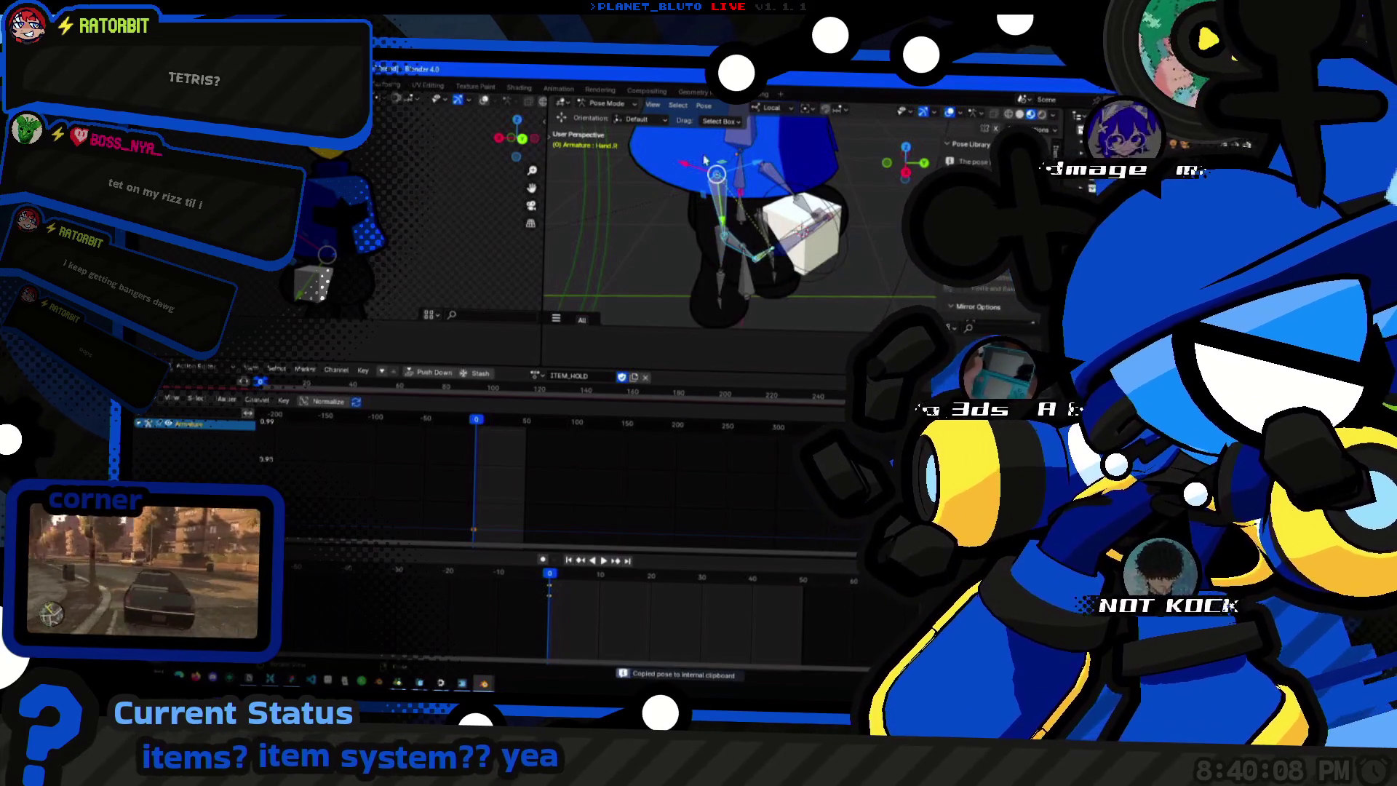
pyautogui.click(706, 106)
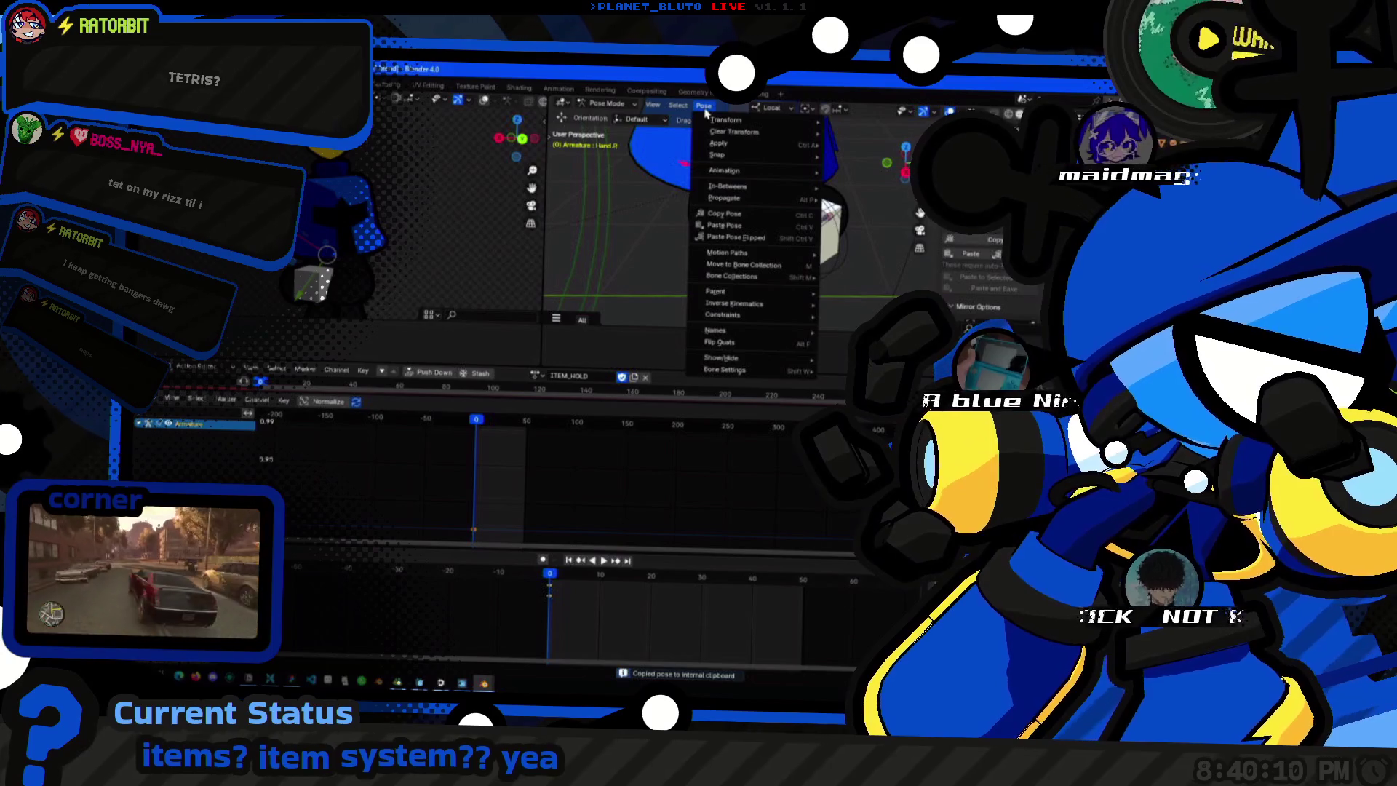
pyautogui.press('Escape')
pyautogui.moveTo(699, 219); pyautogui.dragTo(636, 184, button='middle')
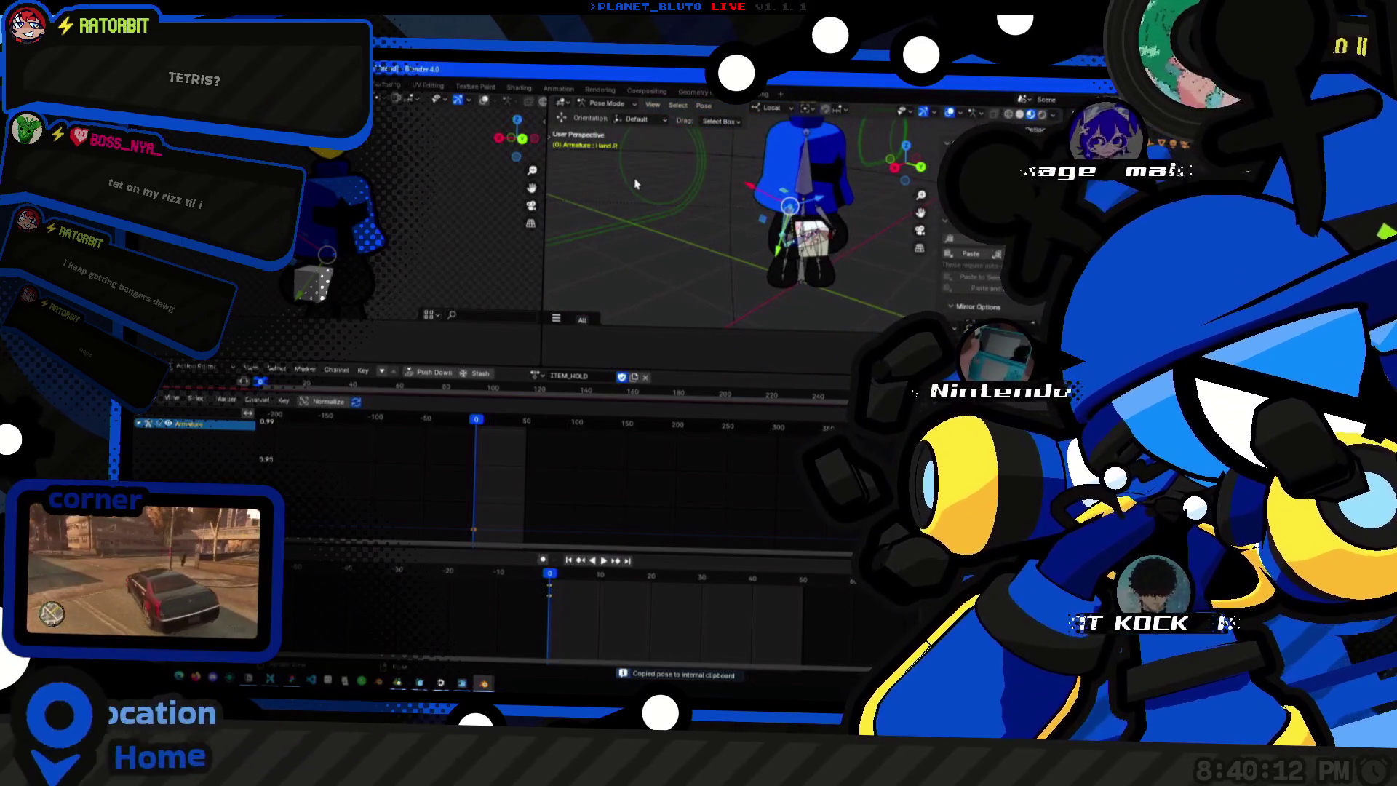
# Flip the FKIK_R_SLIDER, then paste the copied pose onto the Hand.R bone.
pyautogui.click(635, 184)
pyautogui.click(636, 184)
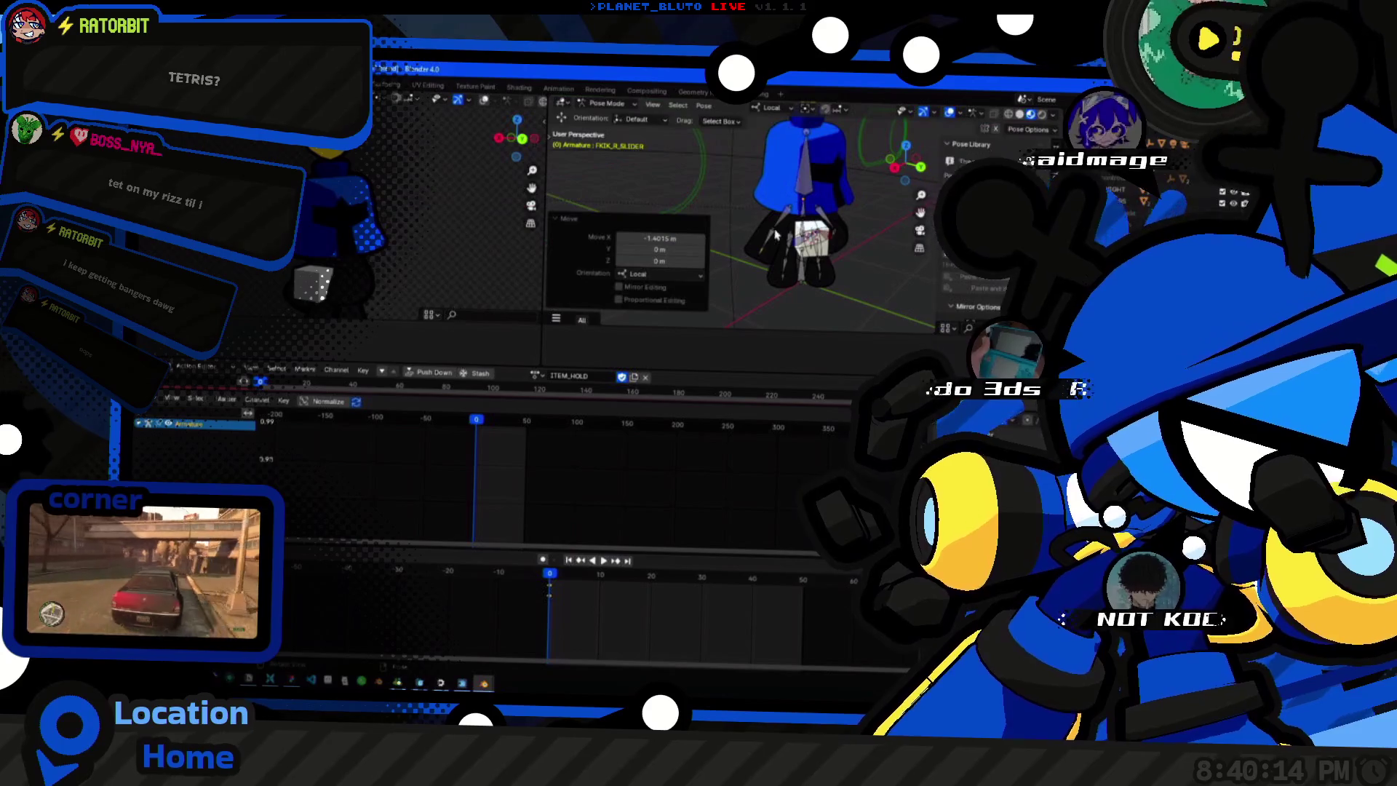
pyautogui.click(753, 251)
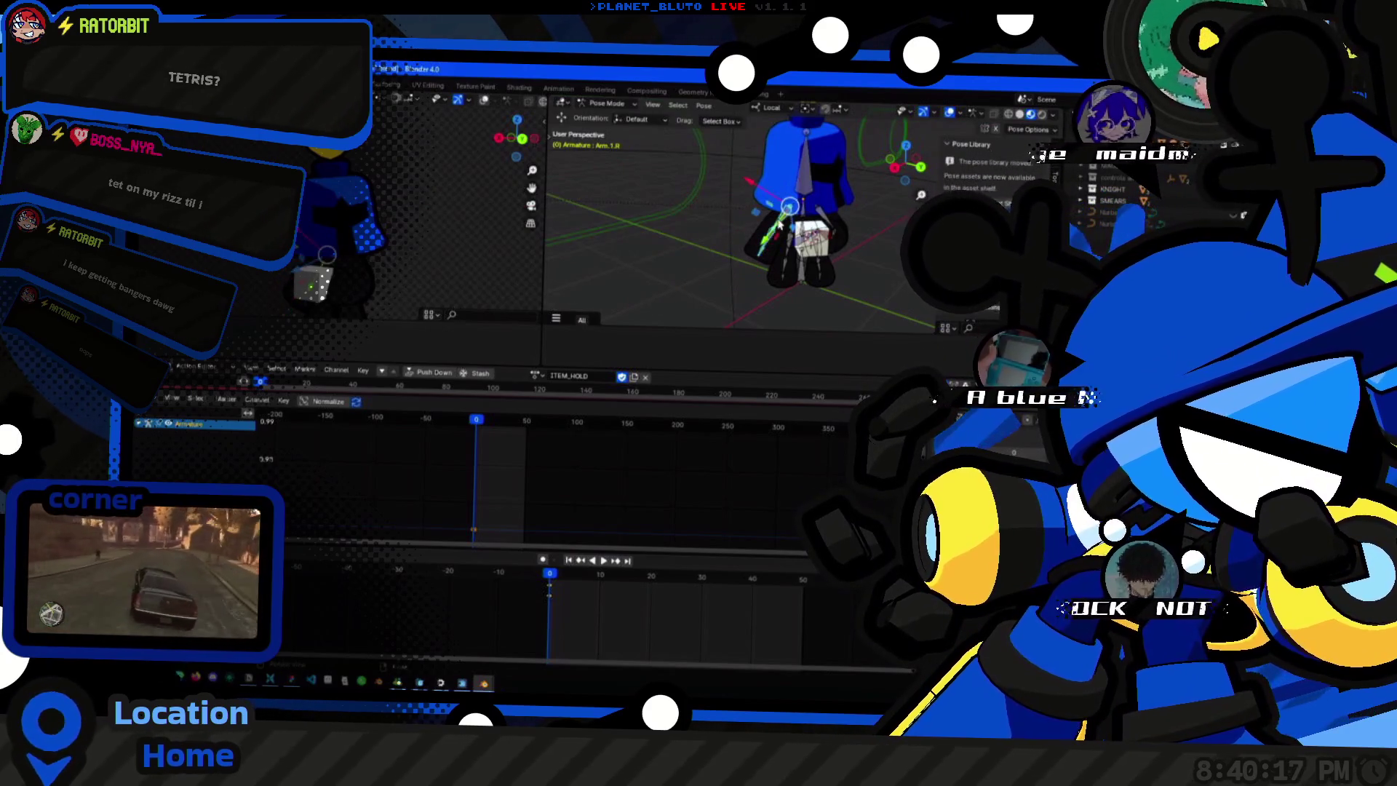
pyautogui.rightClick(780, 224)
pyautogui.click(737, 235)
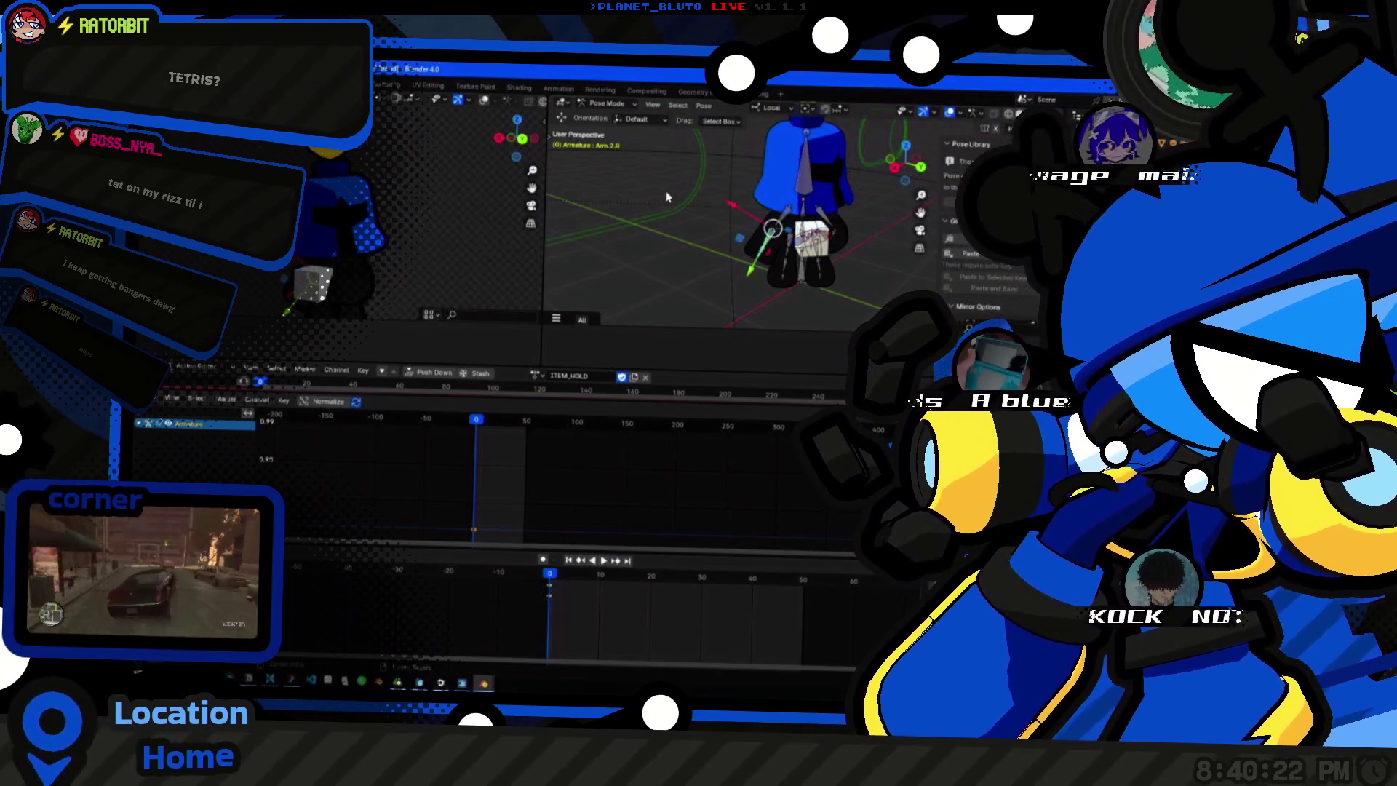
pyautogui.scroll(5, 702, 194)
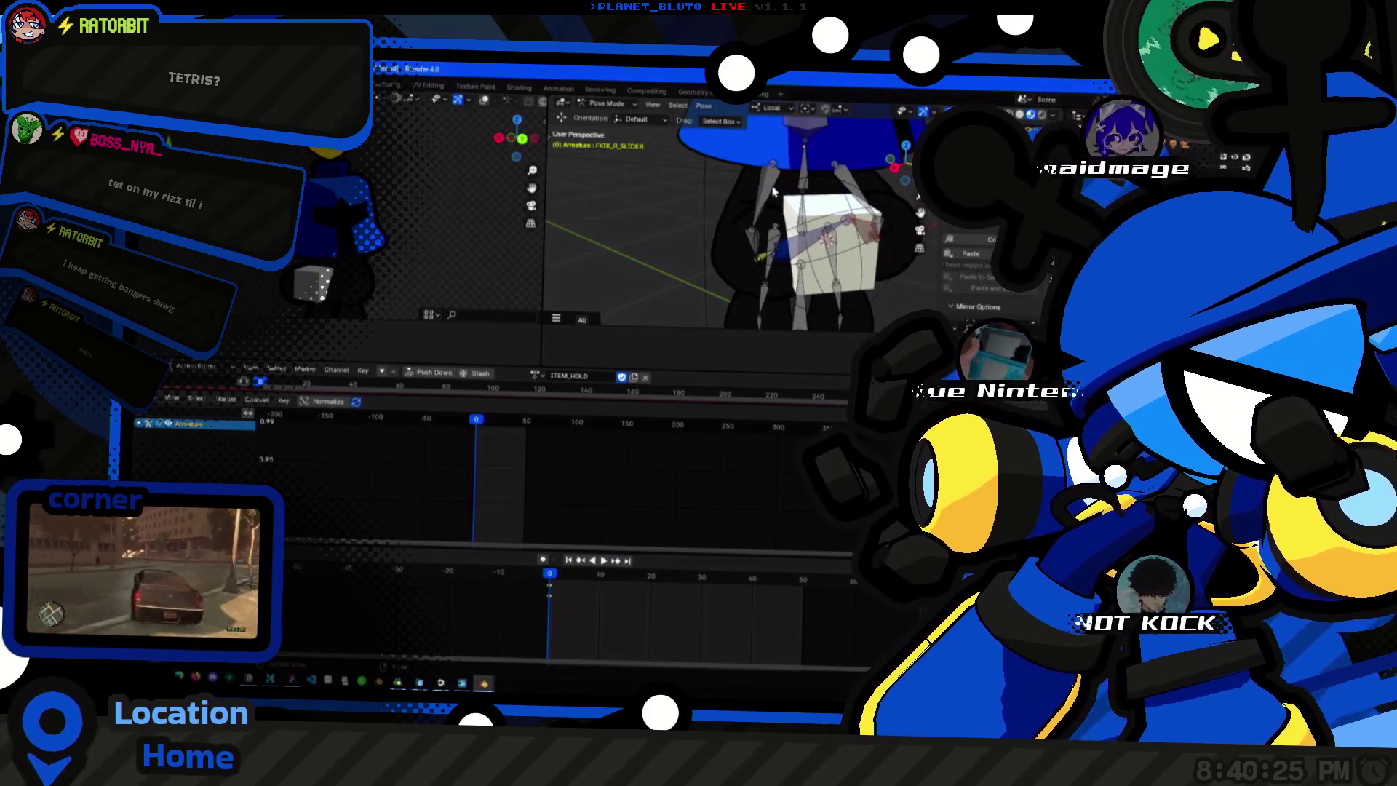
pyautogui.scroll(-6, 694, 200)
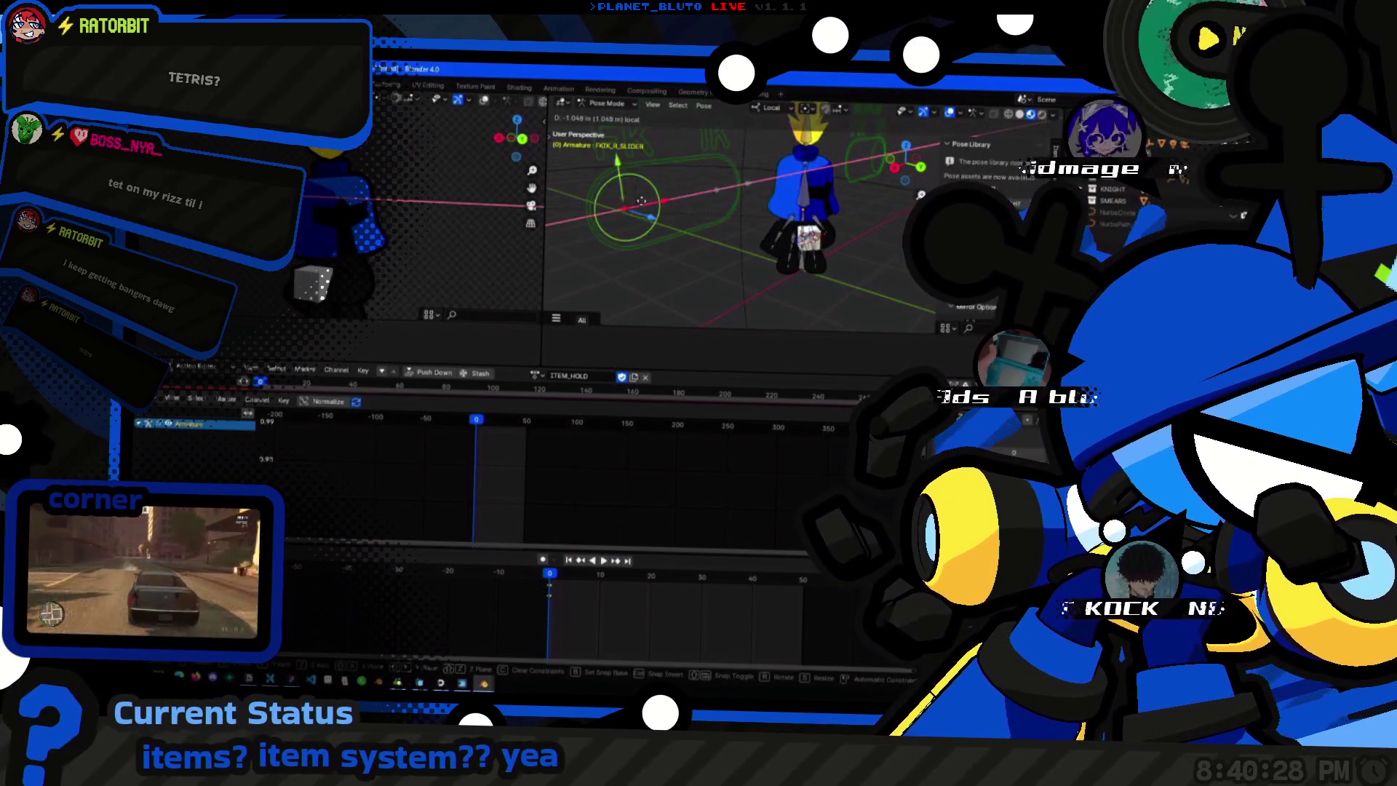
# Slide the FK/IK control and paste the stored global transform onto Arm.1.R.
pyautogui.moveTo(692, 200); pyautogui.dragTo(581, 208)
pyautogui.click(788, 223)
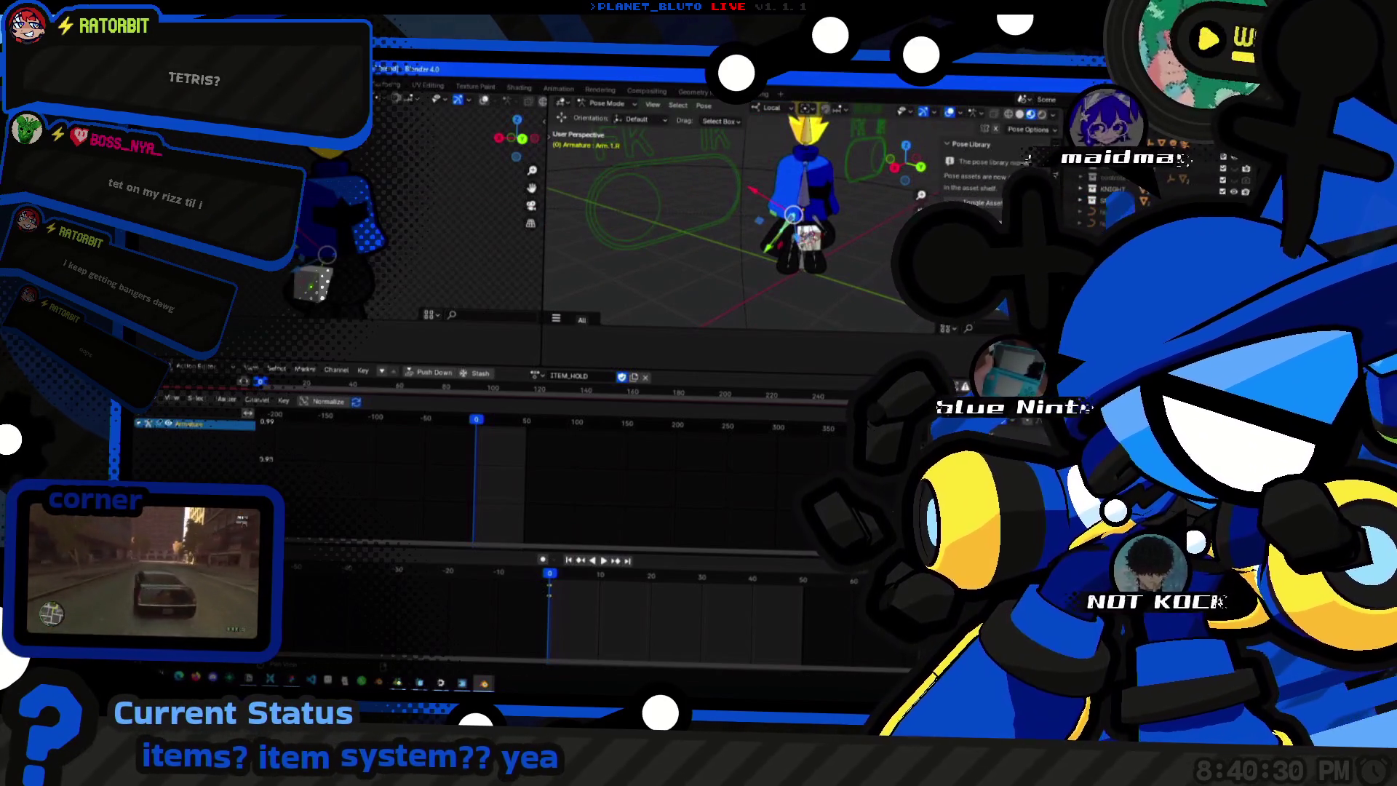
pyautogui.hotkey('ctrl', 'v')
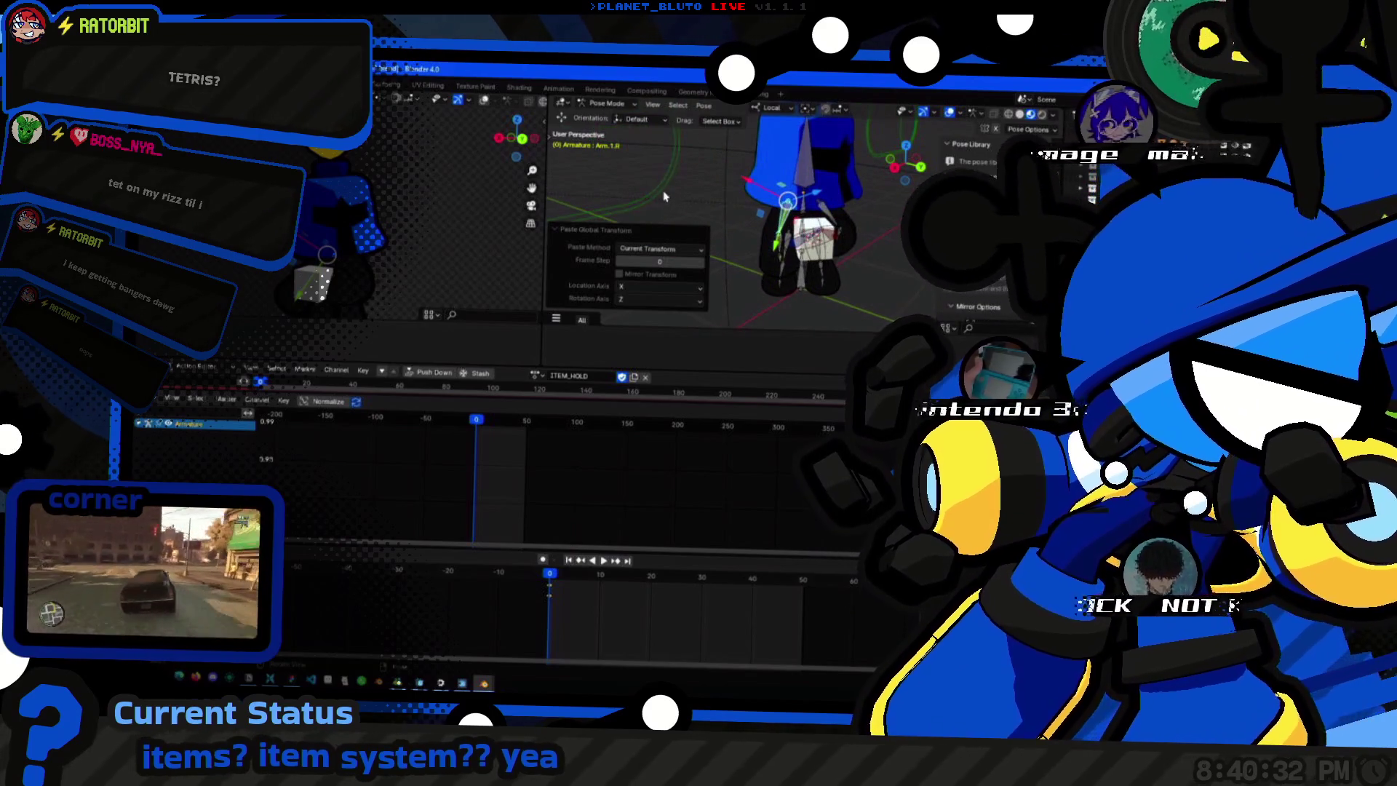
pyautogui.moveTo(693, 200); pyautogui.dragTo(581, 208)
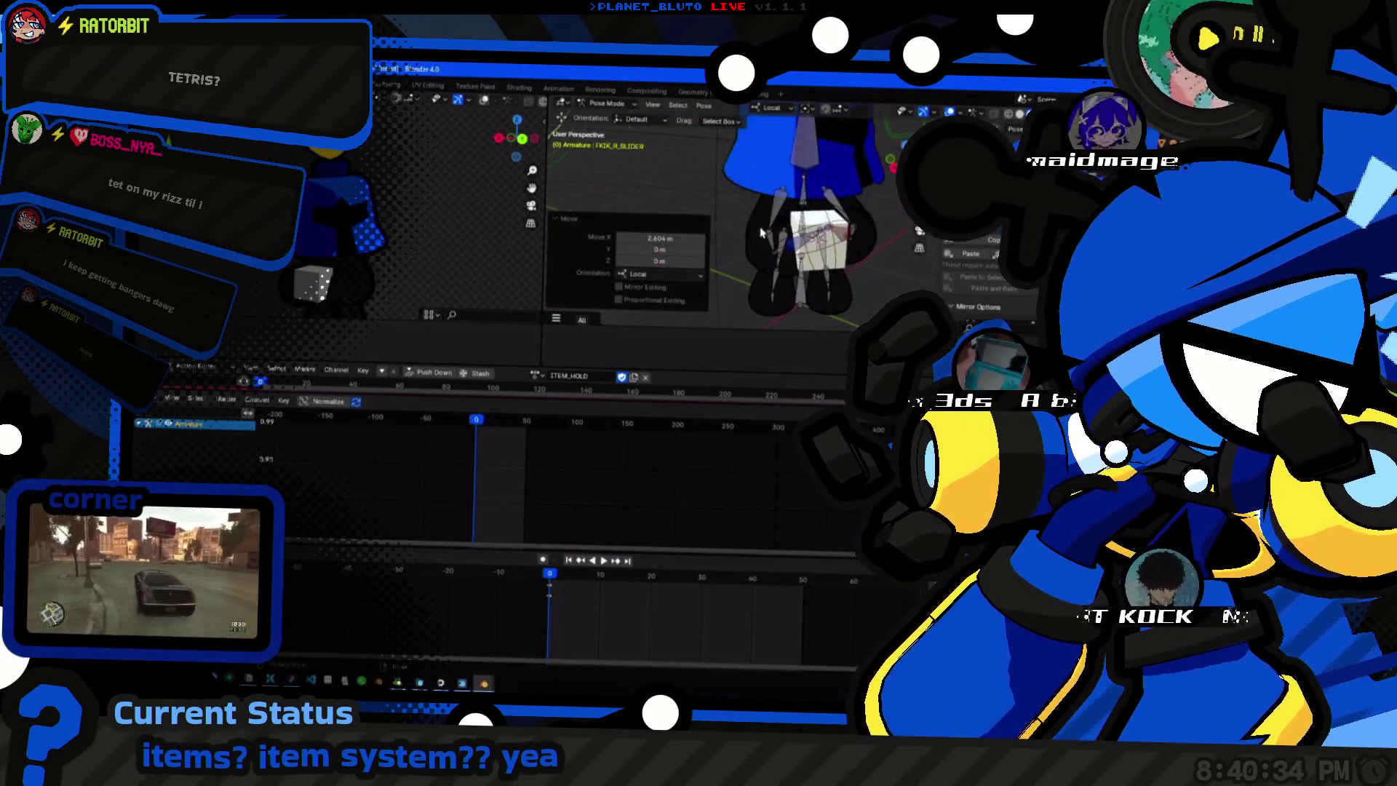
pyautogui.moveTo(763, 232); pyautogui.dragTo(720, 246, button='middle')
# Paste the global transform onto Arm.2.R and then onto Hand.R.
pyautogui.click(730, 250)
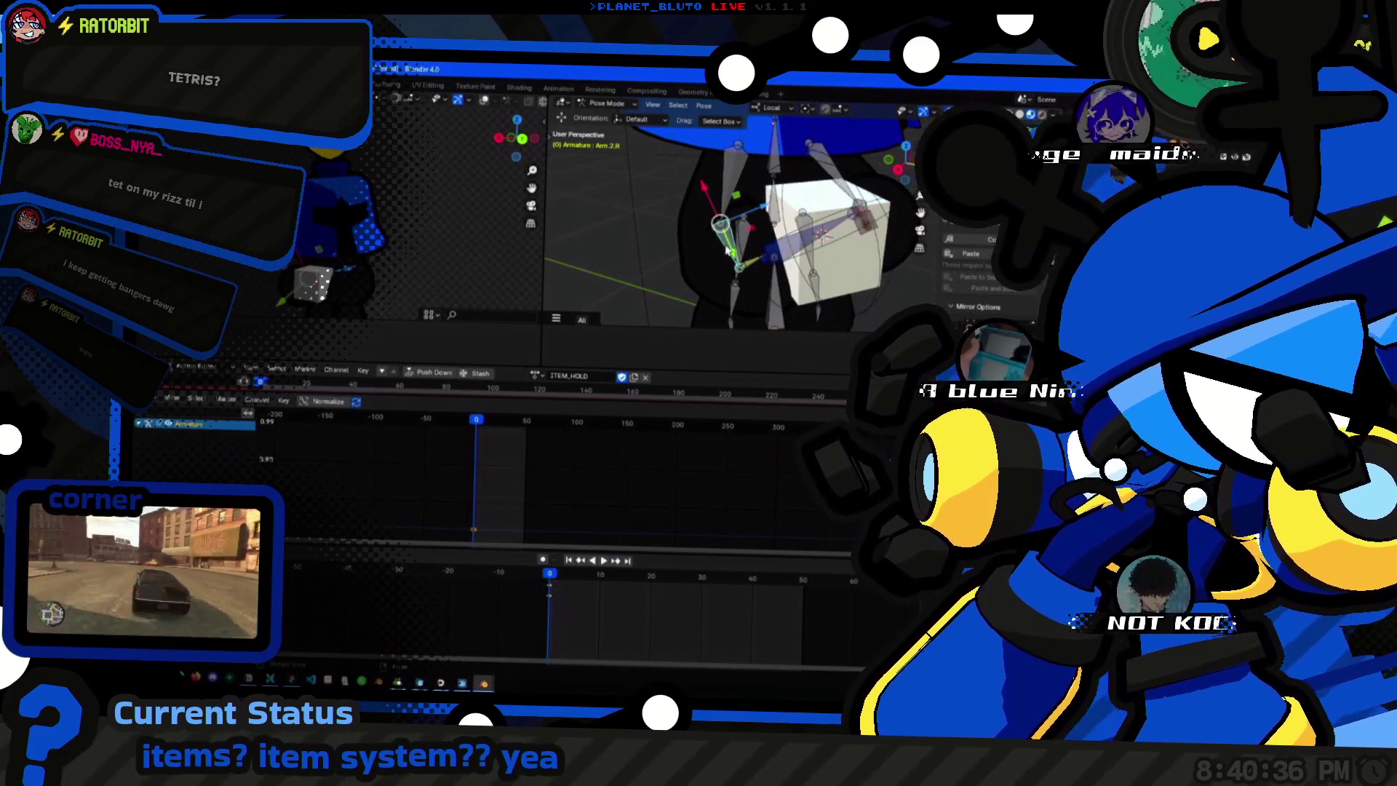
pyautogui.click(951, 254)
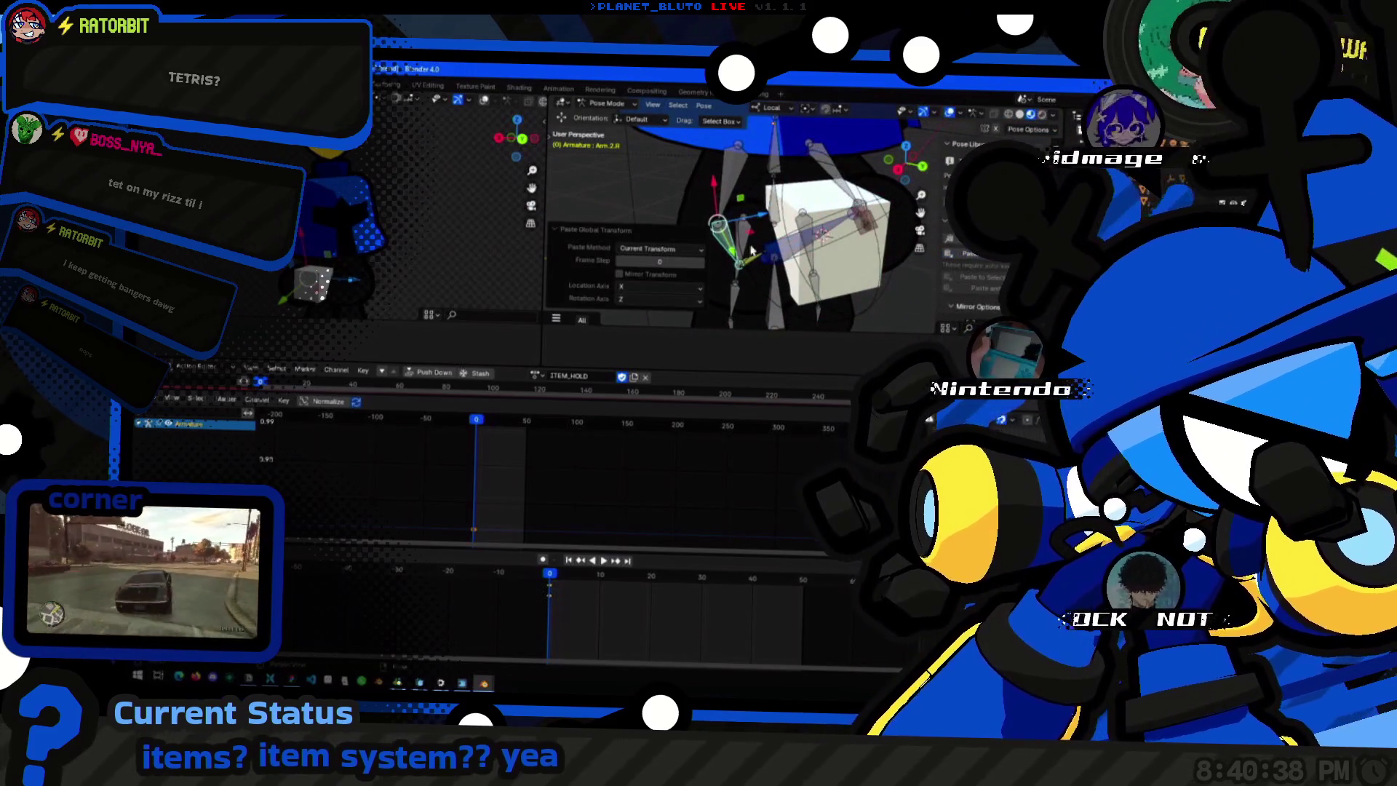
pyautogui.click(757, 259)
pyautogui.click(749, 263)
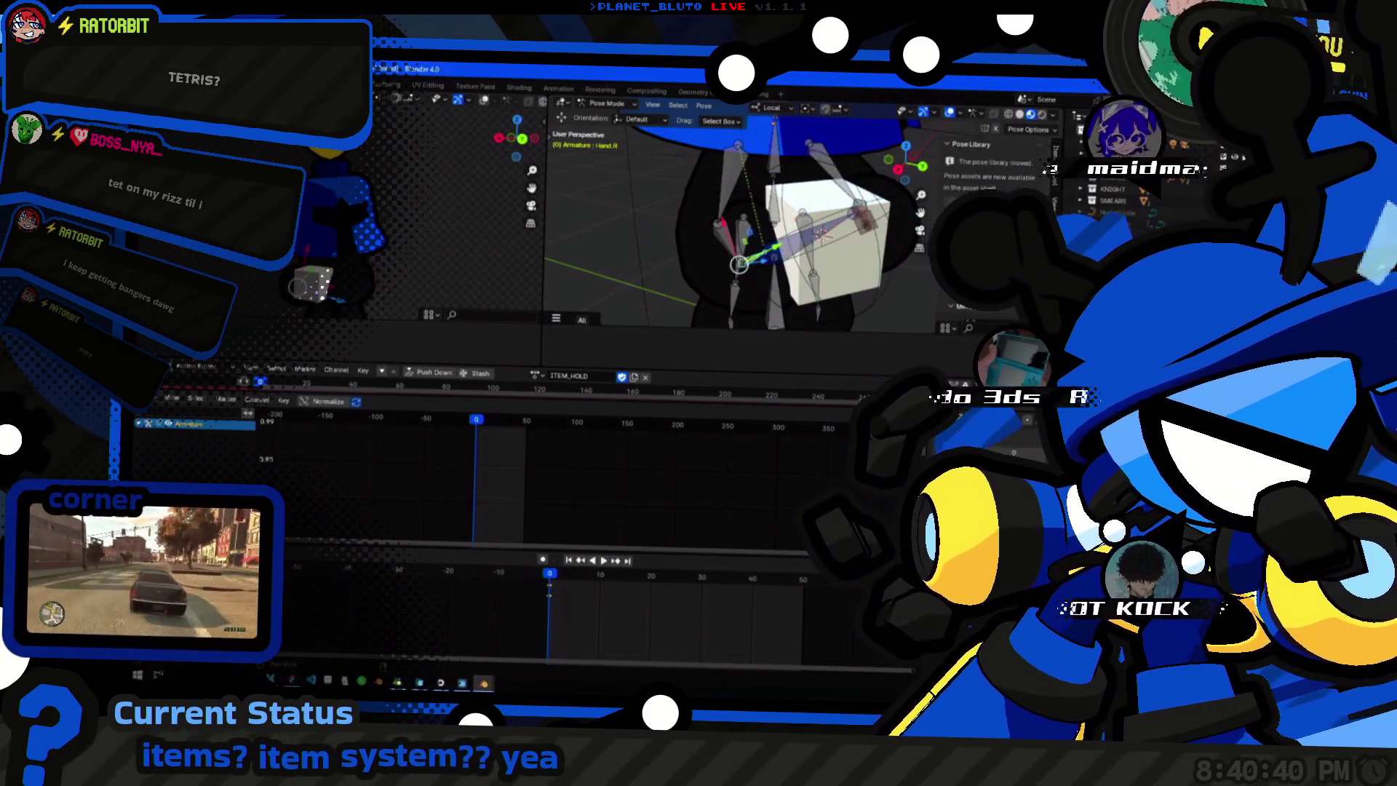
pyautogui.hotkey('ctrl', 'shift', 'v')
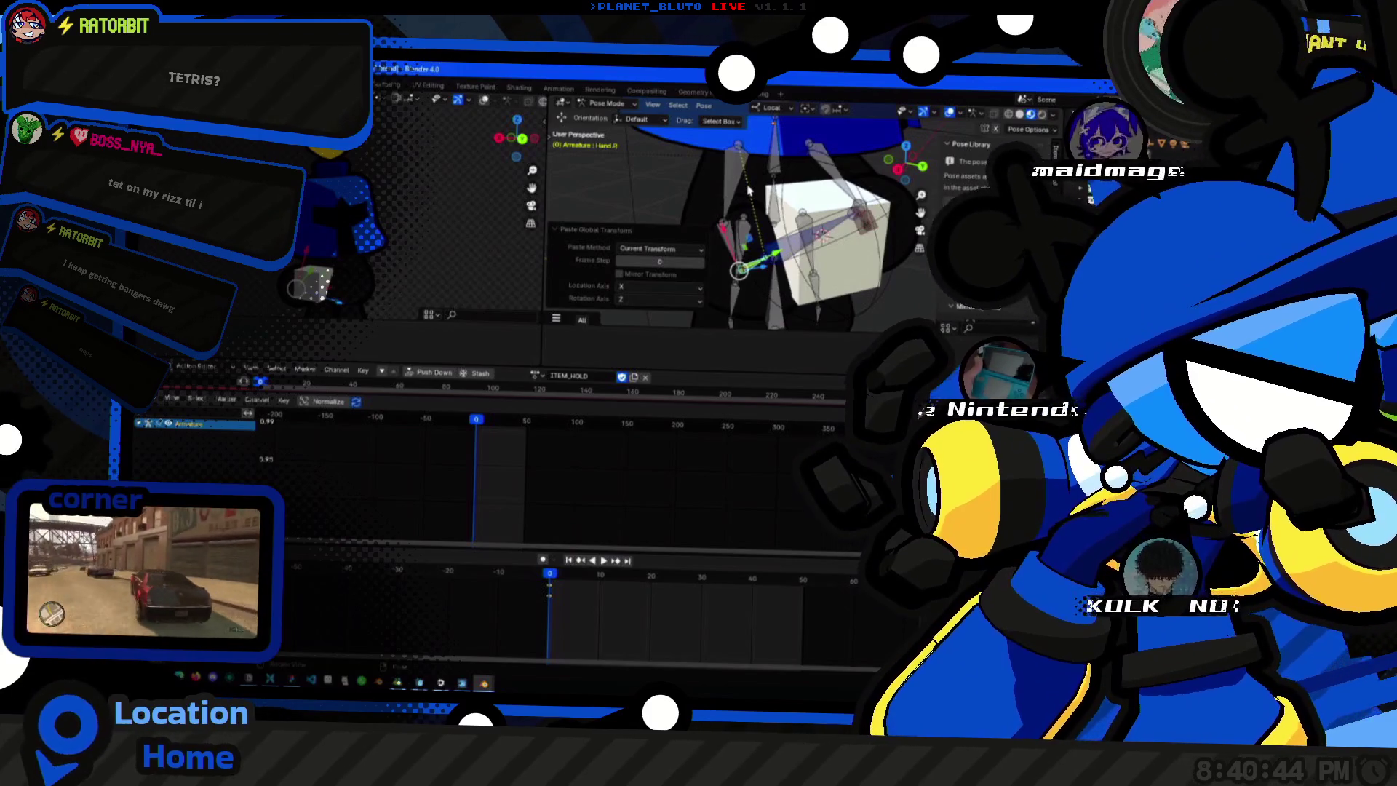
pyautogui.scroll(-5, 749, 191)
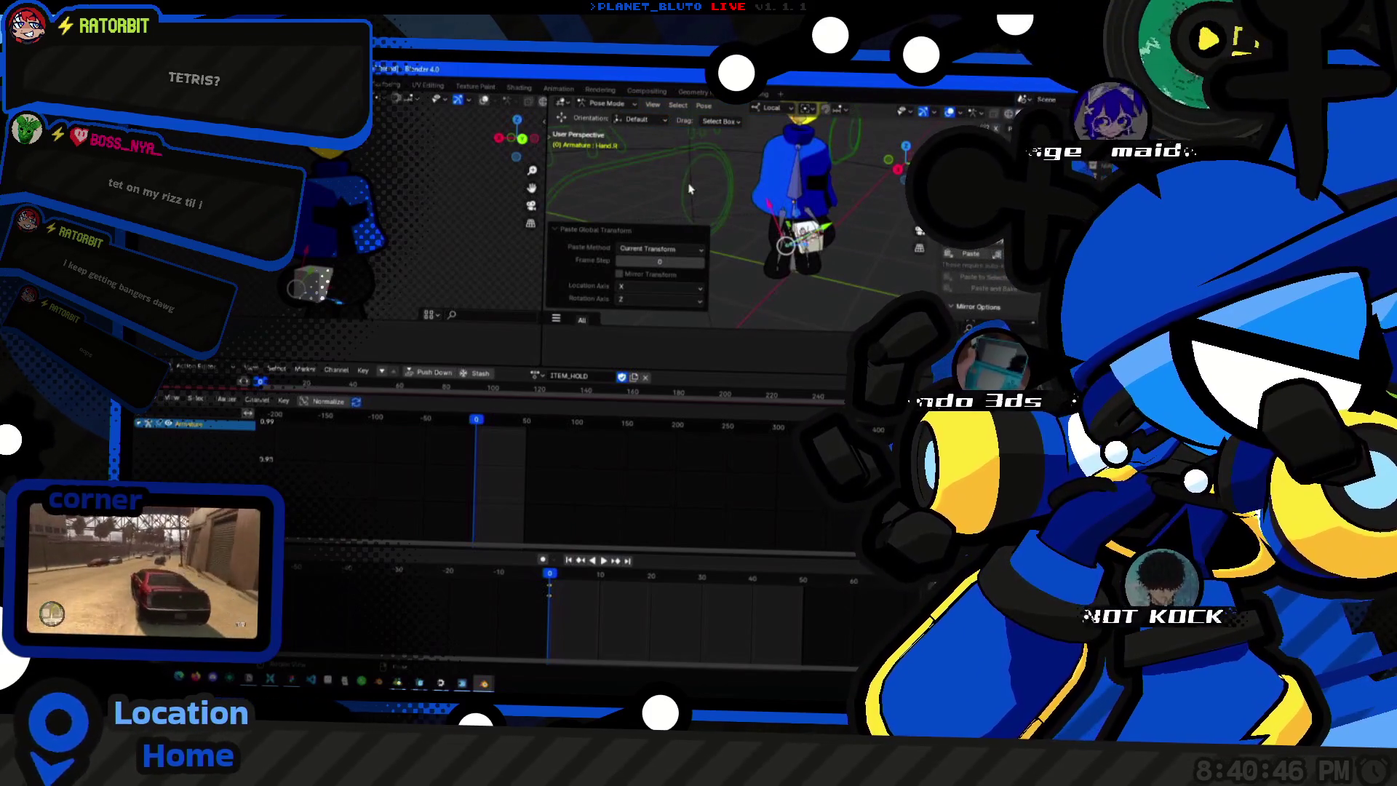
# Slide the FKIK_R_SLIDER control back toward the character.
pyautogui.click(644, 201)
pyautogui.moveTo(645, 202); pyautogui.dragTo(705, 191)
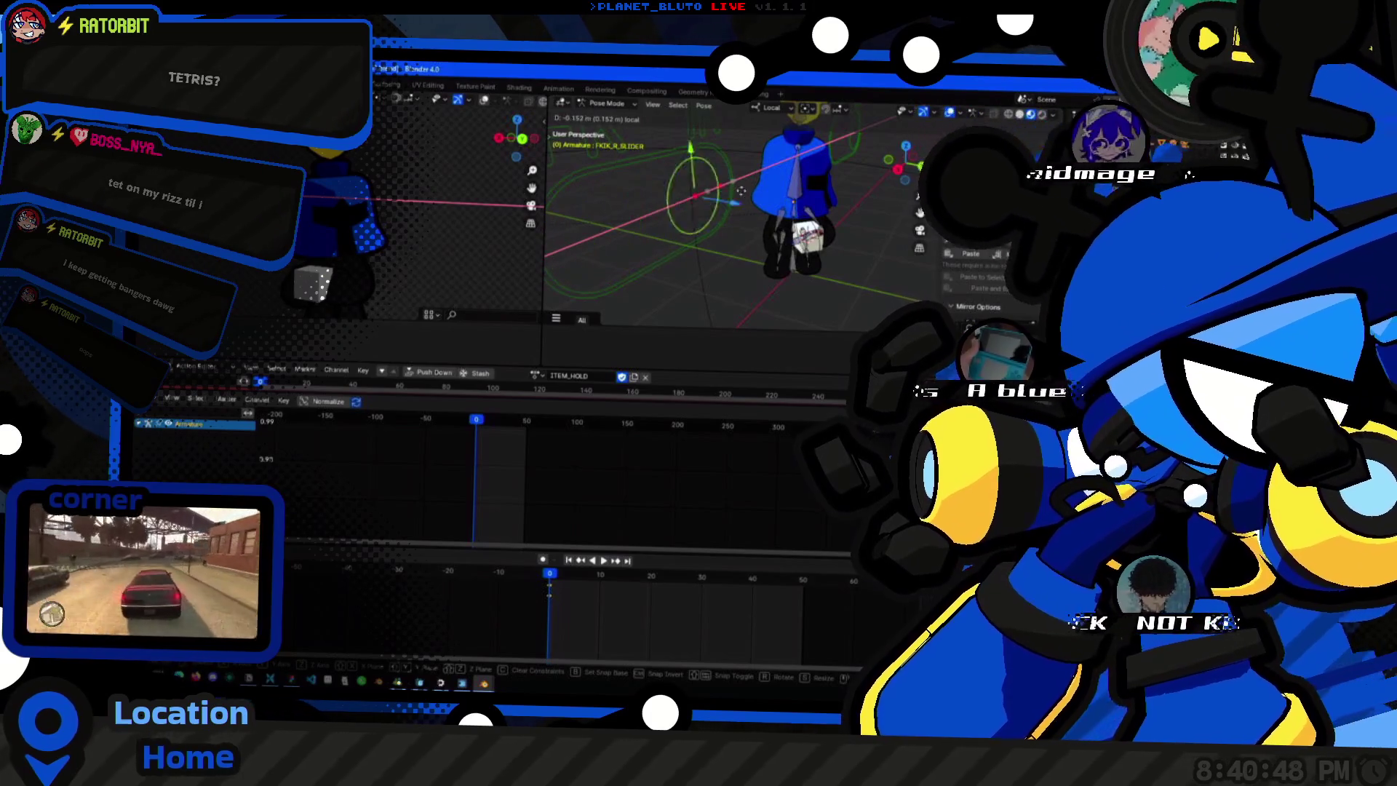
# Drag the FK/IK slider back and forth several times, then select the forearm bone beside the cube.
pyautogui.moveTo(598, 235); pyautogui.dragTo(704, 194)
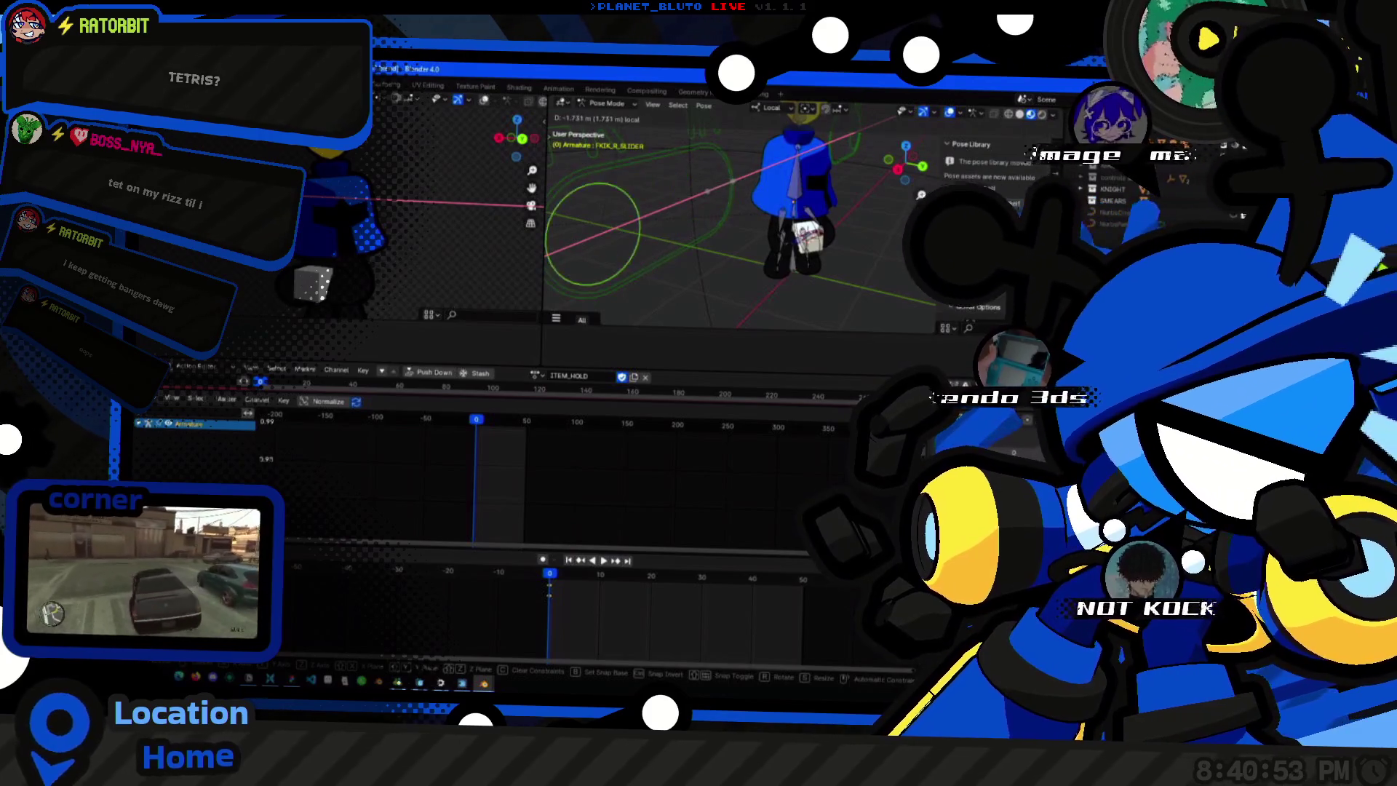
pyautogui.moveTo(595, 234); pyautogui.dragTo(706, 192)
pyautogui.moveTo(598, 234); pyautogui.dragTo(661, 203)
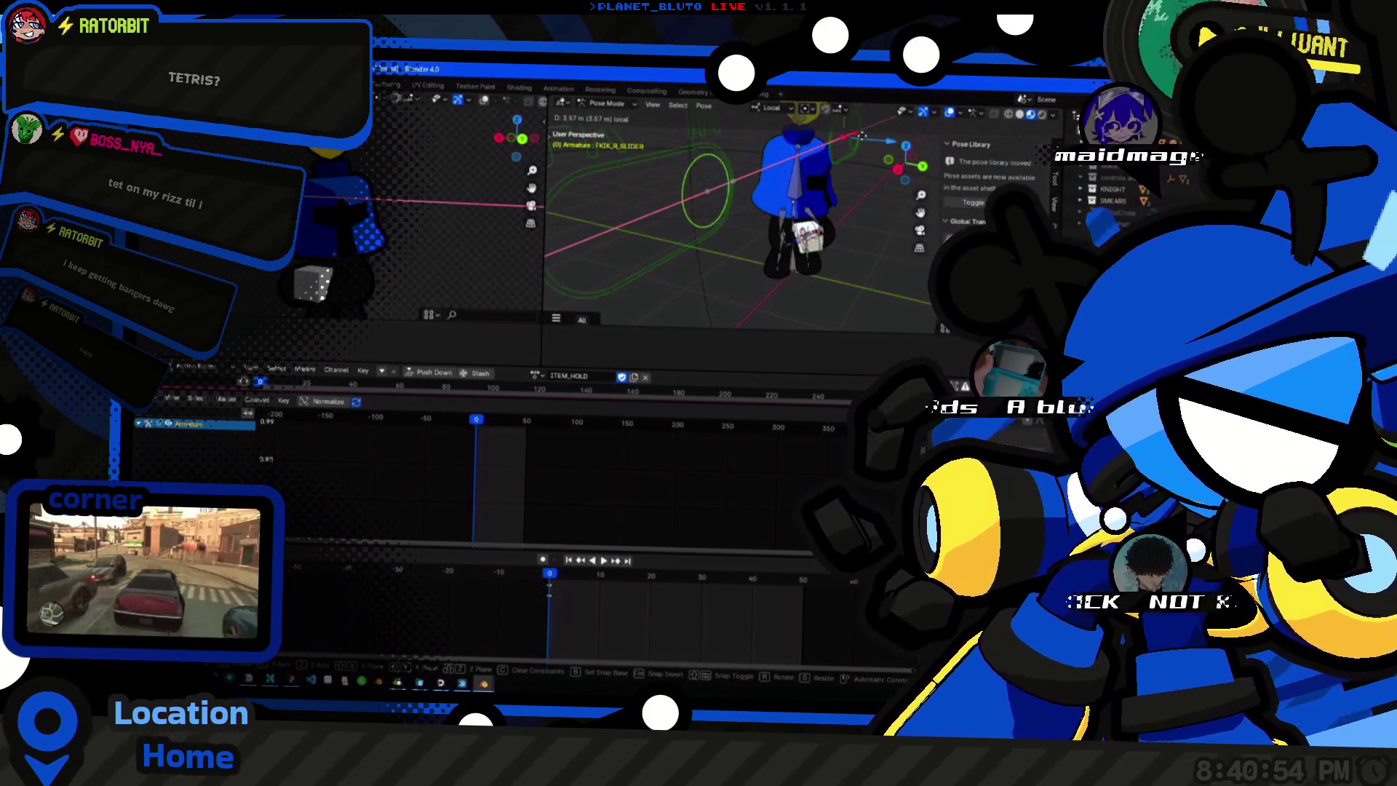
pyautogui.moveTo(595, 235)
pyautogui.mouseDown()
pyautogui.moveTo(707, 191)
pyautogui.moveTo(598, 235)
pyautogui.mouseUp()
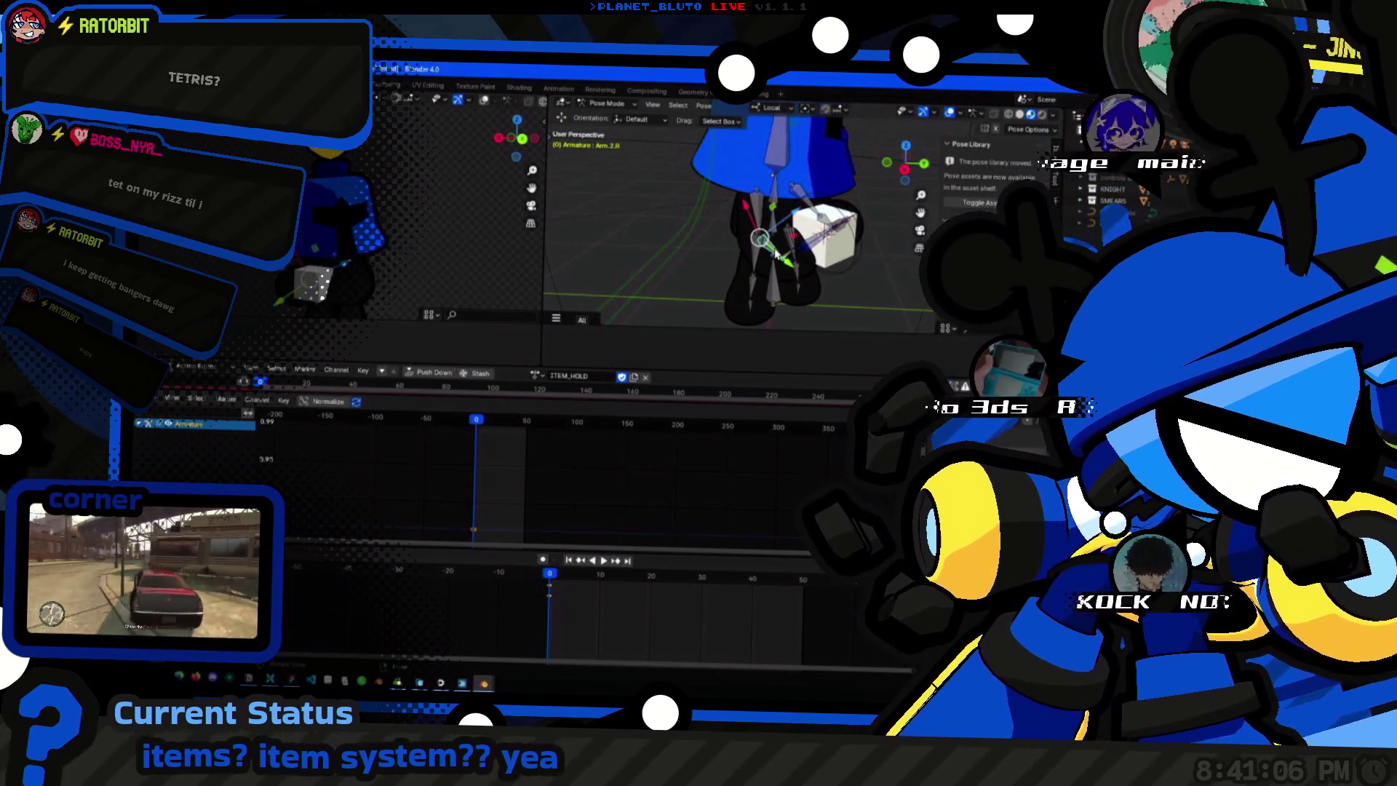
pyautogui.click(824, 235)
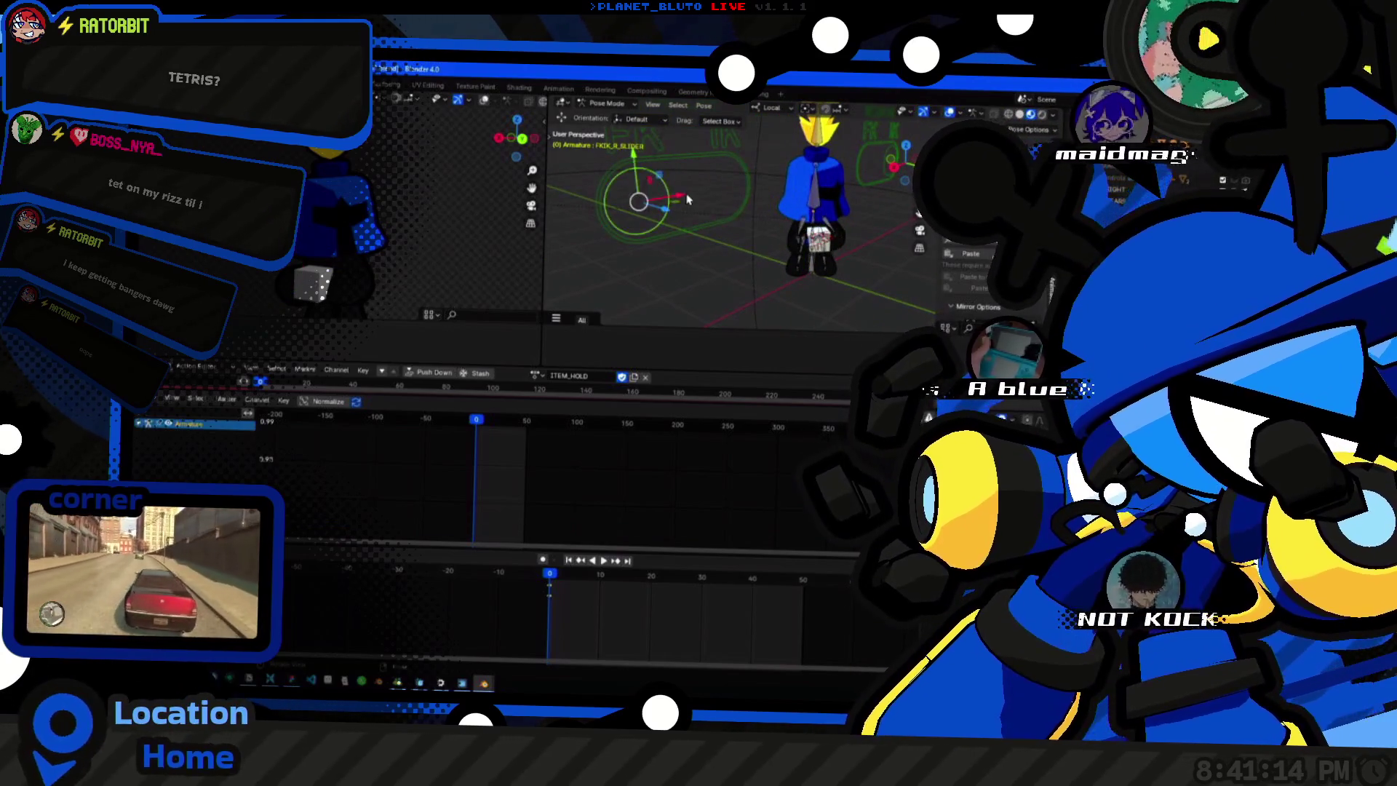
pyautogui.scroll(4, 673, 207)
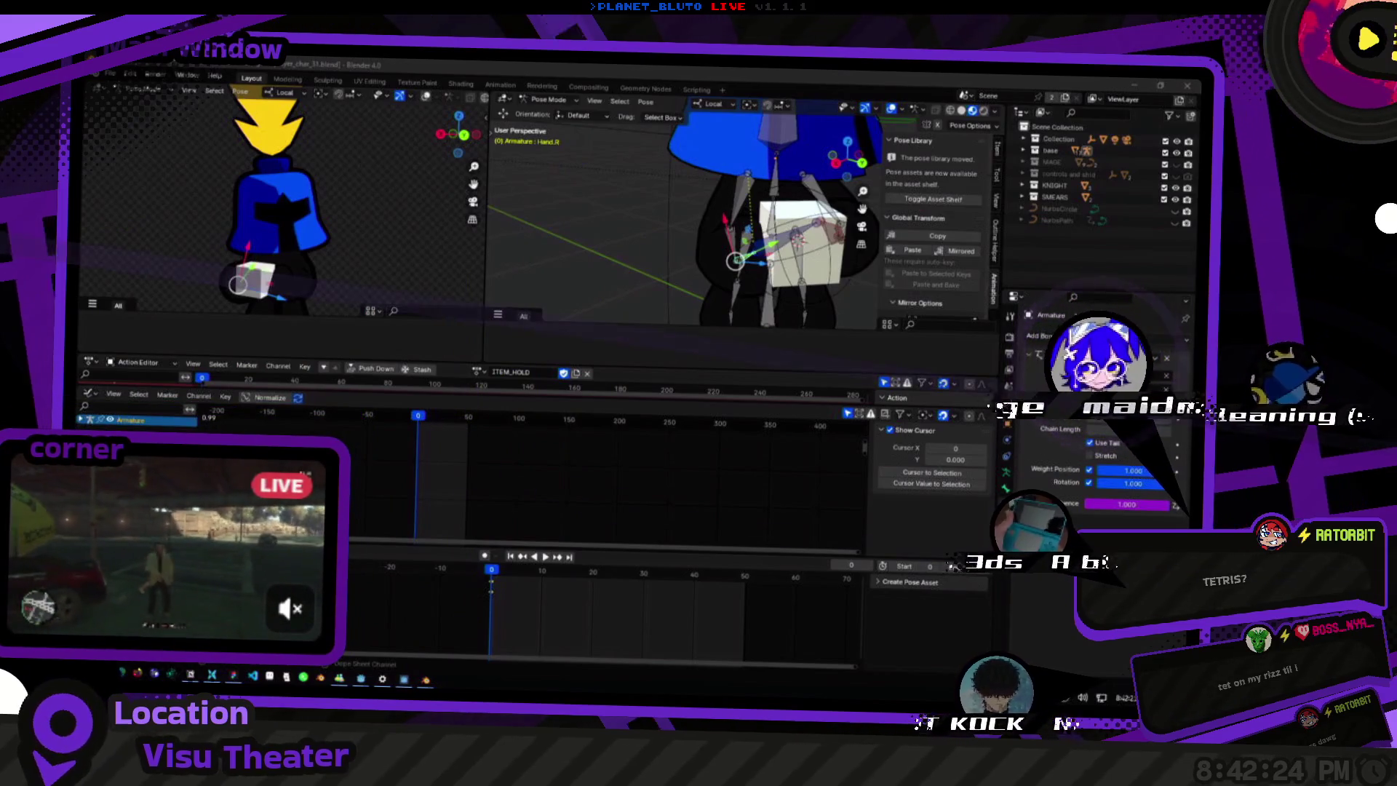
# Rotate the Weapon bone holding the cube and select Hand.R to inspect it.
pyautogui.moveTo(786, 219)
pyautogui.mouseDown(button='middle')
pyautogui.moveTo(732, 249)
pyautogui.moveTo(764, 251)
pyautogui.moveTo(724, 282)
pyautogui.mouseUp(button='middle')
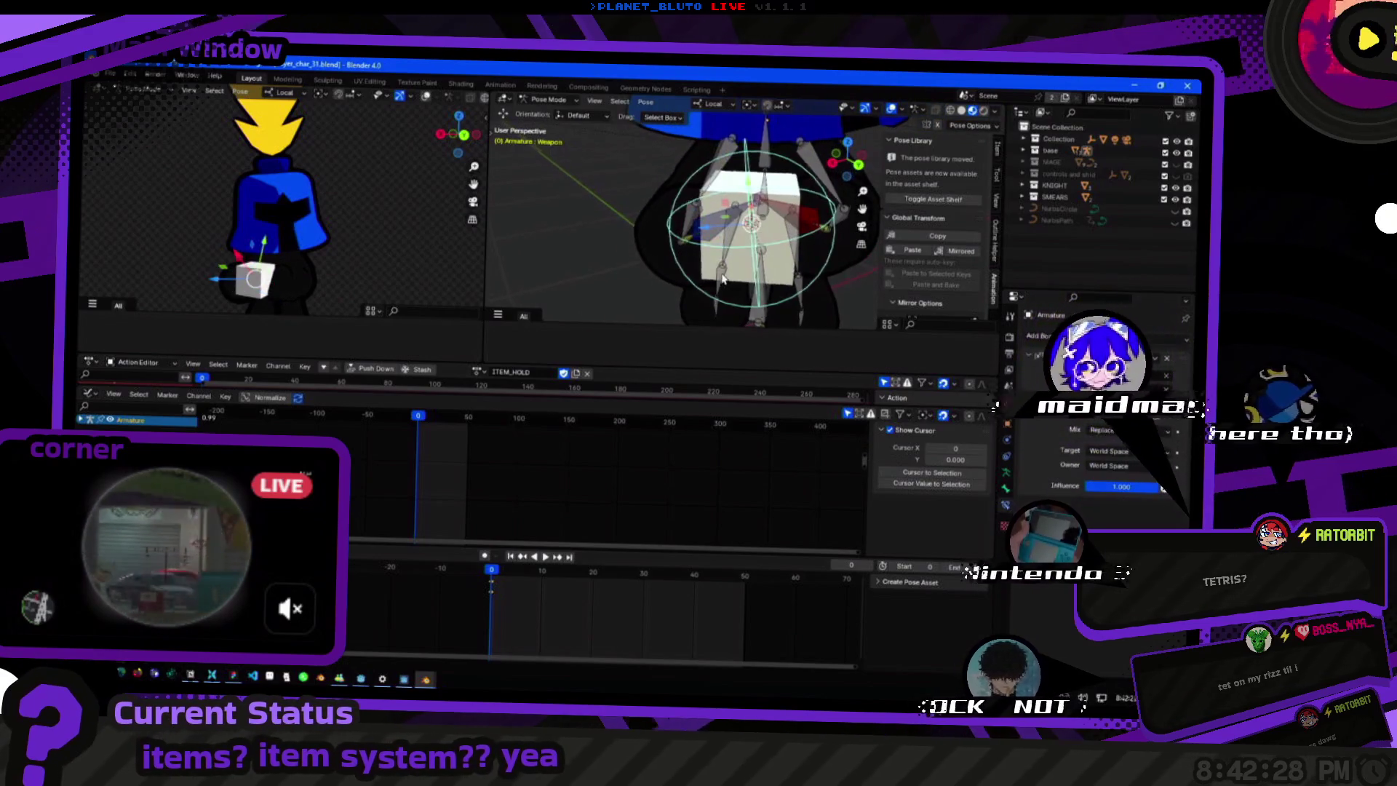
pyautogui.press('r')
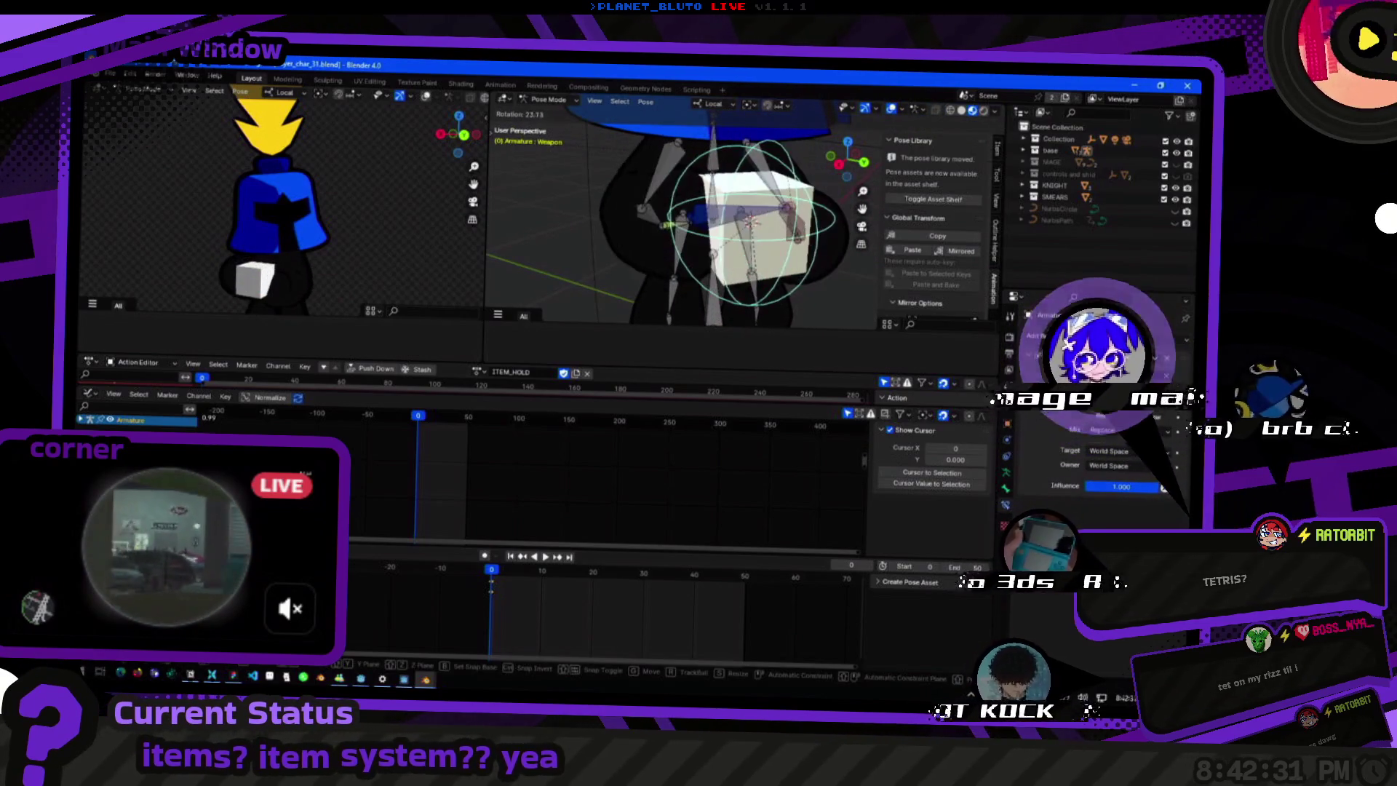
pyautogui.click(754, 224)
pyautogui.moveTo(754, 224)
pyautogui.mouseDown(button='middle')
pyautogui.moveTo(724, 261)
pyautogui.moveTo(709, 251)
pyautogui.mouseUp(button='middle')
pyautogui.click(698, 246)
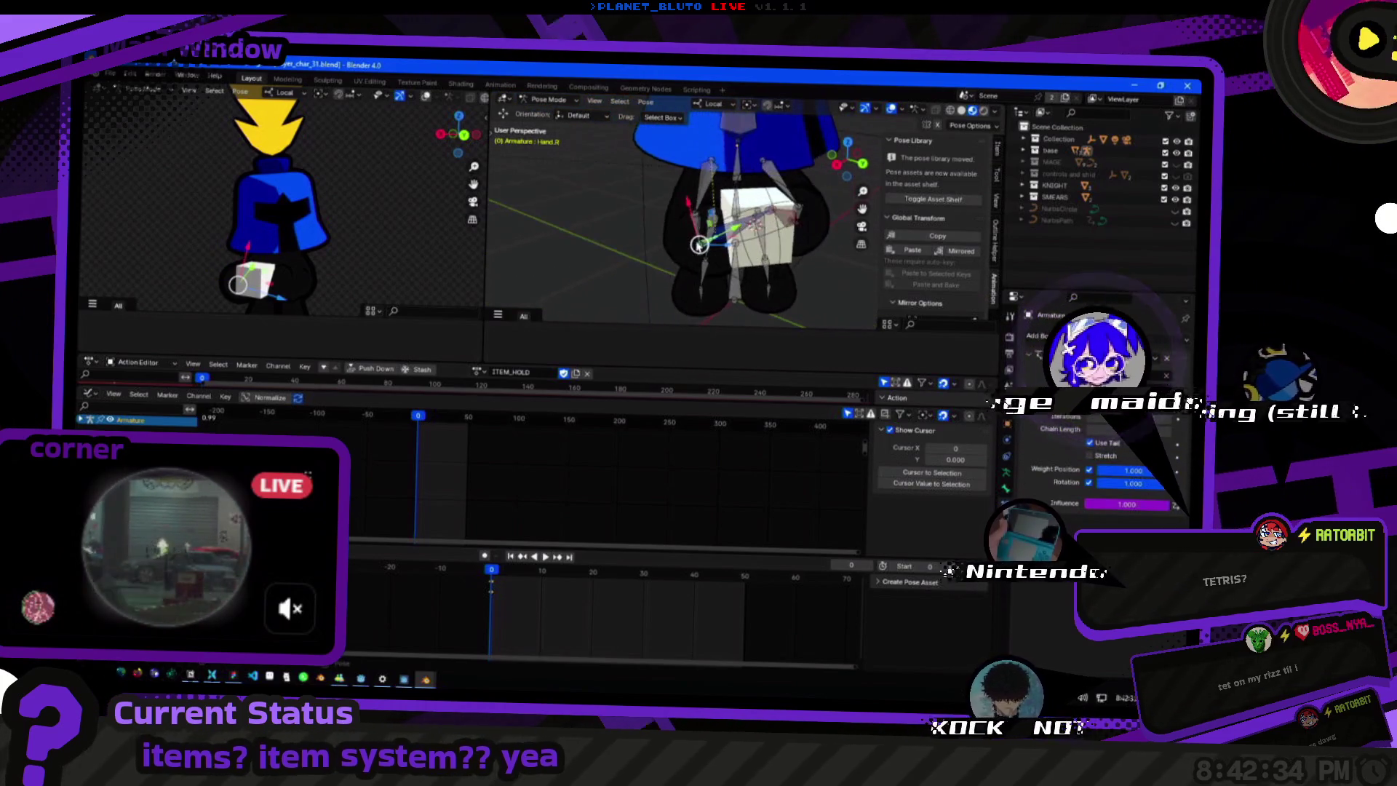
pyautogui.scroll(2, 700, 246)
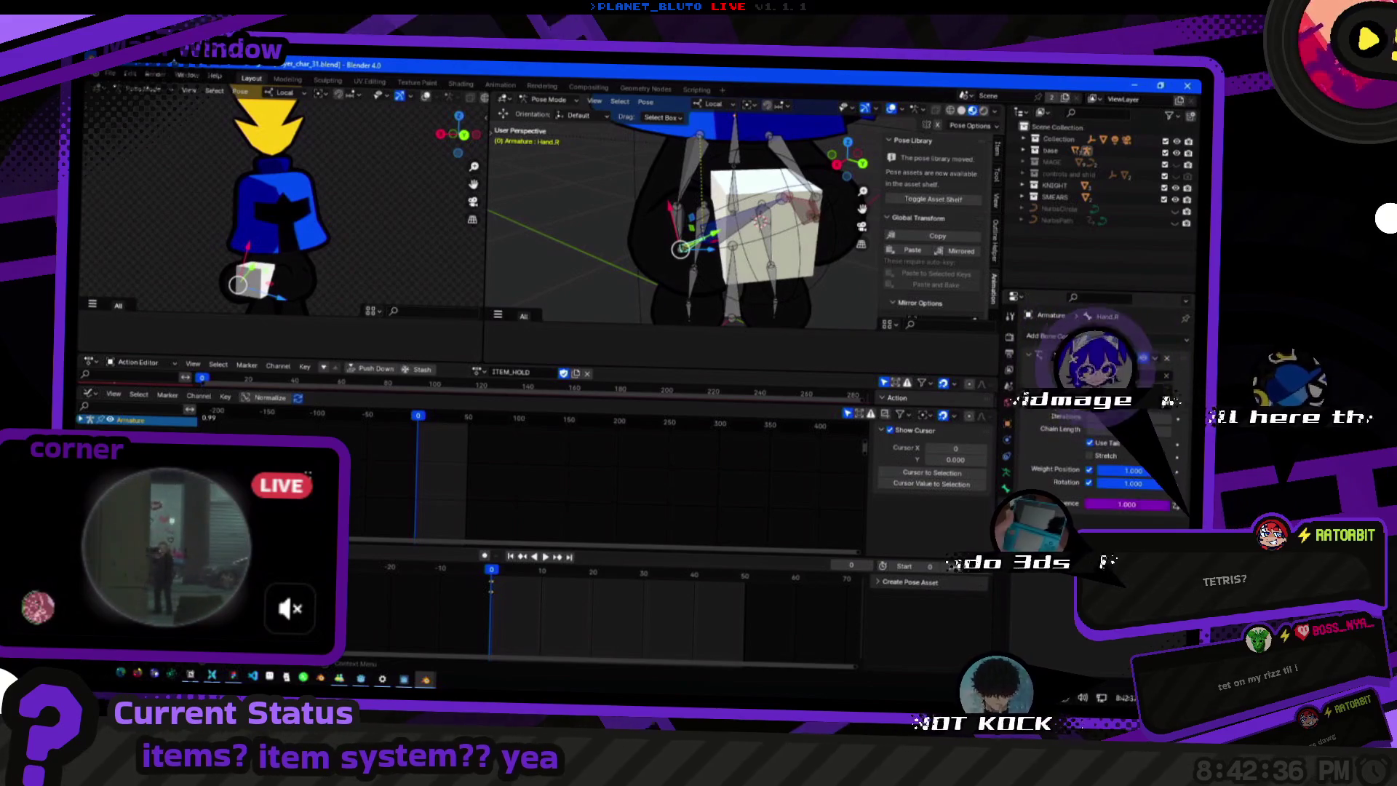
pyautogui.moveTo(682, 249)
pyautogui.mouseDown(button='middle')
pyautogui.moveTo(610, 240)
pyautogui.moveTo(690, 275)
pyautogui.moveTo(710, 207)
pyautogui.moveTo(686, 265)
pyautogui.moveTo(748, 246)
pyautogui.moveTo(685, 246)
pyautogui.mouseUp(button='middle')
# Select Arm.1.R, Arm.2.R and Hand.R in turn to inspect the hand's IK constraint.
pyautogui.click(644, 262)
pyautogui.click(695, 254)
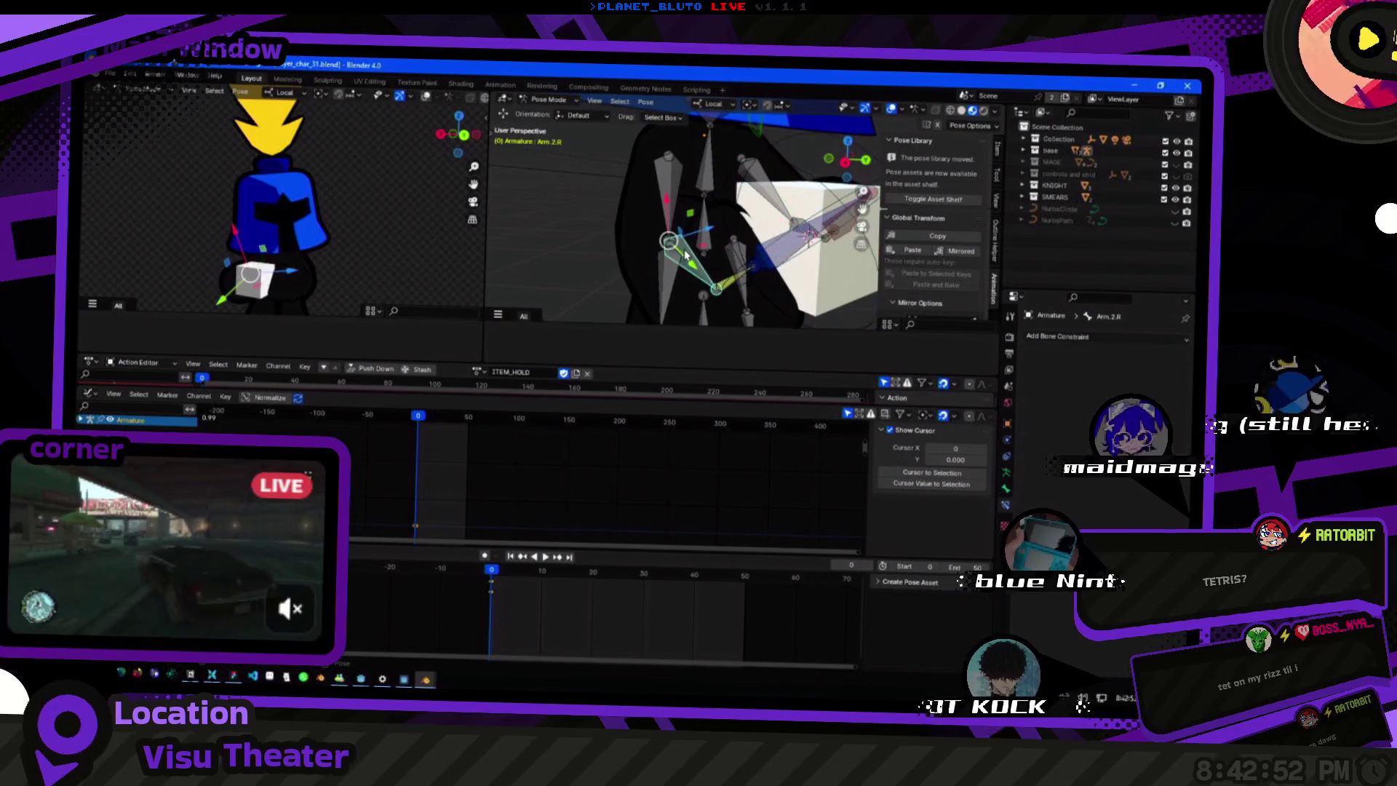
pyautogui.click(724, 286)
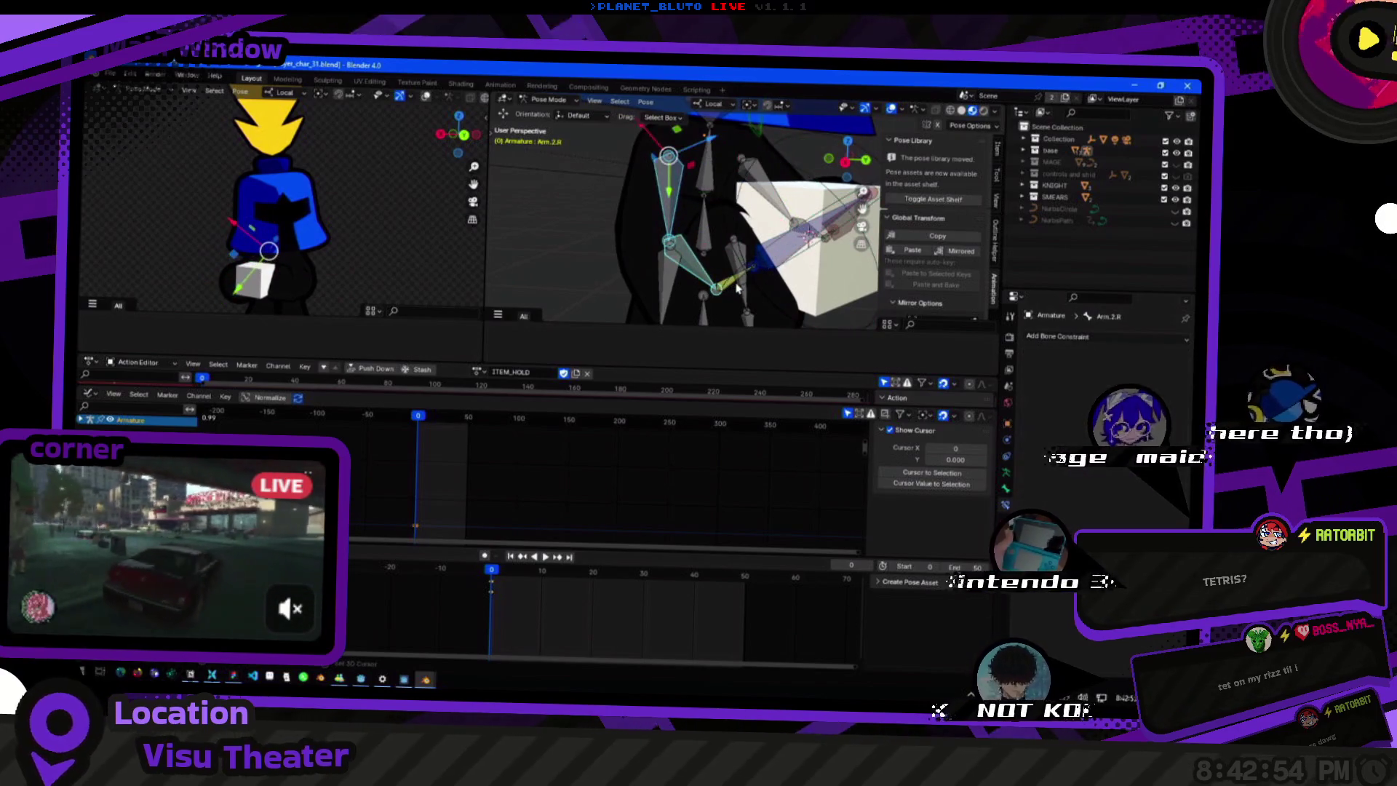
pyautogui.rightClick(719, 283)
pyautogui.moveTo(724, 286)
pyautogui.mouseDown(button='middle')
pyautogui.moveTo(707, 254)
pyautogui.moveTo(647, 260)
pyautogui.moveTo(743, 243)
pyautogui.moveTo(687, 231)
pyautogui.mouseUp(button='middle')
pyautogui.click(711, 277)
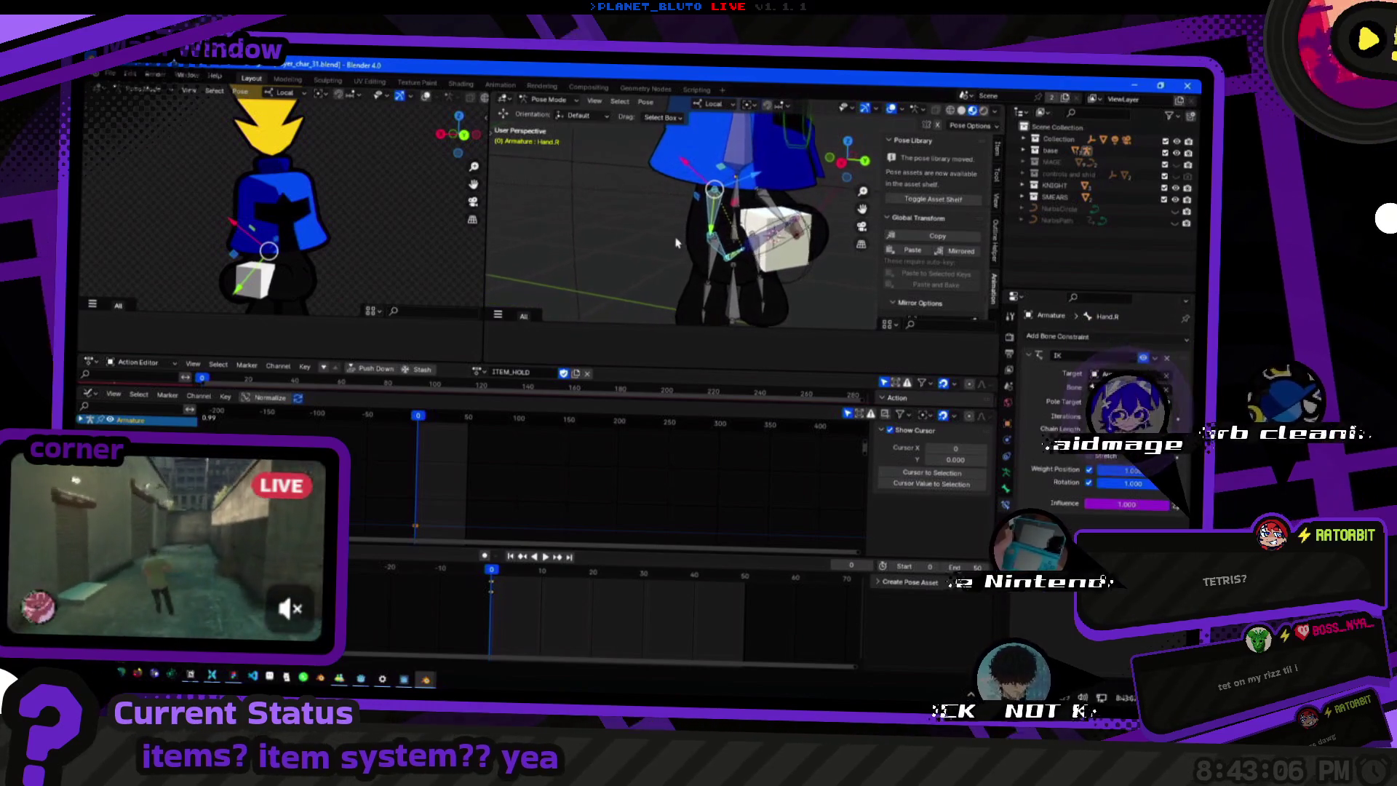
pyautogui.scroll(-4, 699, 241)
# Slide the FKIK_R_SLIDER bone along its constrained axis and start switching to Godot.
pyautogui.moveTo(699, 241); pyautogui.dragTo(701, 247, button='middle')
pyautogui.click(624, 184)
pyautogui.scroll(2, 625, 185)
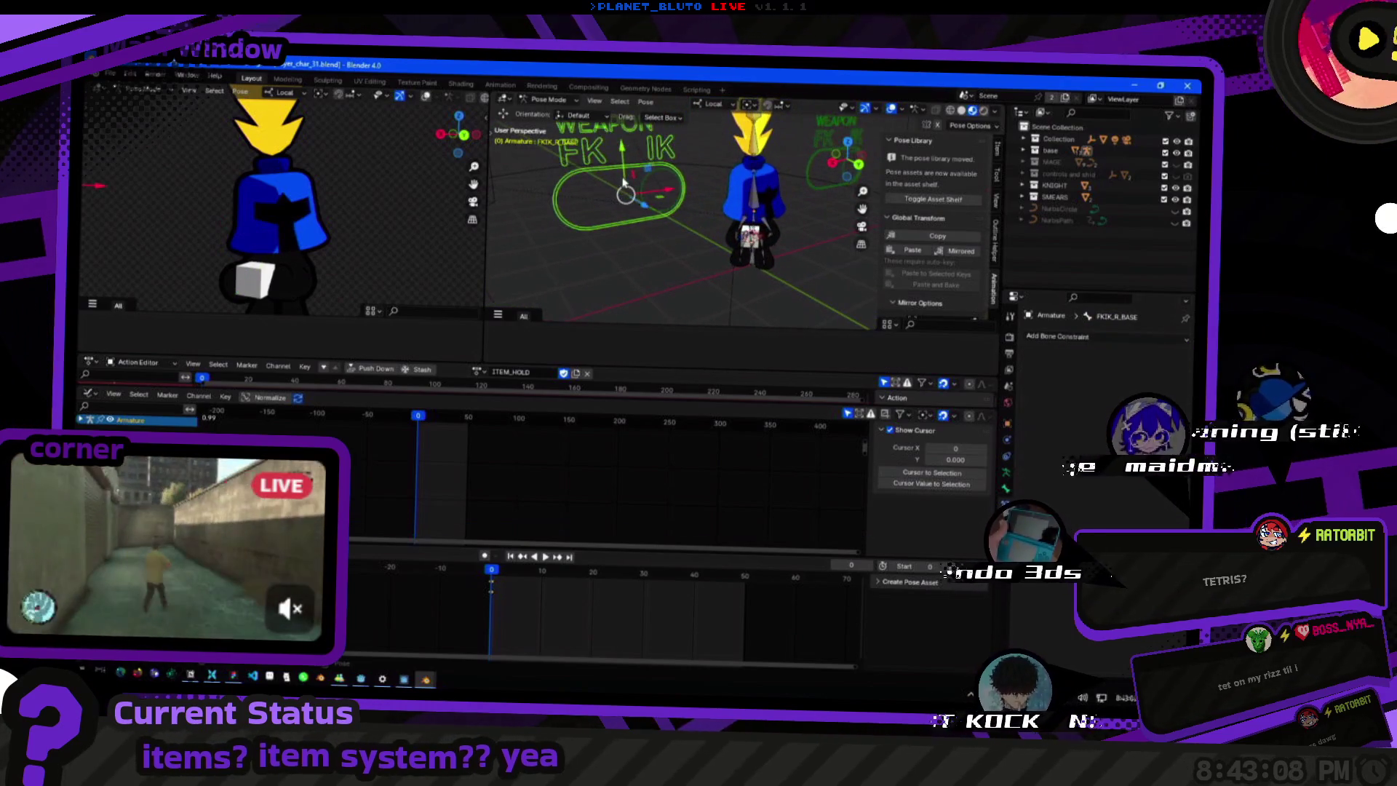
pyautogui.click(624, 195)
pyautogui.moveTo(625, 195); pyautogui.dragTo(586, 189)
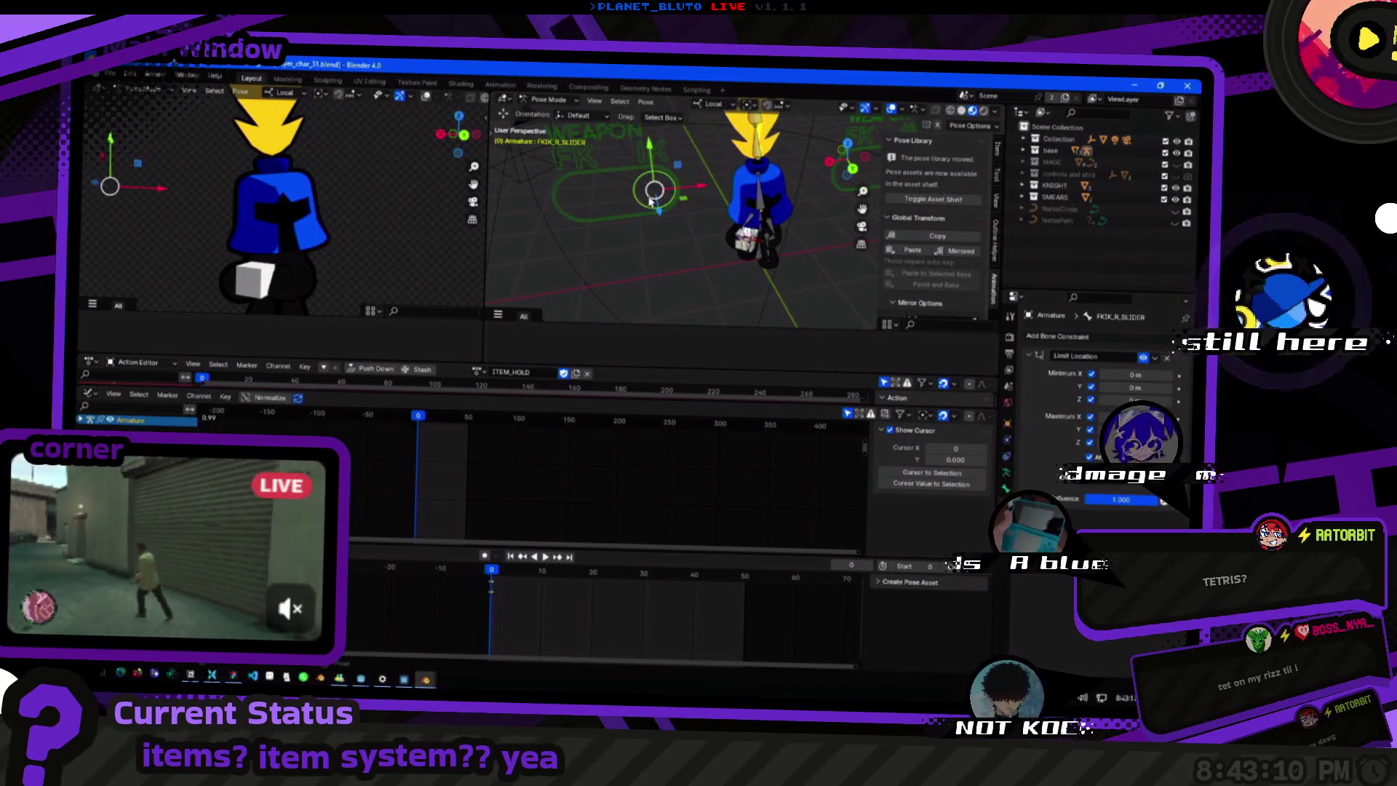
pyautogui.hotkey('alt', 'Tab')
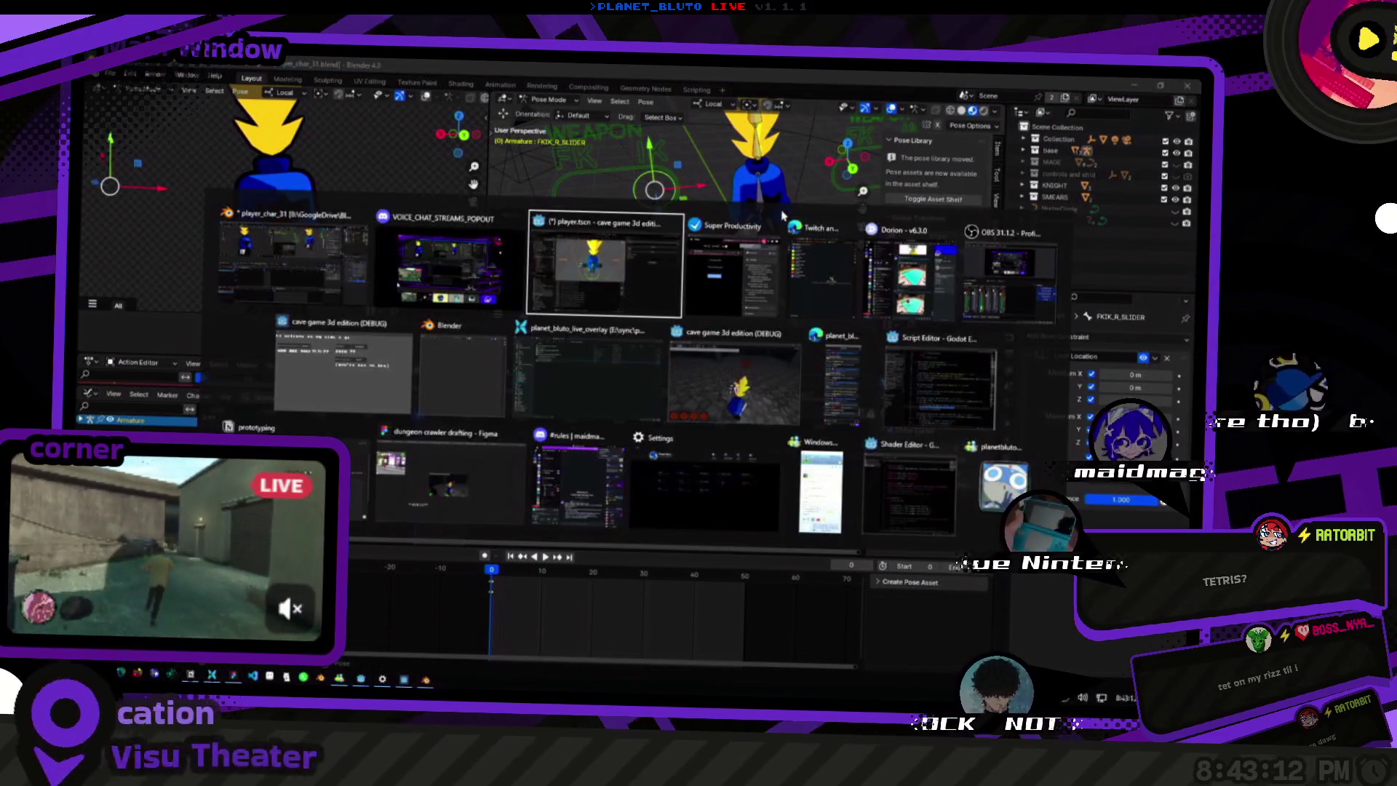
# In Godot, orbit the scene and briefly open and close the Project Settings.
pyautogui.hotkey('alt', 'Tab')
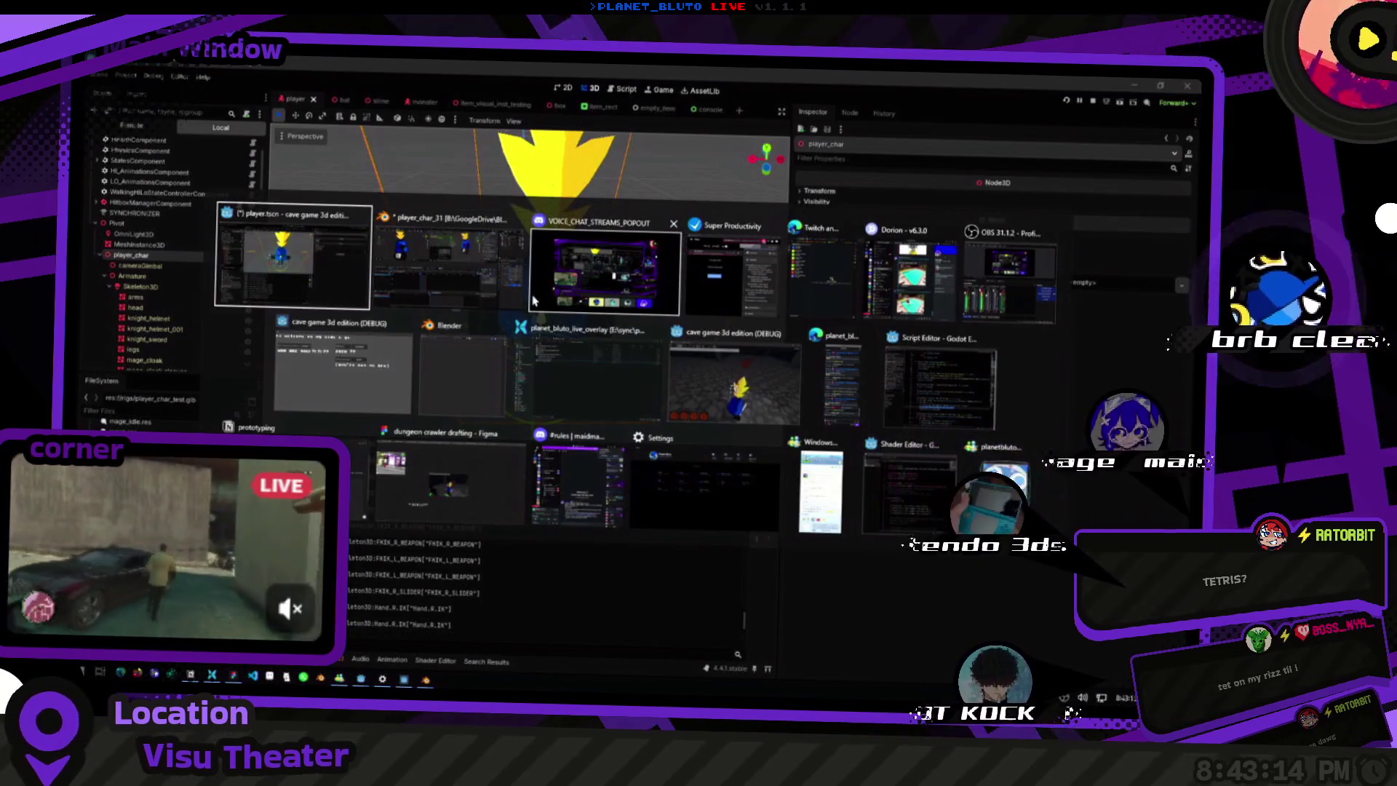
pyautogui.moveTo(489, 225); pyautogui.dragTo(567, 251, button='middle')
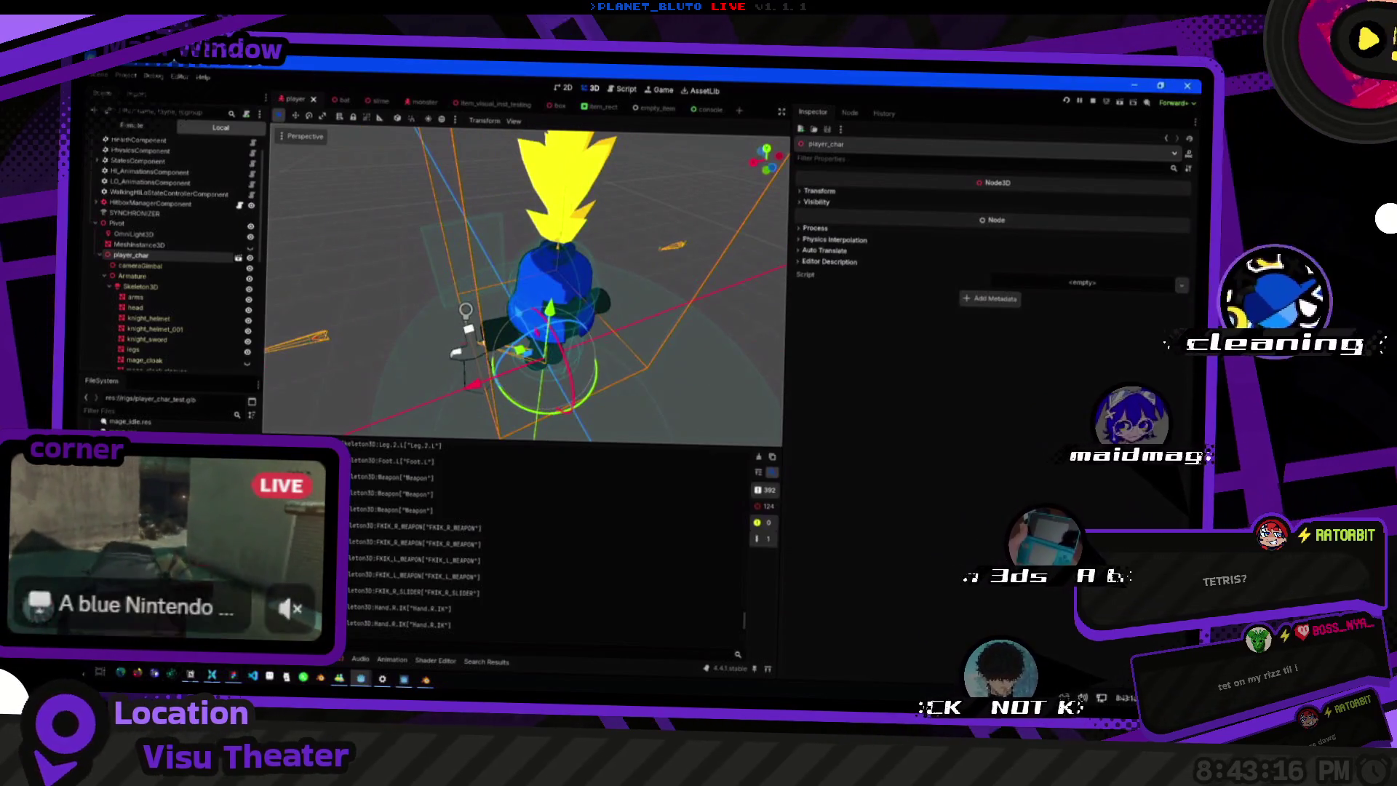
pyautogui.click(131, 77)
pyautogui.click(147, 120)
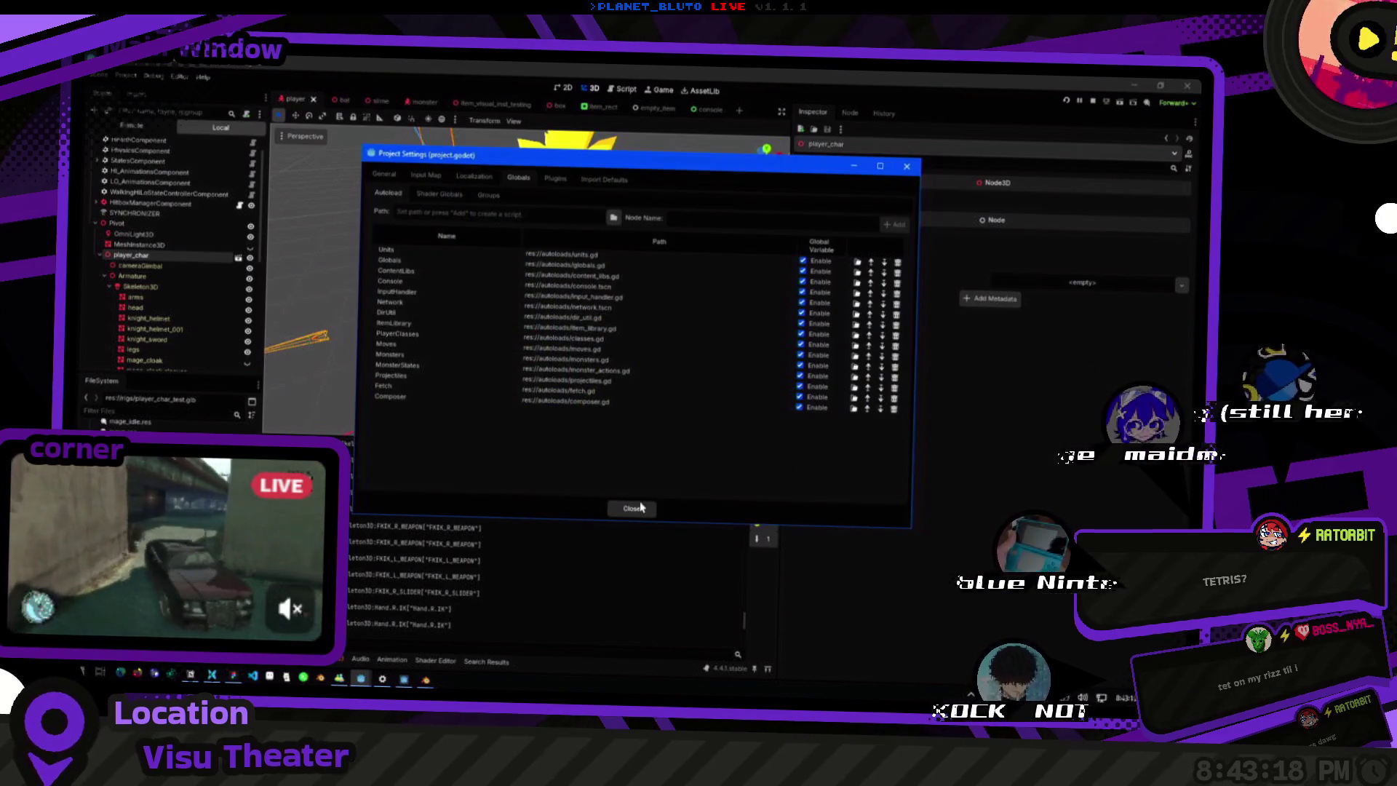
pyautogui.click(635, 508)
# Review the Advanced Import Settings preview of player_char_test.glb, close it and return to Blender.
pyautogui.doubleClick(147, 399)
pyautogui.click(546, 388)
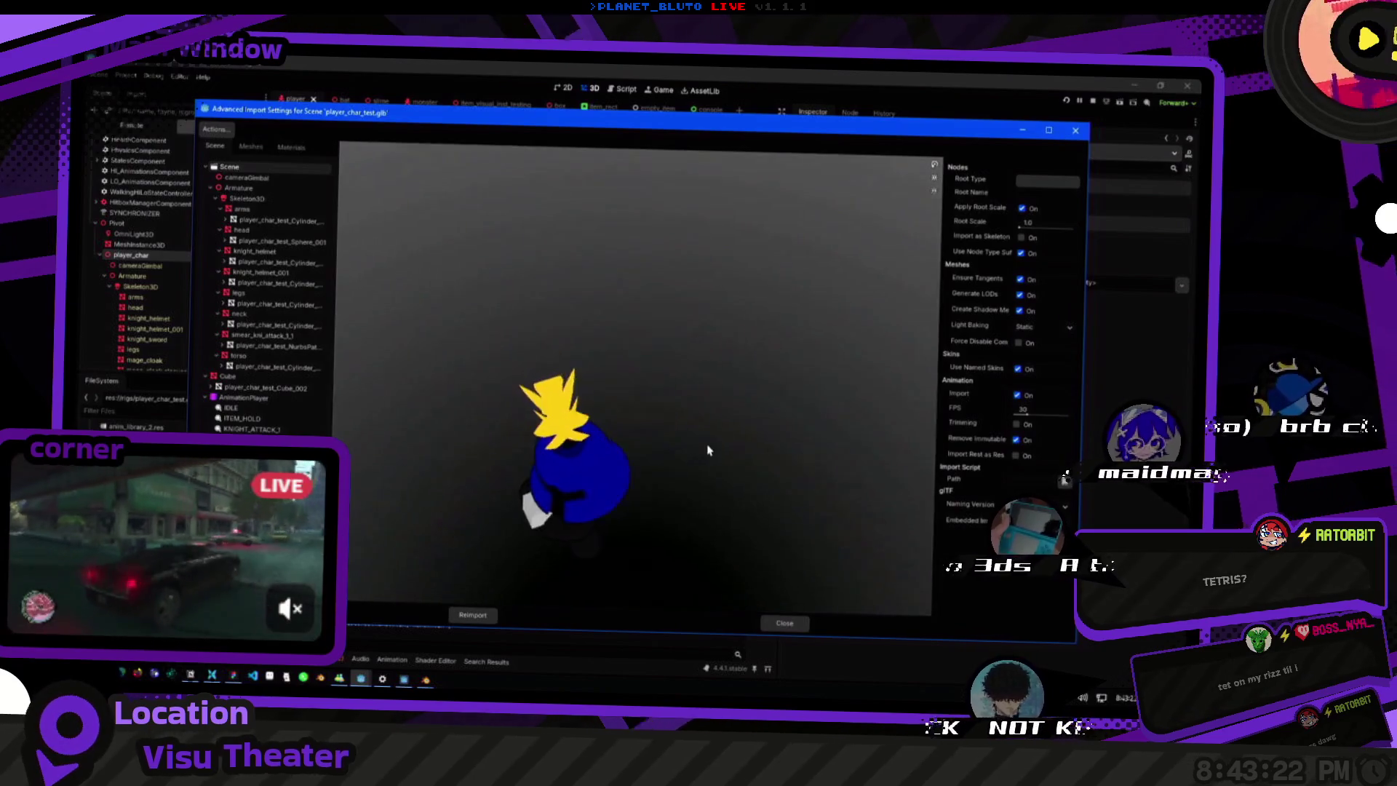
pyautogui.moveTo(464, 450); pyautogui.dragTo(624, 445)
pyautogui.scroll(3, 624, 445)
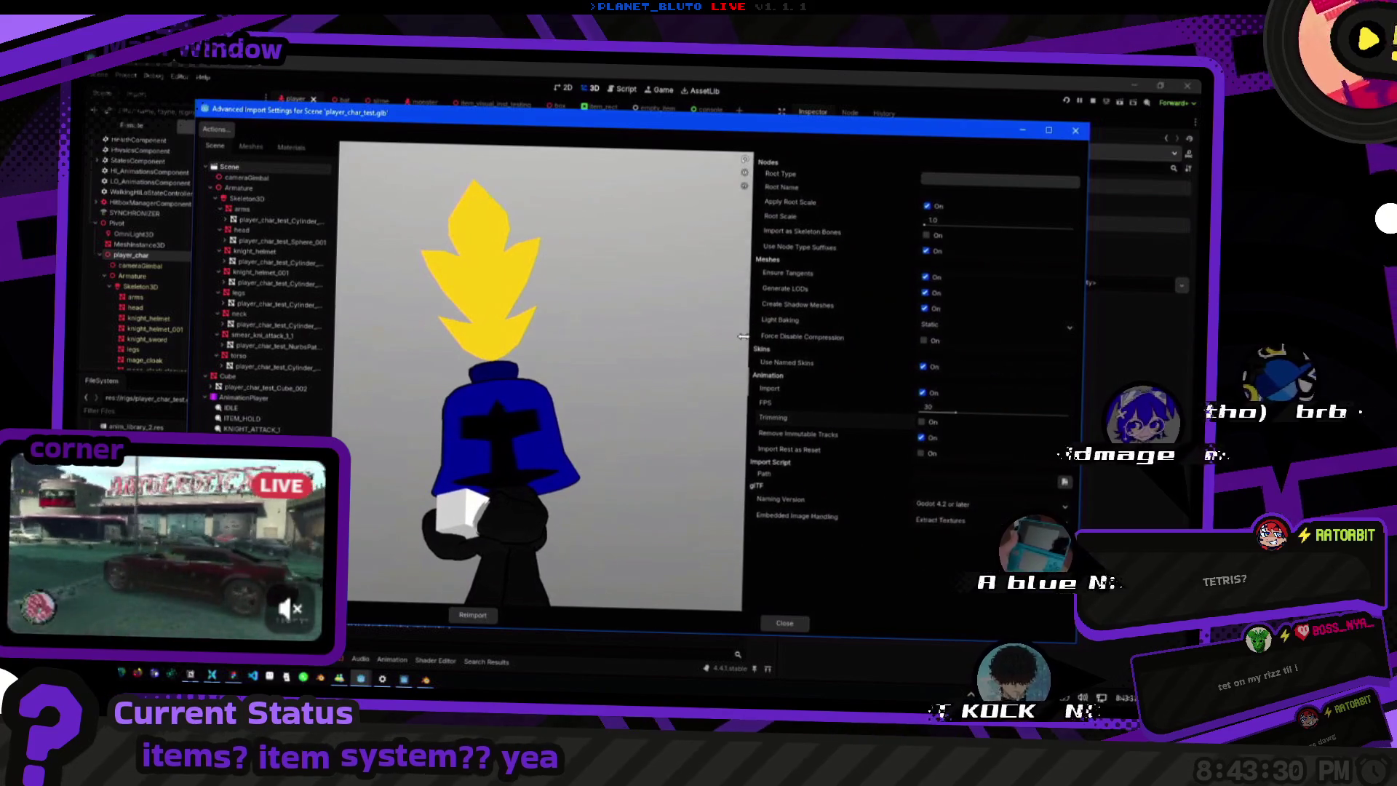
pyautogui.moveTo(937, 332); pyautogui.dragTo(723, 338)
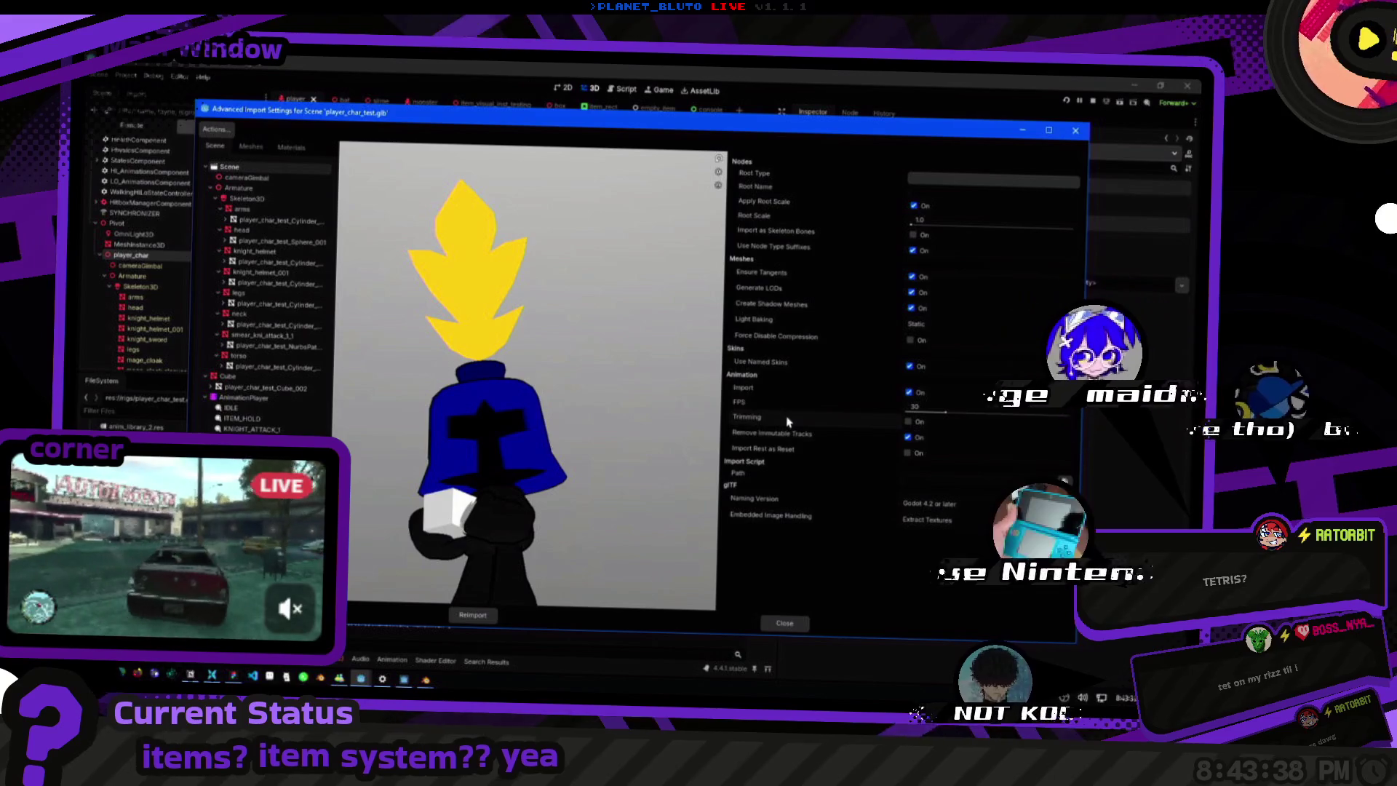
pyautogui.click(783, 625)
pyautogui.hotkey('alt', 'Tab')
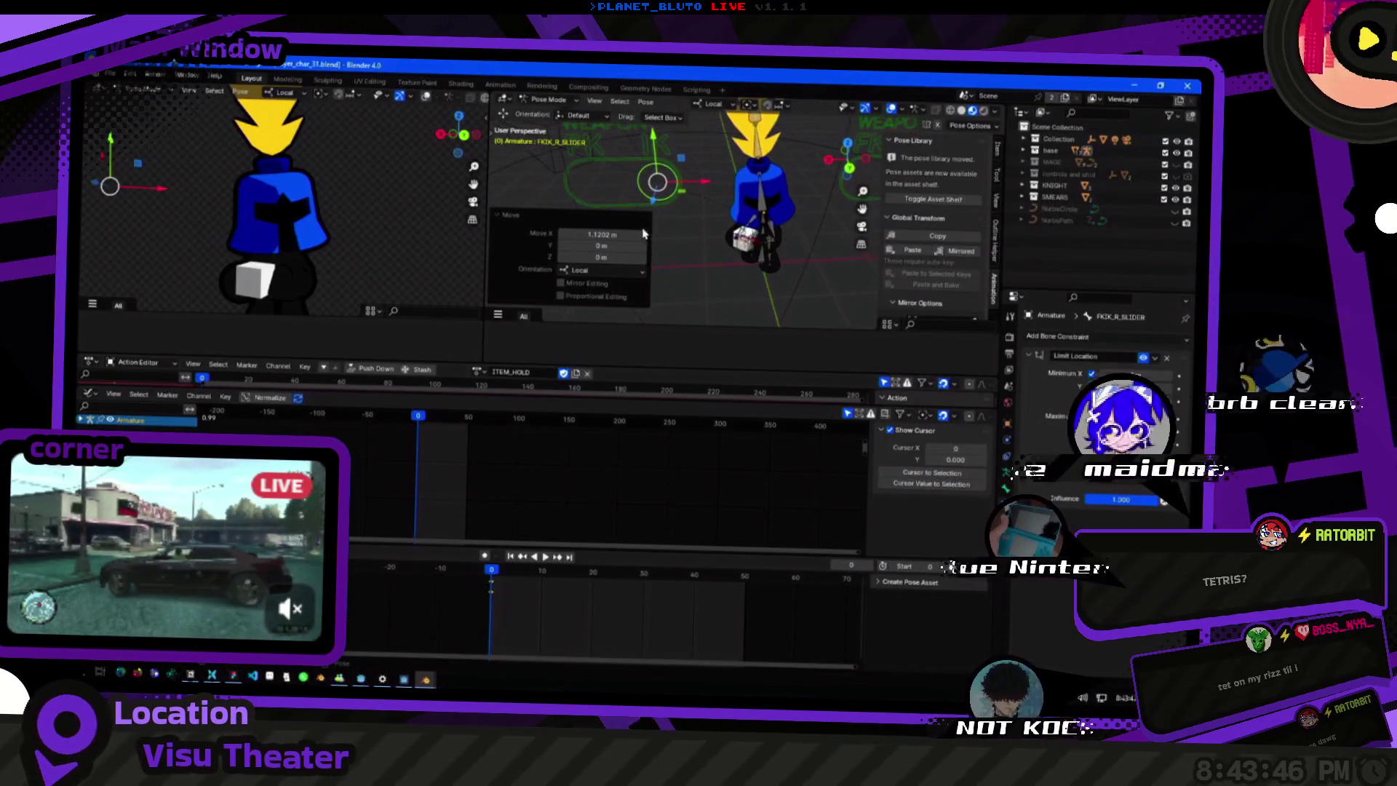
# Move the FKIK_R_SLIDER bone to about 2.21 m along local X and save player_char_31.blend.
pyautogui.press('g')
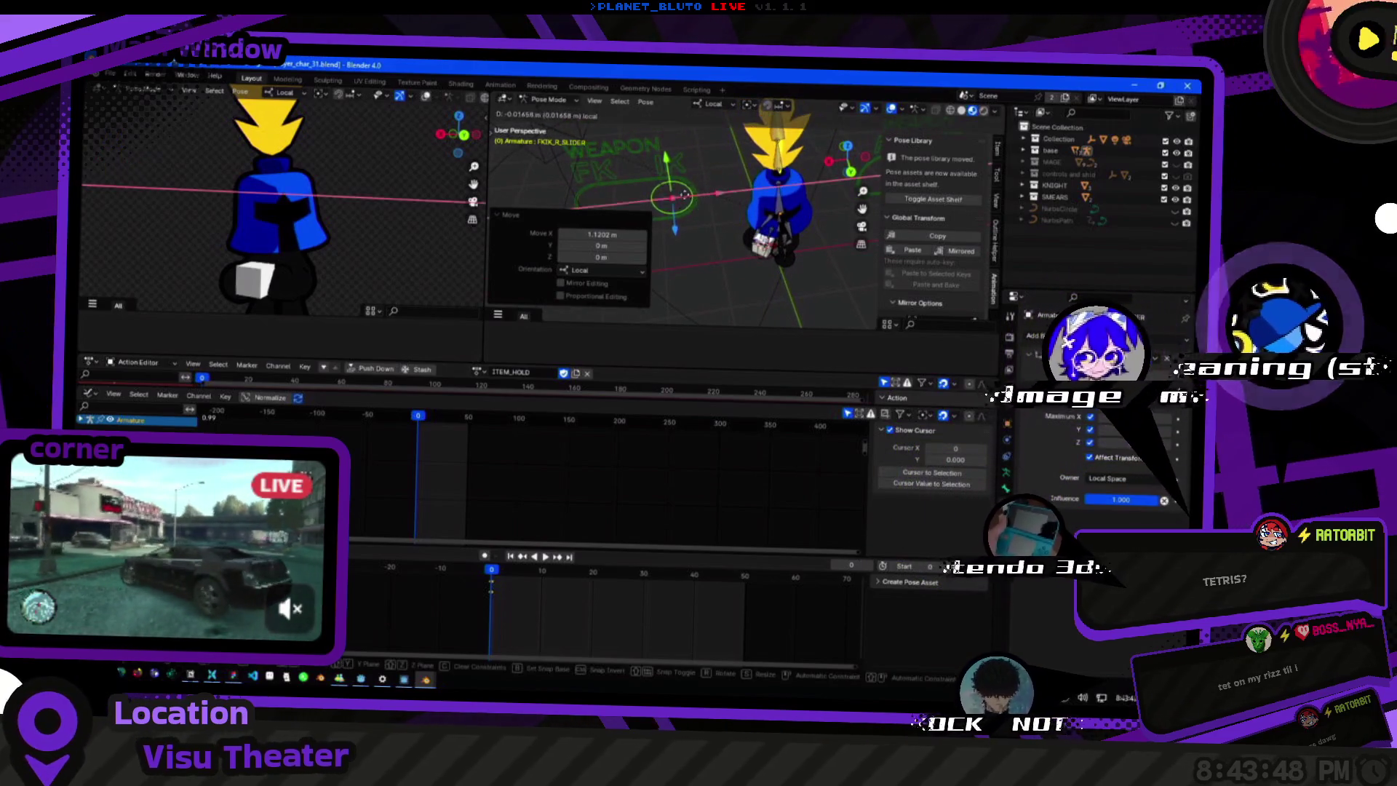
pyautogui.click(676, 207)
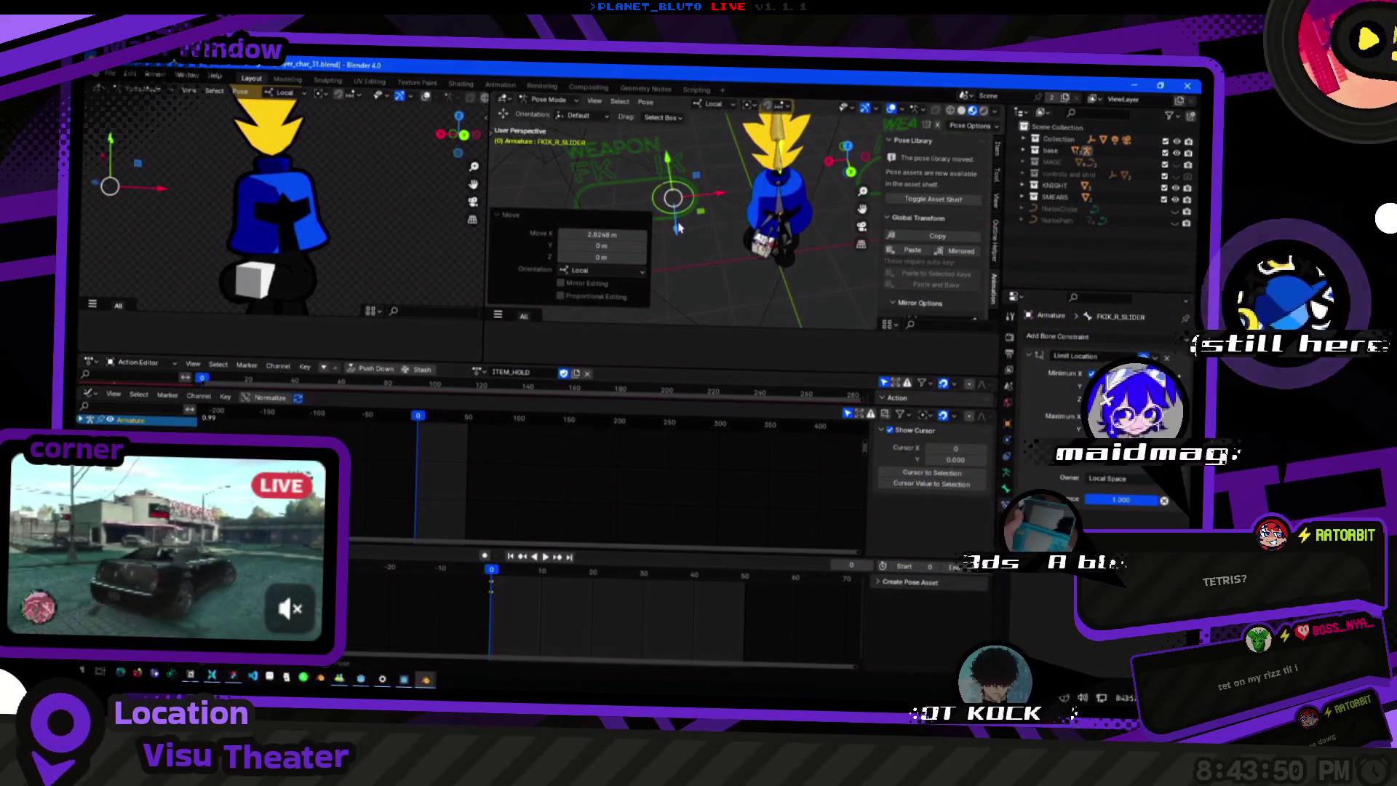
pyautogui.moveTo(677, 223); pyautogui.dragTo(723, 200, button='middle')
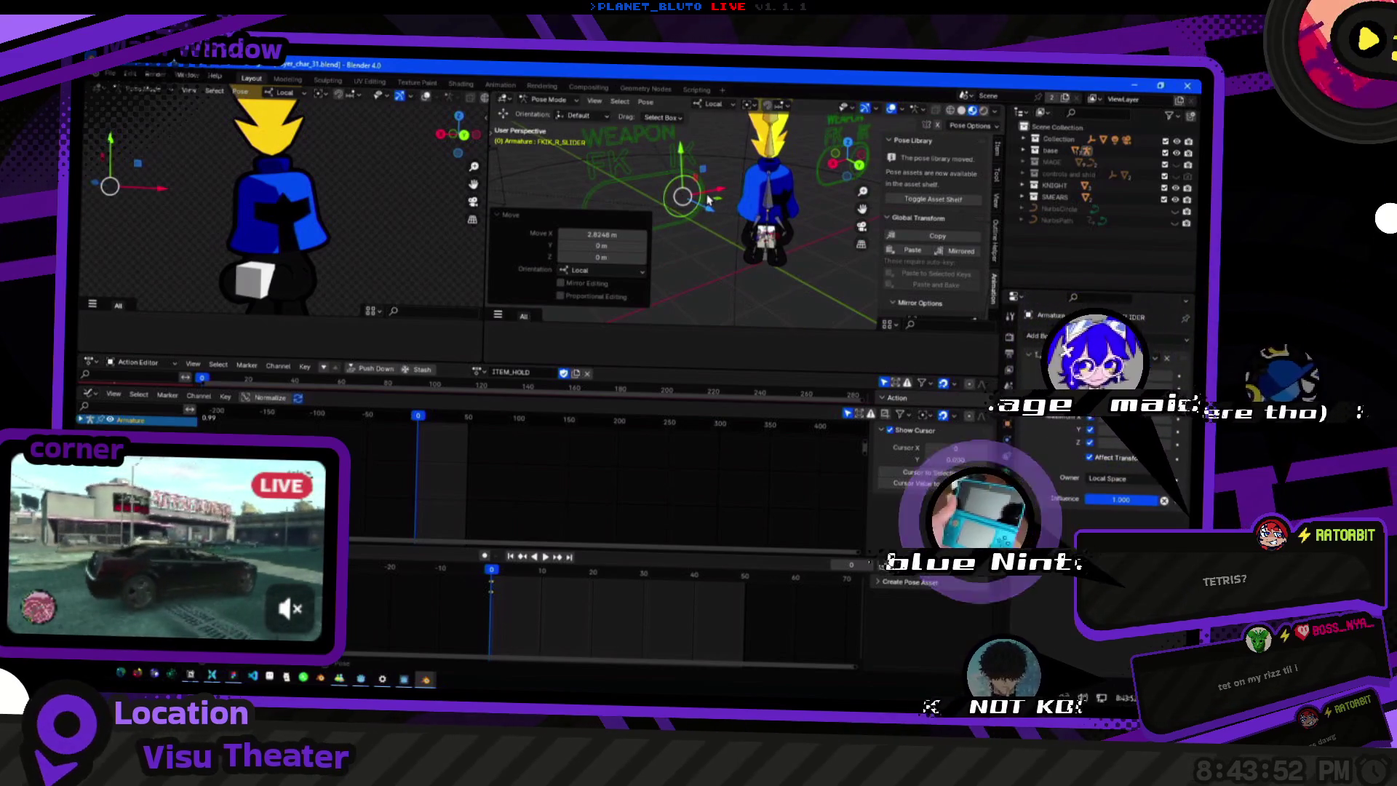
pyautogui.press('g')
pyautogui.moveTo(826, 230)
pyautogui.mouseDown(button='middle')
pyautogui.moveTo(726, 251)
pyautogui.moveTo(654, 233)
pyautogui.mouseUp(button='middle')
pyautogui.click(726, 251)
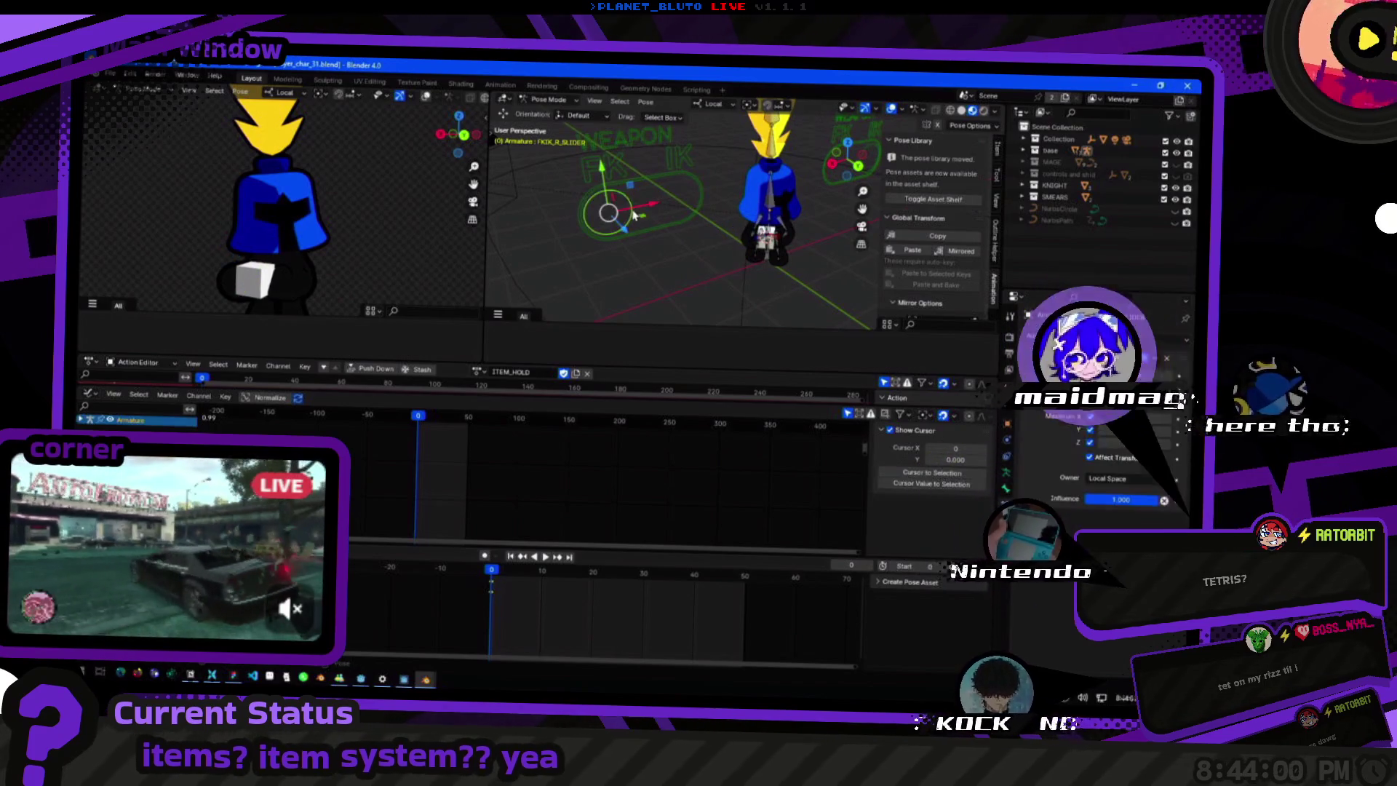
pyautogui.press('g')
pyautogui.click(678, 185)
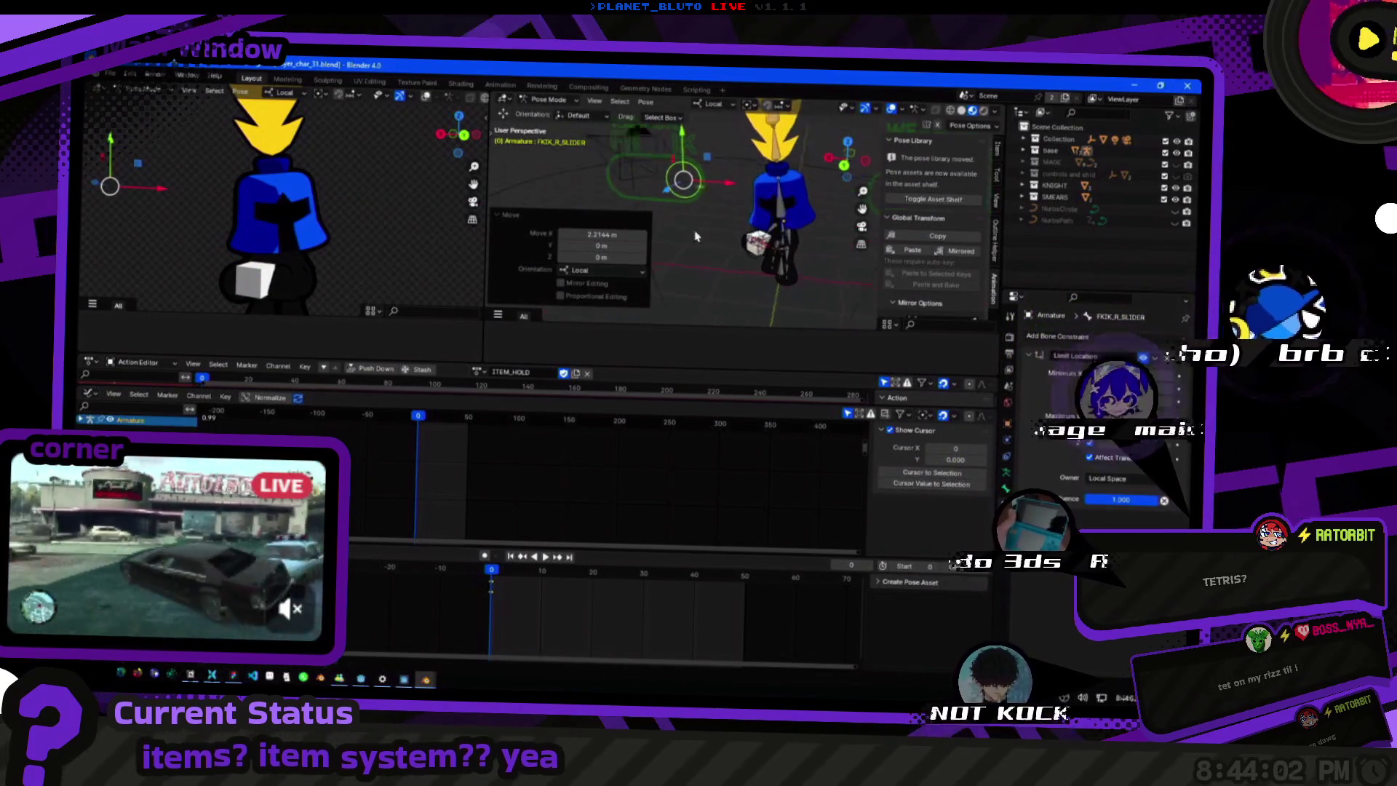
pyautogui.click(129, 79)
pyautogui.moveTo(126, 251)
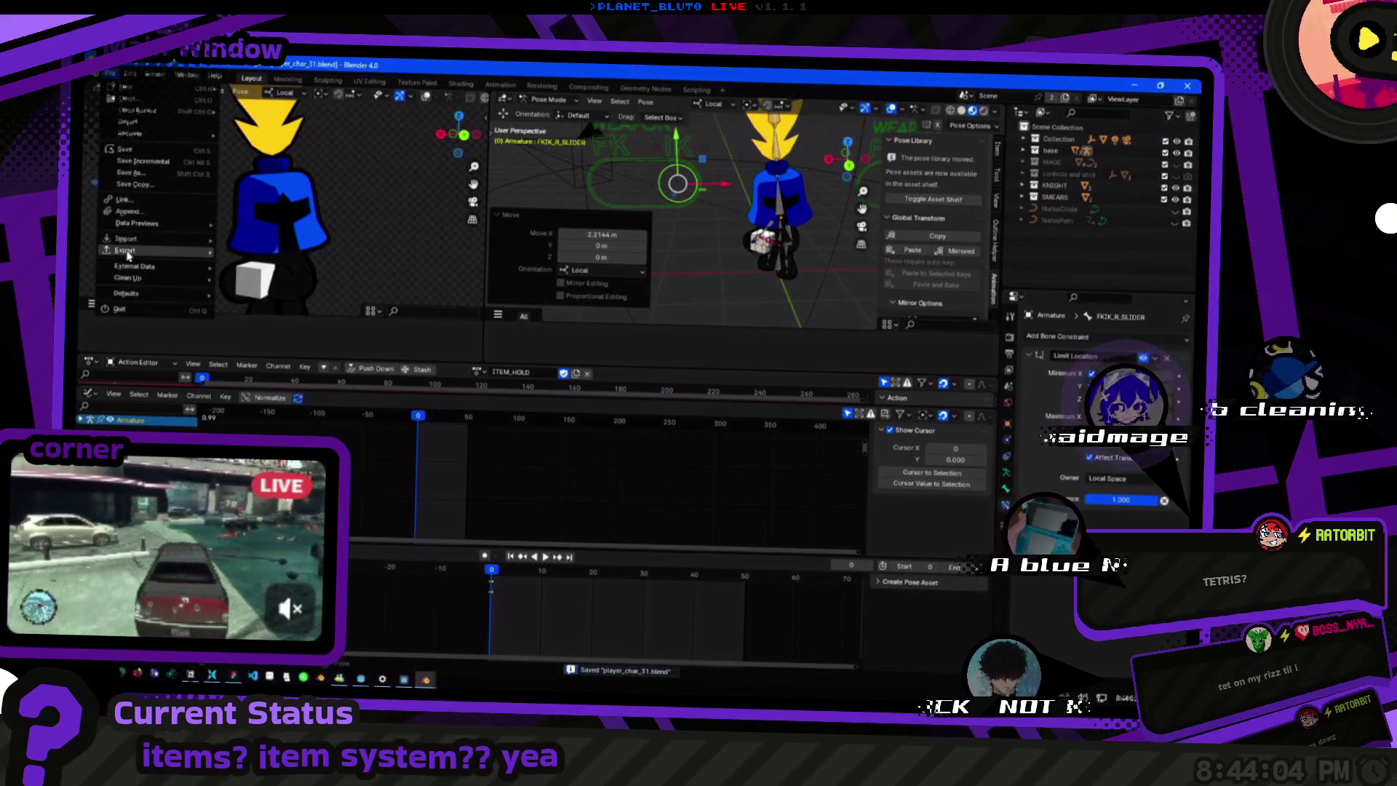
# Export the character as glTF to player_char_test.glb and switch to Godot.
pyautogui.click(273, 278)
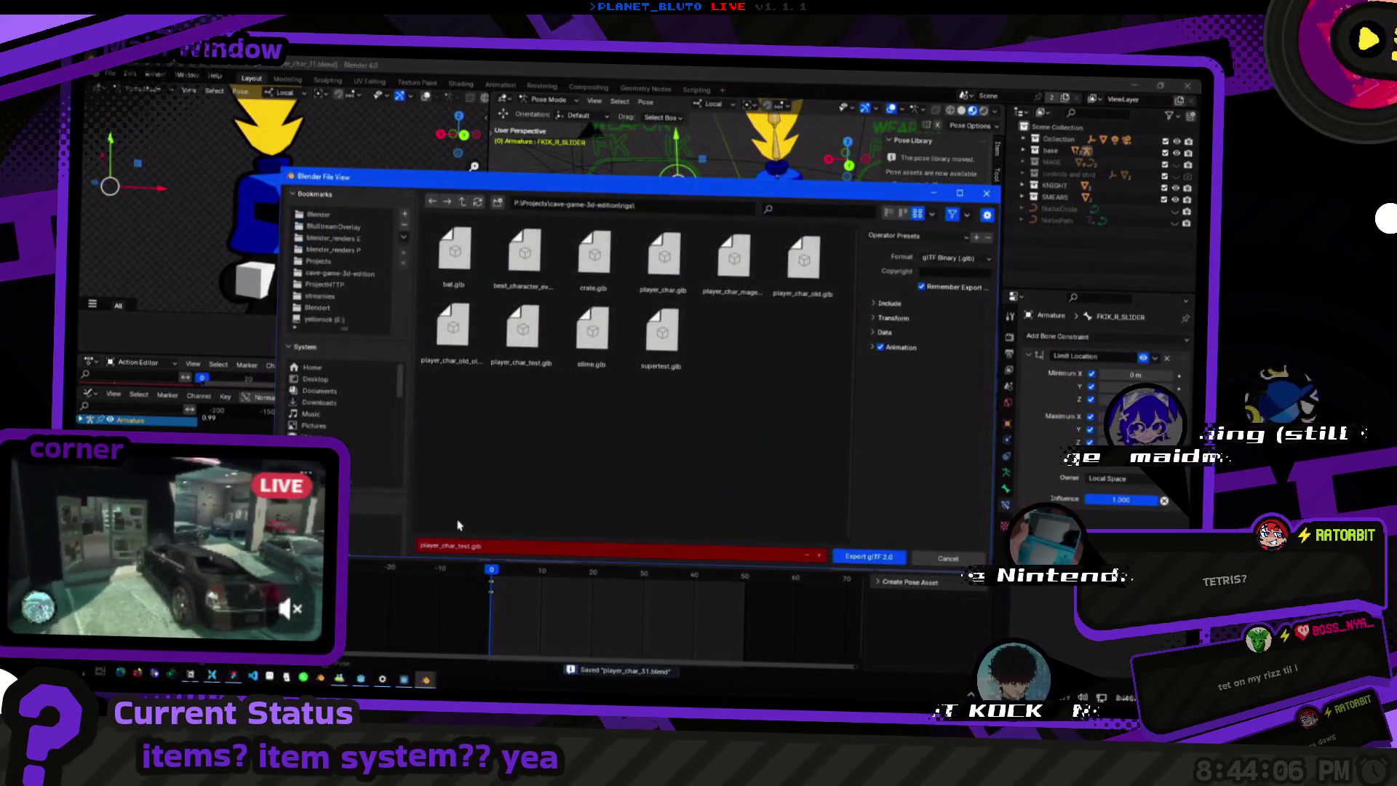
pyautogui.press('Return')
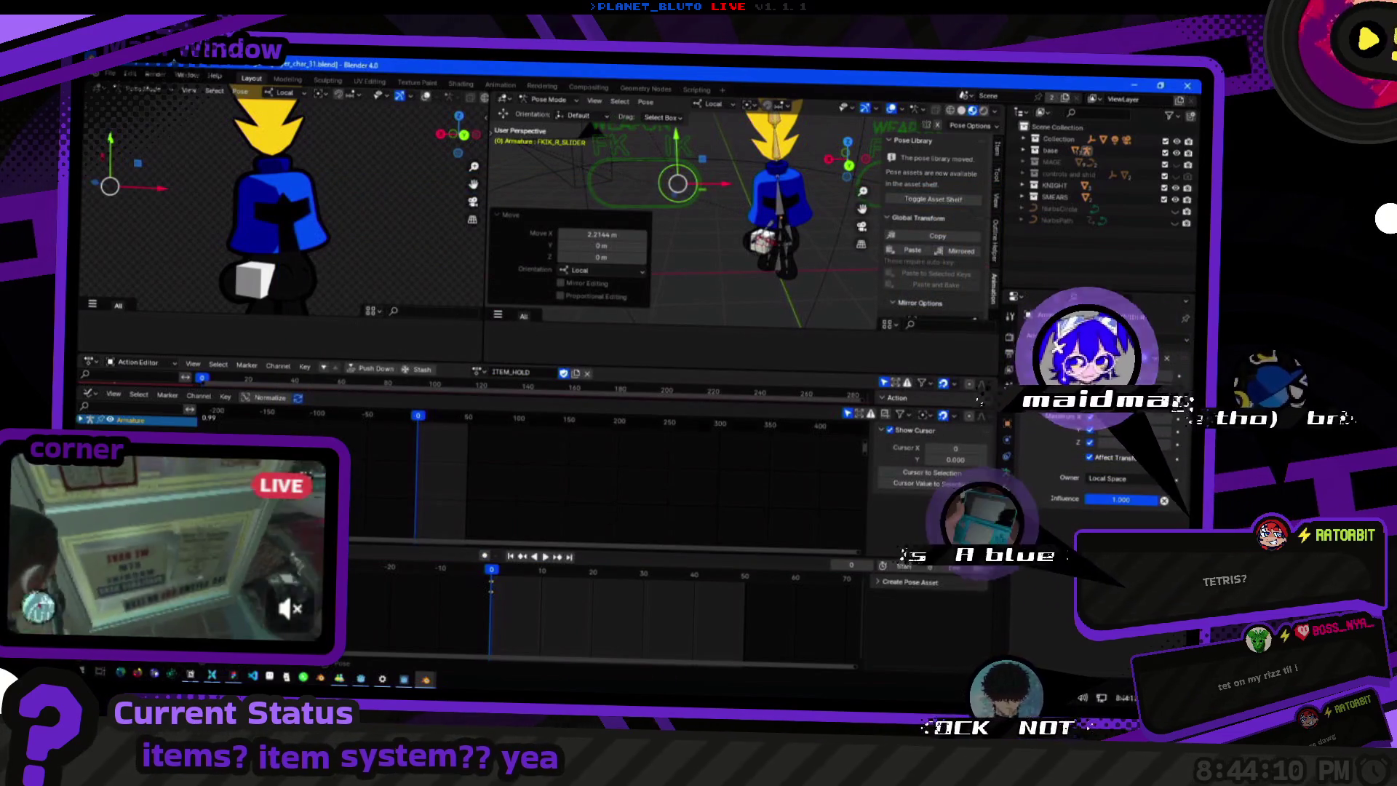
pyautogui.hotkey('alt', 'Tab')
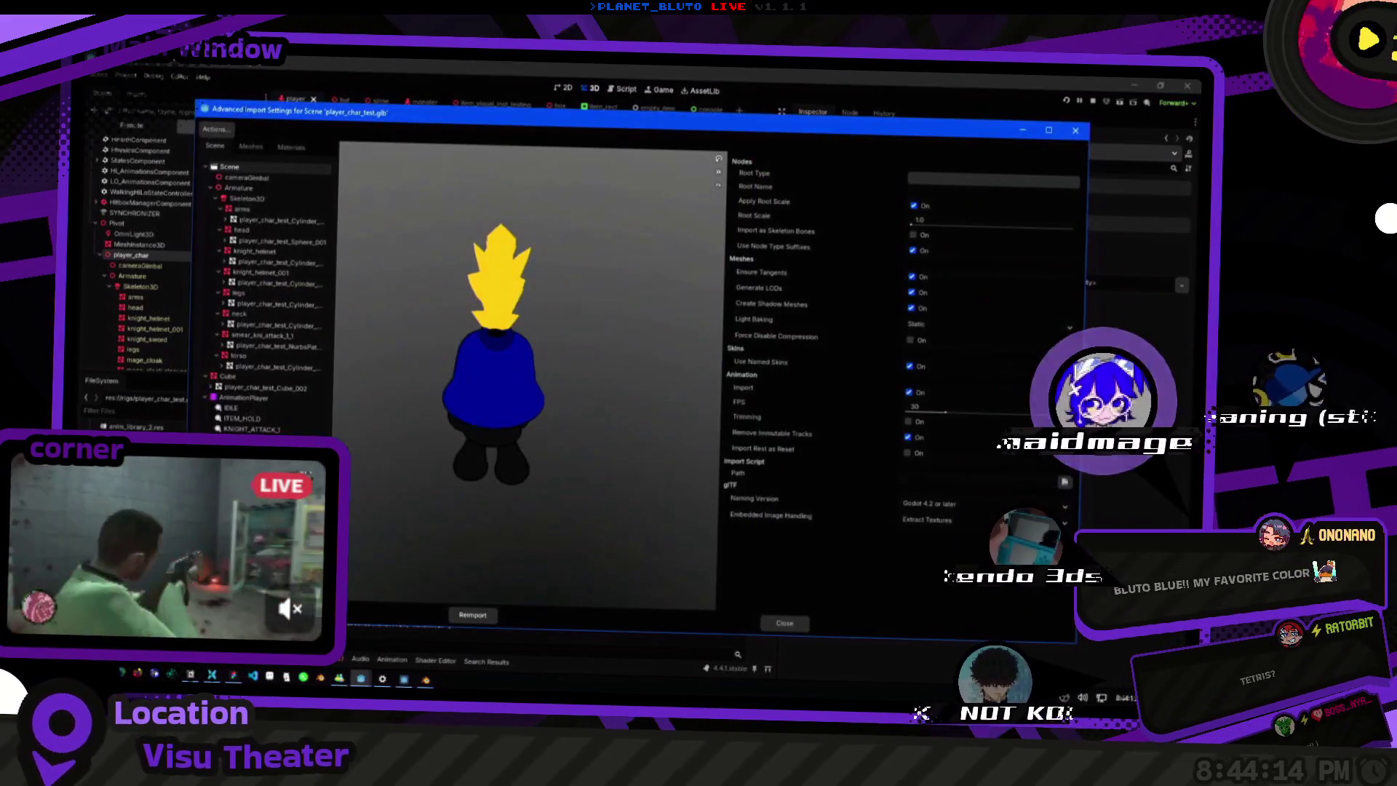
# Inspect the ITEM_HOLD animation in Godot's import preview, then return to Blender.
pyautogui.moveTo(576, 328)
pyautogui.mouseDown()
pyautogui.moveTo(570, 517)
pyautogui.moveTo(567, 469)
pyautogui.mouseUp()
pyautogui.click(242, 419)
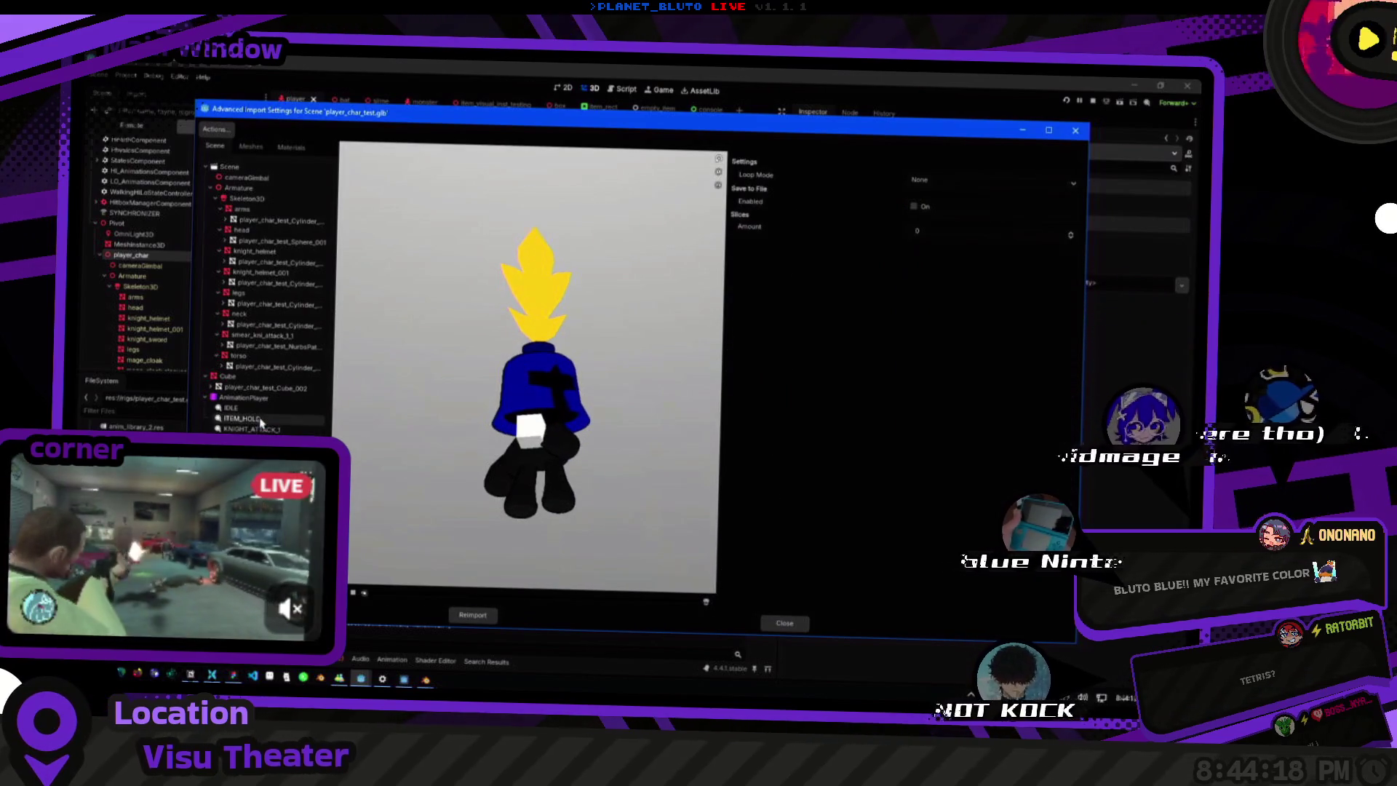
pyautogui.hotkey('alt', 'Tab')
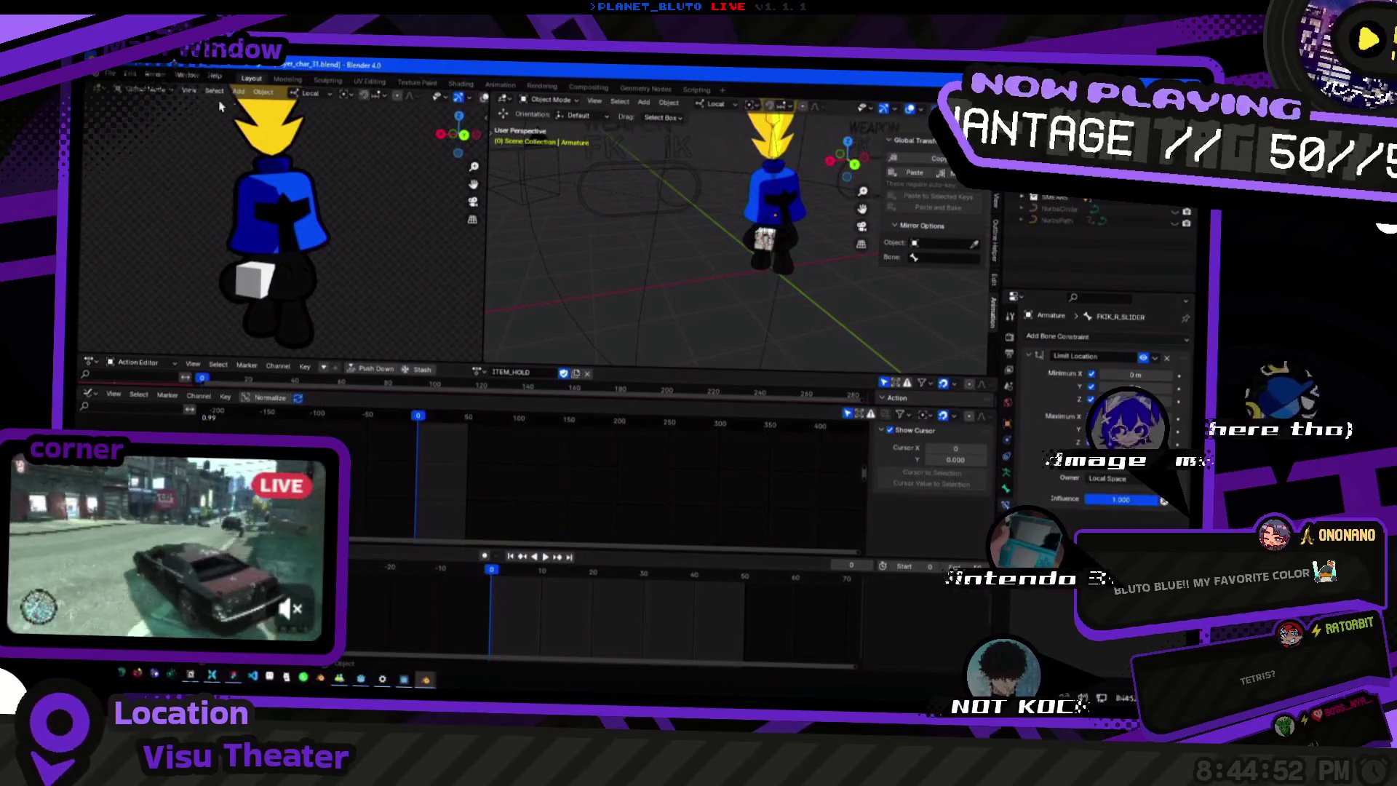
# Re-export the character over player_char_test.glb and switch to Godot for the reimport.
pyautogui.click(120, 80)
pyautogui.moveTo(142, 250)
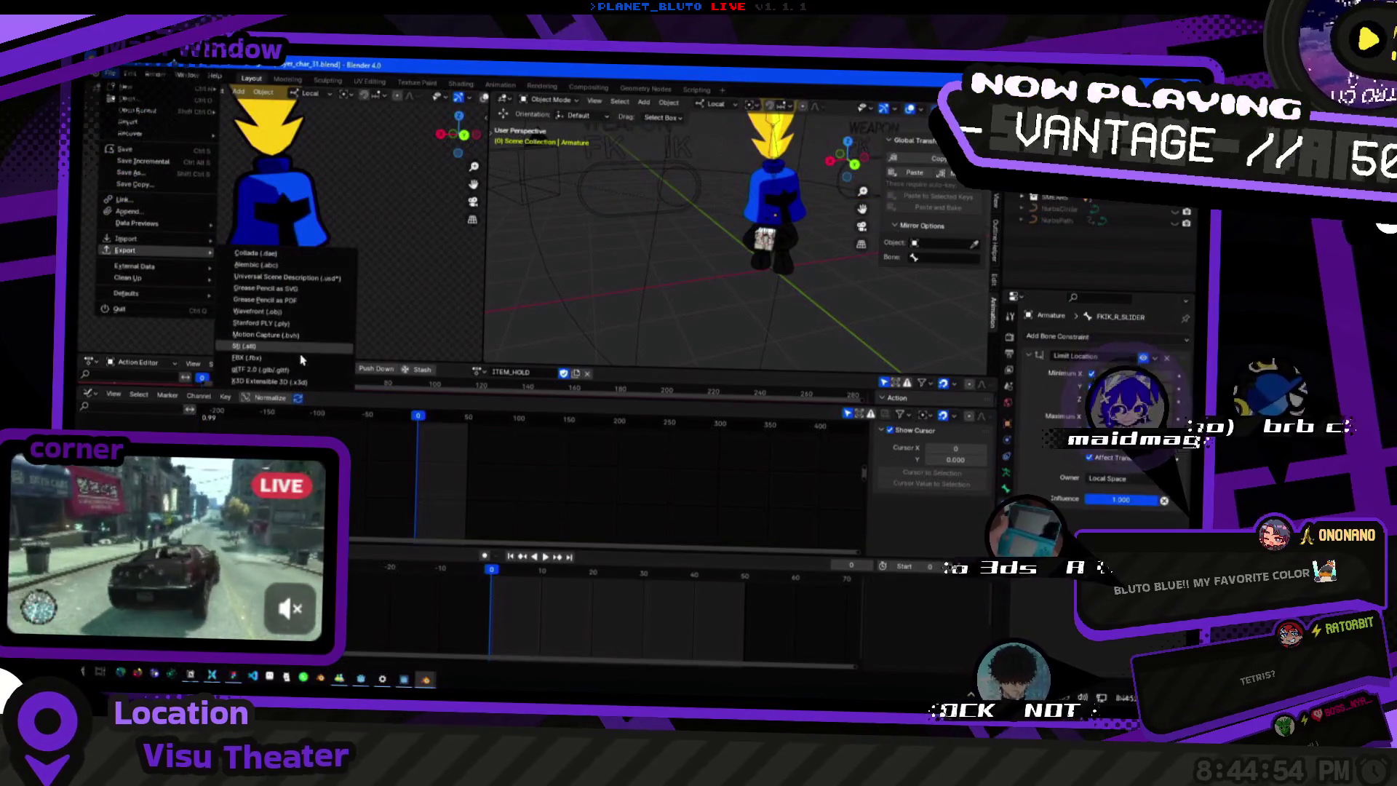
pyautogui.click(260, 369)
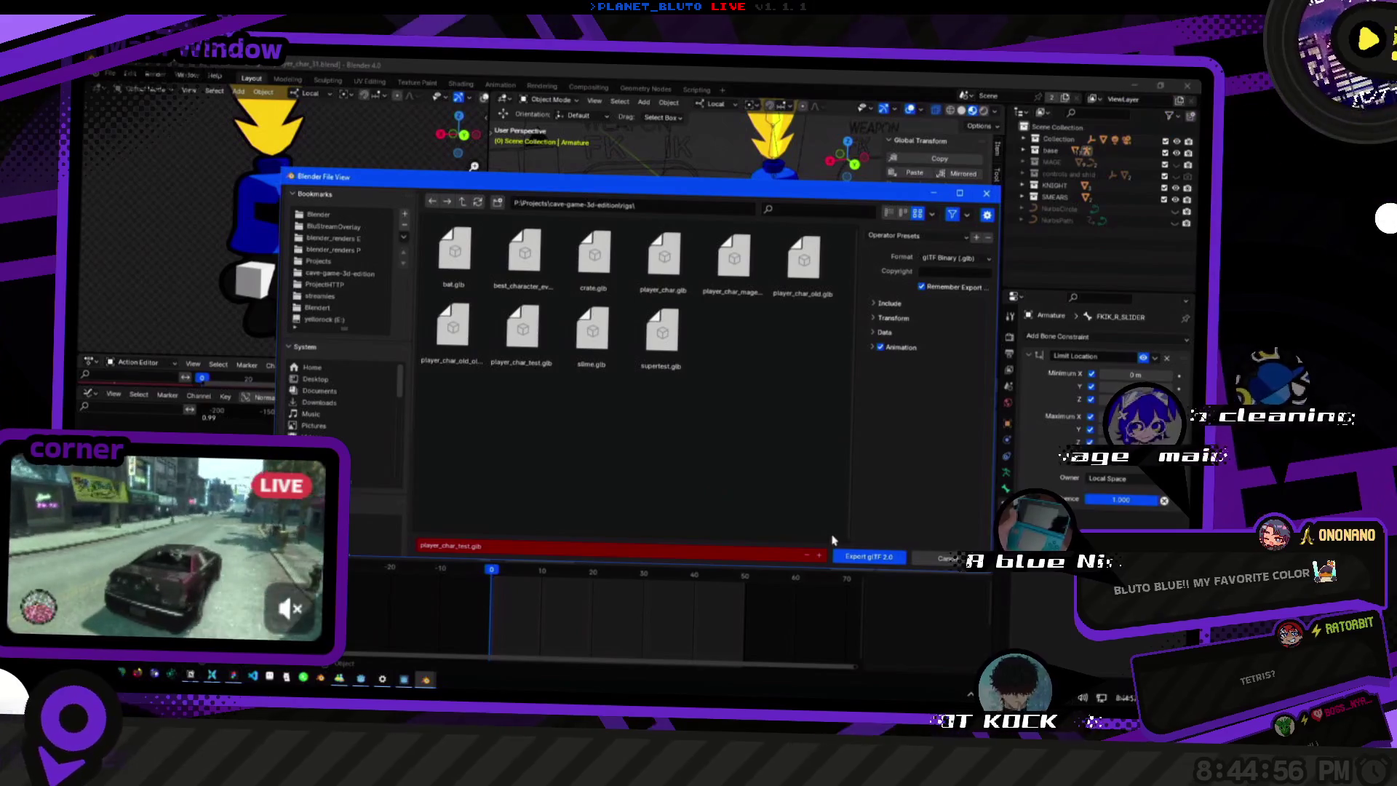
pyautogui.click(870, 558)
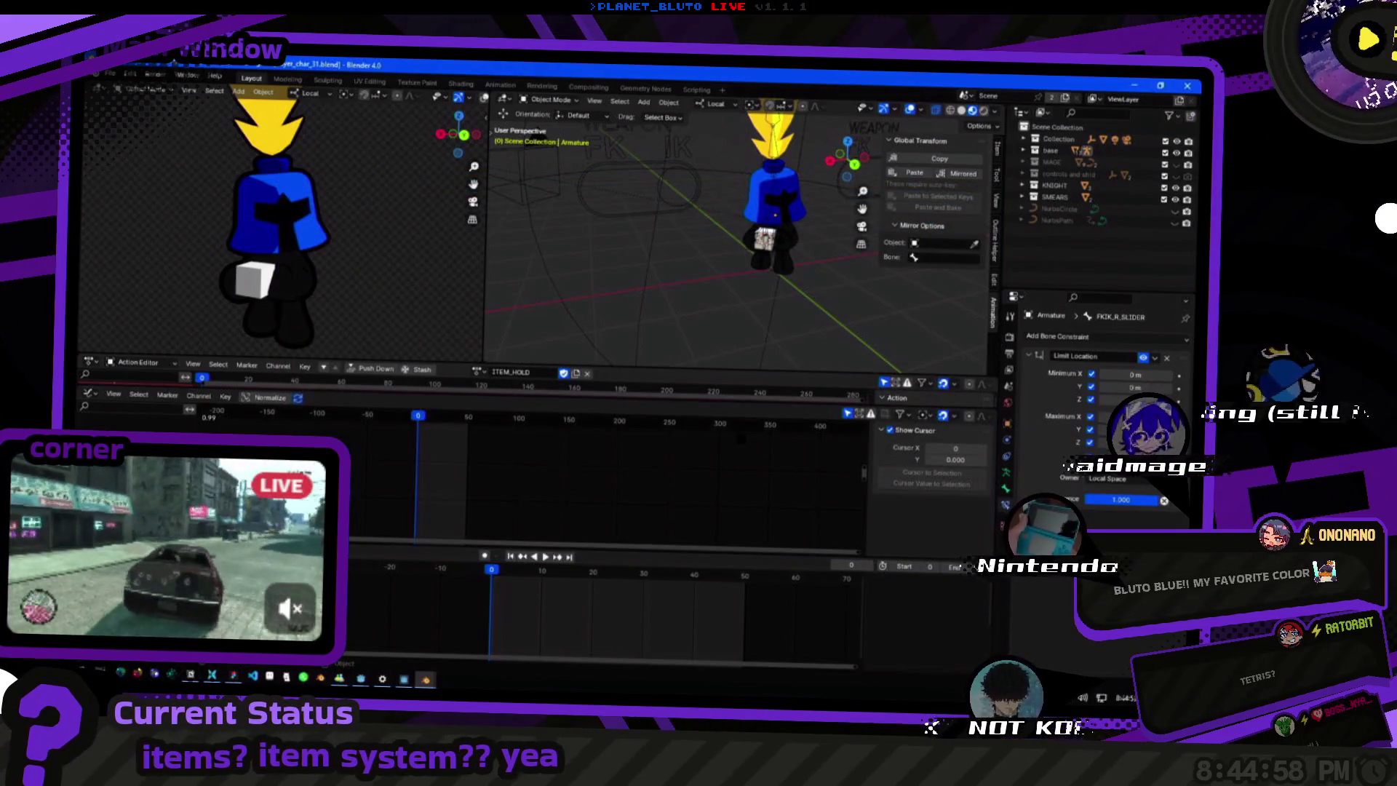
pyautogui.hotkey('alt', 'Tab')
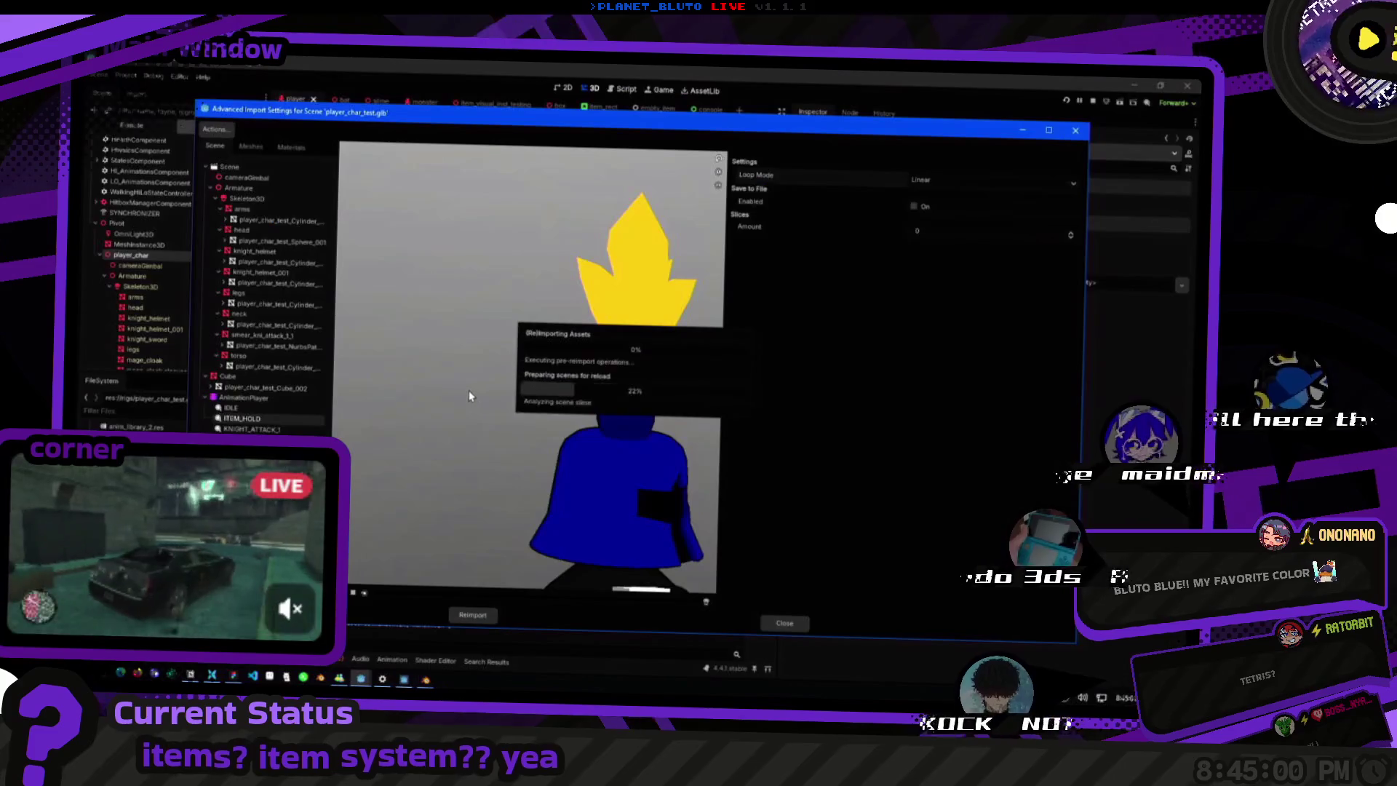
# Set the reimported ITEM_HOLD animation's Loop Mode to Linear in Advanced Import Settings and preview it.
pyautogui.click(785, 623)
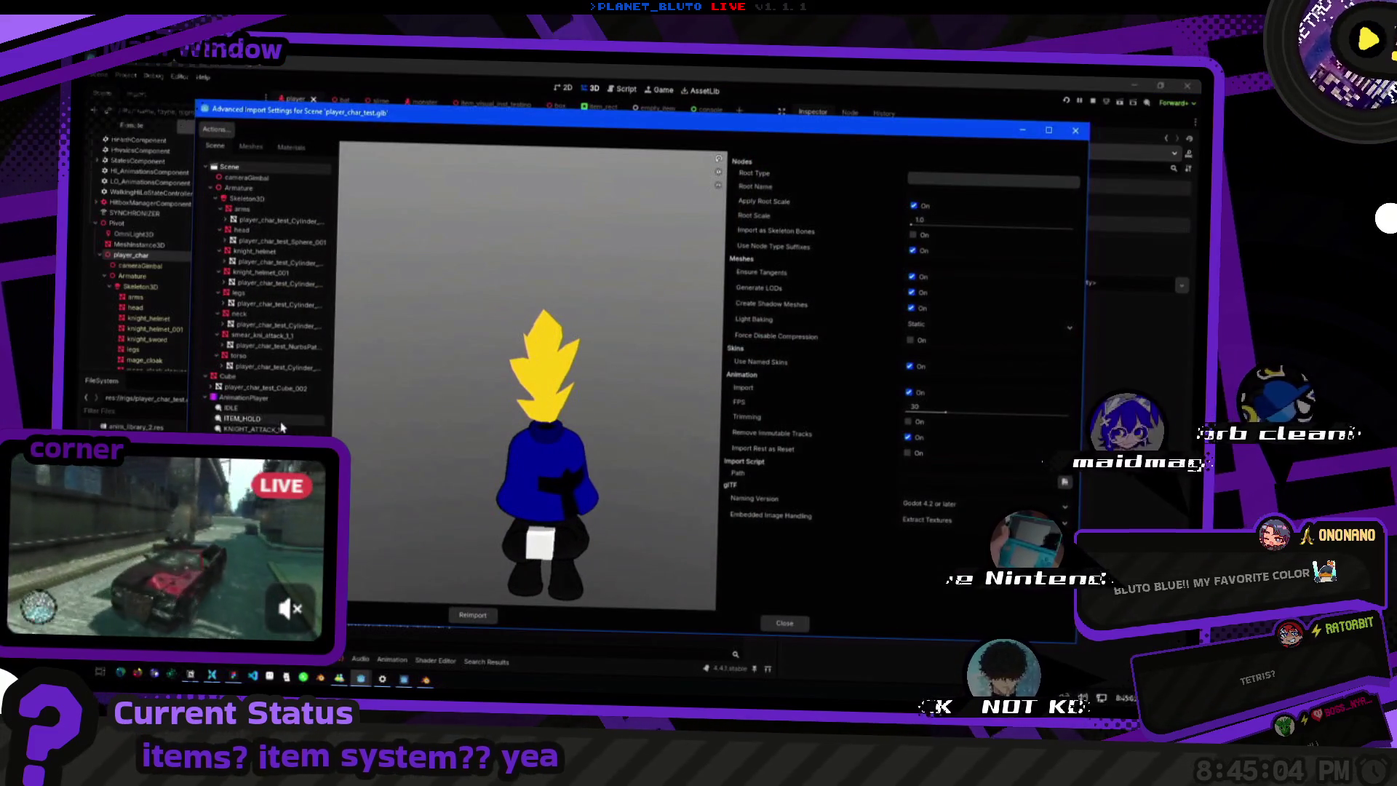
pyautogui.click(242, 418)
pyautogui.scroll(4, 515, 507)
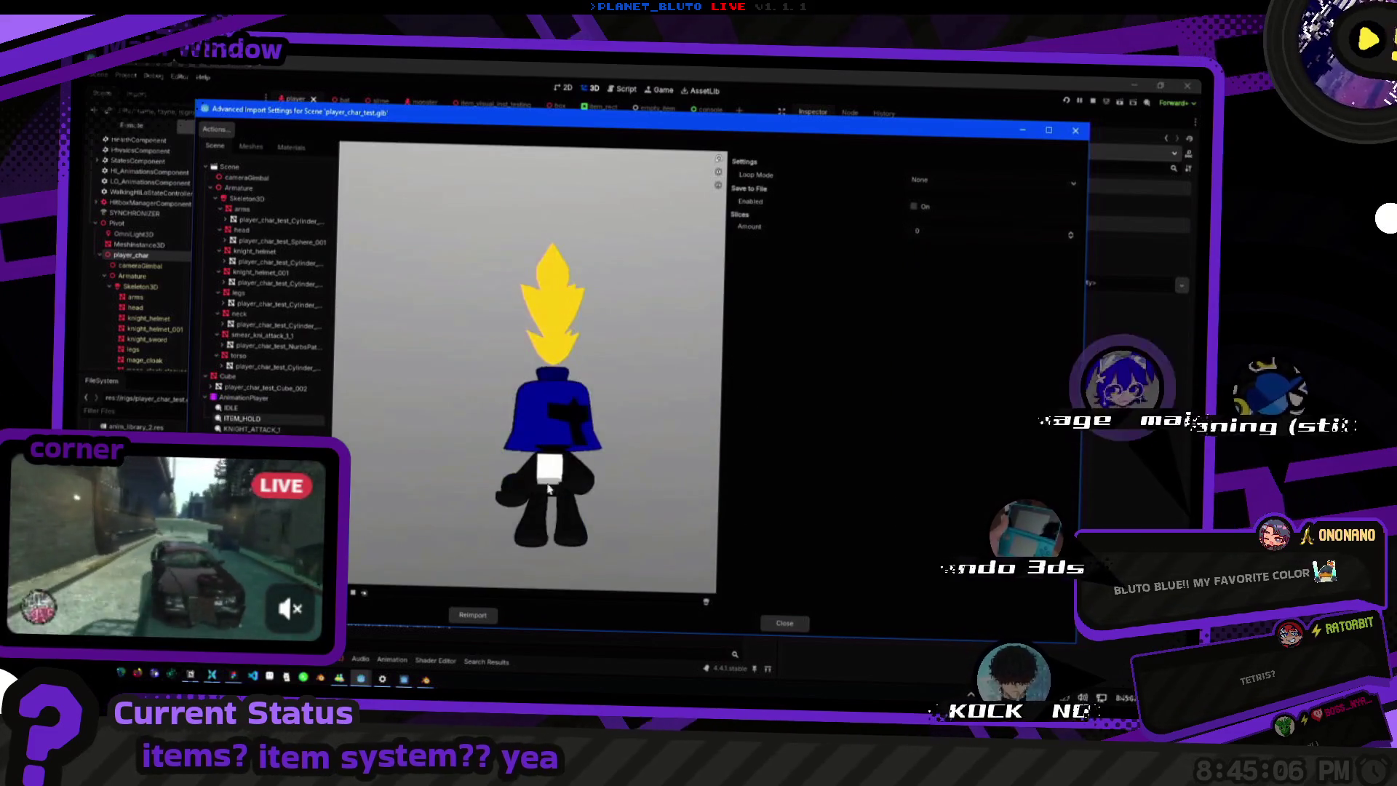
pyautogui.moveTo(517, 507)
pyautogui.mouseDown()
pyautogui.moveTo(584, 508)
pyautogui.moveTo(585, 489)
pyautogui.mouseUp()
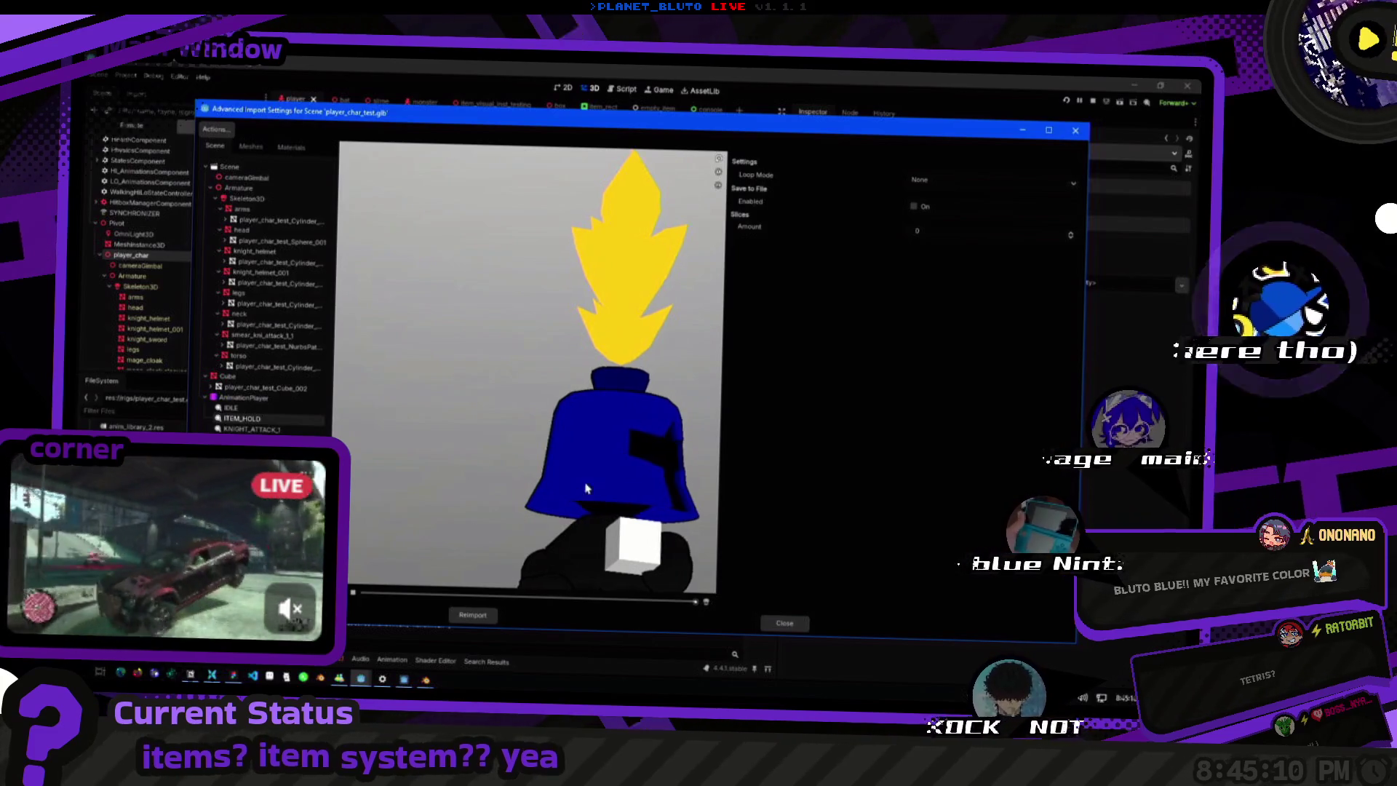
pyautogui.scroll(-3, 586, 489)
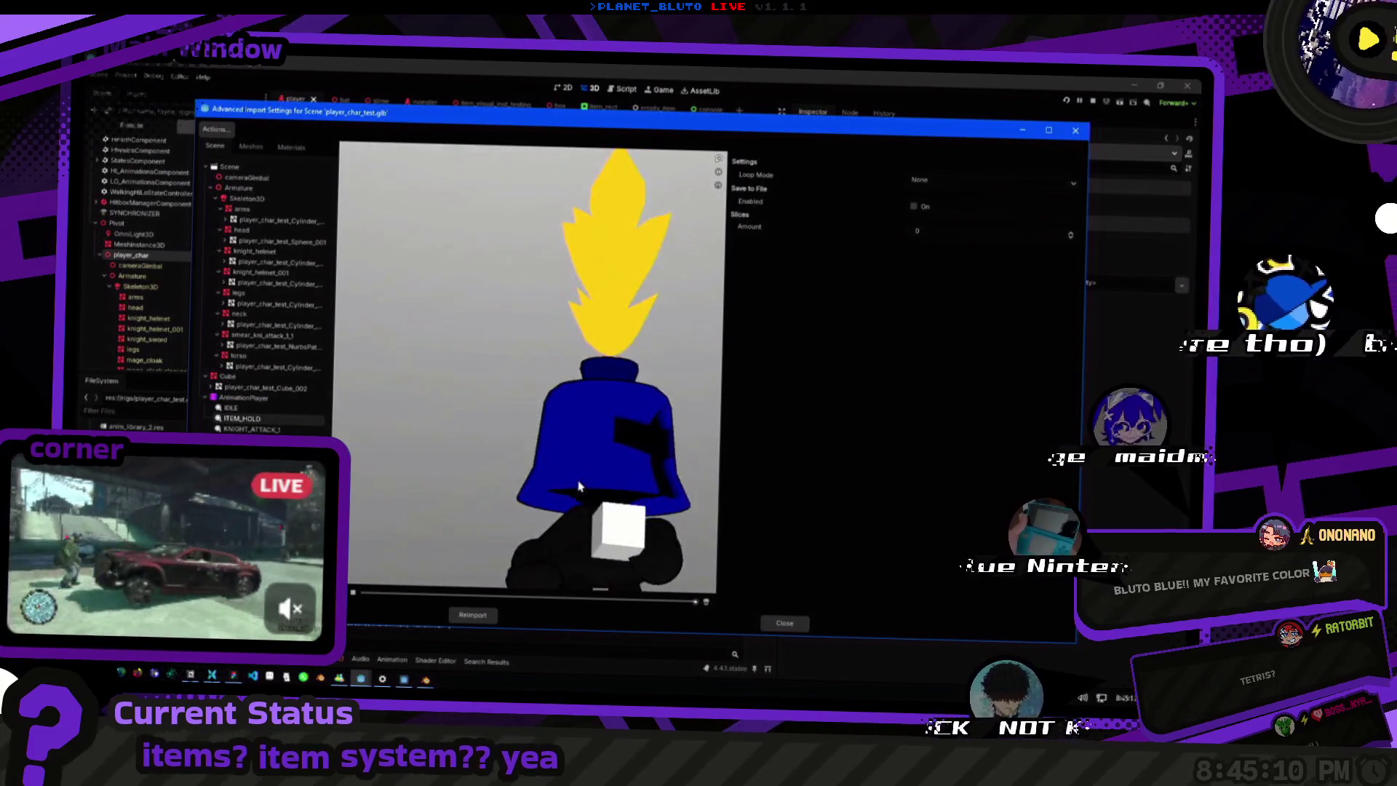
pyautogui.click(961, 181)
pyautogui.click(924, 209)
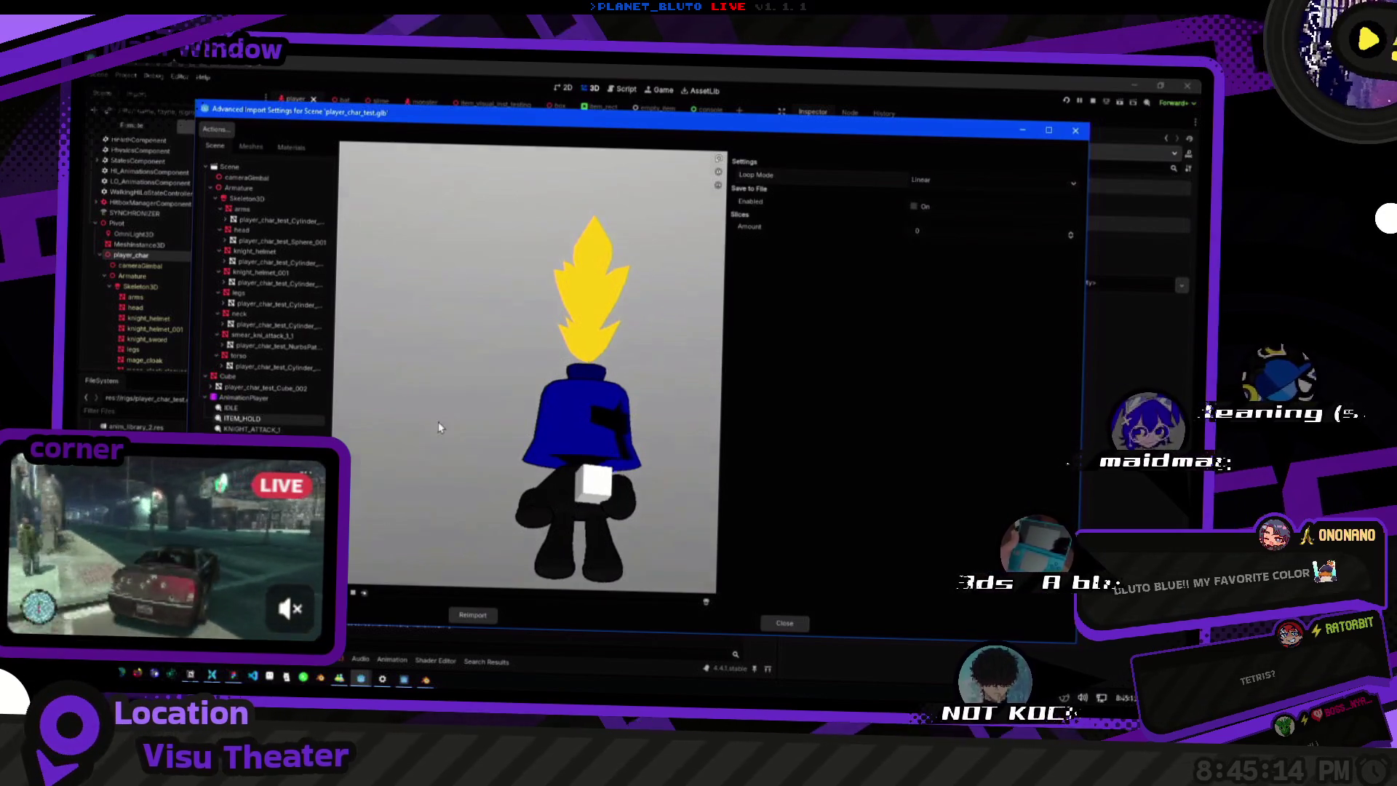
pyautogui.scroll(2, 437, 422)
pyautogui.scroll(2, 579, 527)
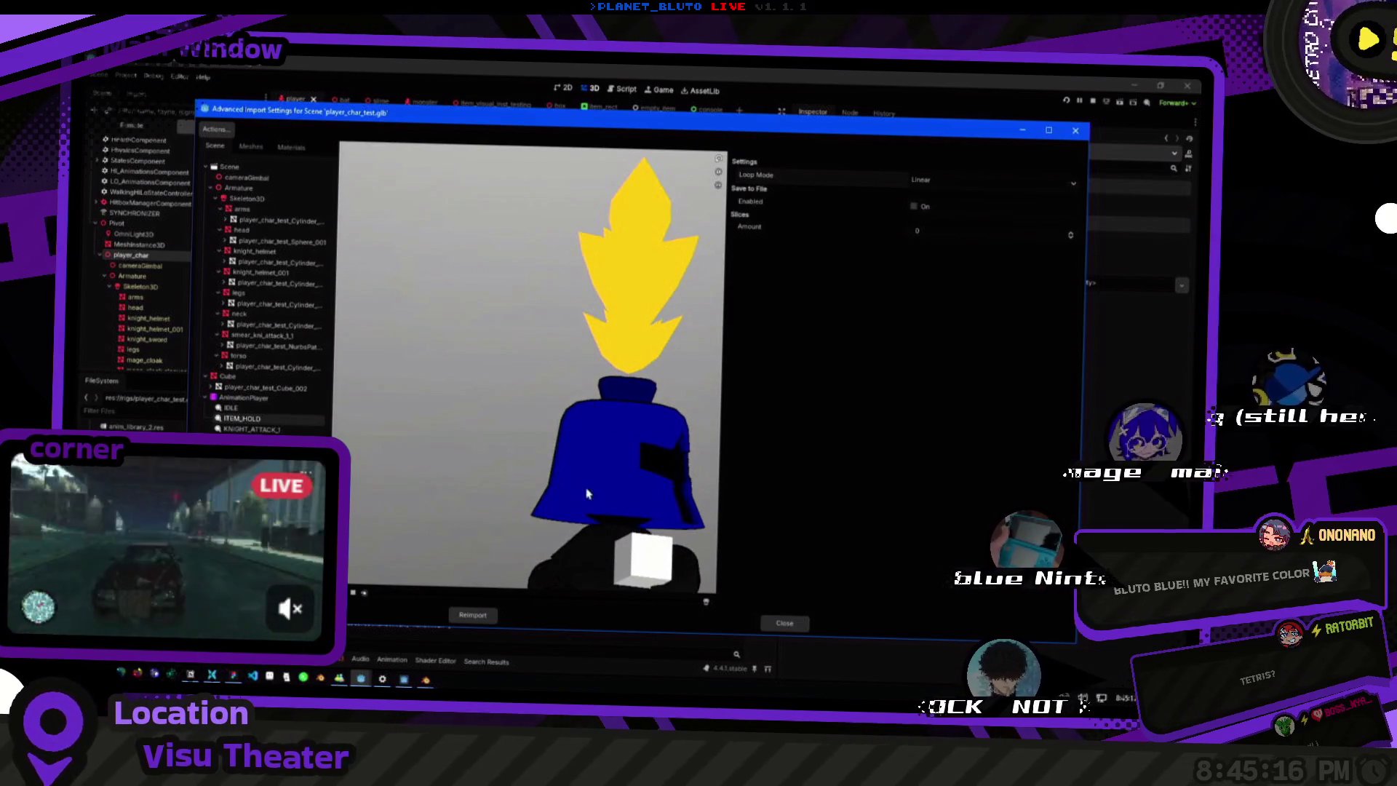
pyautogui.moveTo(587, 495); pyautogui.dragTo(604, 490)
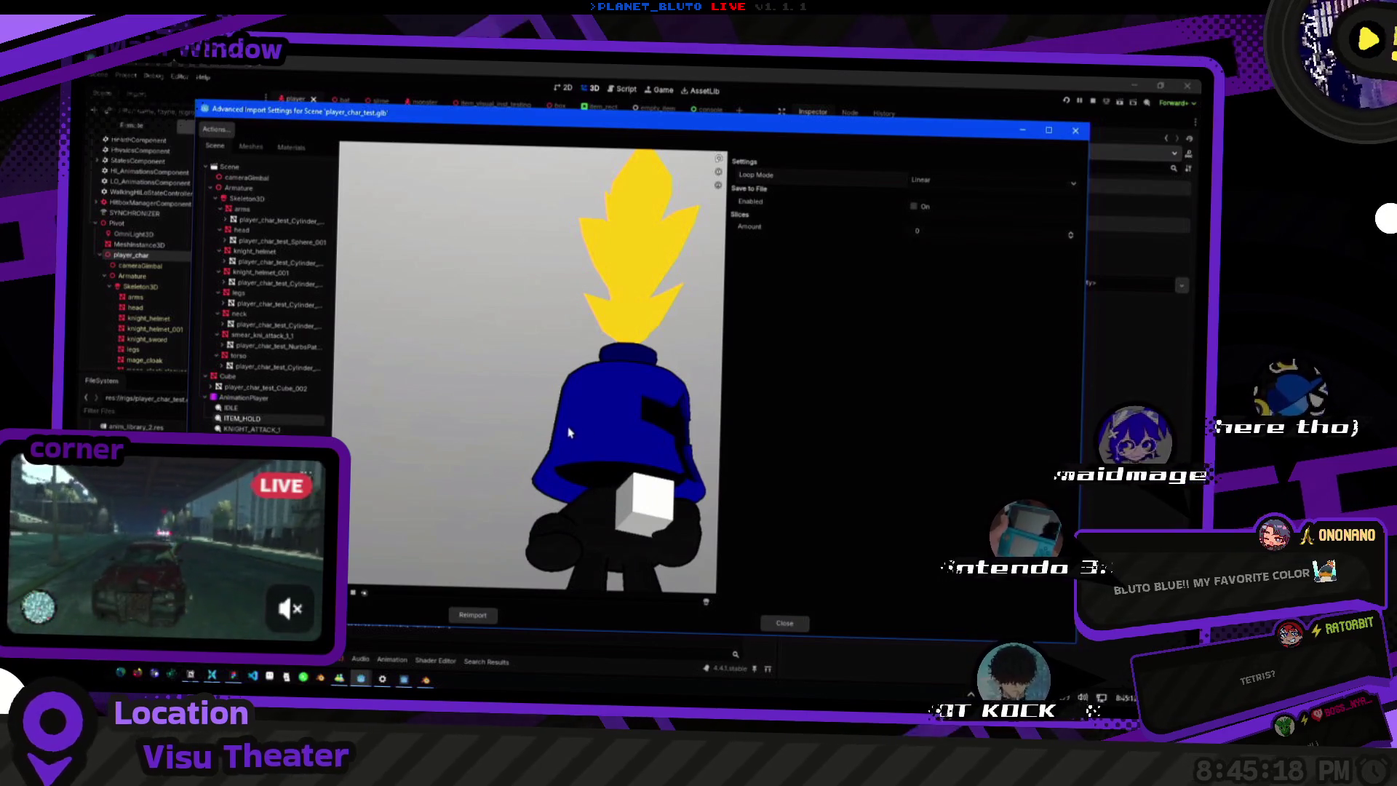
pyautogui.hotkey('alt', 'Tab')
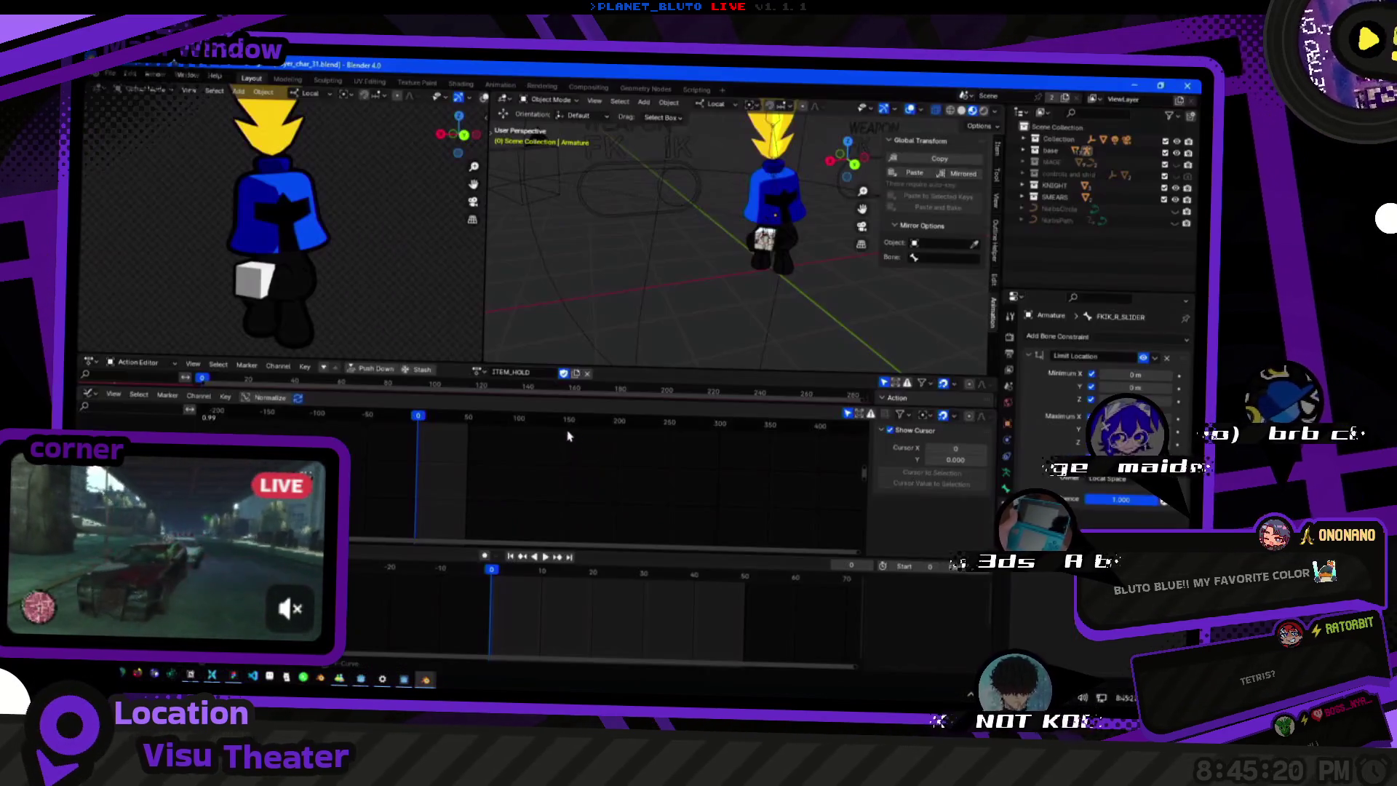
# Return to Blender, enter Pose Mode and play the item-holding animation.
pyautogui.hotkey('alt', 'Tab')
pyautogui.press('Escape')
pyautogui.moveTo(328, 251)
pyautogui.mouseDown(button='middle')
pyautogui.moveTo(475, 256)
pyautogui.moveTo(414, 281)
pyautogui.mouseUp(button='middle')
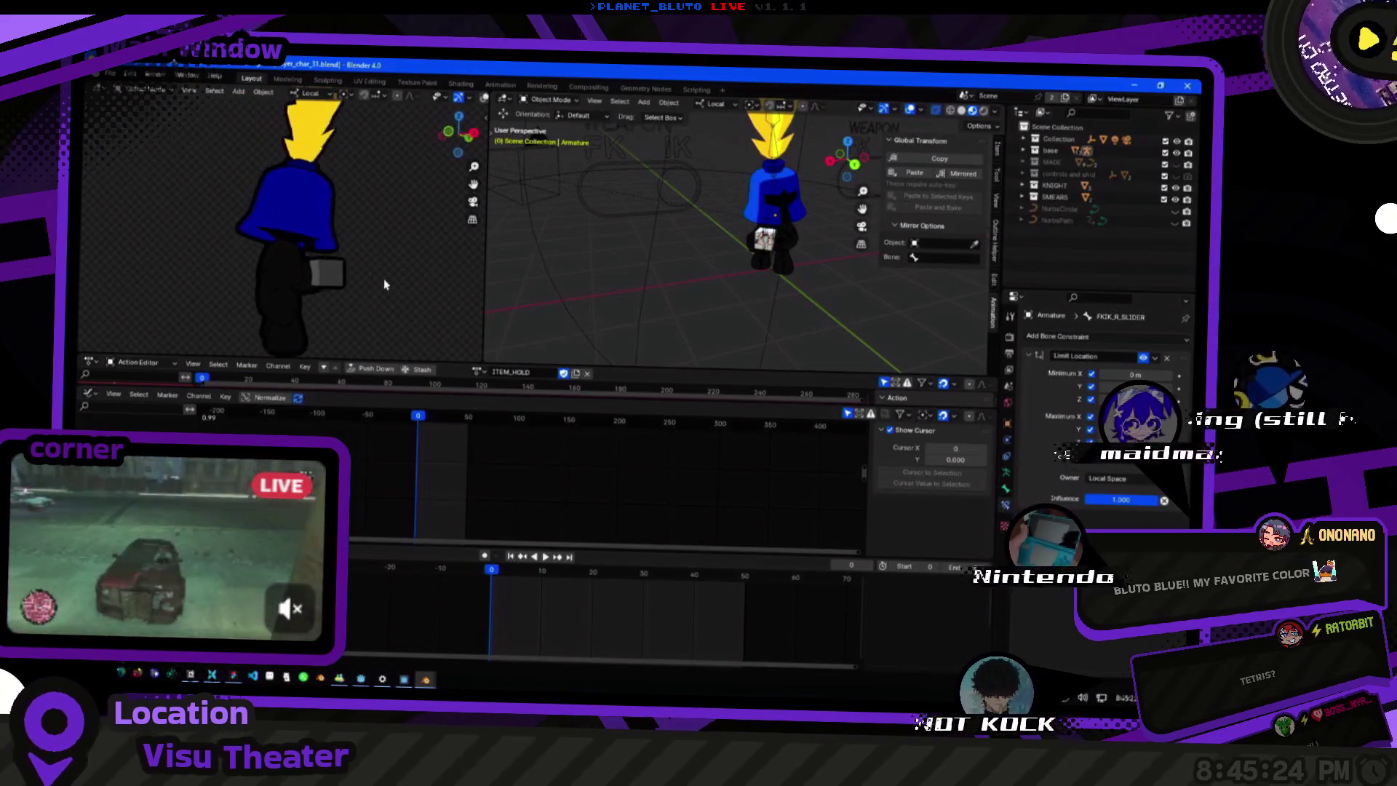
pyautogui.scroll(4, 739, 238)
pyautogui.moveTo(753, 240); pyautogui.dragTo(780, 270, button='middle')
pyautogui.hotkey('ctrl', 'Tab')
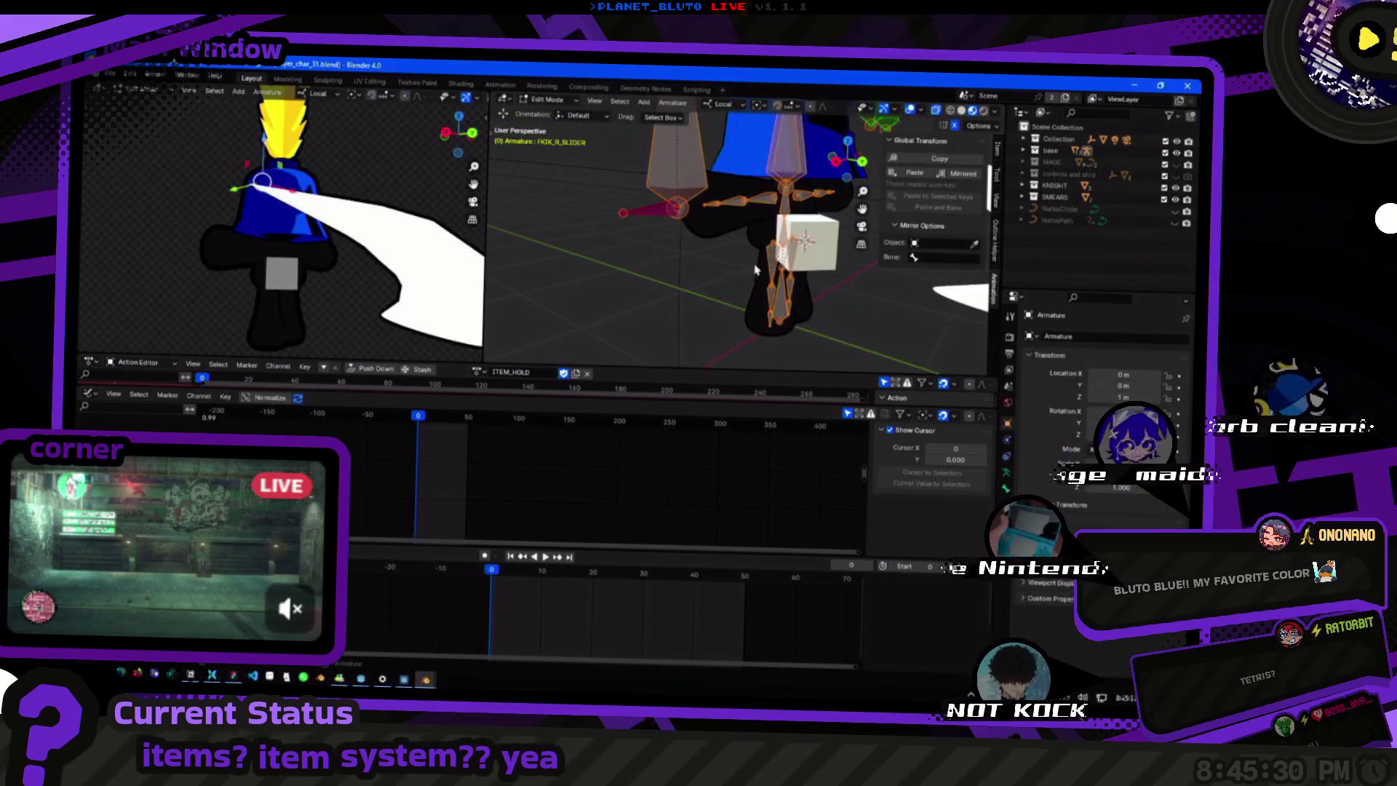
pyautogui.moveTo(732, 275); pyautogui.dragTo(727, 279, button='middle')
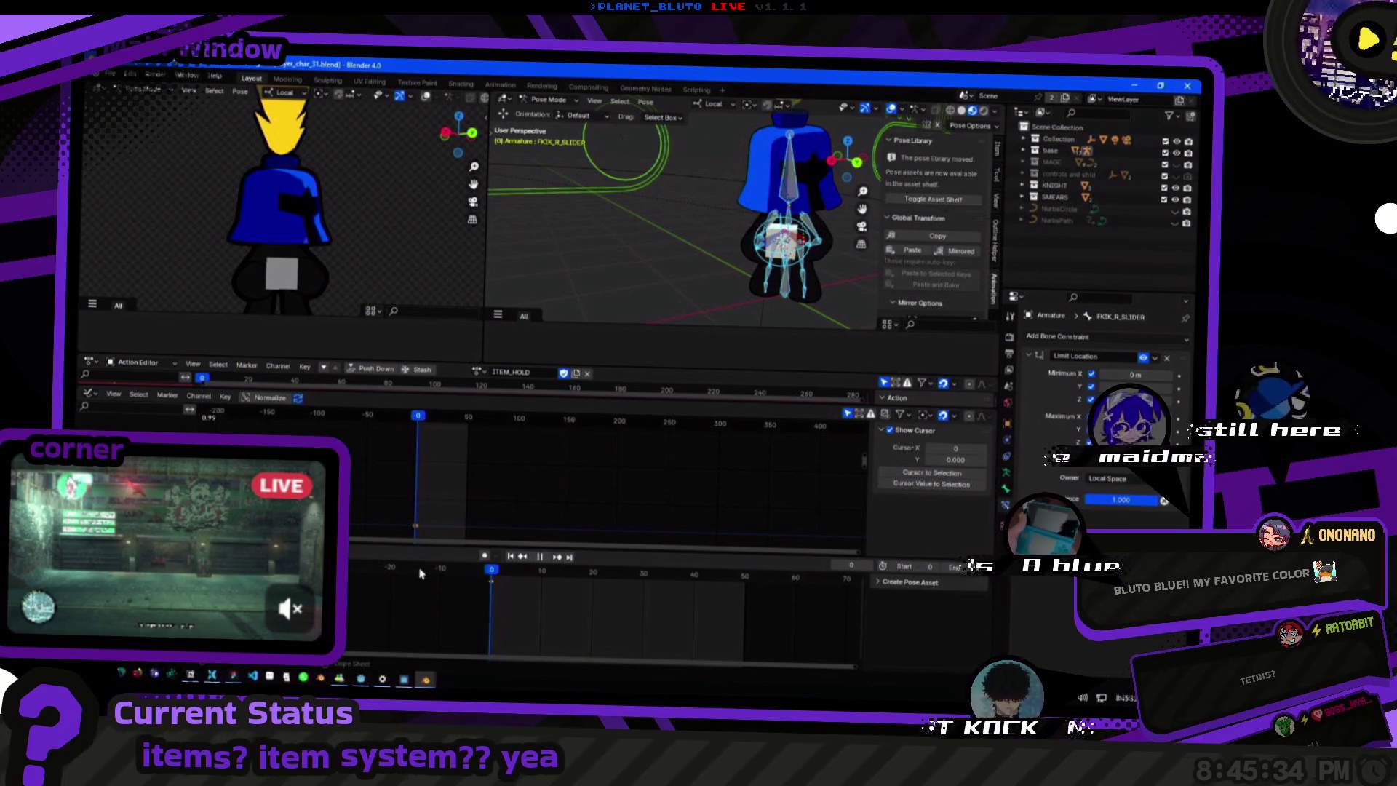
pyautogui.press('space')
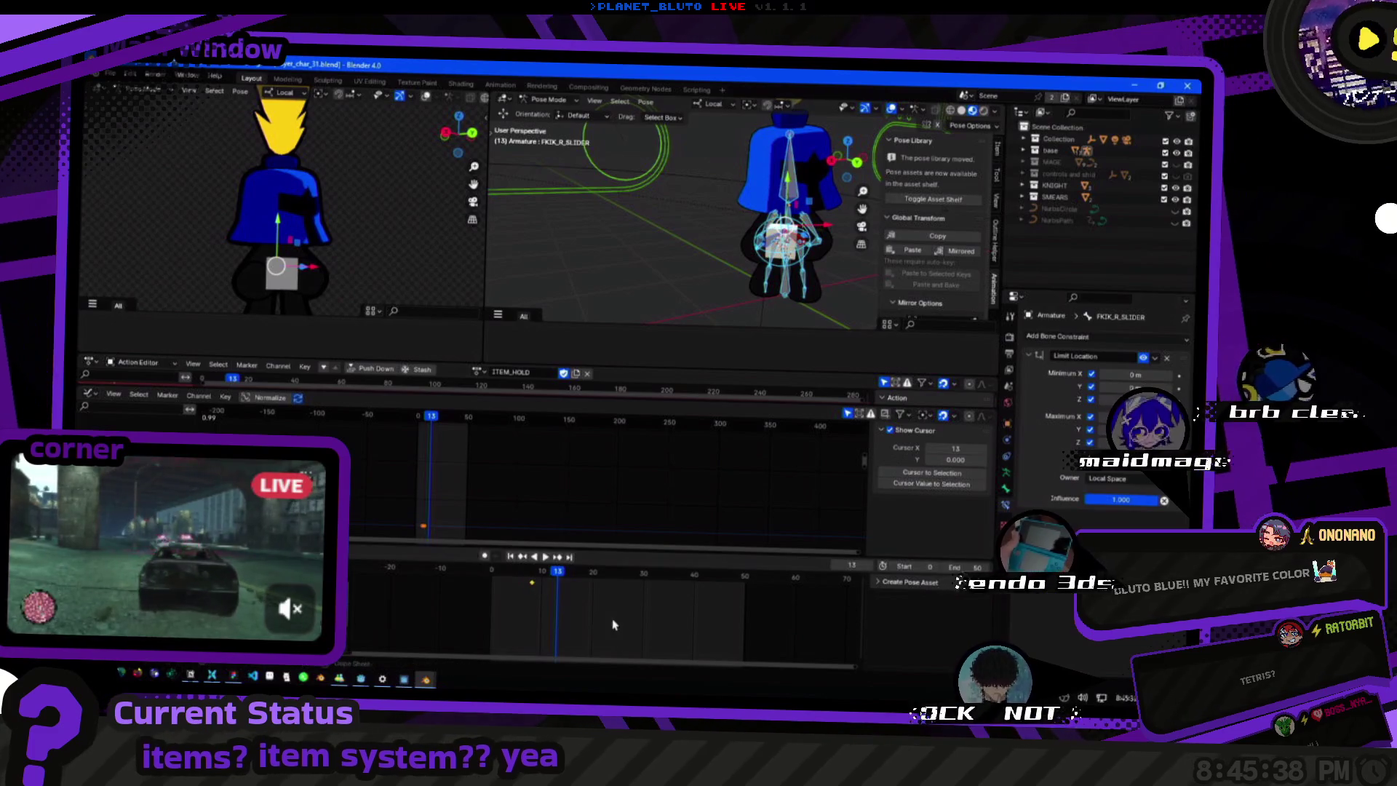
pyautogui.scroll(-3, 635, 195)
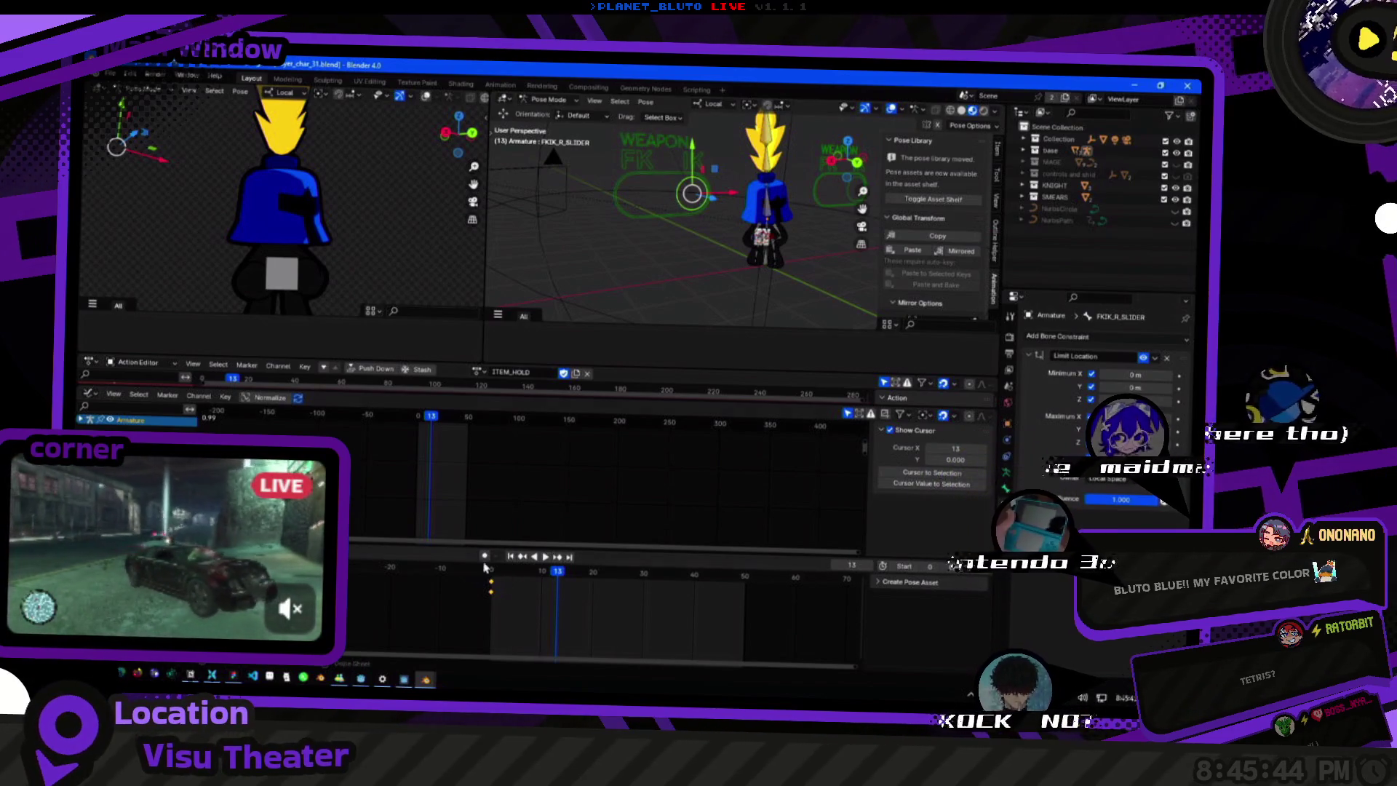
# Replay the animation, rewind to frame 0, save, and start a glTF 2.0 export.
pyautogui.moveTo(792, 282)
pyautogui.mouseDown(button='middle')
pyautogui.moveTo(734, 237)
pyautogui.moveTo(725, 282)
pyautogui.mouseUp(button='middle')
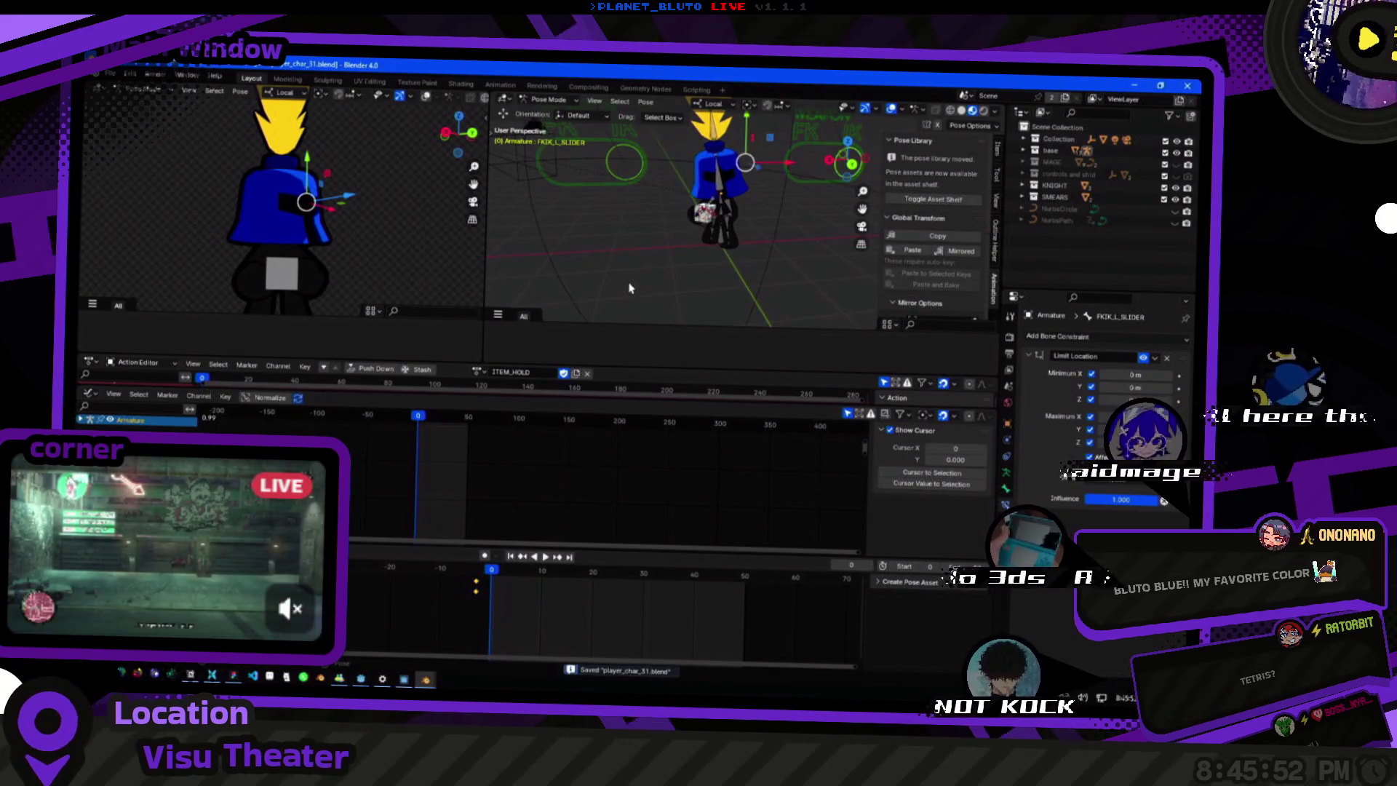
pyautogui.press('space')
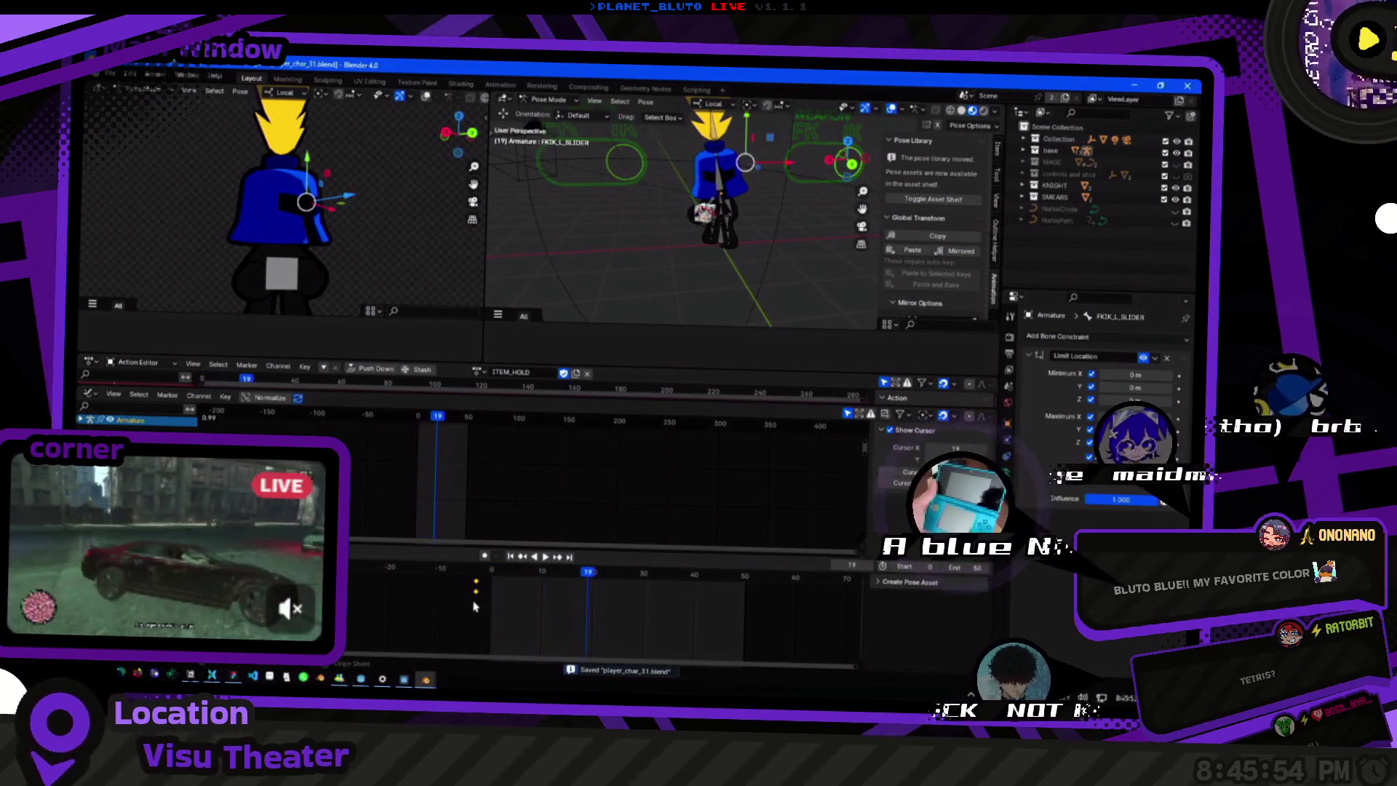
pyautogui.click(486, 581)
pyautogui.click(117, 80)
pyautogui.moveTo(127, 250)
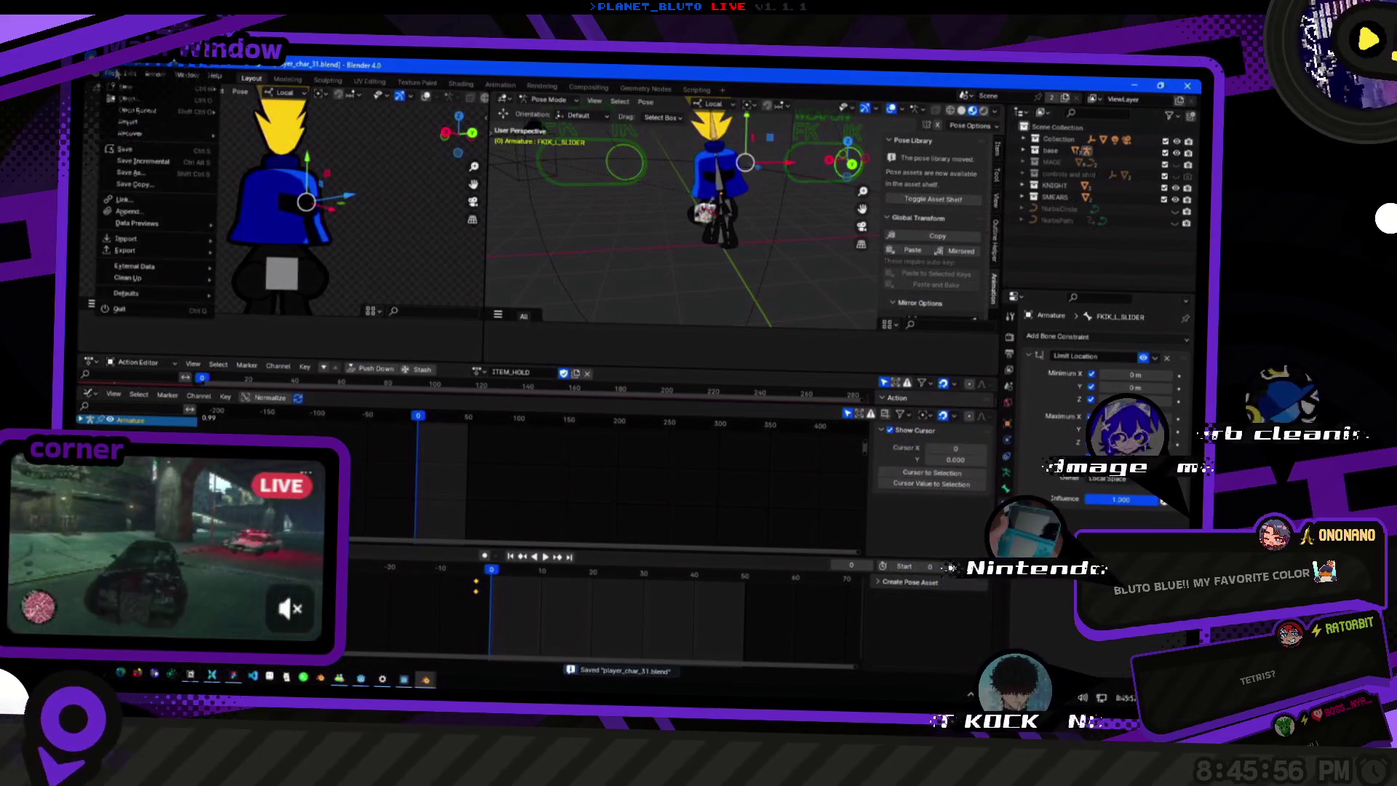
pyautogui.click(272, 371)
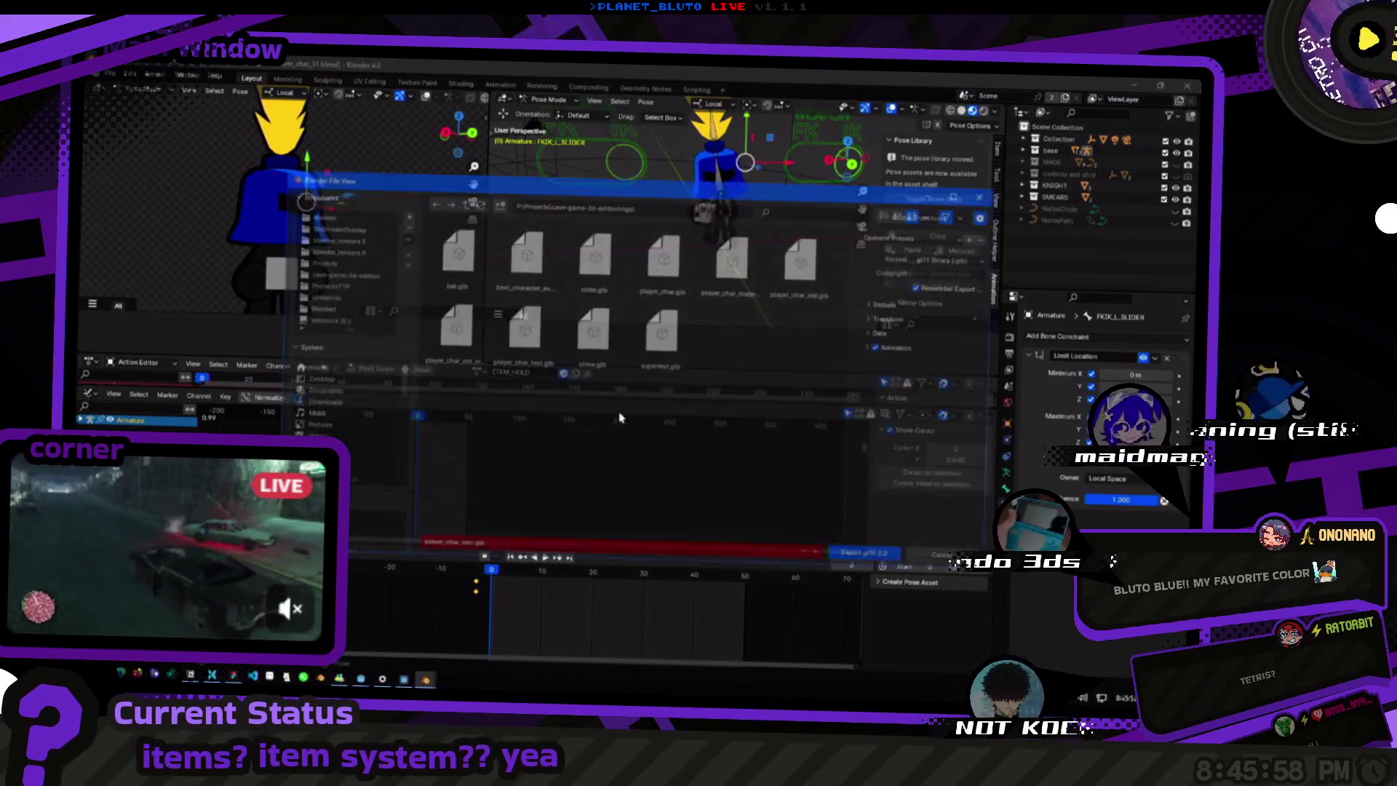
# Export over player_char_test.glb, return to Object Mode, and switch to Godot for the reimport.
pyautogui.doubleClick(535, 344)
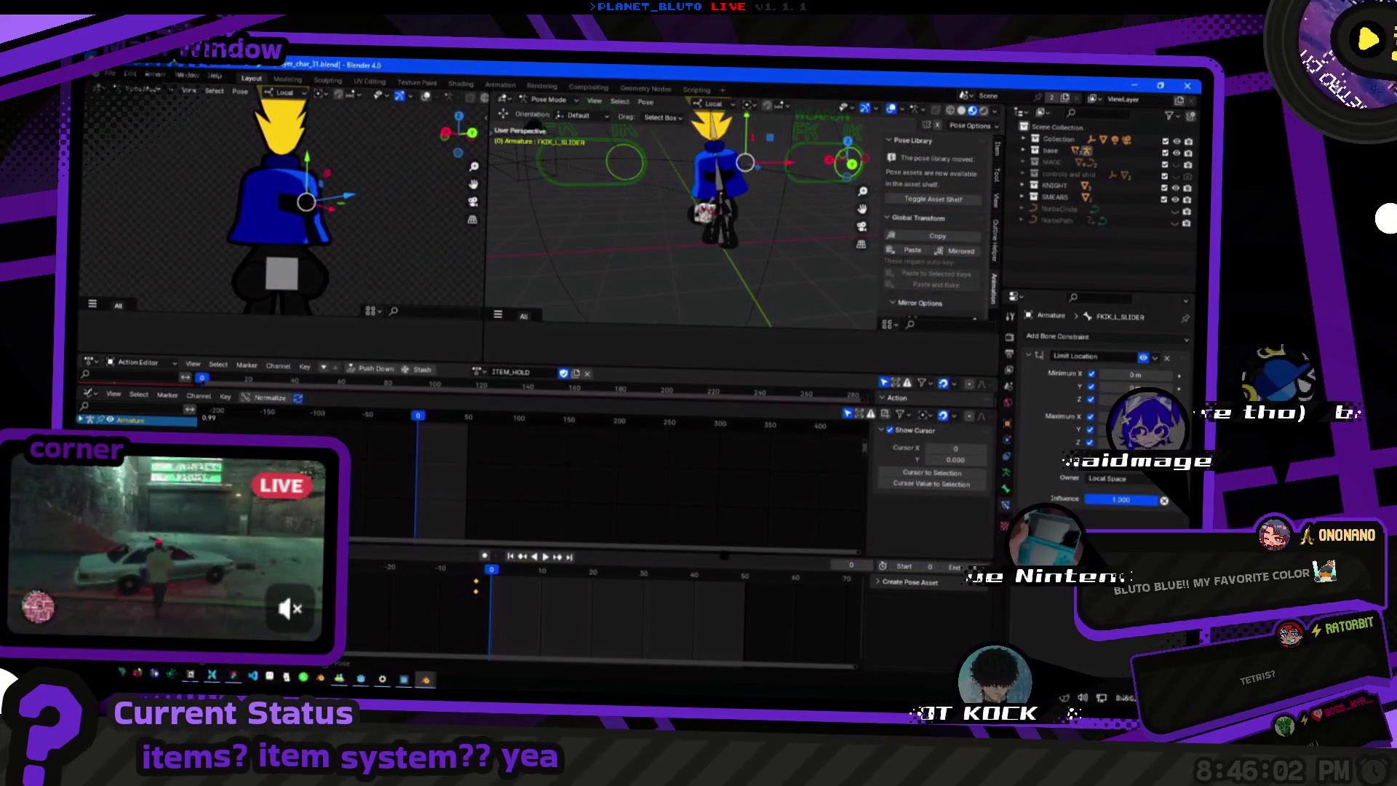
pyautogui.hotkey('ctrl', 'Tab')
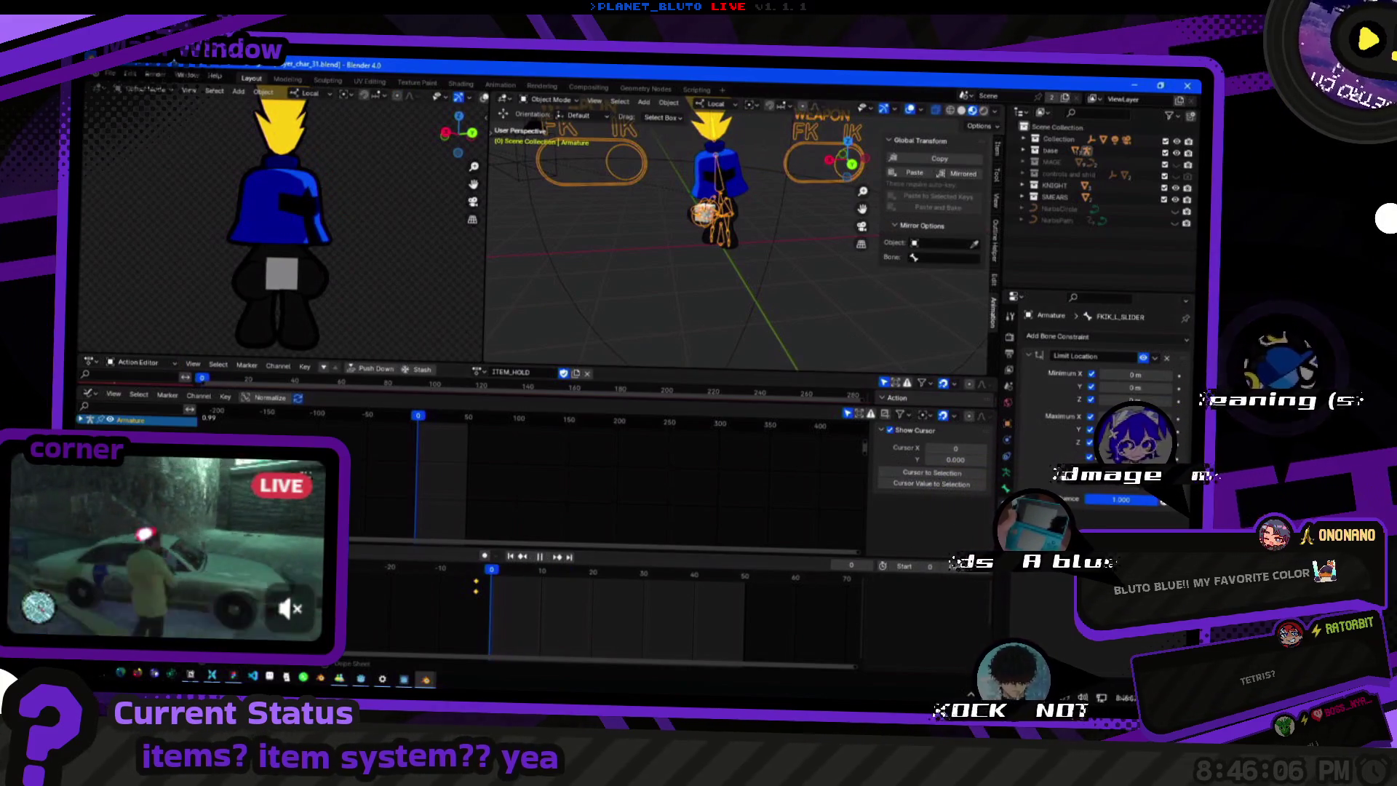
pyautogui.hotkey('alt', 'Tab')
pyautogui.click(785, 624)
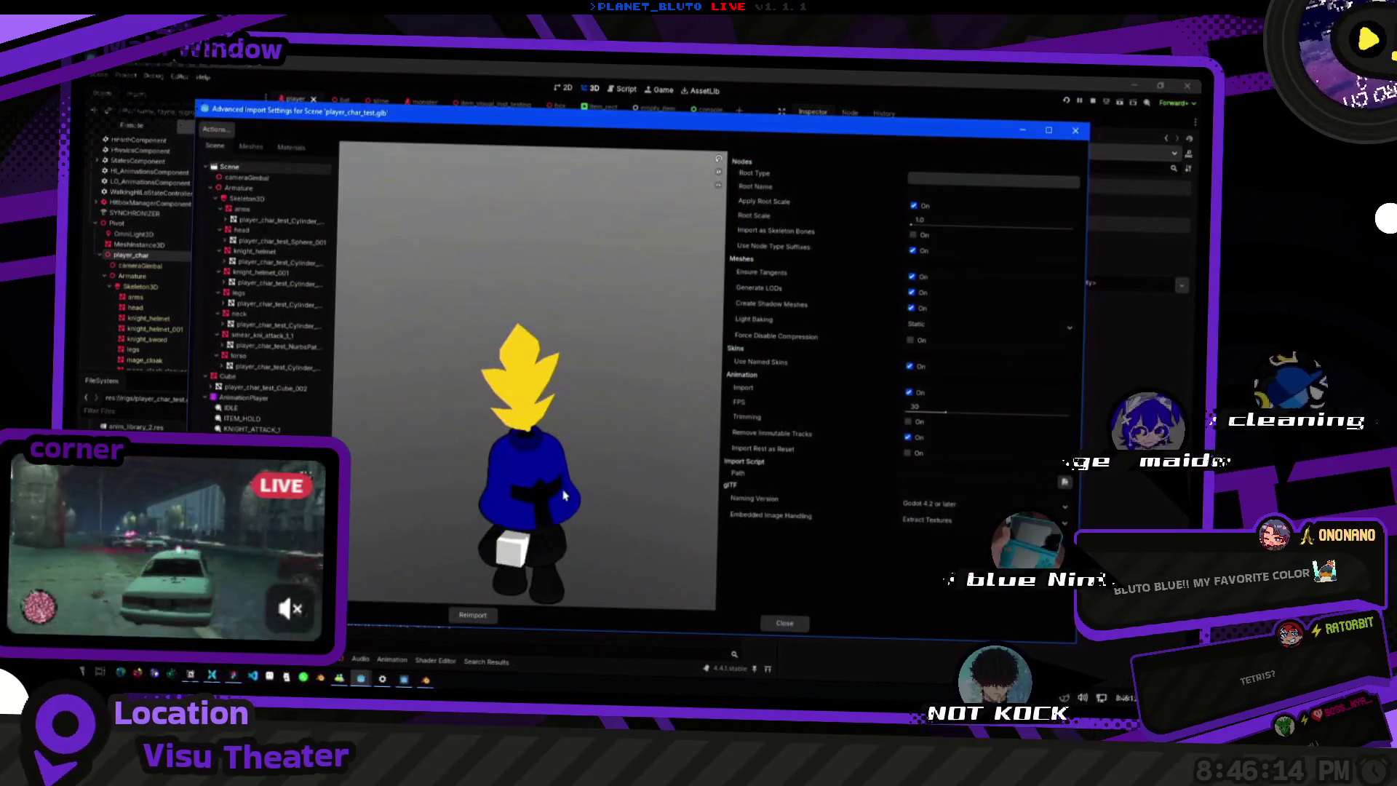
# Rotate the import preview and check ITEM_HOLD's Loop Mode, then switch back to Blender.
pyautogui.moveTo(563, 494); pyautogui.dragTo(590, 530)
pyautogui.click(254, 419)
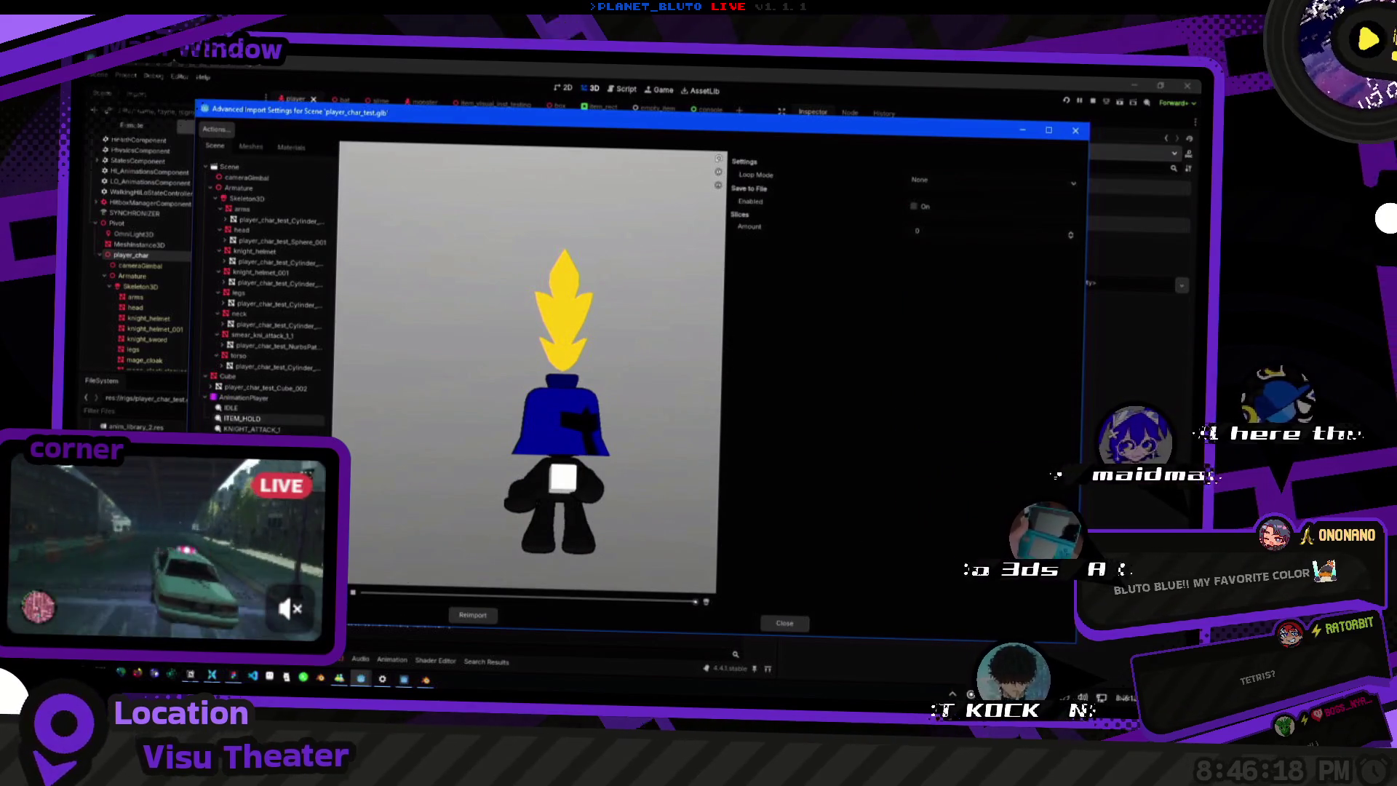
pyautogui.hotkey('alt', 'Tab')
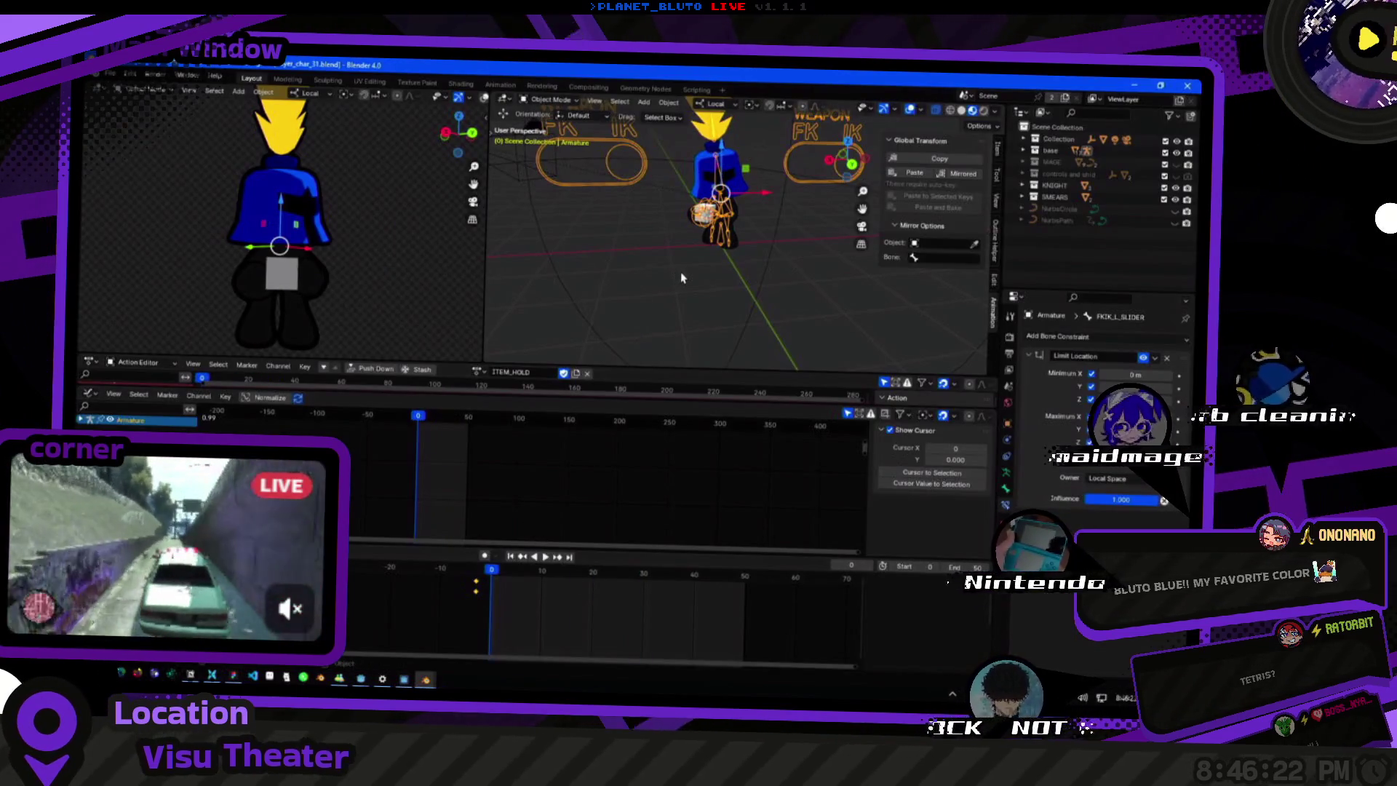
# Briefly assign the IDLE action, then switch the rig back to ITEM_HOLD.
pyautogui.moveTo(681, 272); pyautogui.dragTo(713, 307, button='middle')
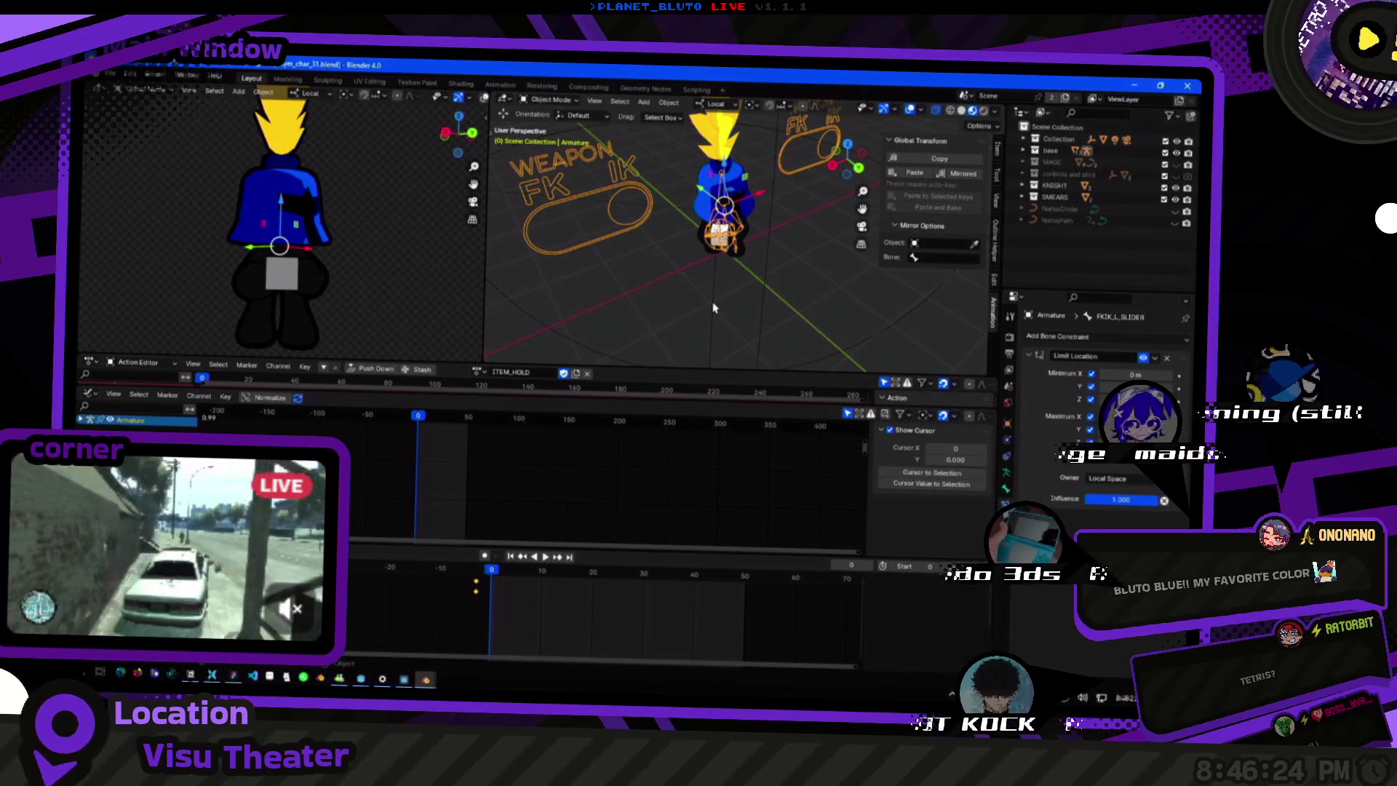
pyautogui.click(486, 390)
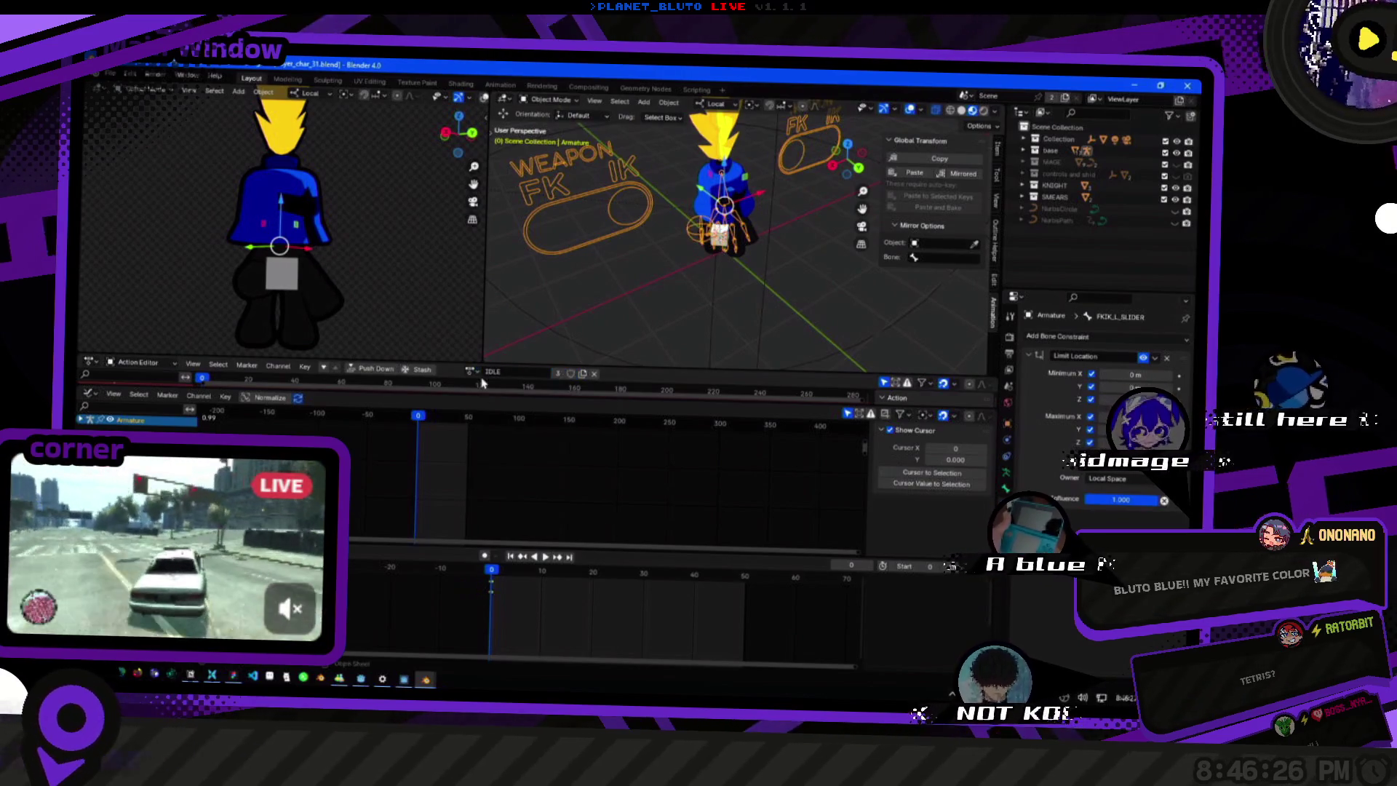
pyautogui.click(491, 374)
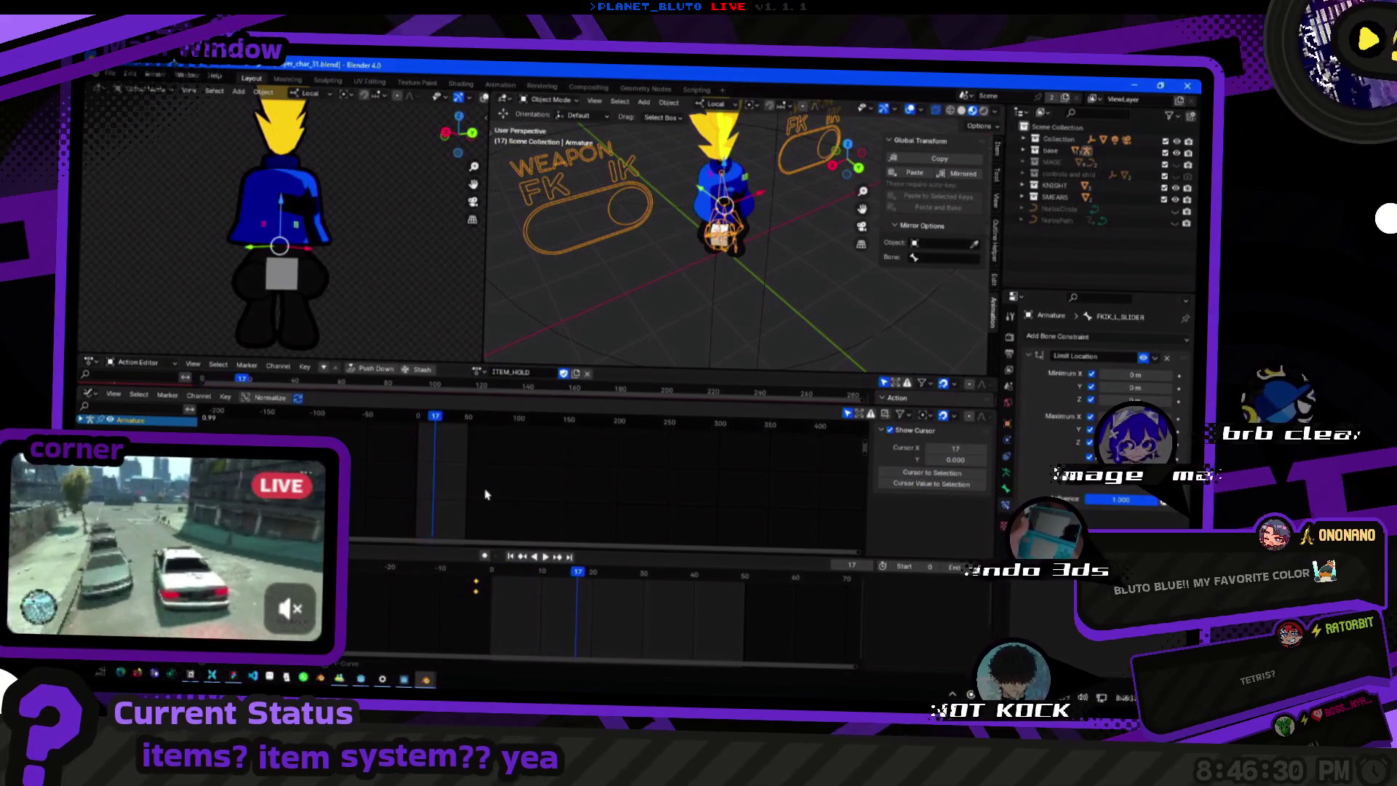
pyautogui.moveTo(563, 295)
pyautogui.mouseDown(button='middle')
pyautogui.moveTo(611, 274)
pyautogui.moveTo(688, 273)
pyautogui.mouseUp(button='middle')
pyautogui.scroll(3, 611, 274)
# Play the IDLE action on the rig, then reassign ITEM_HOLD and open the file menu.
pyautogui.click(492, 373)
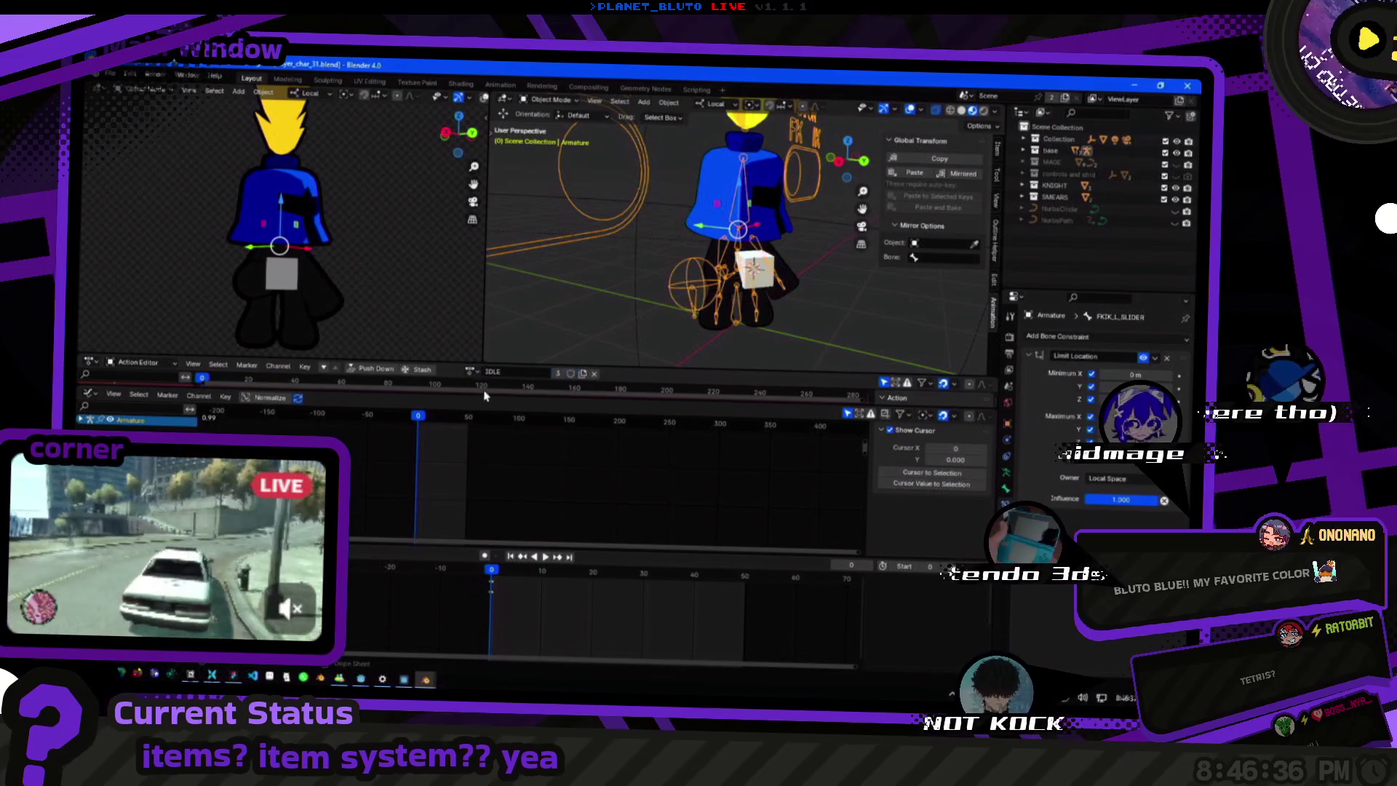
pyautogui.press('space')
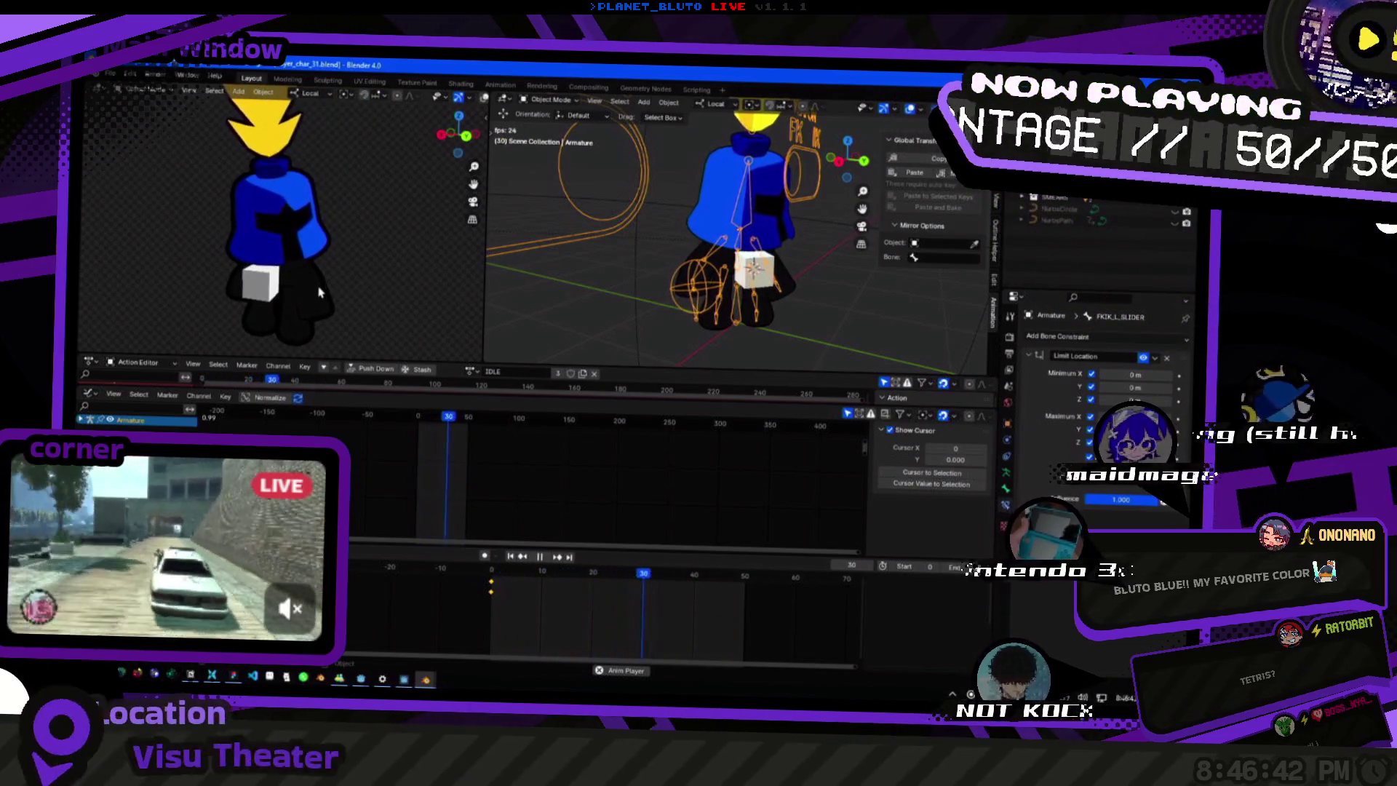
pyautogui.click(491, 371)
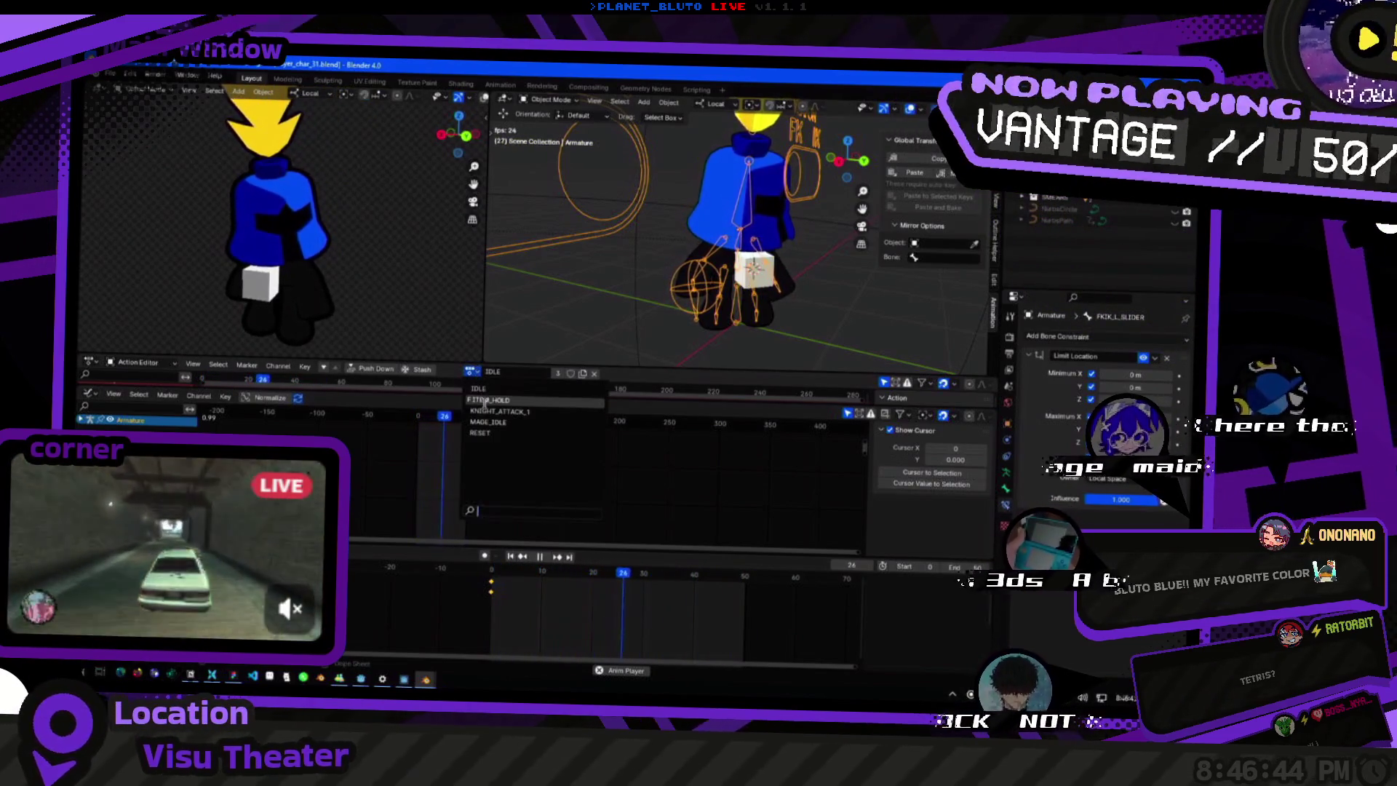
pyautogui.click(486, 399)
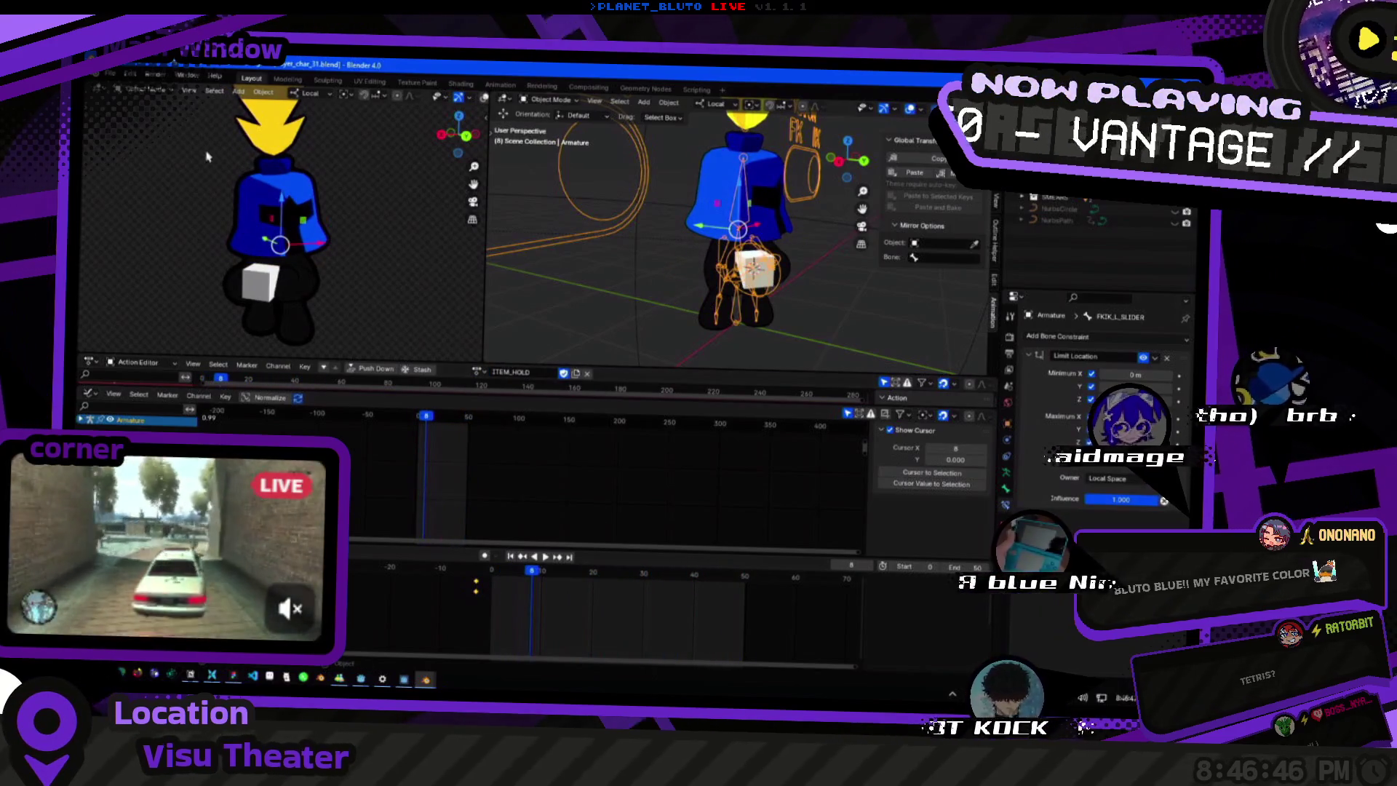
pyautogui.click(122, 92)
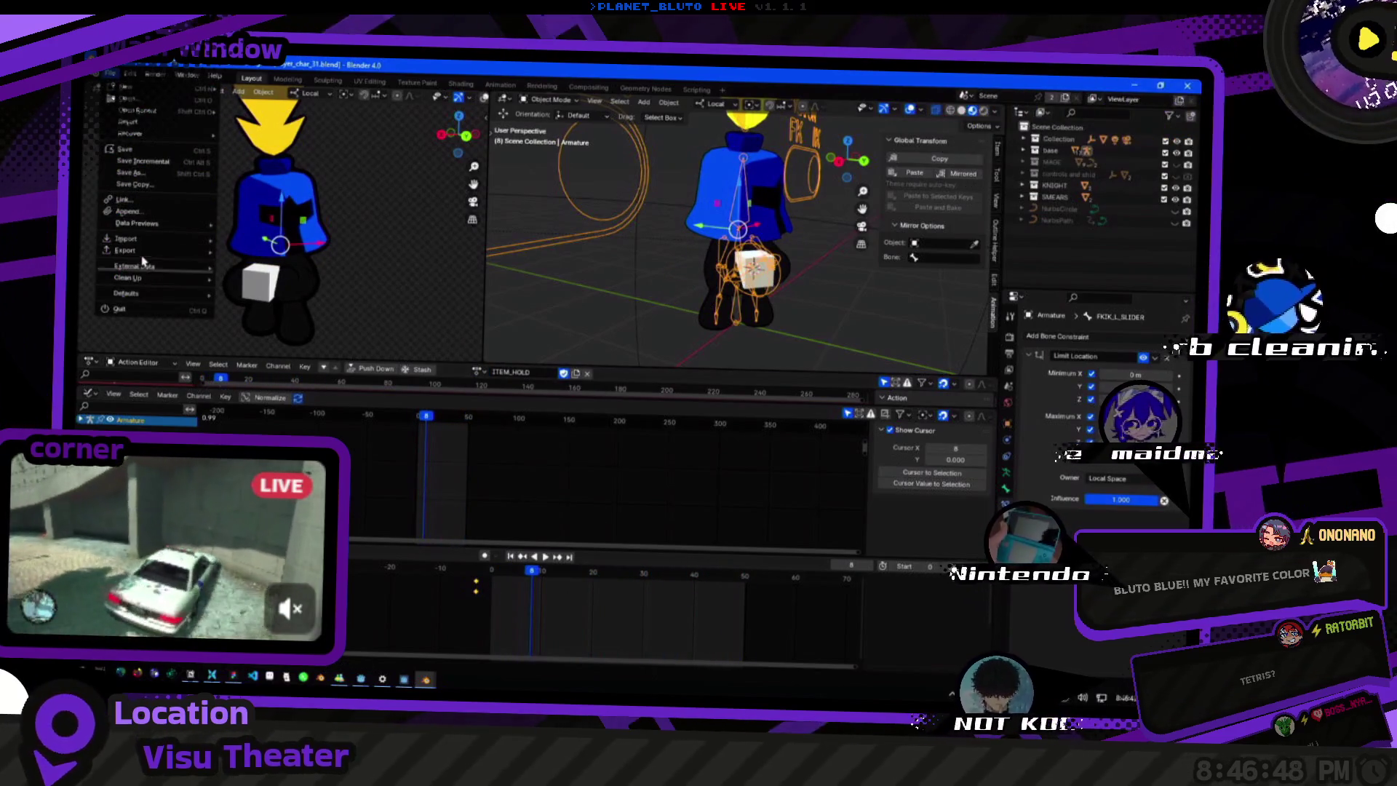
# Expand the glTF export's Data and Animation options to review them, then close it and rewind to frame 0.
pyautogui.click(284, 371)
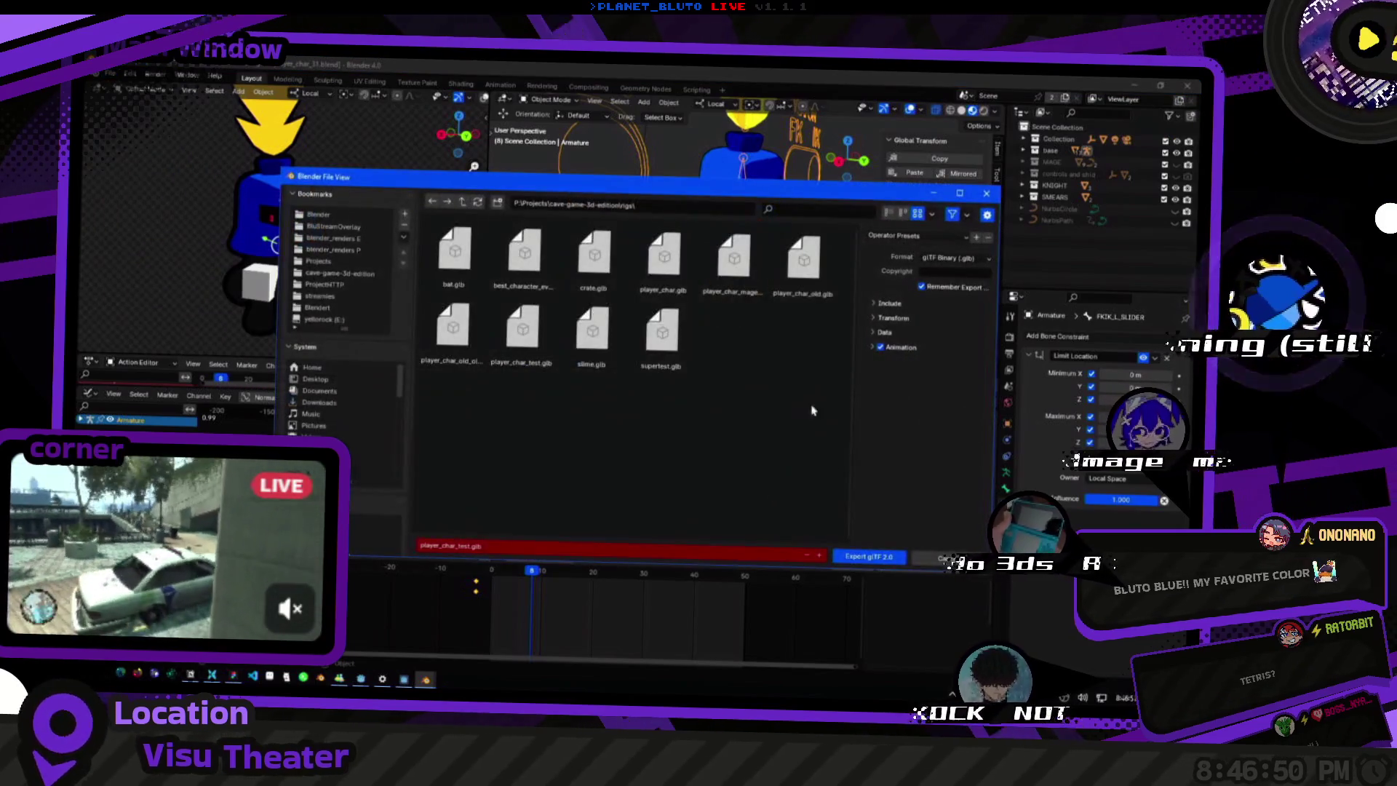
pyautogui.click(873, 360)
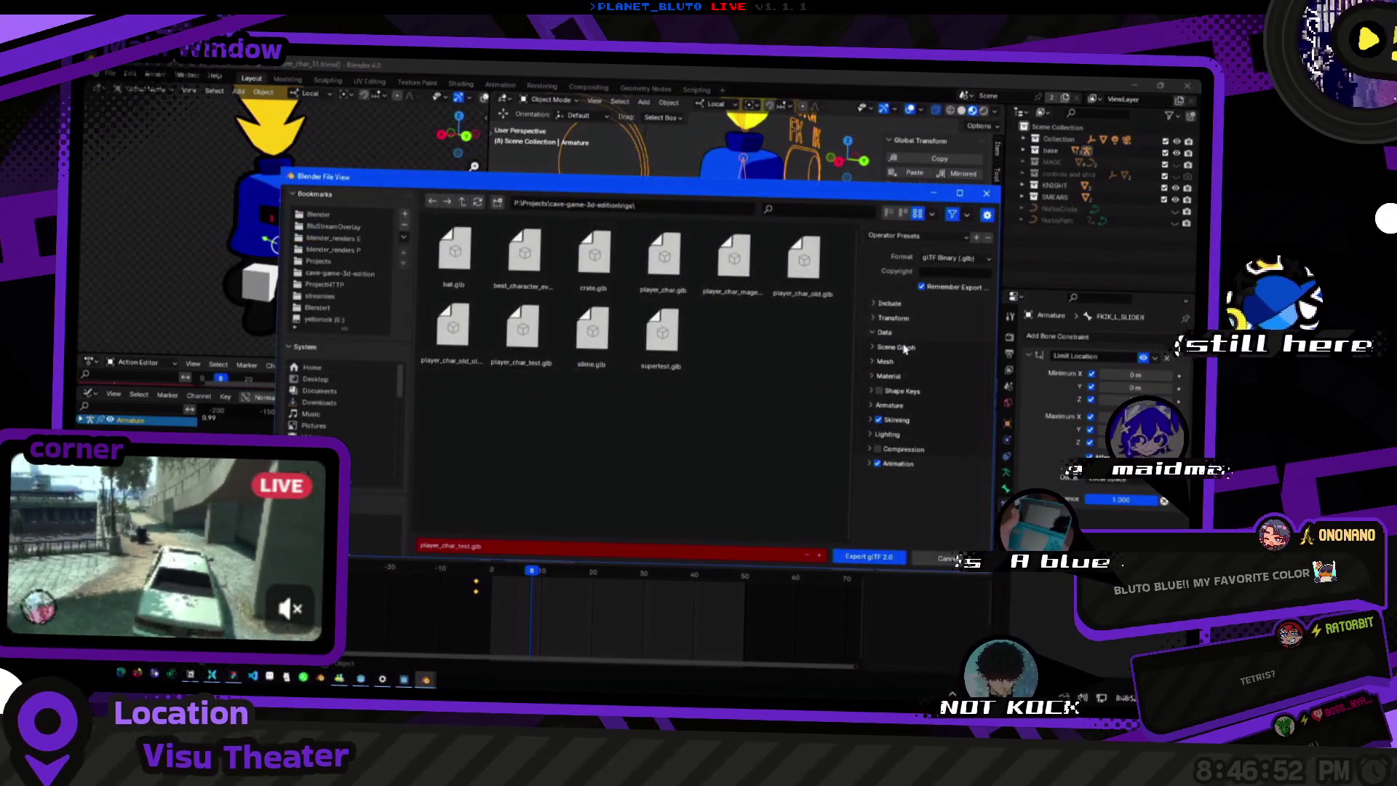
pyautogui.click(876, 464)
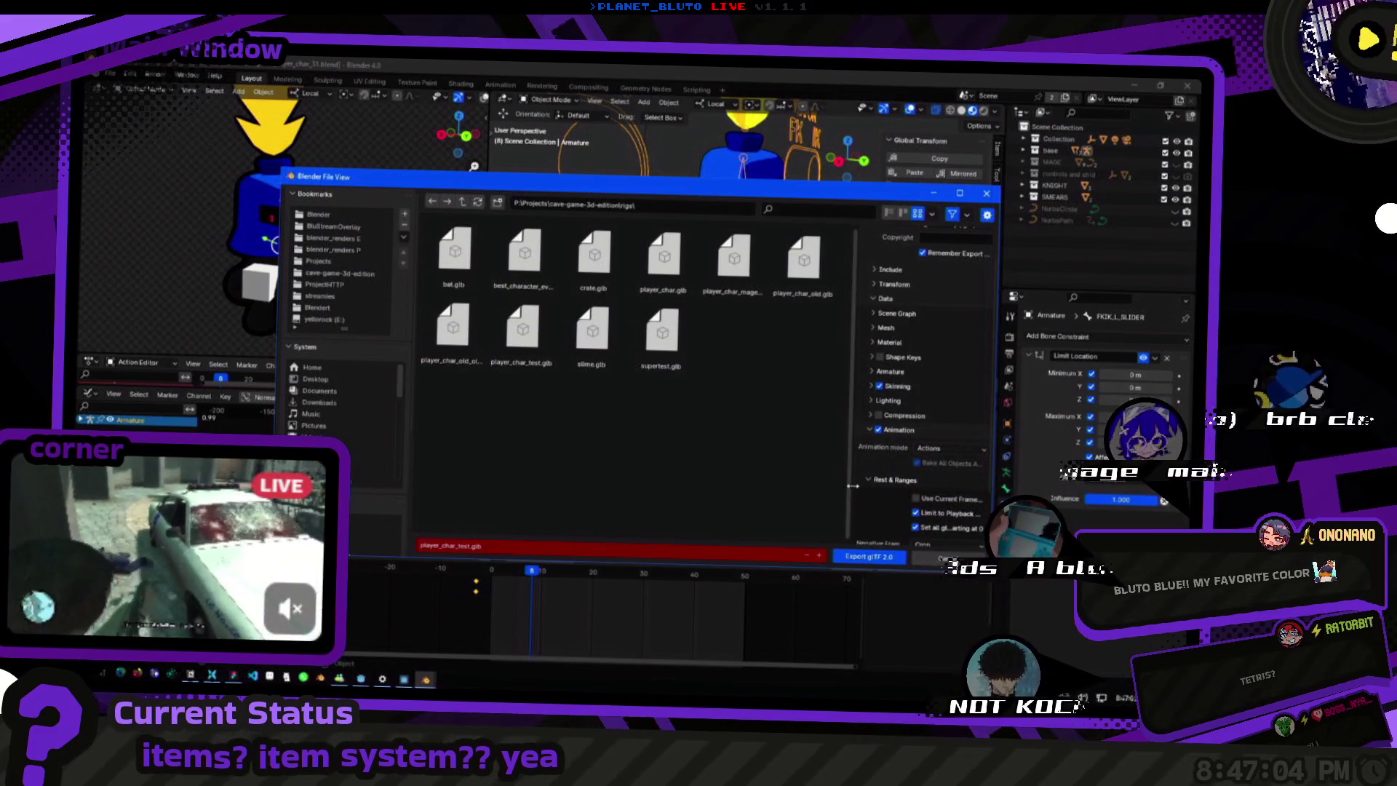
pyautogui.moveTo(852, 486); pyautogui.dragTo(648, 444)
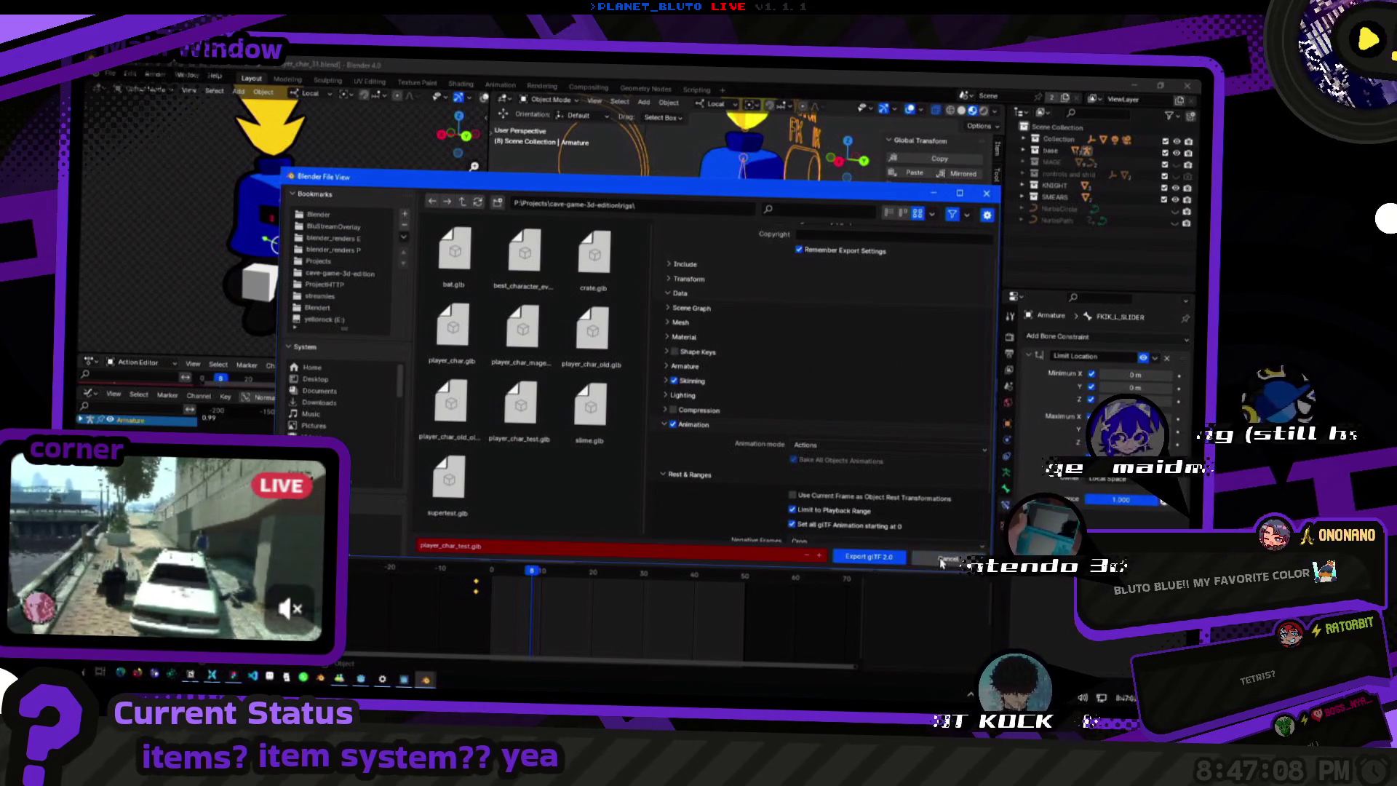
pyautogui.click(940, 561)
pyautogui.click(491, 571)
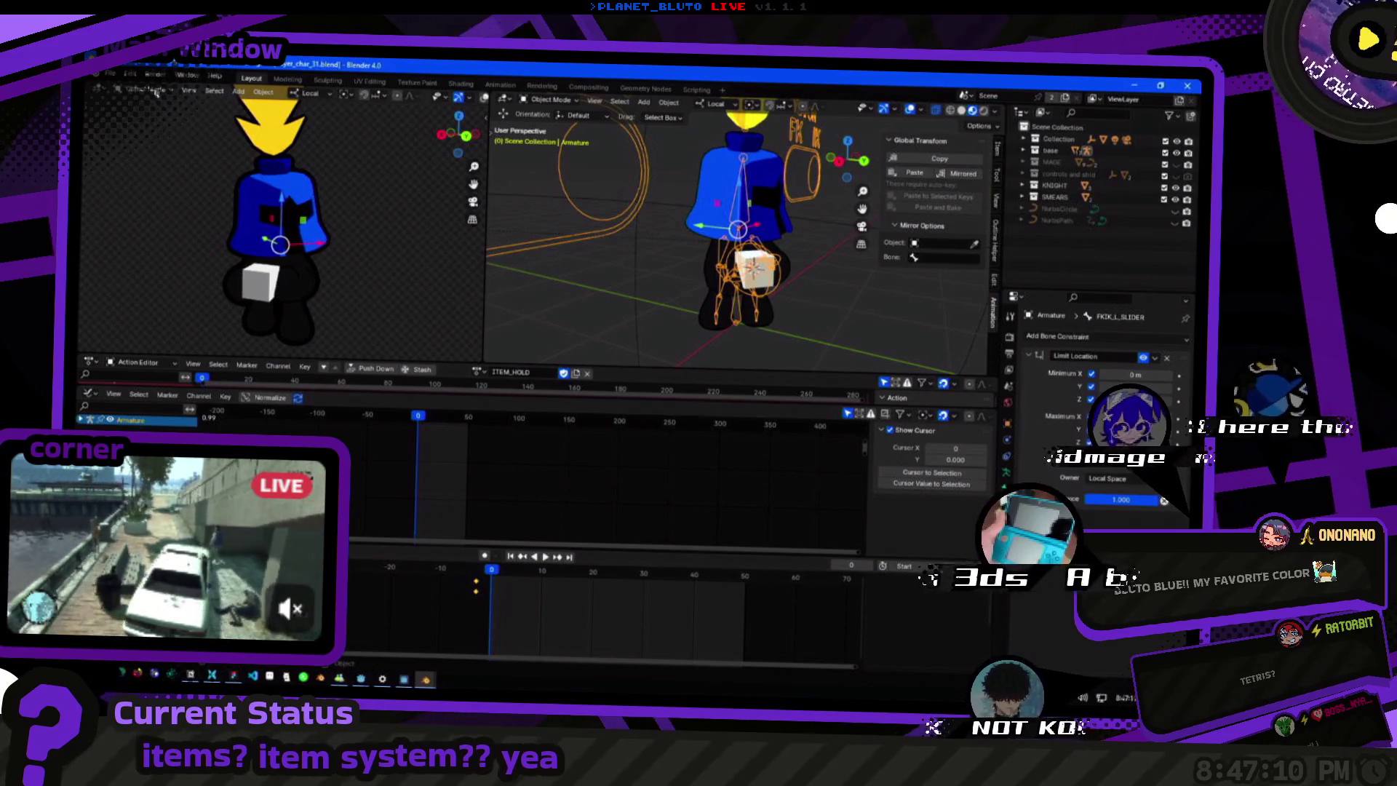
pyautogui.click(119, 91)
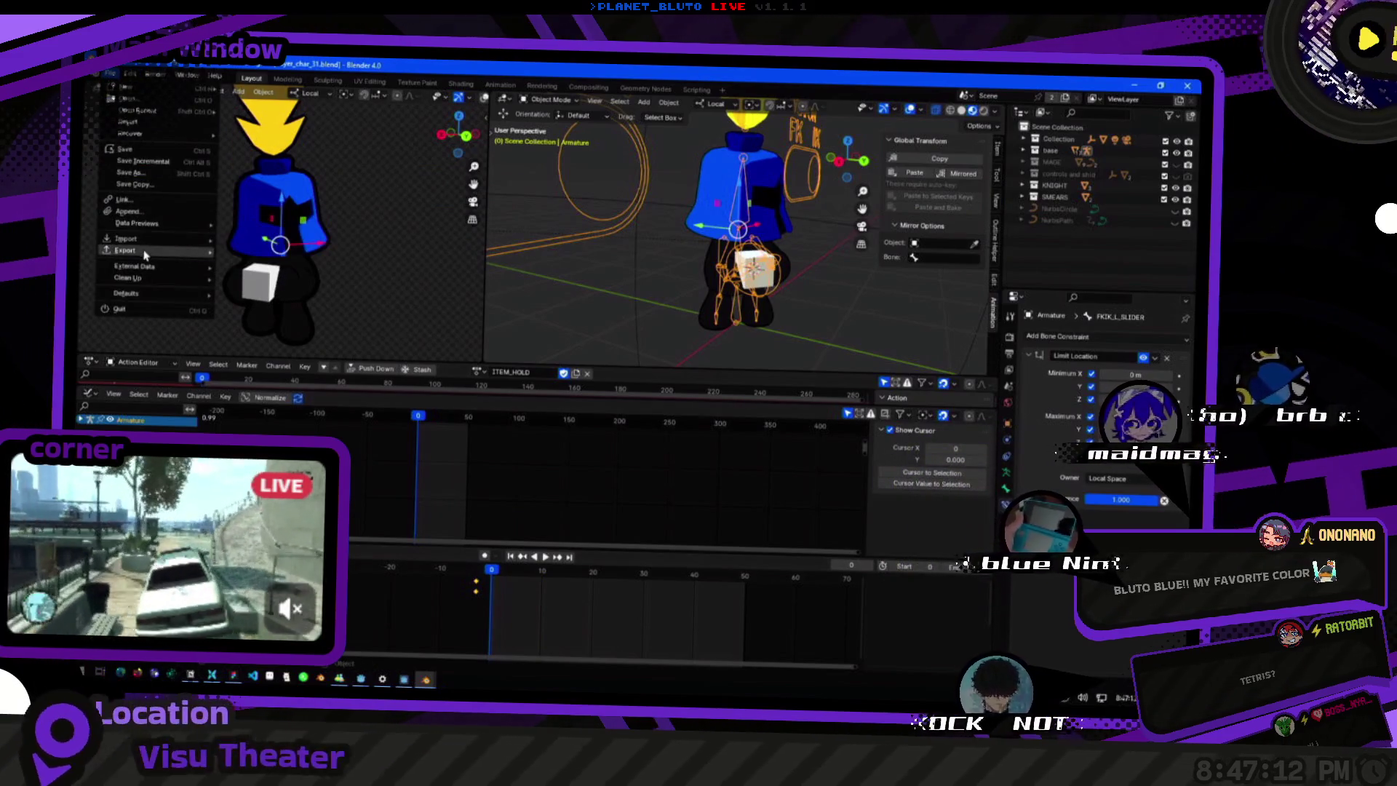
# Review the Rest & Ranges animation options and export the rig as player_char_test.glb, then play back.
pyautogui.click(291, 382)
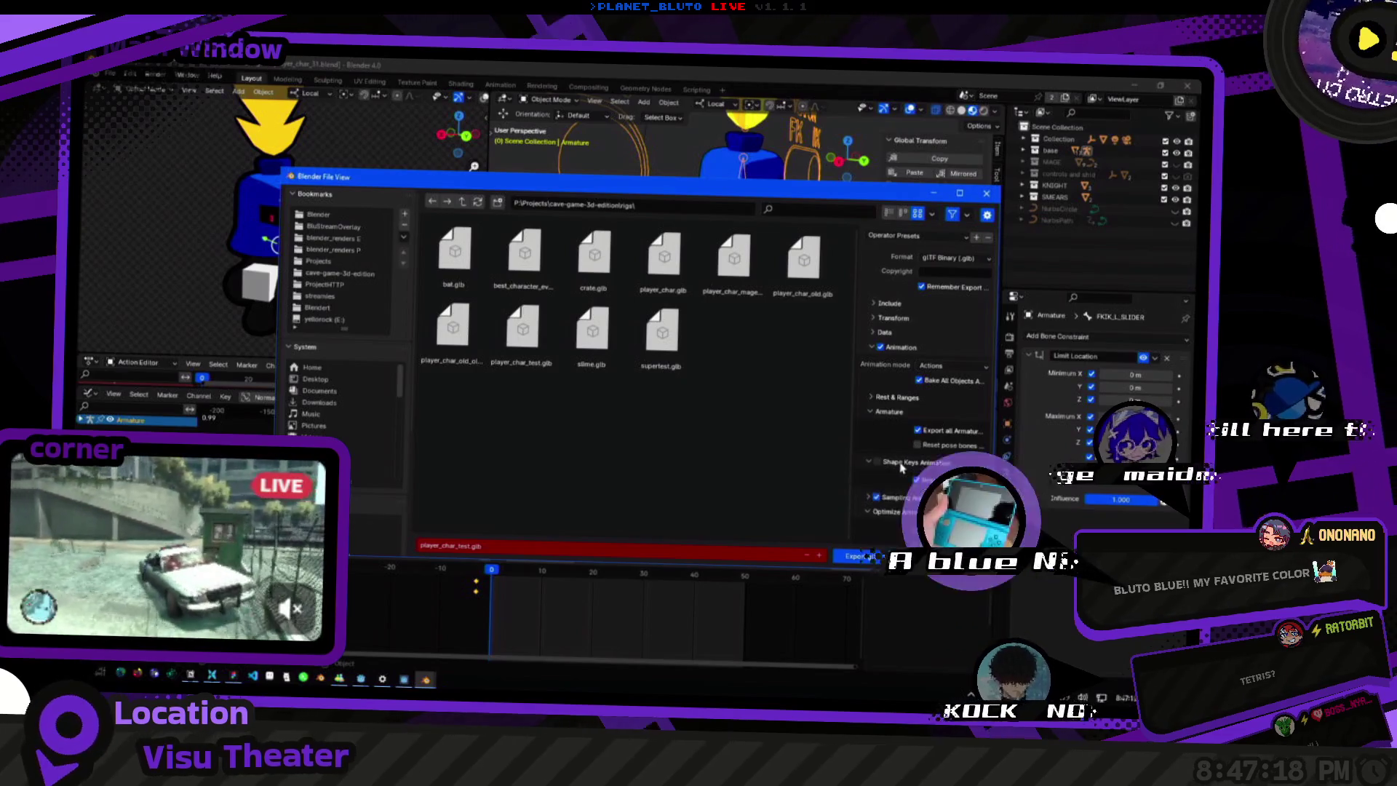
pyautogui.scroll(-2, 889, 458)
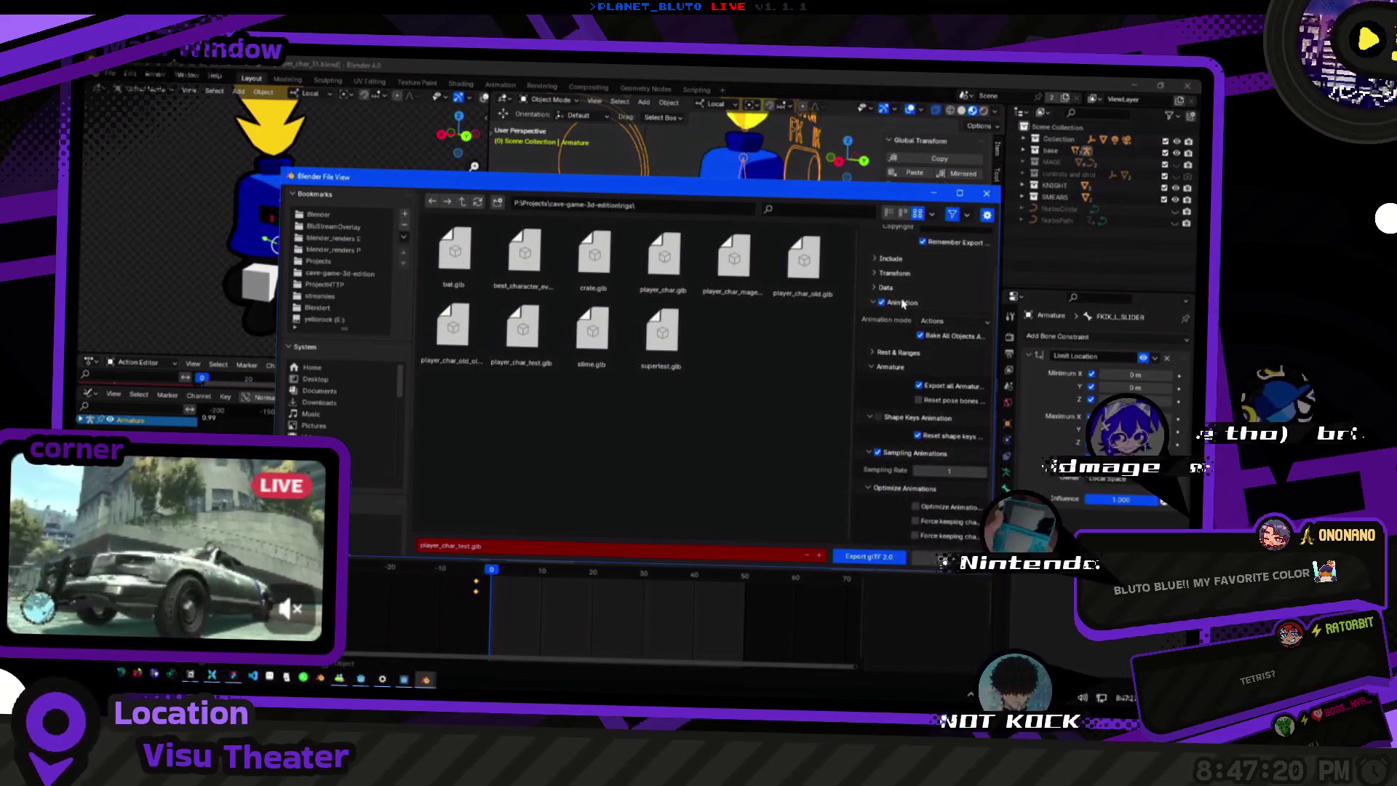
pyautogui.scroll(-3, 898, 293)
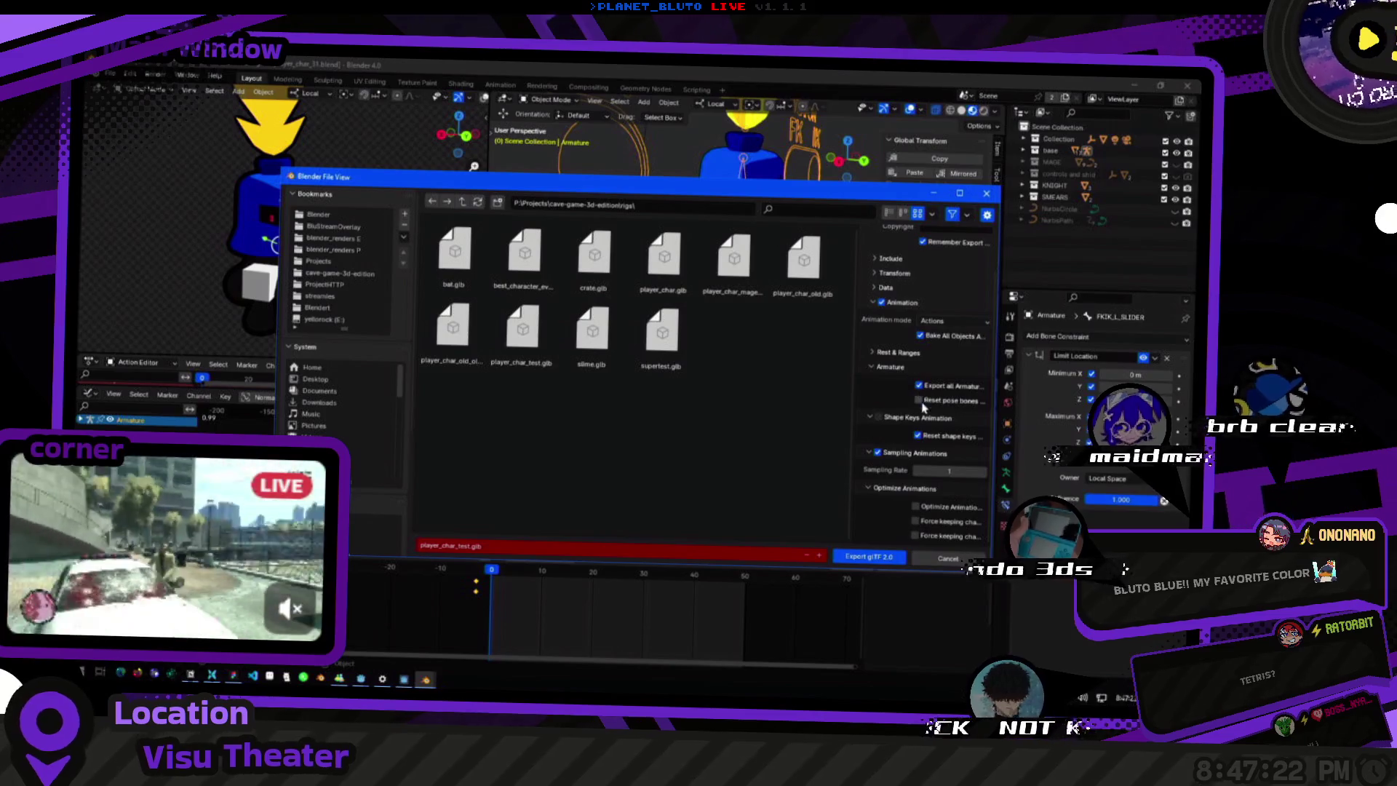
pyautogui.click(889, 352)
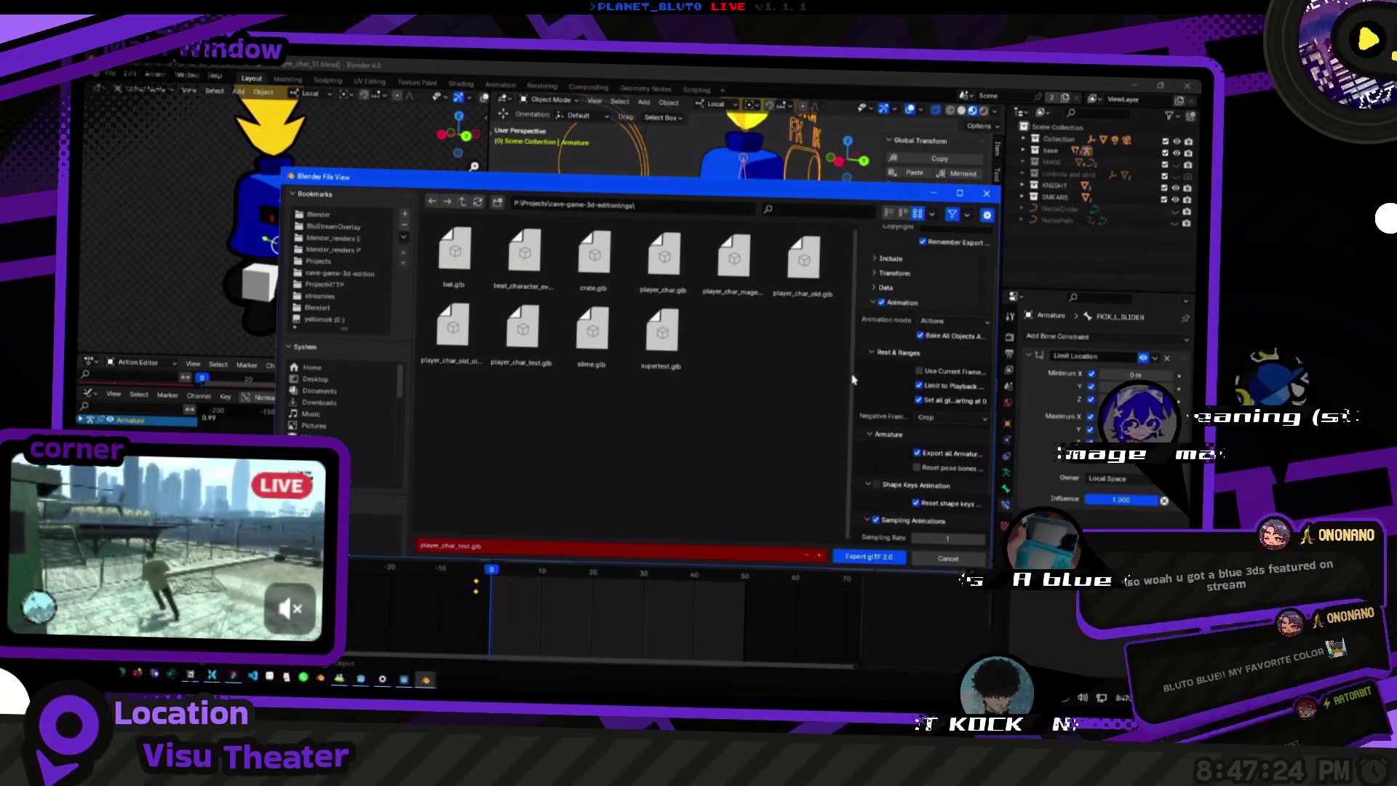
pyautogui.moveTo(852, 375); pyautogui.dragTo(701, 374)
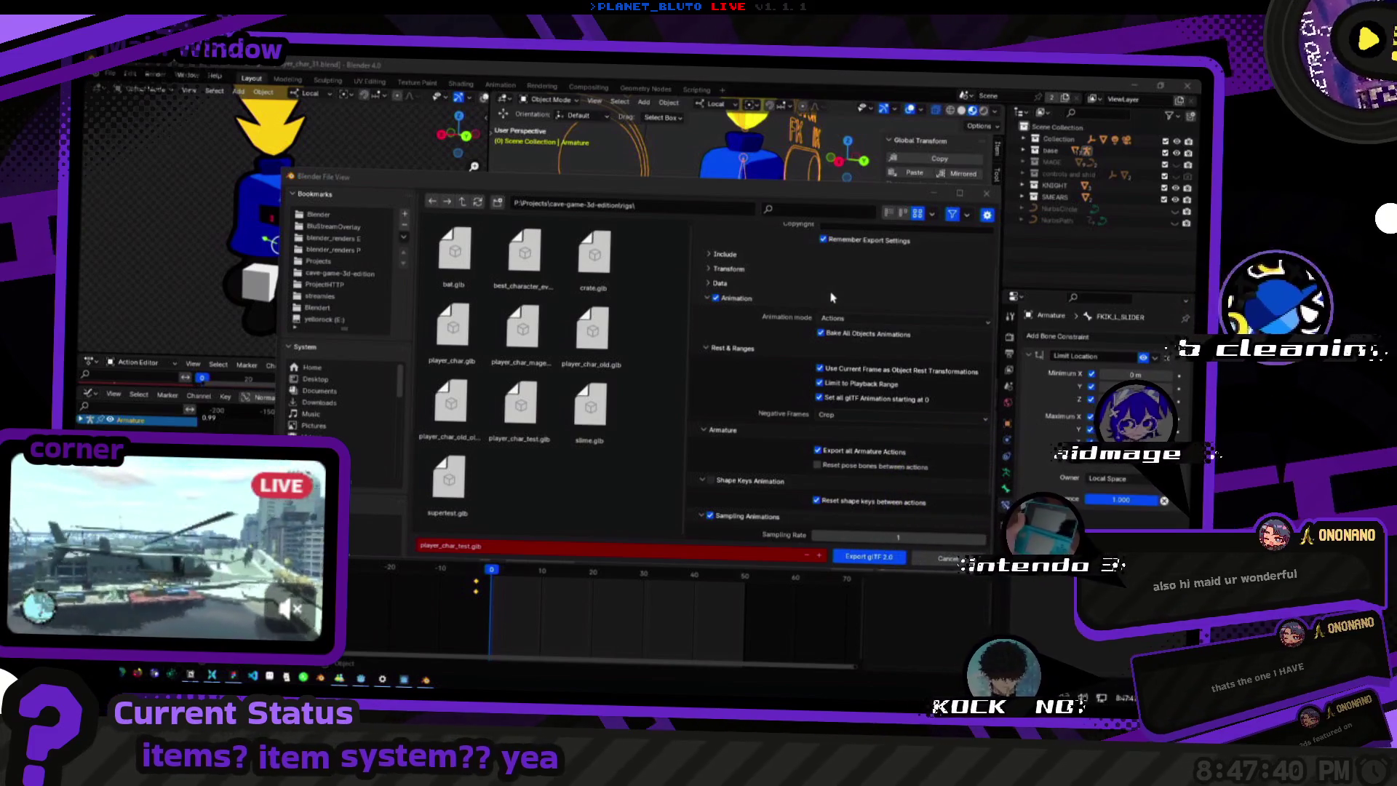
pyautogui.scroll(-2, 860, 346)
pyautogui.scroll(1, 861, 346)
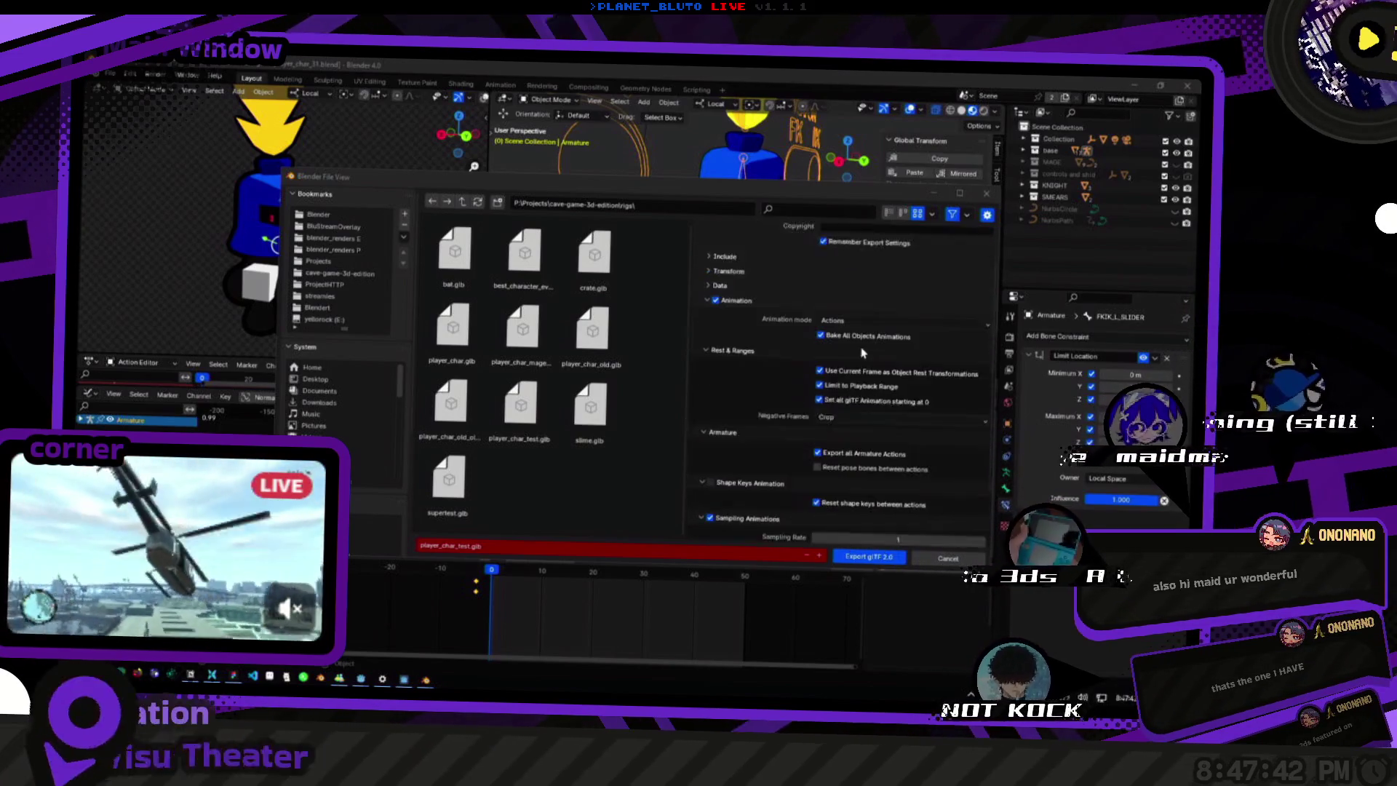
pyautogui.scroll(1, 763, 402)
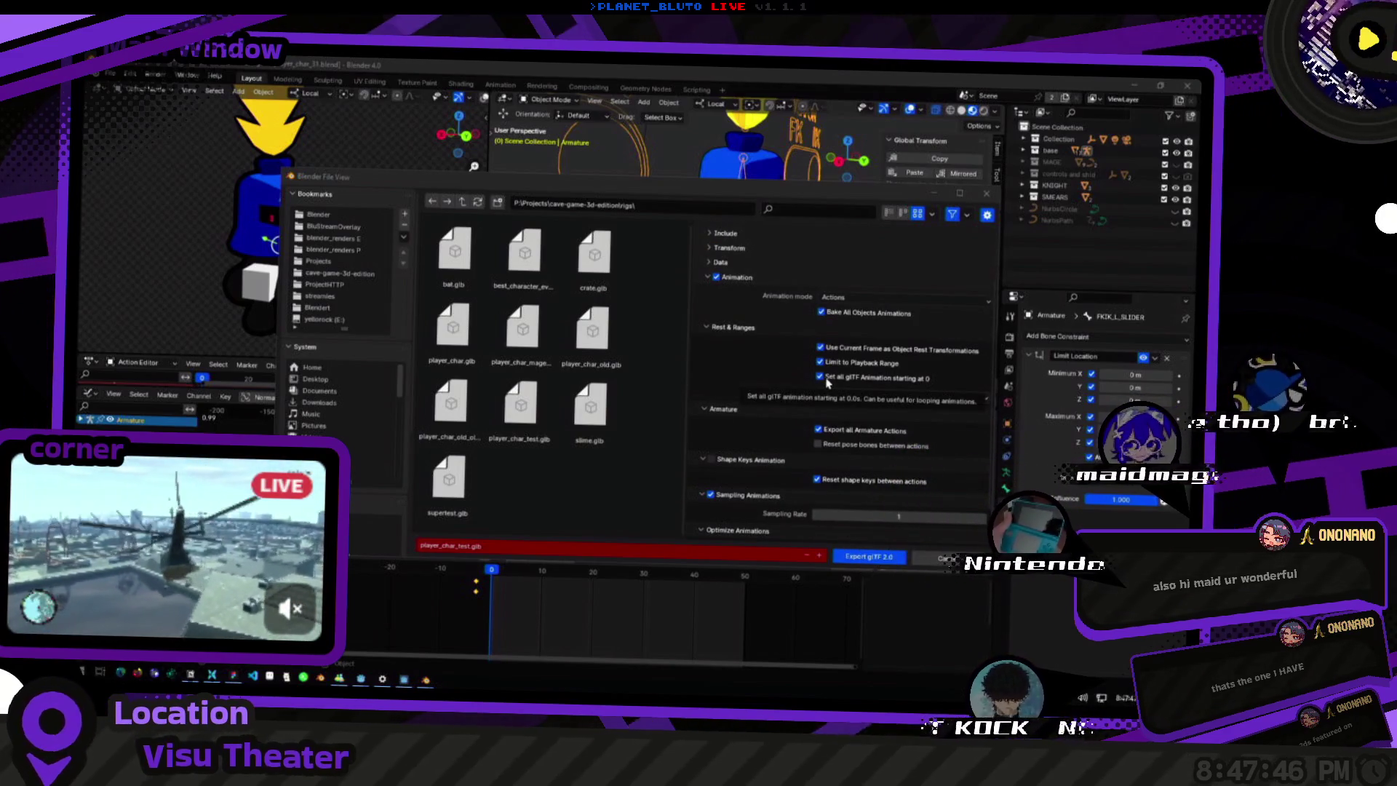
pyautogui.scroll(-1, 779, 360)
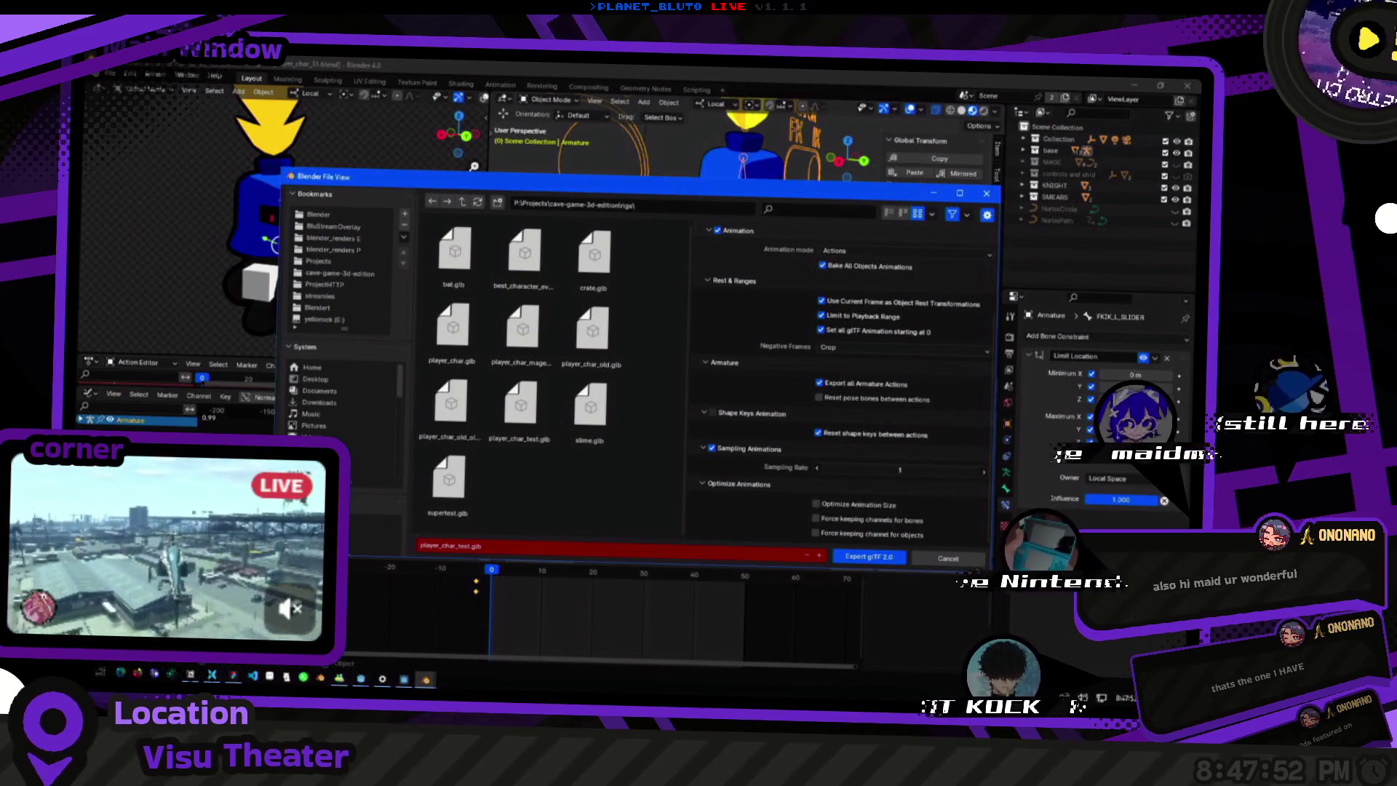
pyautogui.scroll(3, 788, 347)
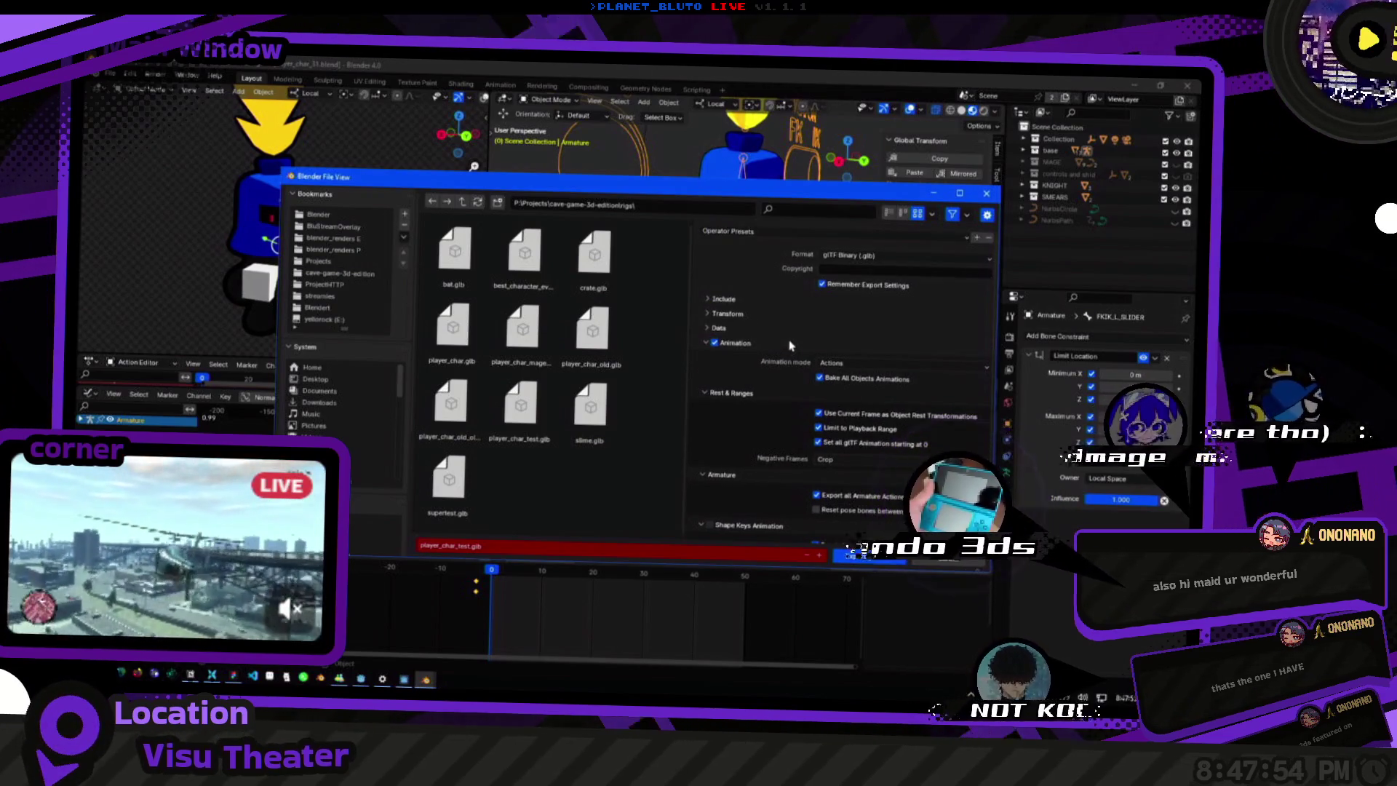
pyautogui.scroll(-3, 788, 347)
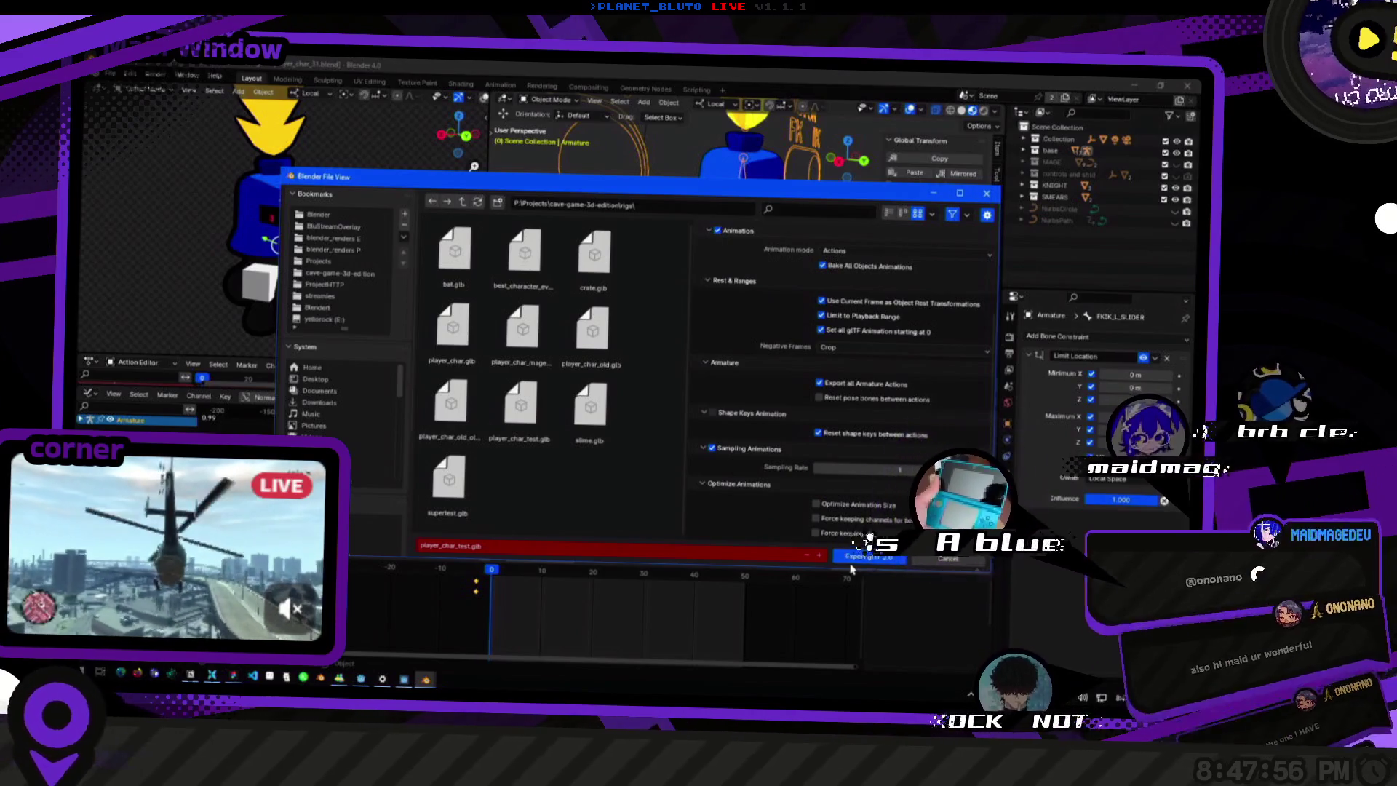
pyautogui.click(846, 557)
pyautogui.press('space')
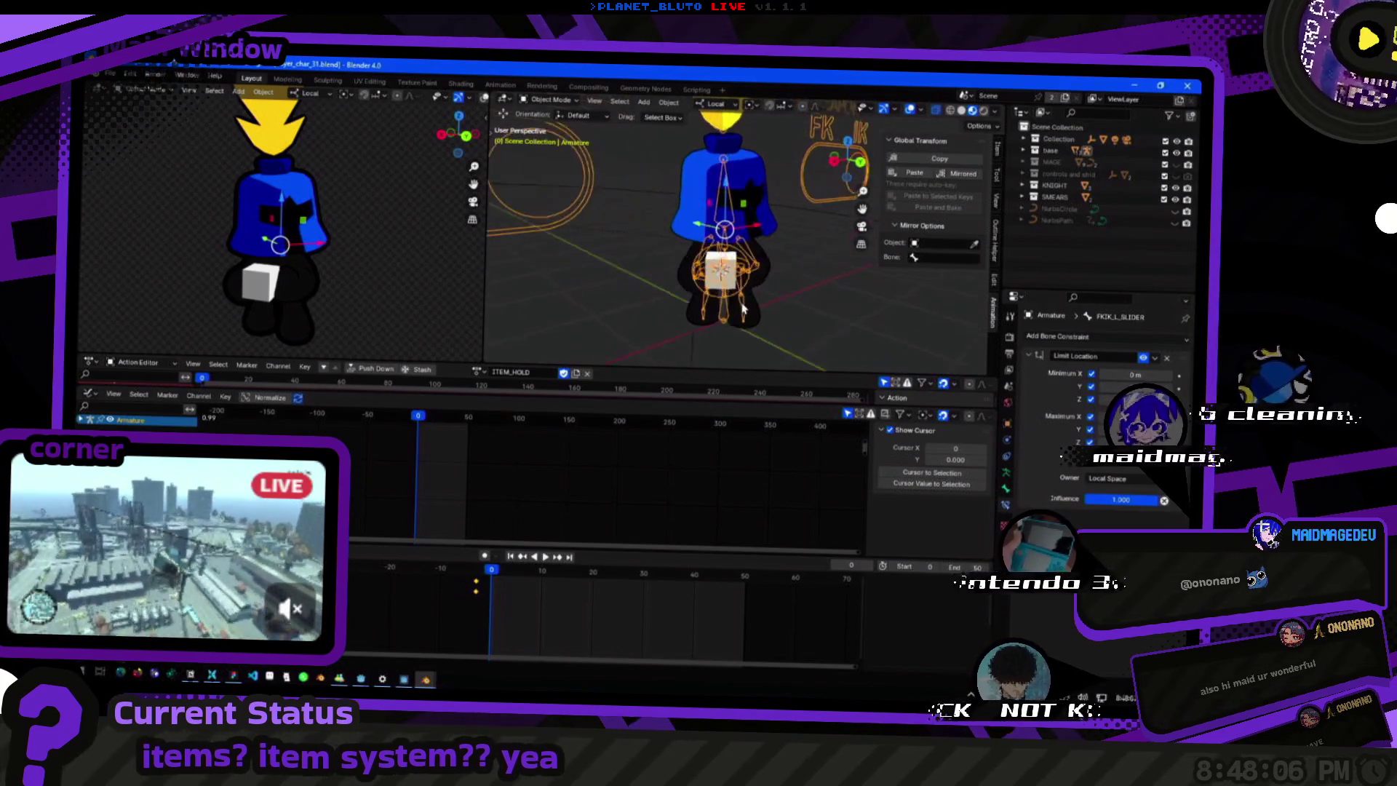
# Enter pose mode and select the hand IK bone to show its IK constraint.
pyautogui.hotkey('ctrl', 'Tab')
pyautogui.click(542, 196)
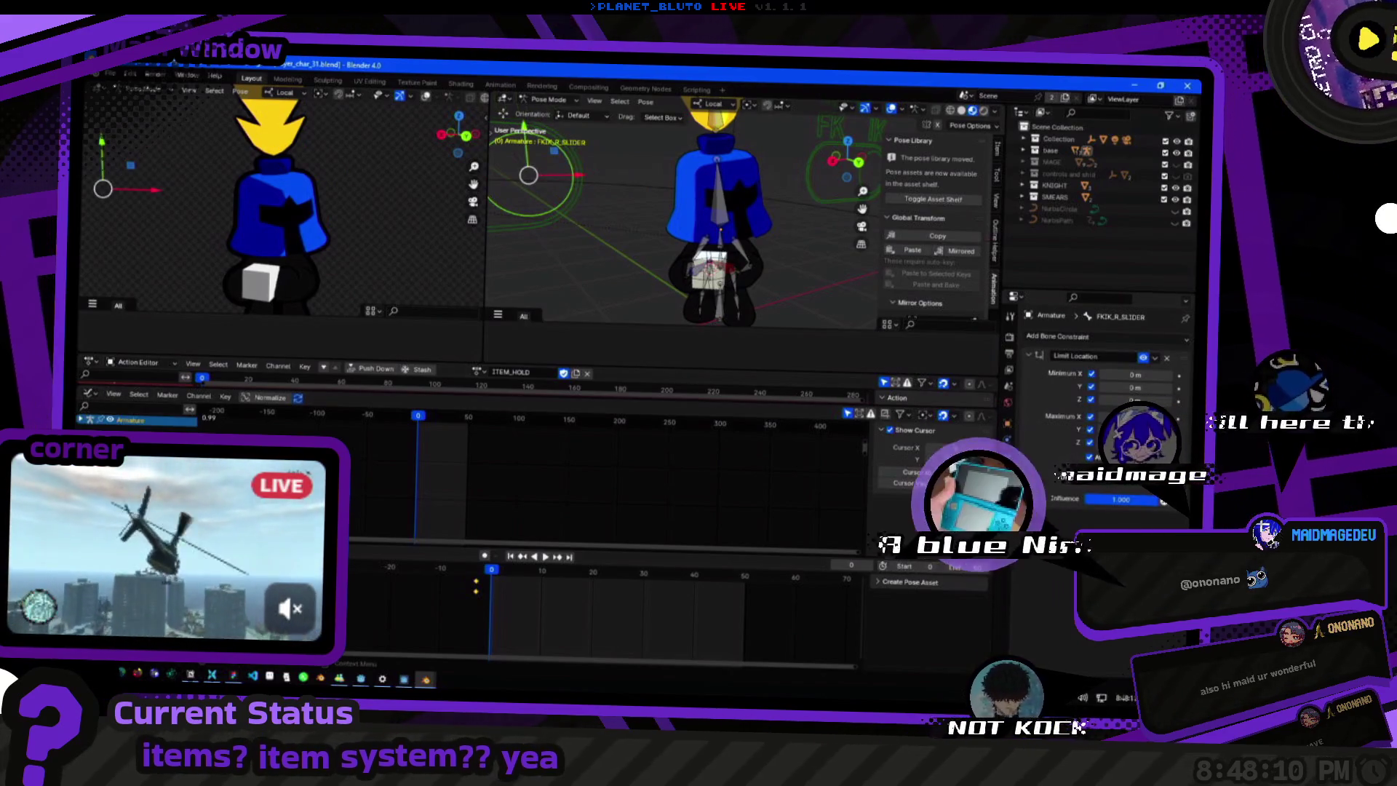
pyautogui.click(686, 288)
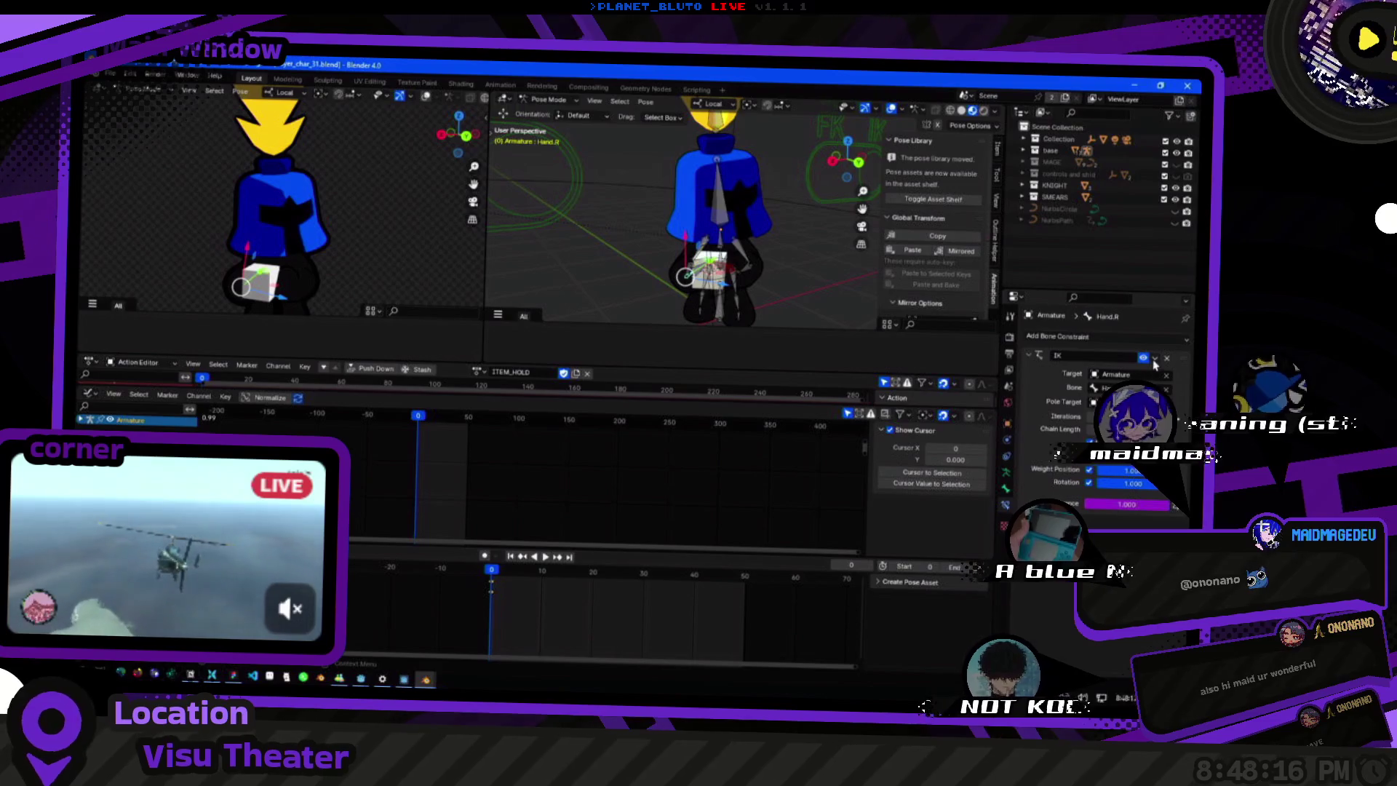
pyautogui.press('Escape')
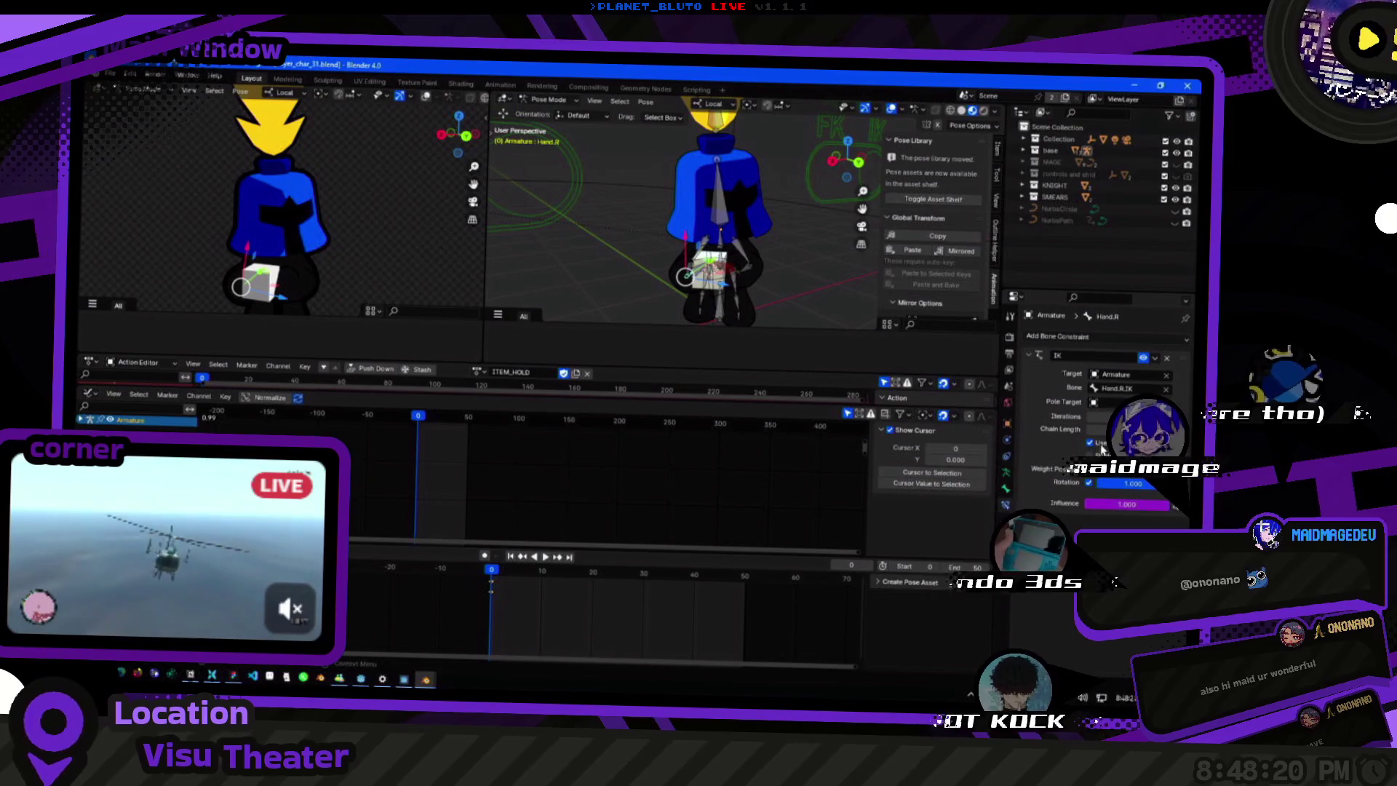
# Undo and redo a few times while inspecting the rig, then switch over to Godot.
pyautogui.hotkey('ctrl', 'z')
pyautogui.hotkey('ctrl', 'shift', 'z')
pyautogui.hotkey('ctrl', 'z')
pyautogui.hotkey('ctrl', 'shift', 'z')
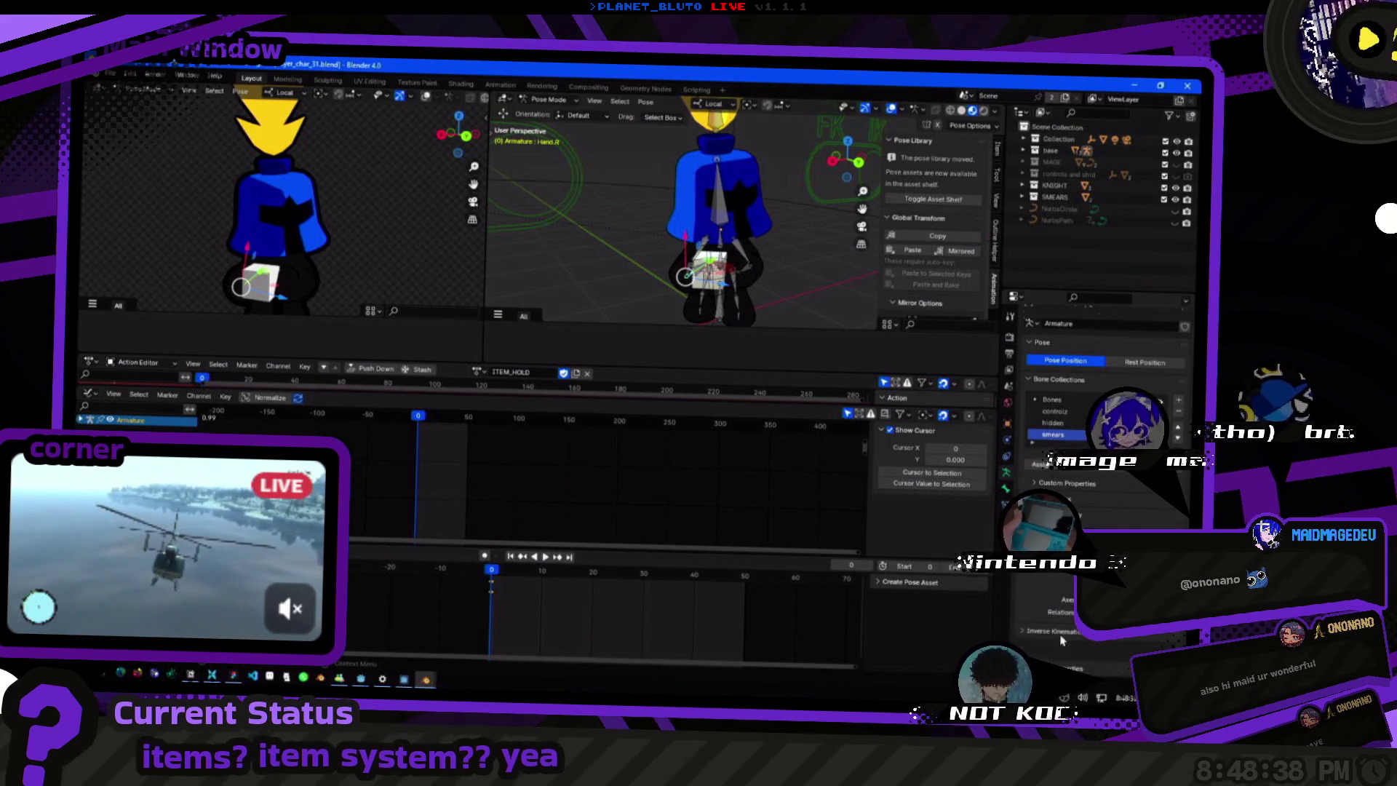
pyautogui.scroll(1, 1061, 639)
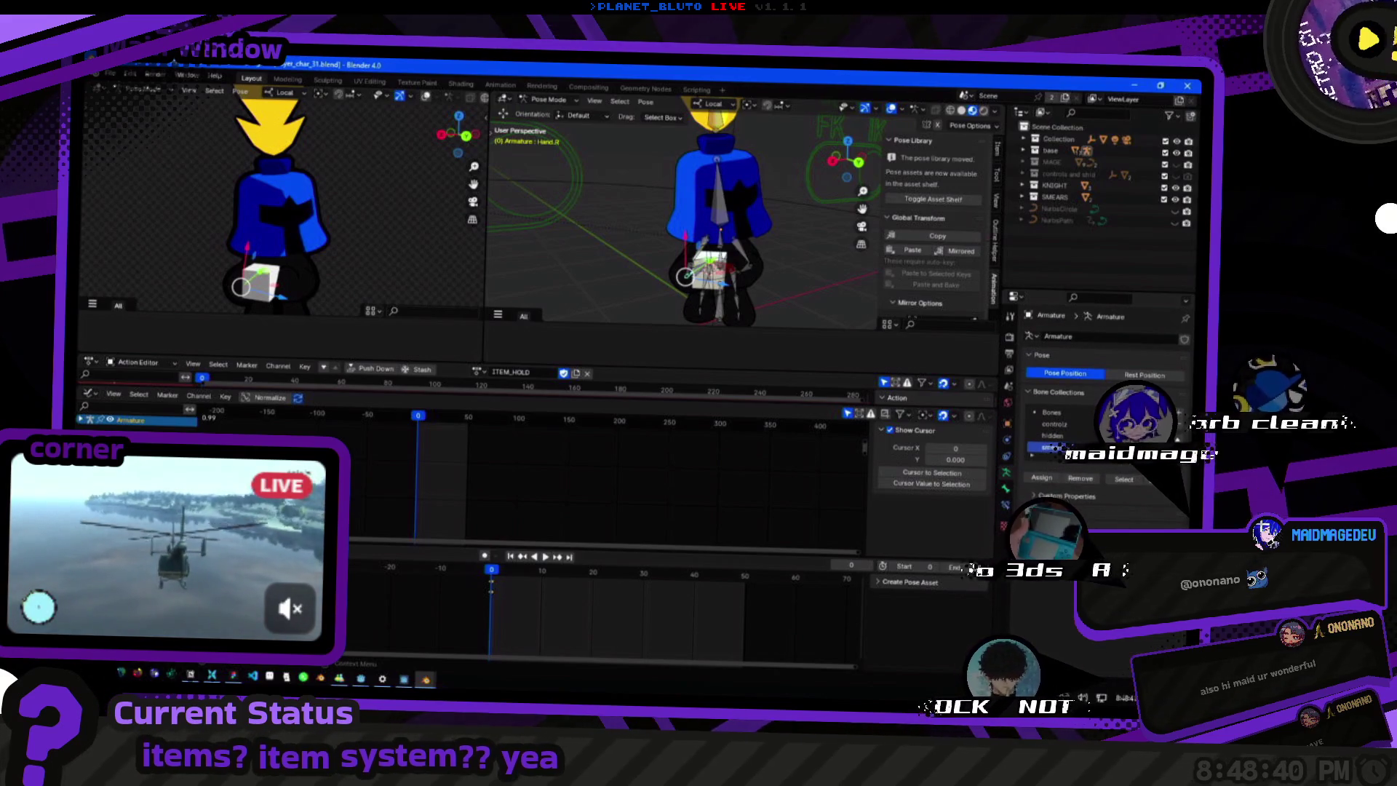
pyautogui.moveTo(677, 218); pyautogui.dragTo(714, 229, button='middle')
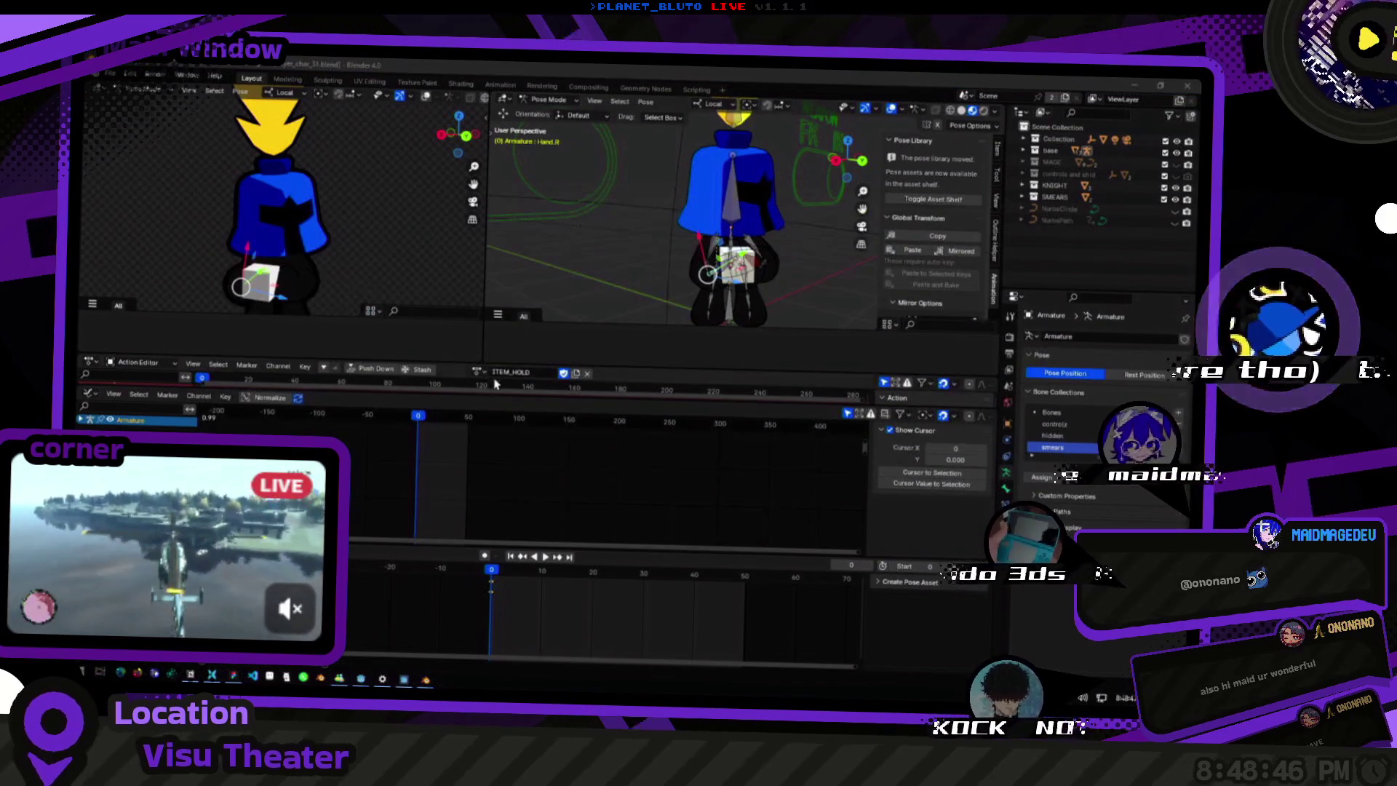
pyautogui.hotkey('alt', 'Tab')
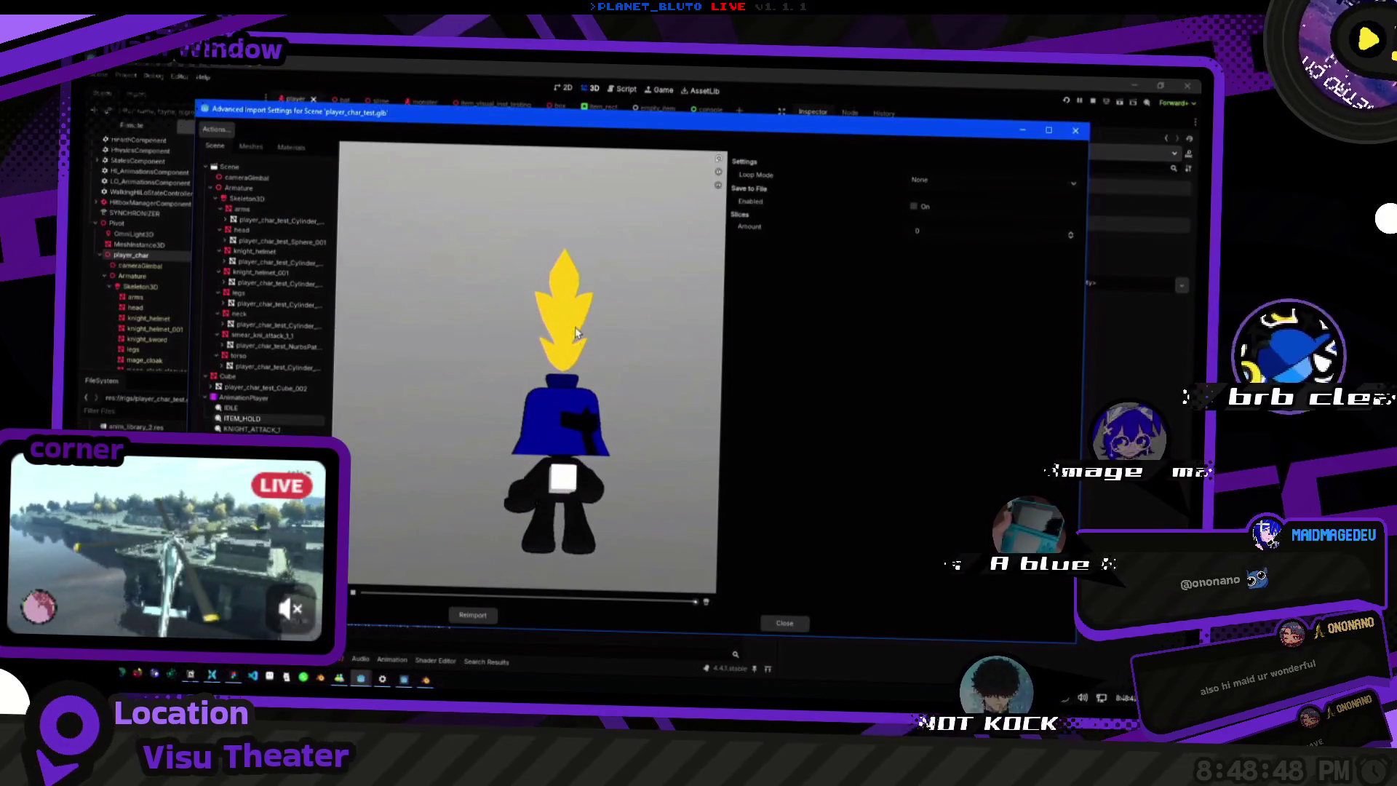
# Select the IDLE animation in Godot's import settings for player_char_test.glb, then return to Blender.
pyautogui.press('Escape')
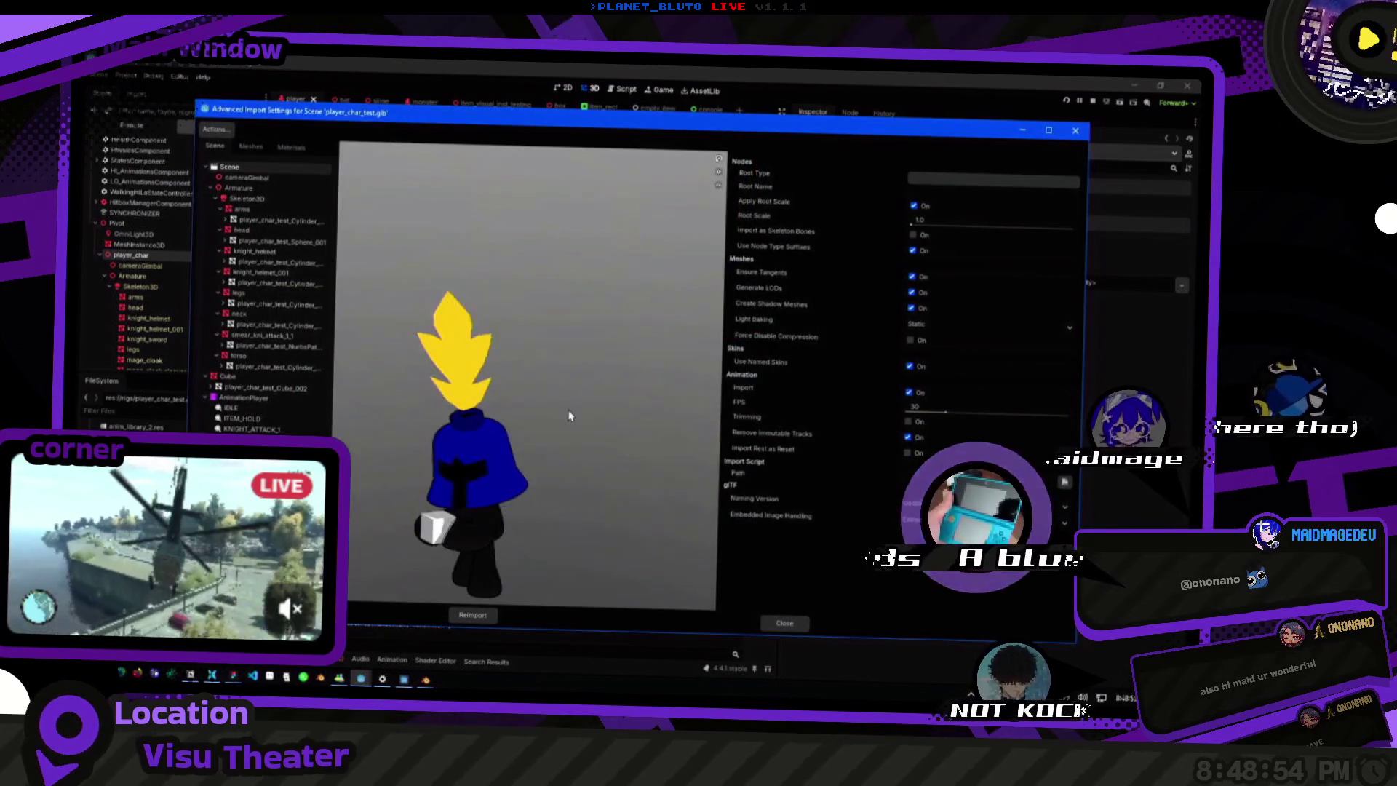
pyautogui.click(246, 414)
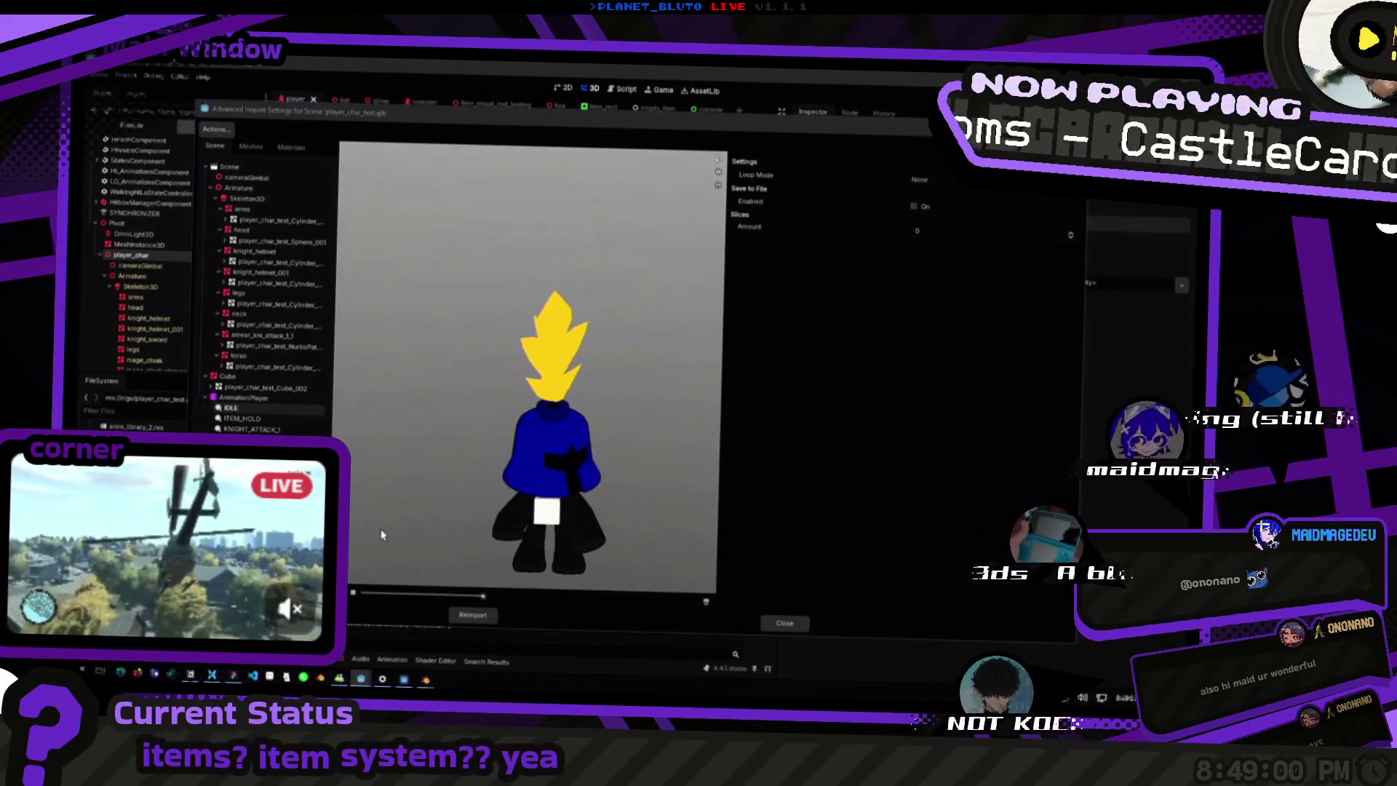
pyautogui.hotkey('alt', 'Tab')
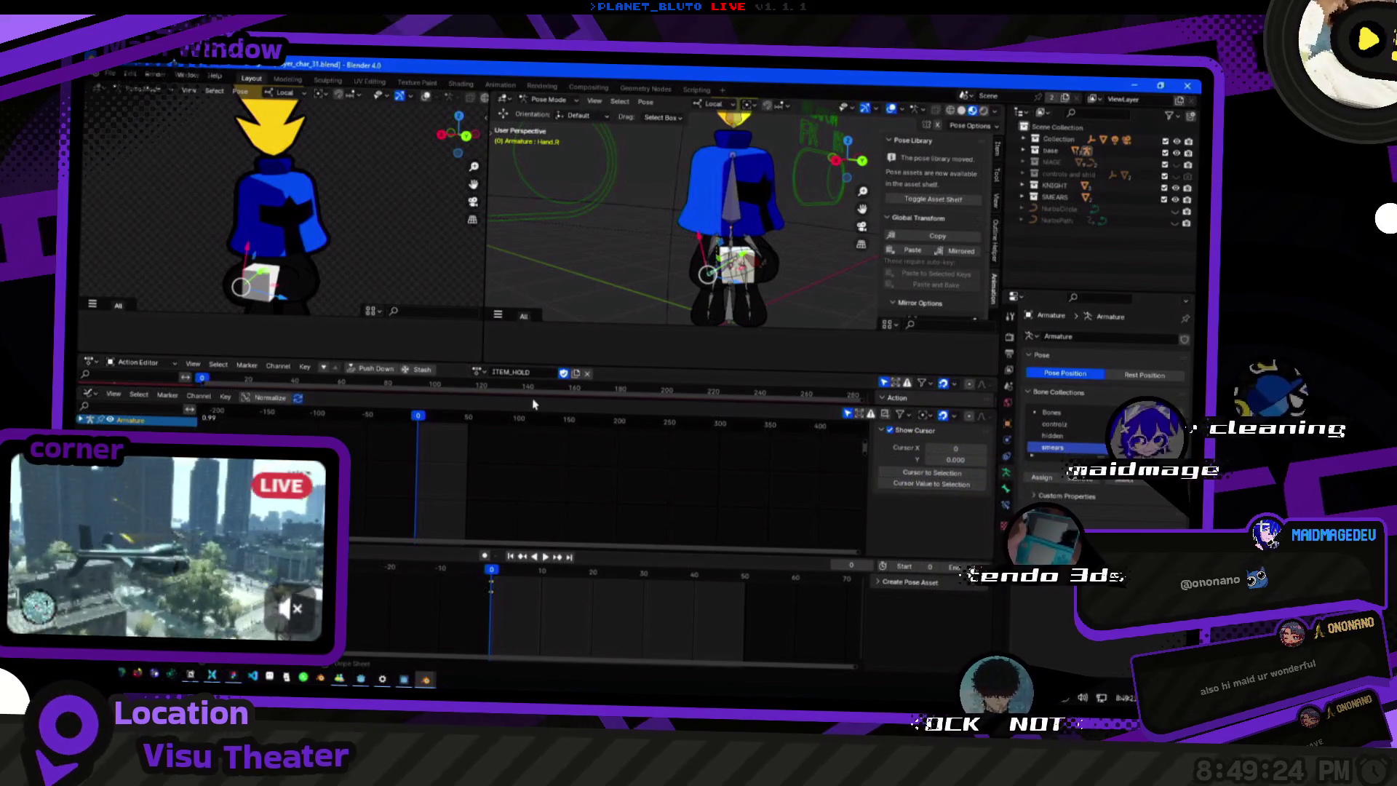
# Start a glTF 2.0 export and reveal the Rest & Ranges options in the widened sidebar.
pyautogui.click(120, 78)
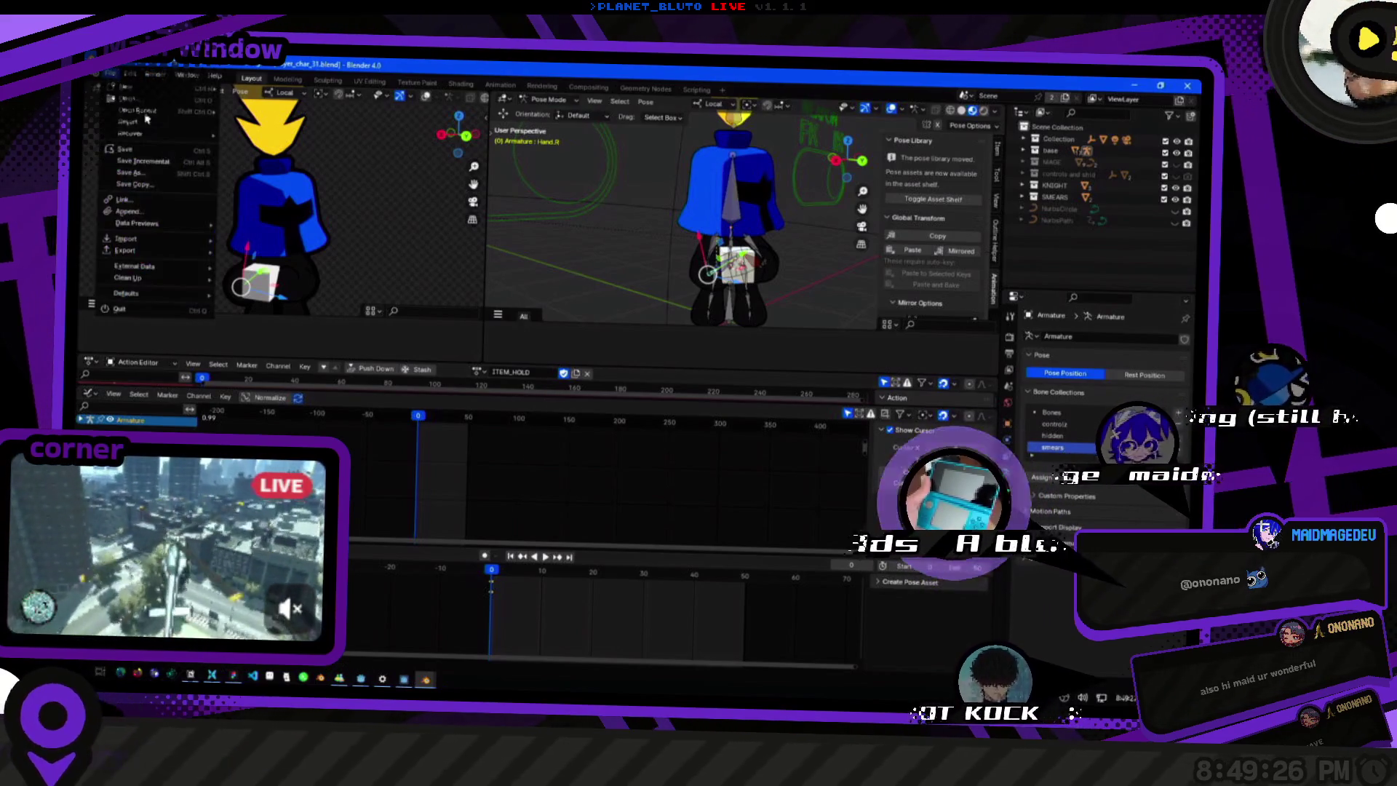
pyautogui.click(156, 178)
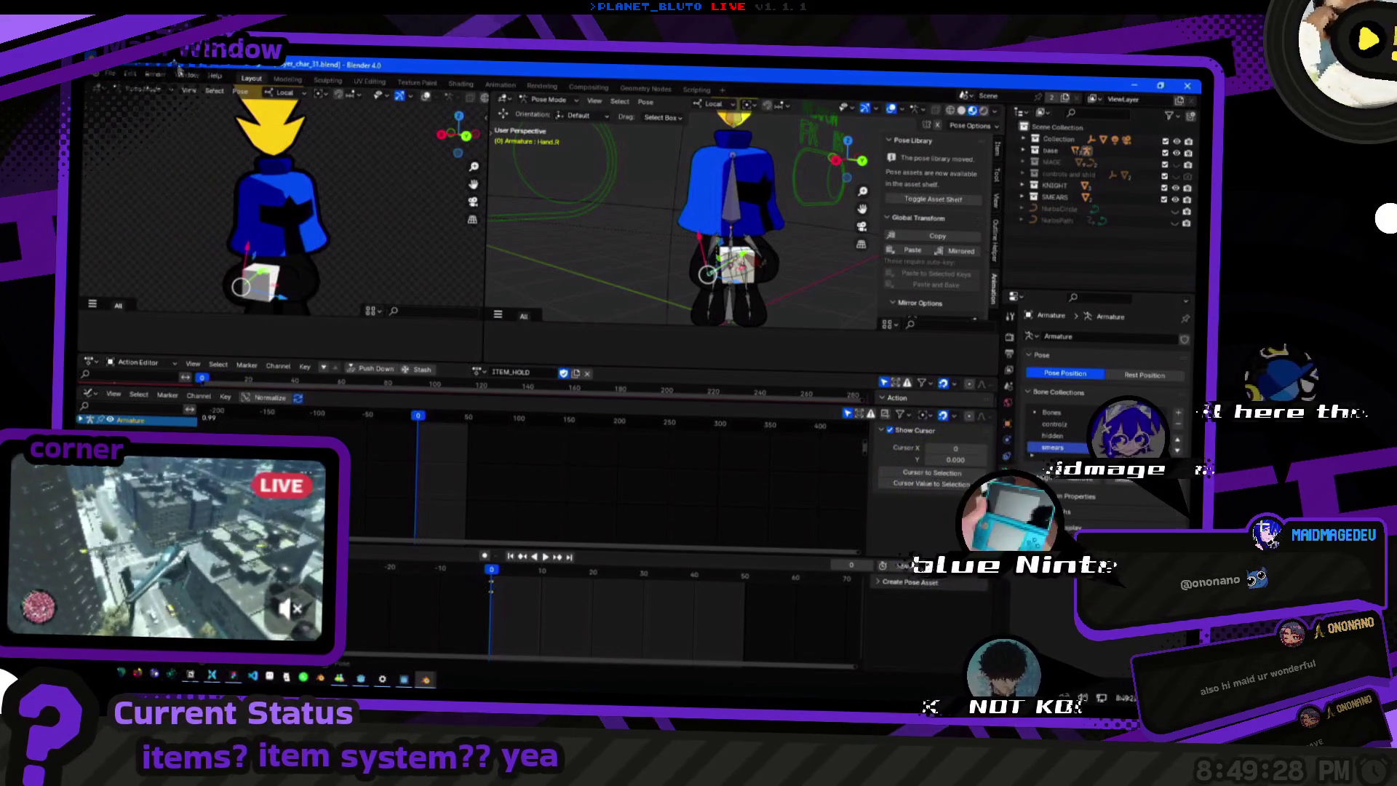
pyautogui.click(114, 78)
pyautogui.moveTo(125, 249)
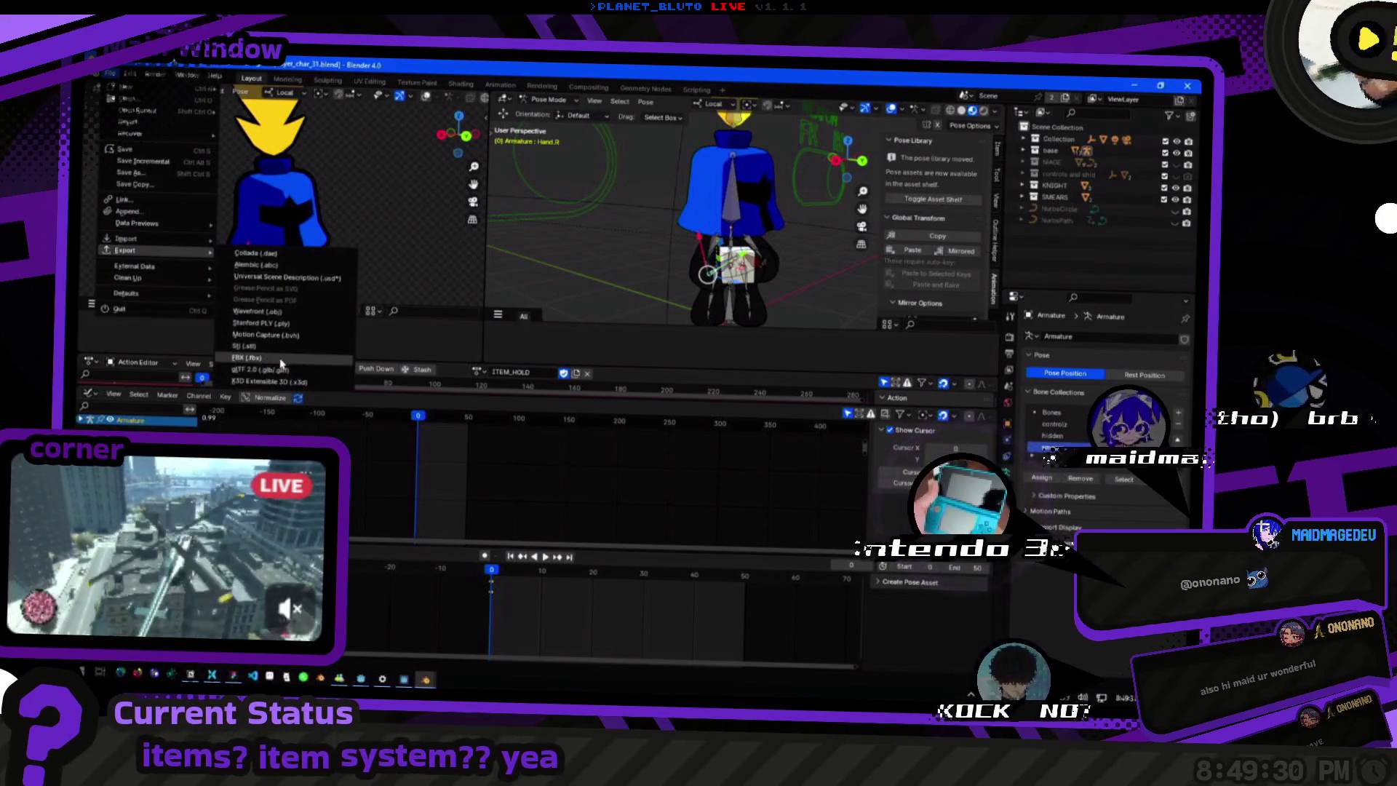
pyautogui.click(262, 369)
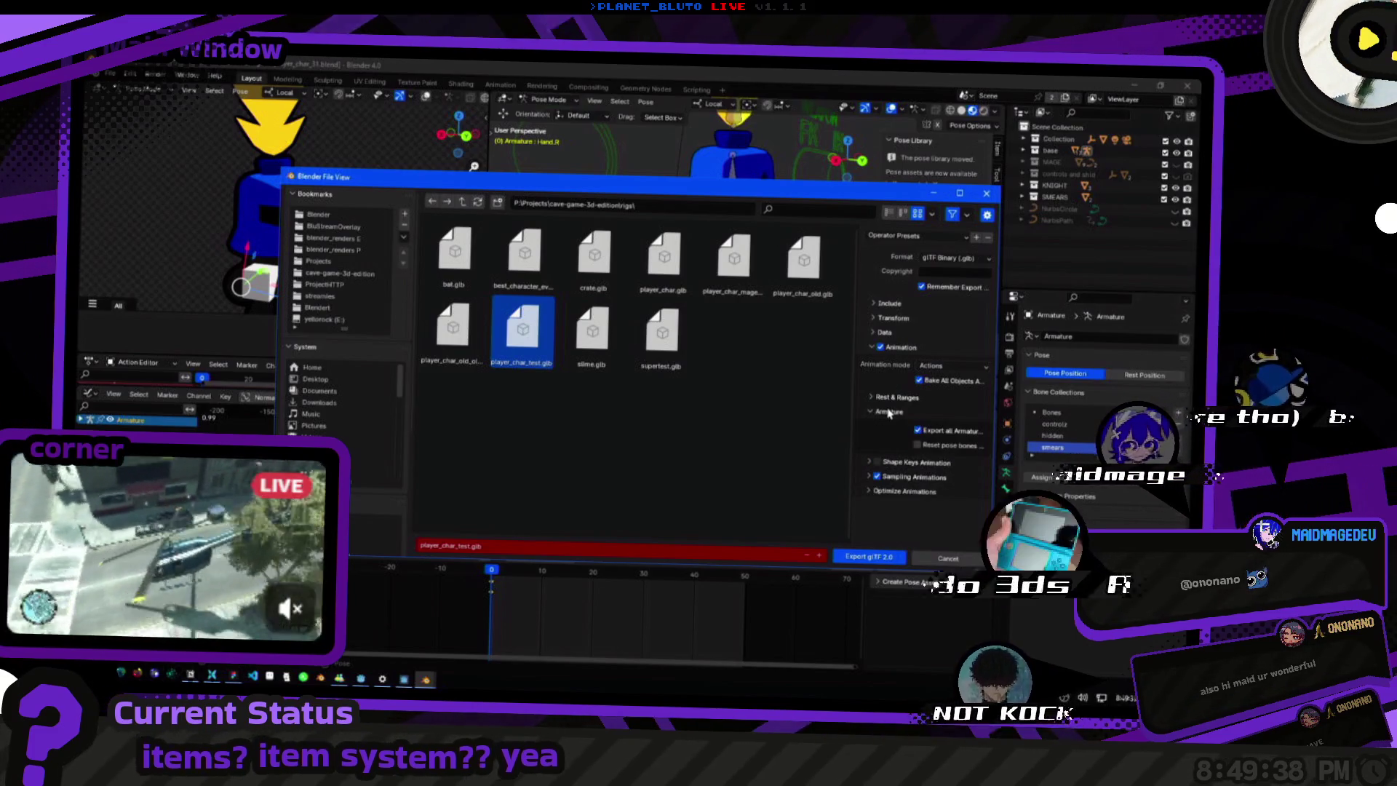
pyautogui.moveTo(854, 400); pyautogui.dragTo(721, 390)
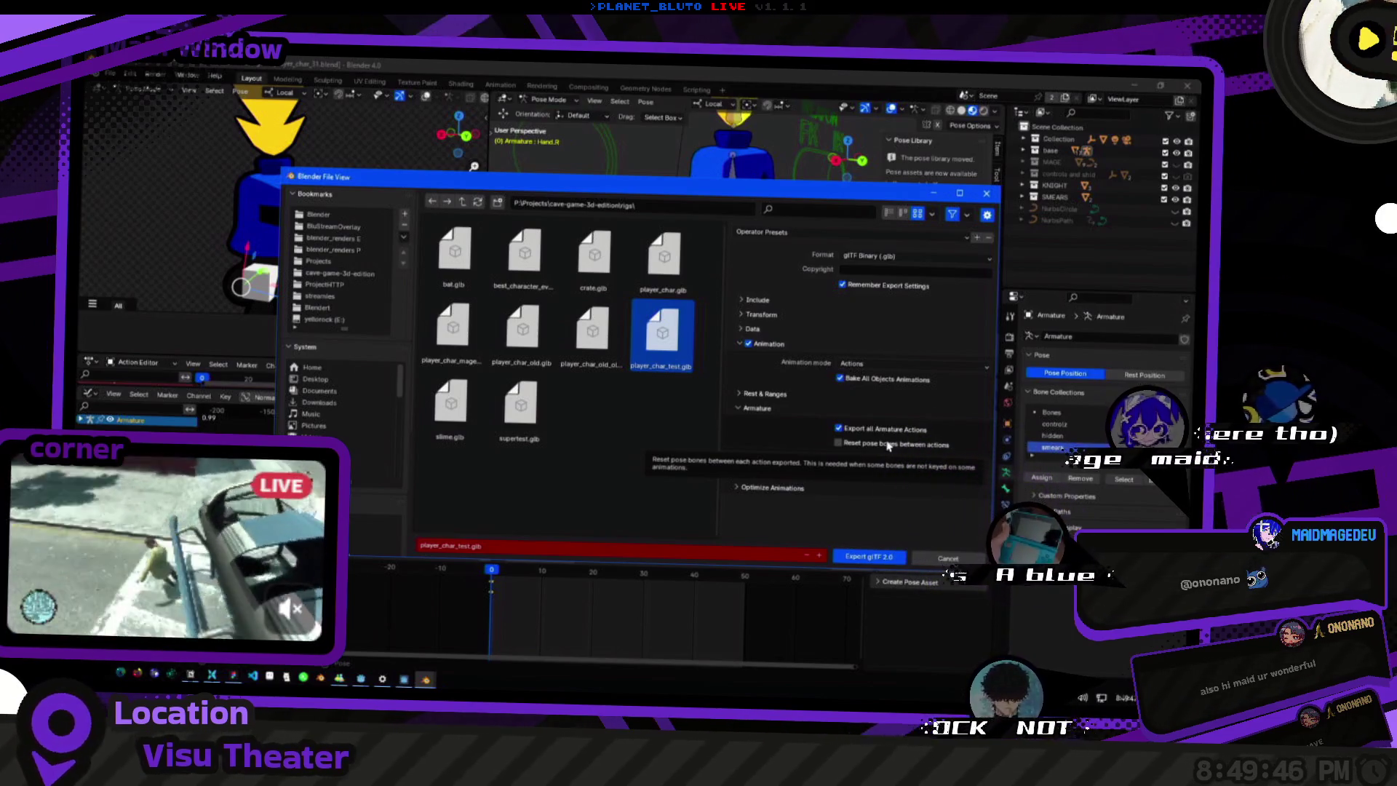
pyautogui.click(743, 393)
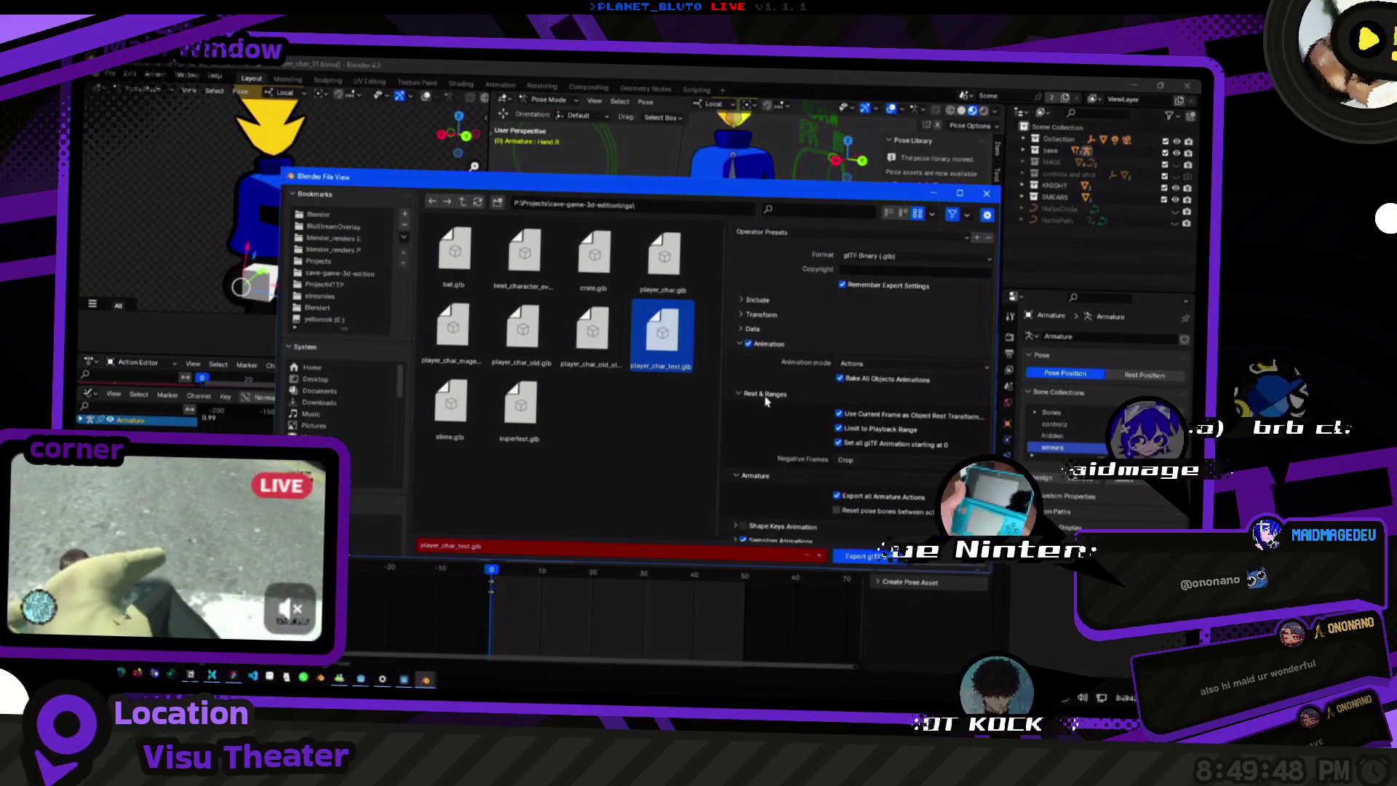
# Enable Use Current Frame and animations starting at frame 0, then export player_char_test.glb.
pyautogui.click(848, 459)
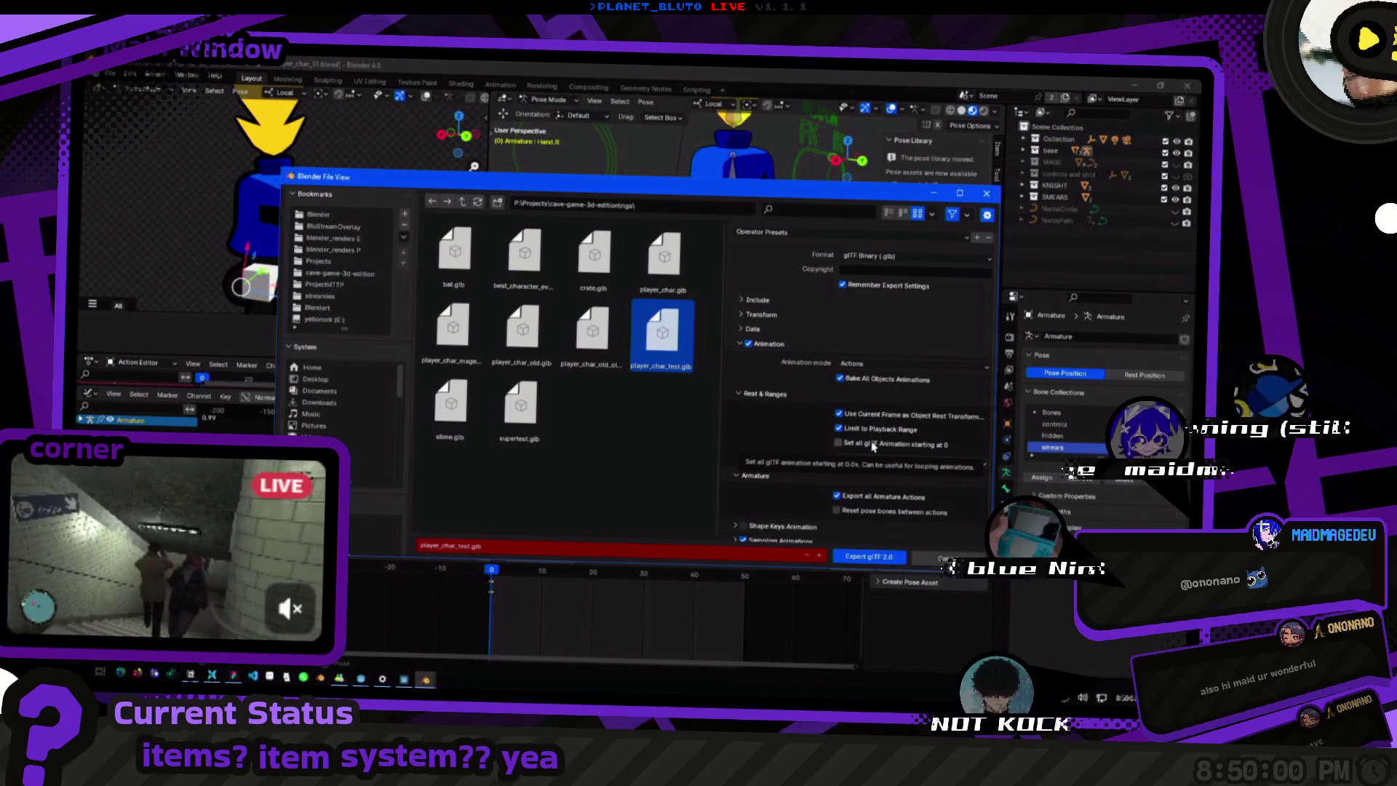
pyautogui.click(839, 429)
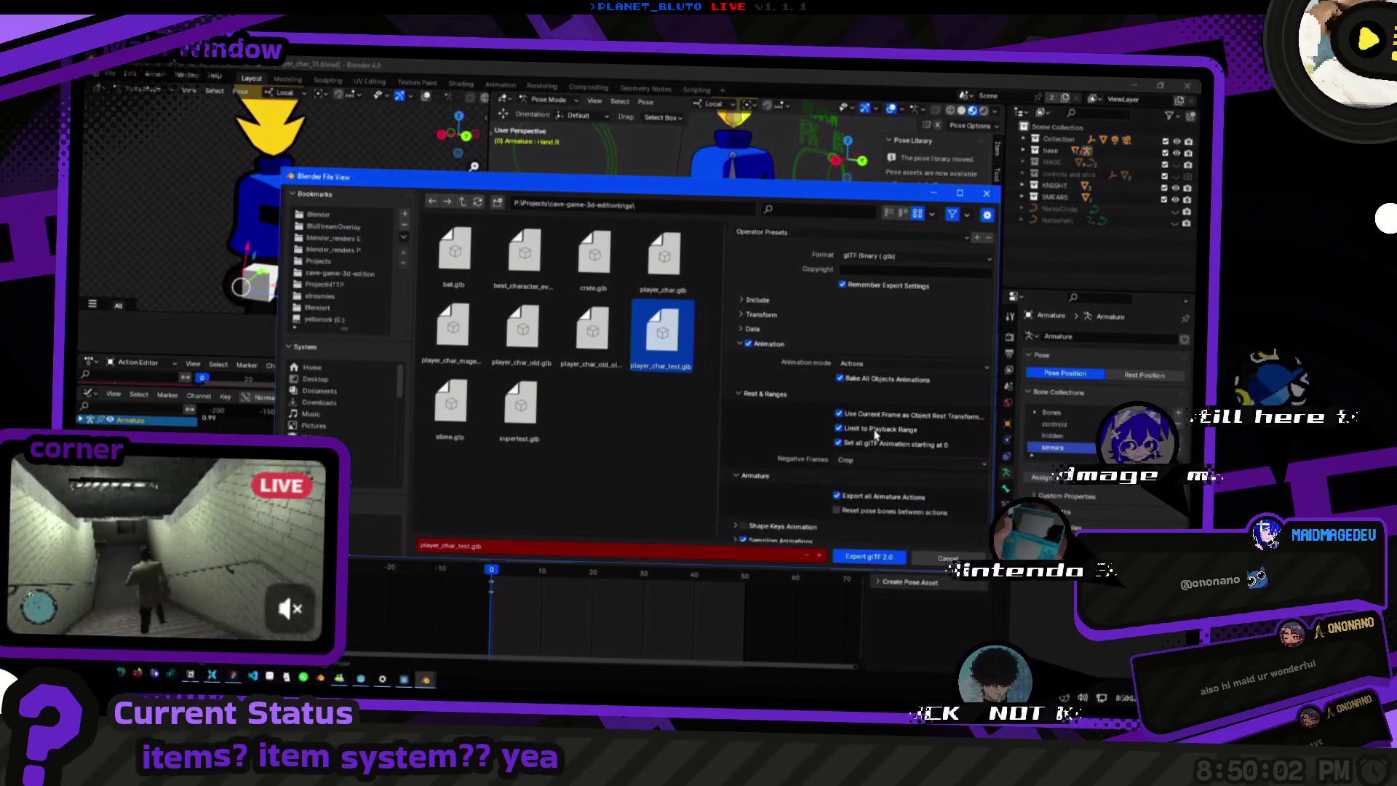
pyautogui.click(870, 460)
pyautogui.click(840, 430)
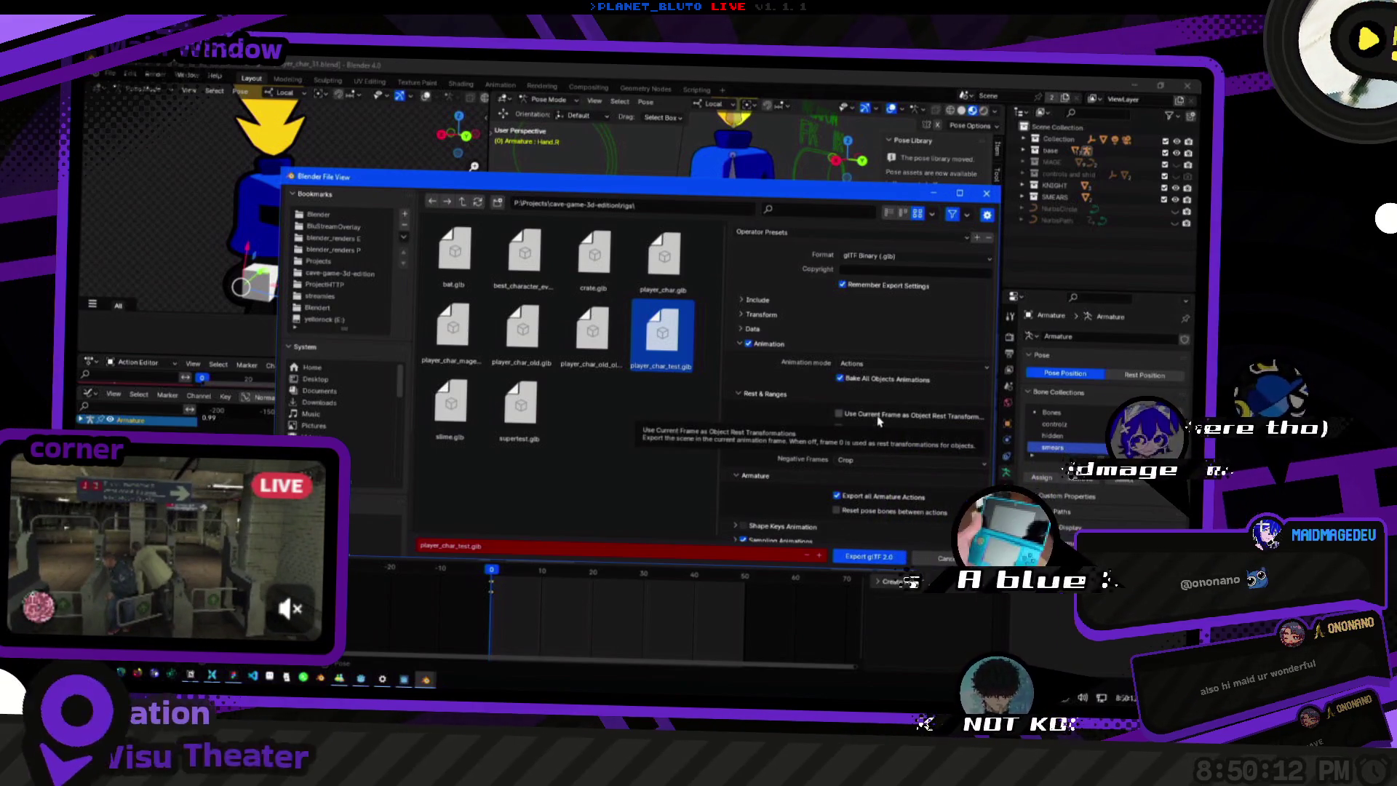
pyautogui.click(878, 418)
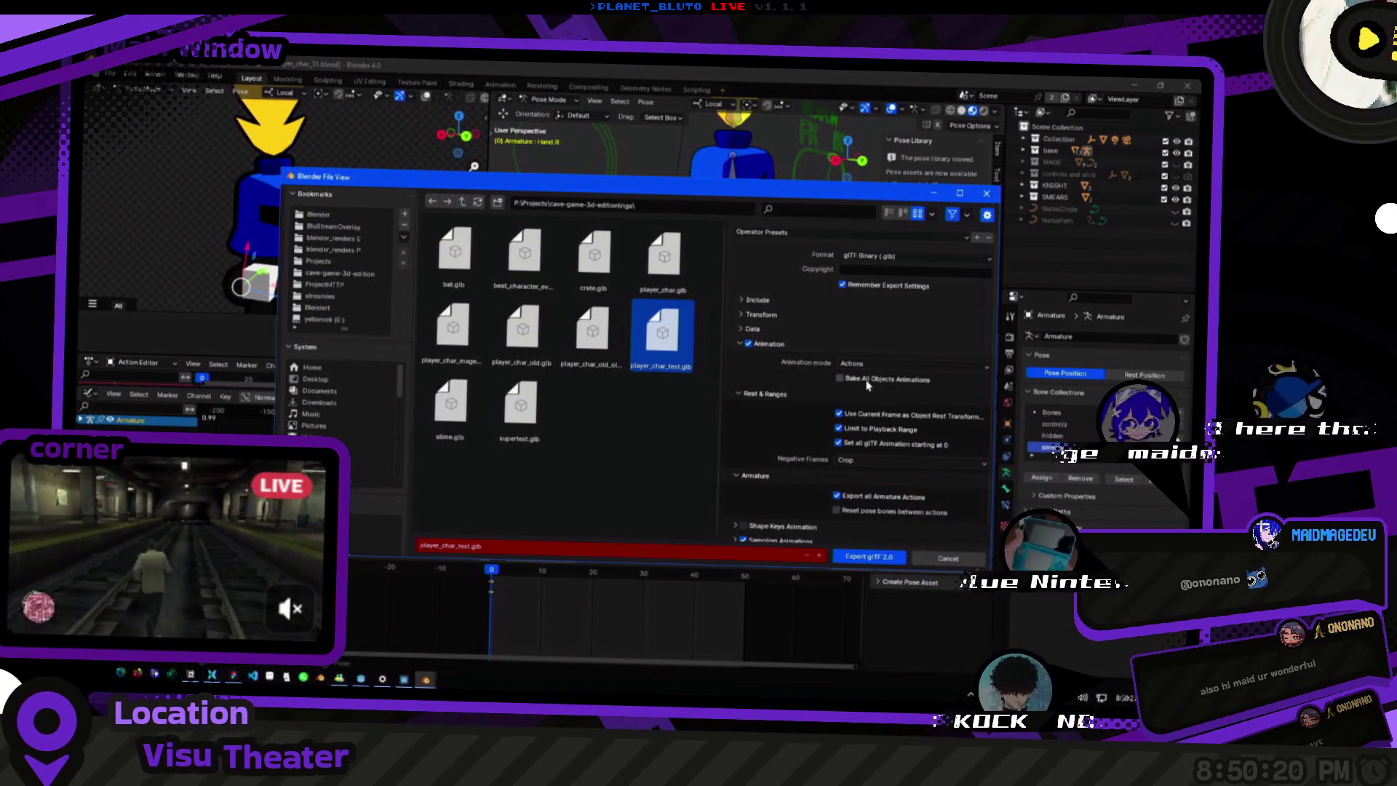
pyautogui.click(870, 557)
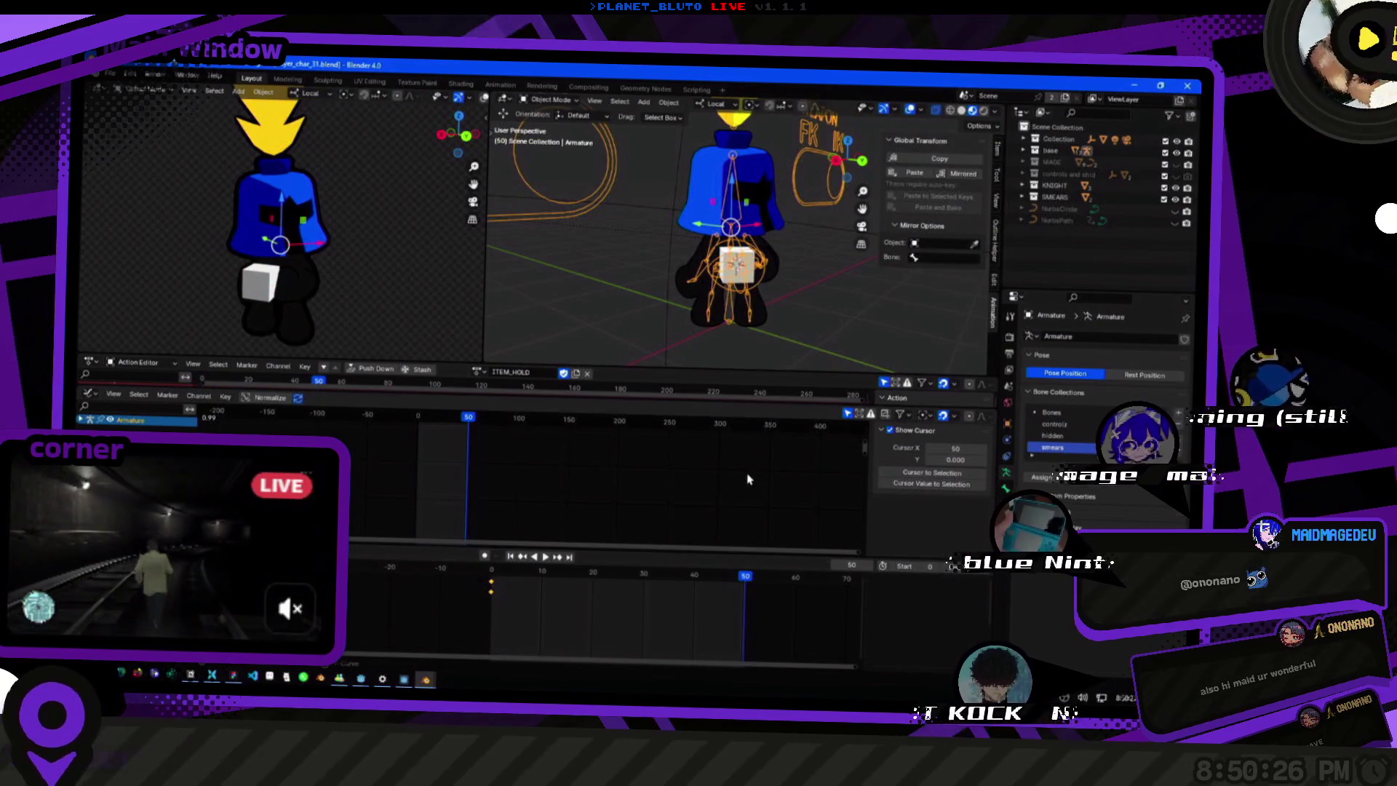
# Play back the hold animation and briefly check a hand bone in pose mode.
pyautogui.moveTo(742, 273)
pyautogui.mouseDown(button='middle')
pyautogui.moveTo(778, 291)
pyautogui.moveTo(632, 375)
pyautogui.moveTo(731, 320)
pyautogui.mouseUp(button='middle')
pyautogui.press('space')
pyautogui.press('space')
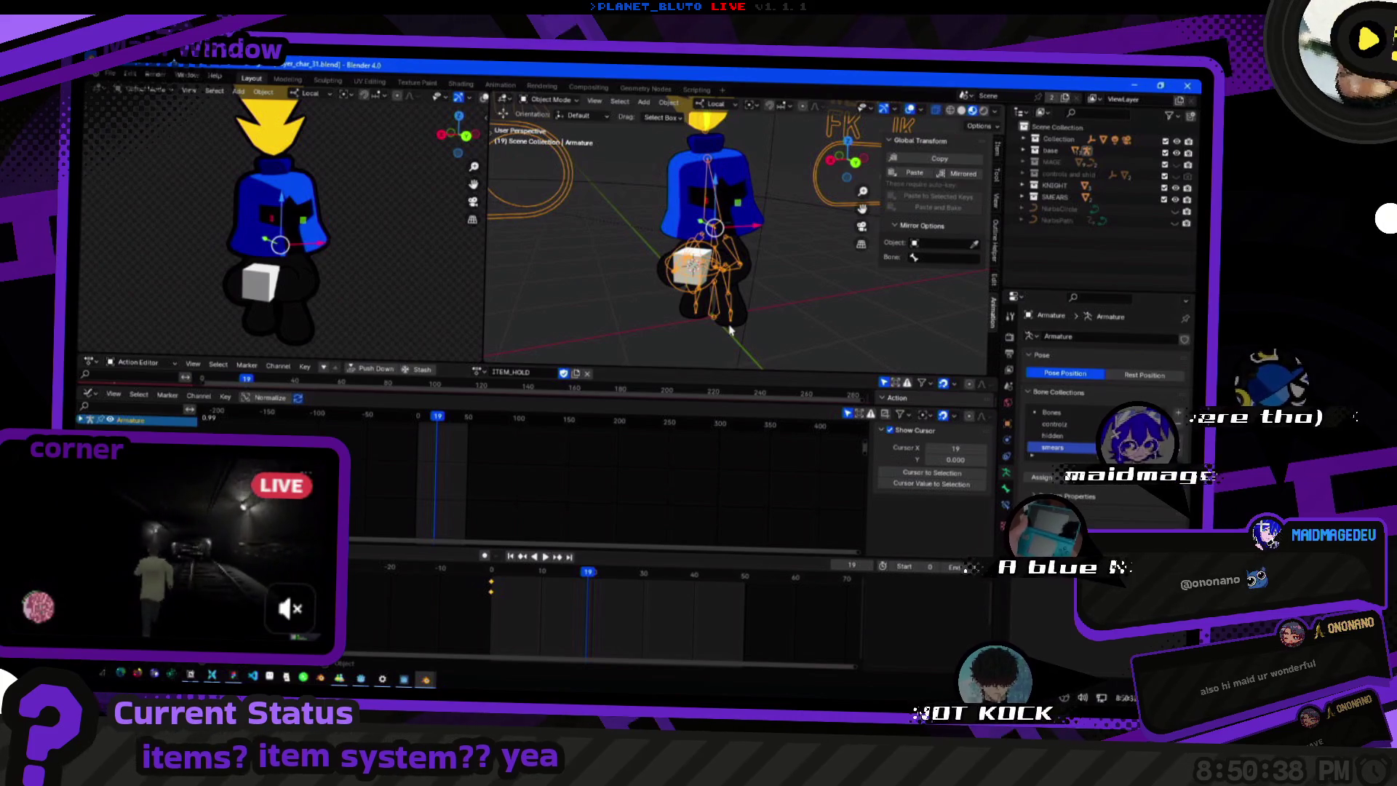
pyautogui.hotkey('ctrl', 'Tab')
pyautogui.click(699, 286)
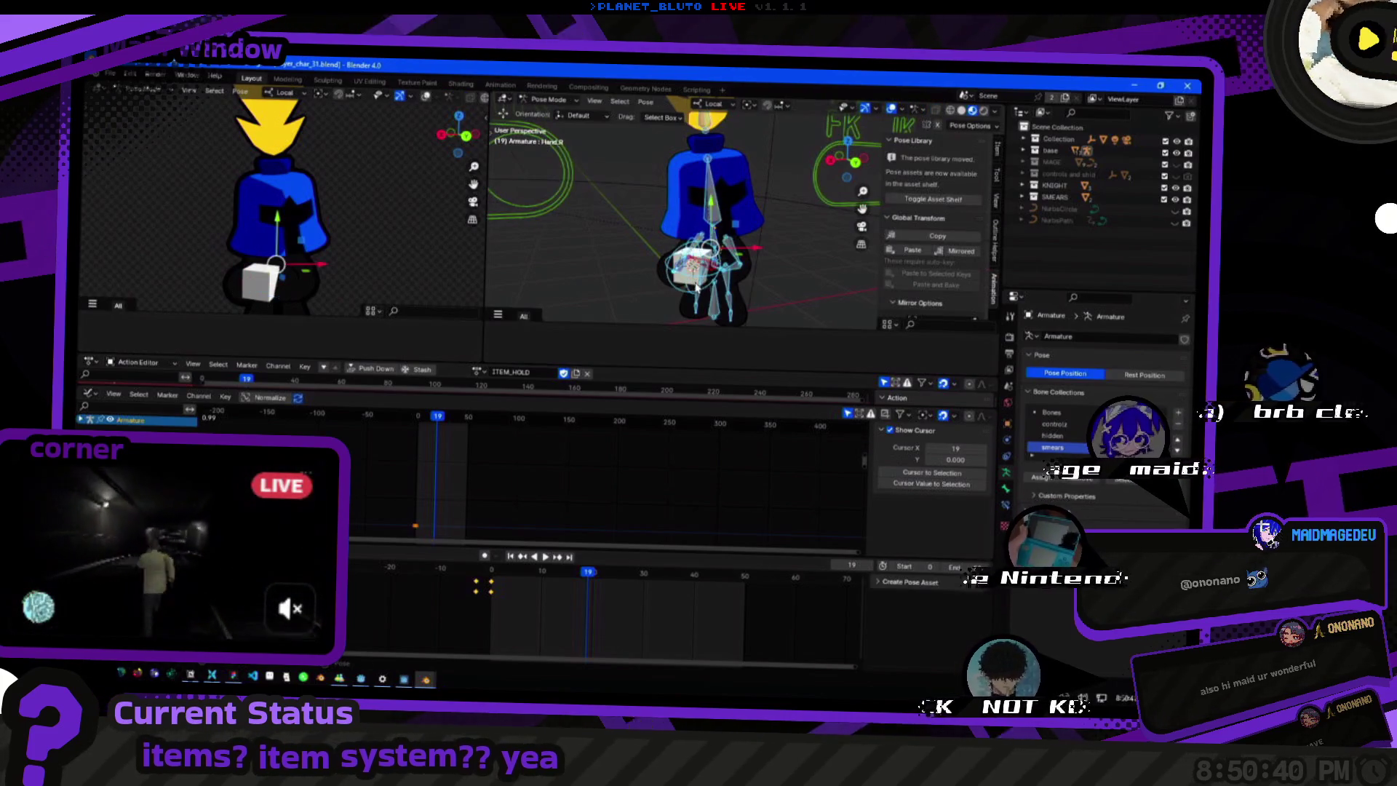
pyautogui.hotkey('ctrl', 'Tab')
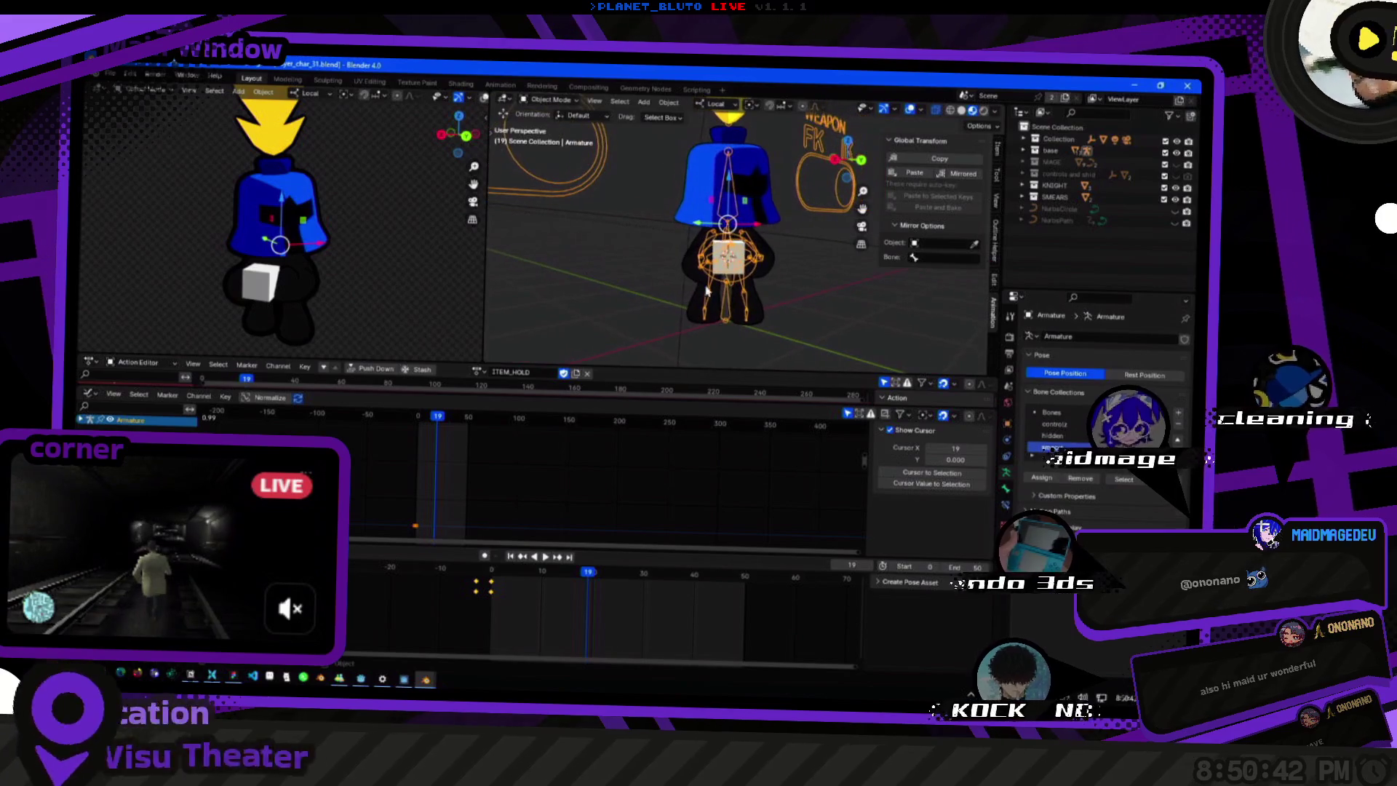
pyautogui.moveTo(729, 273); pyautogui.dragTo(708, 296, button='middle')
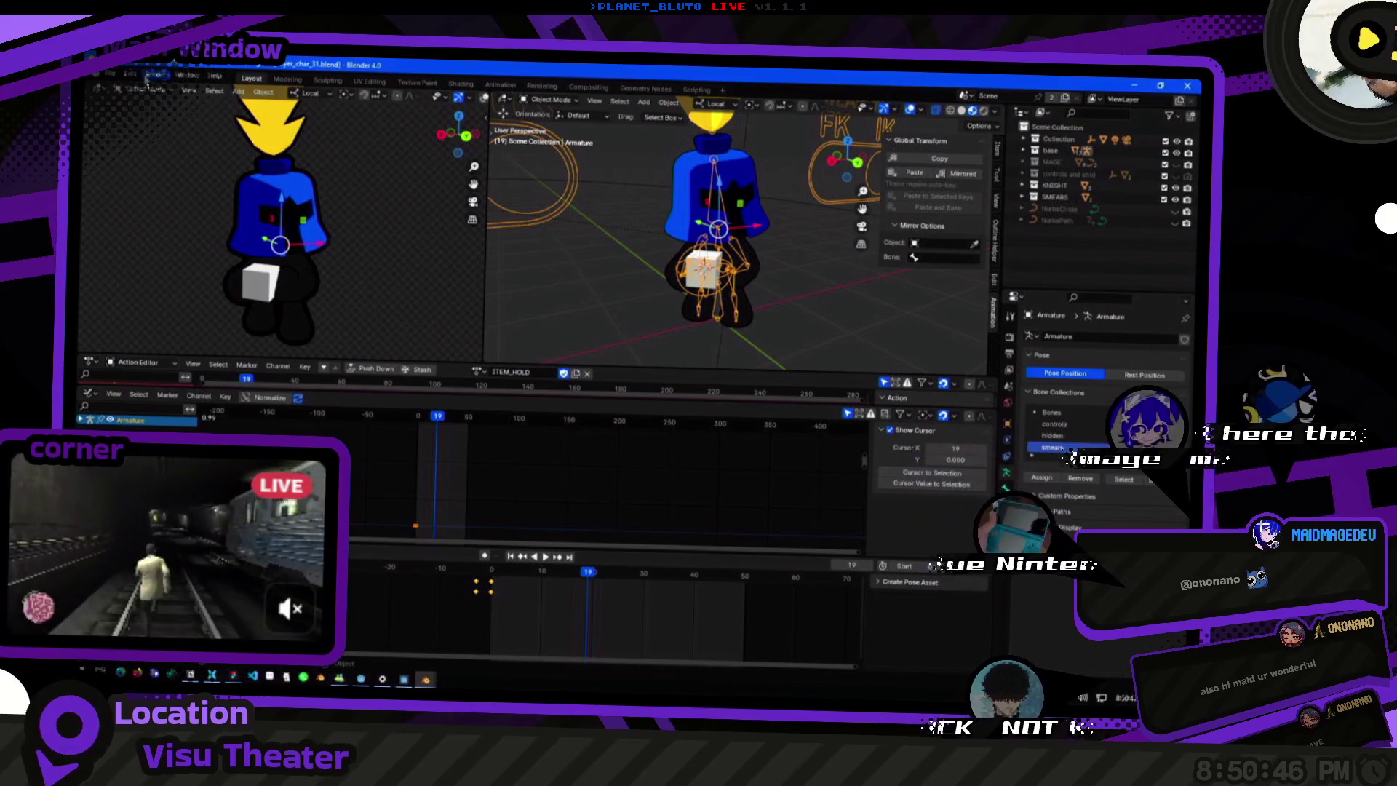
# Bring up the File menu to reach the export formats.
pyautogui.click(115, 79)
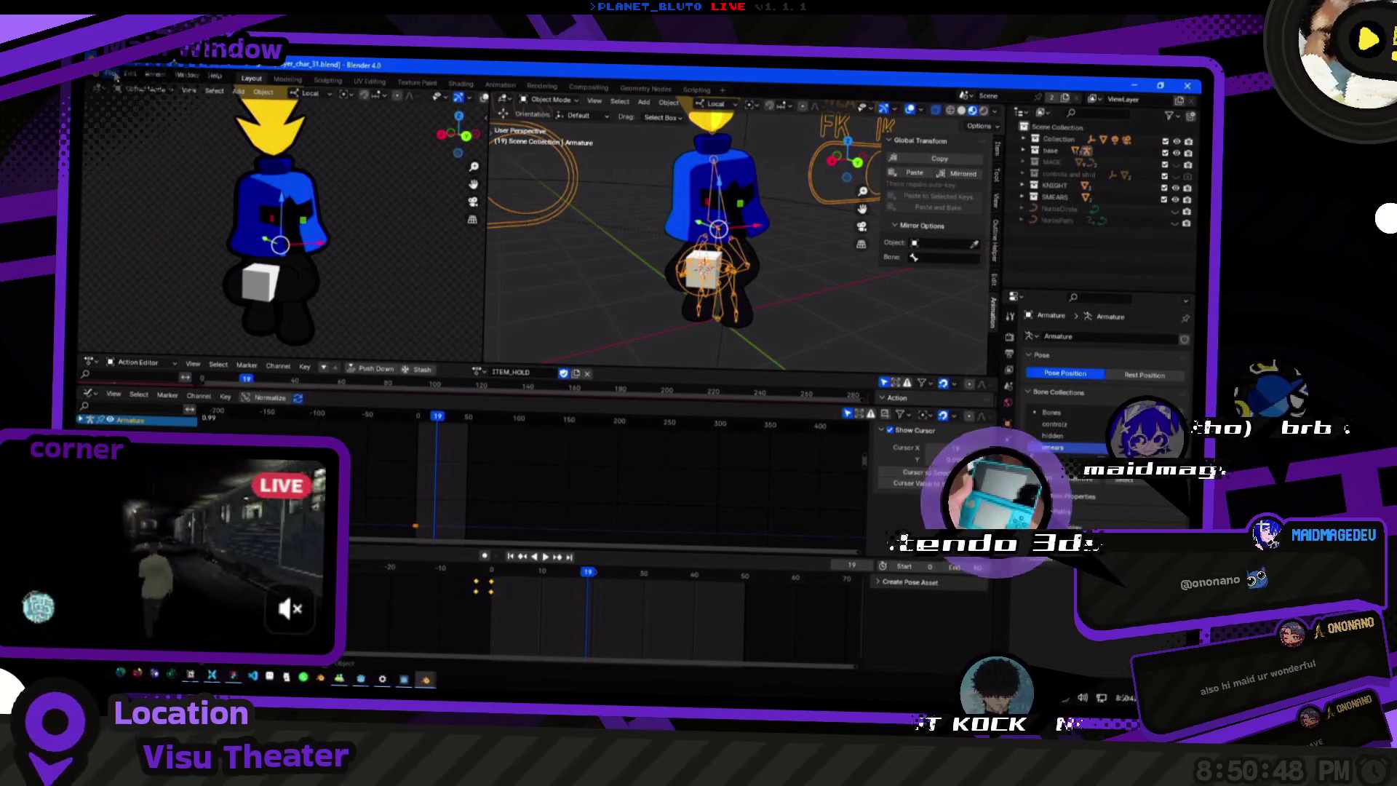
pyautogui.click(115, 79)
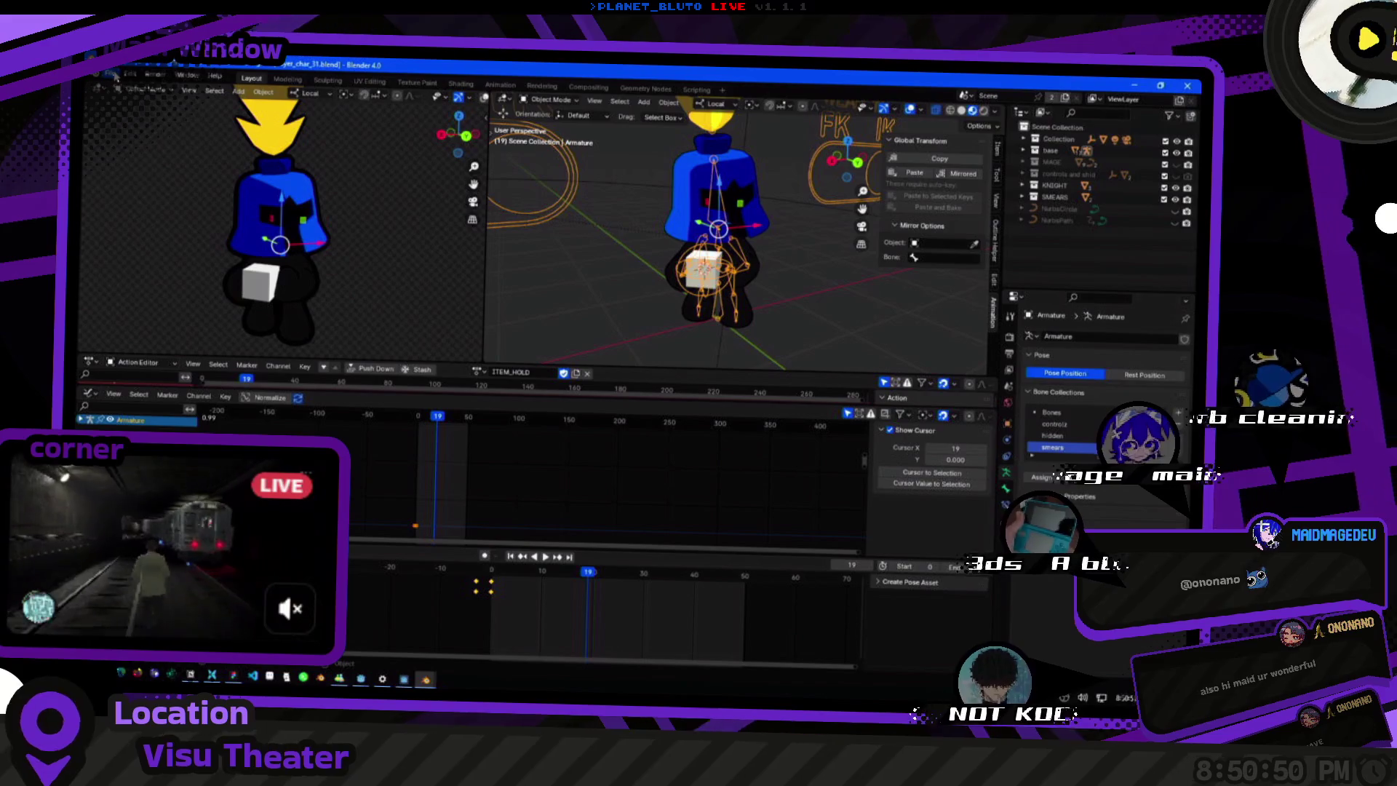
pyautogui.click(115, 79)
pyautogui.moveTo(128, 250)
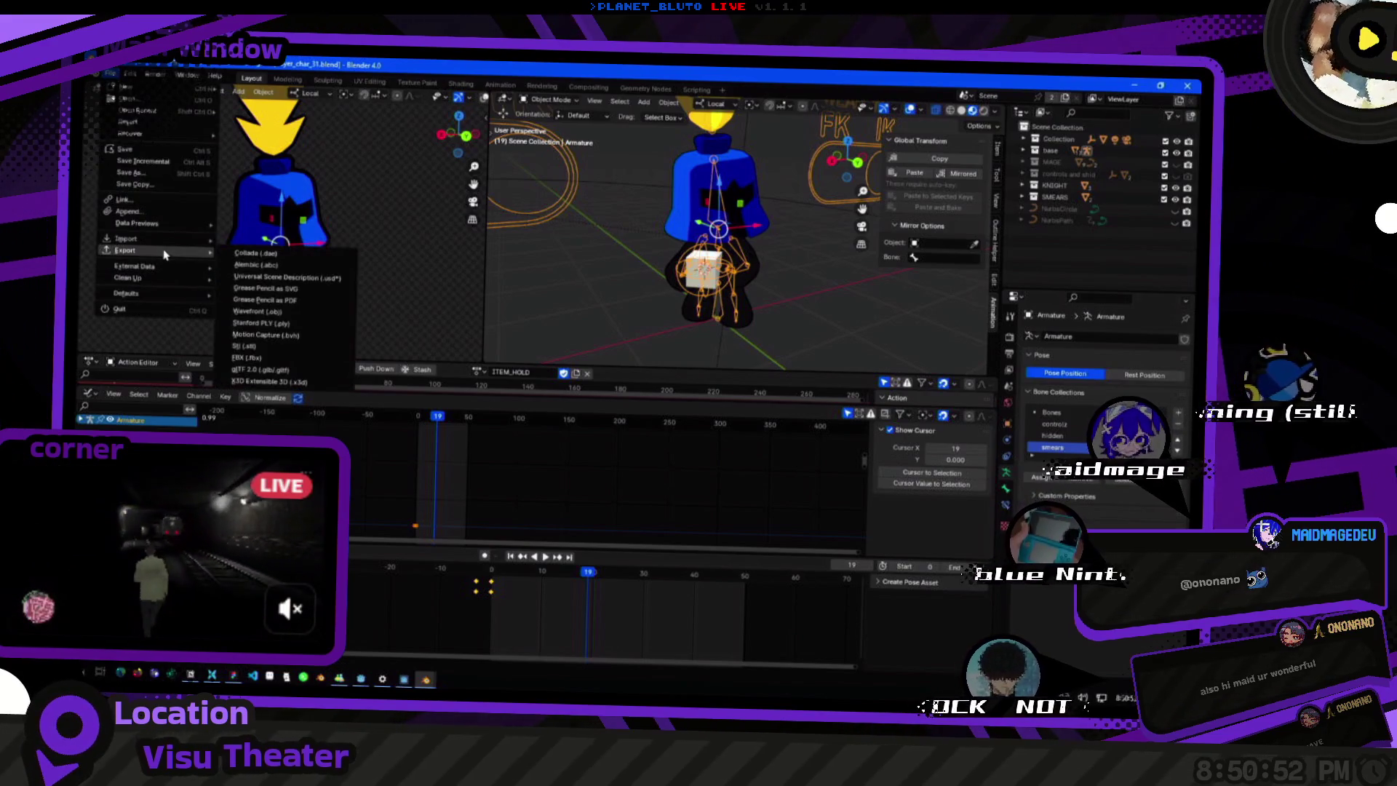
# Export glTF 2.0 over the existing player_char_test.glb and jump to frame 50.
pyautogui.click(282, 372)
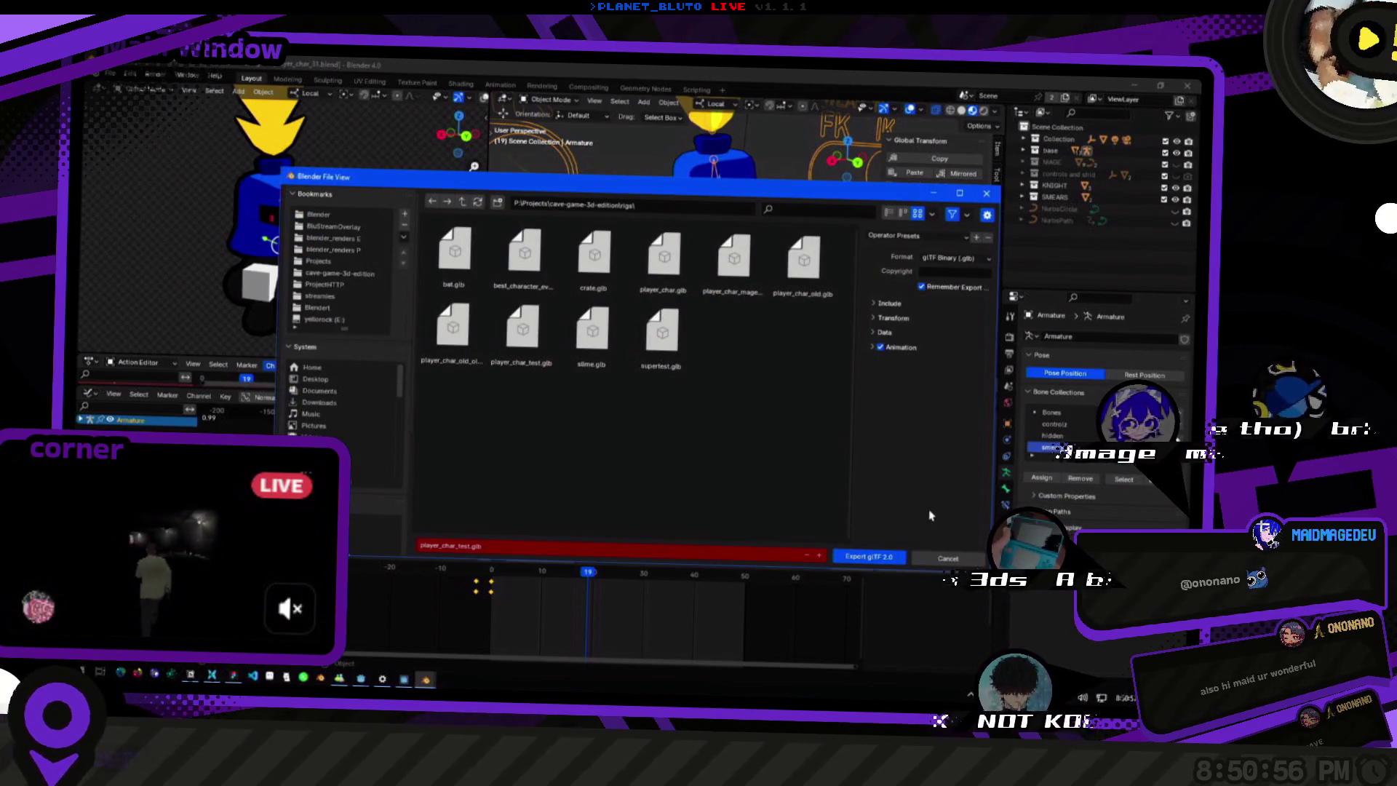
pyautogui.click(523, 333)
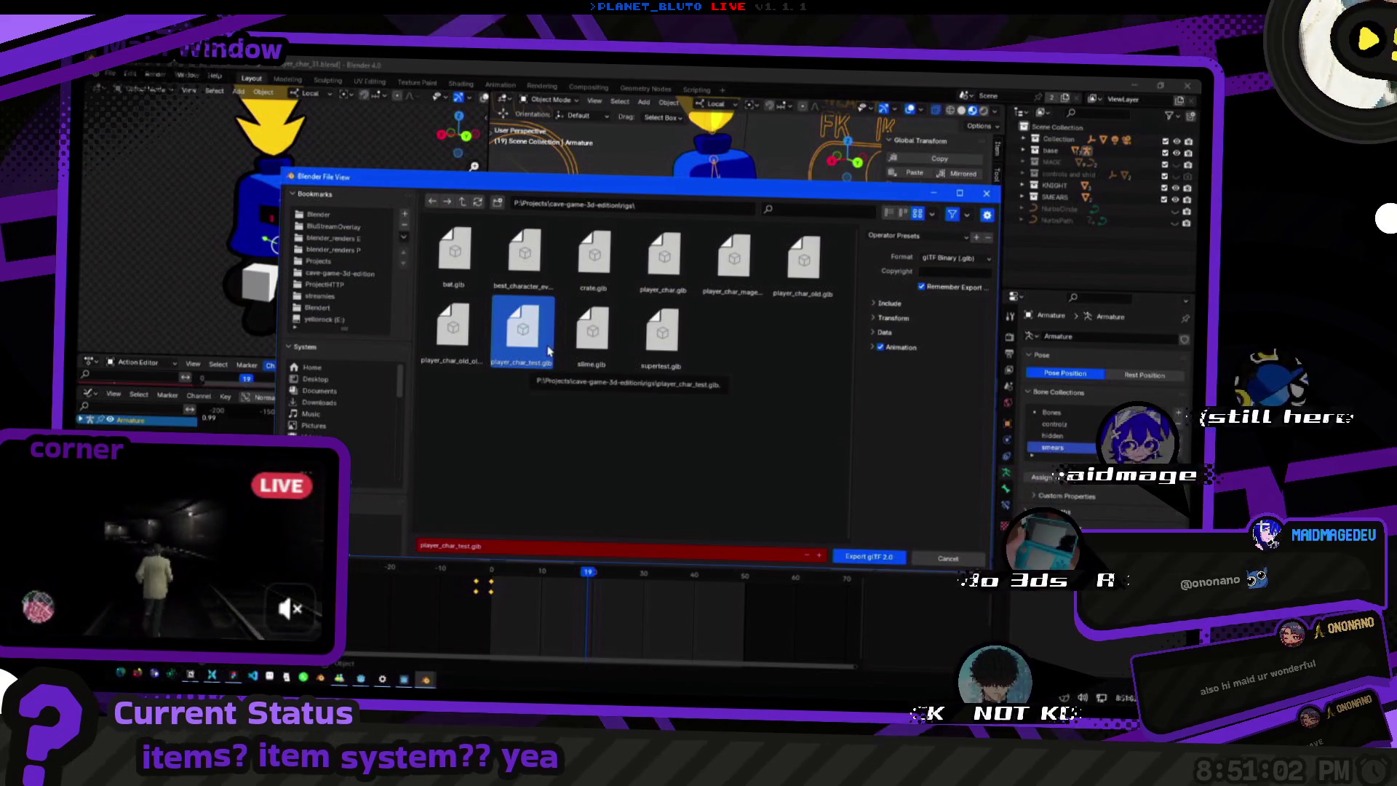
pyautogui.doubleClick(548, 349)
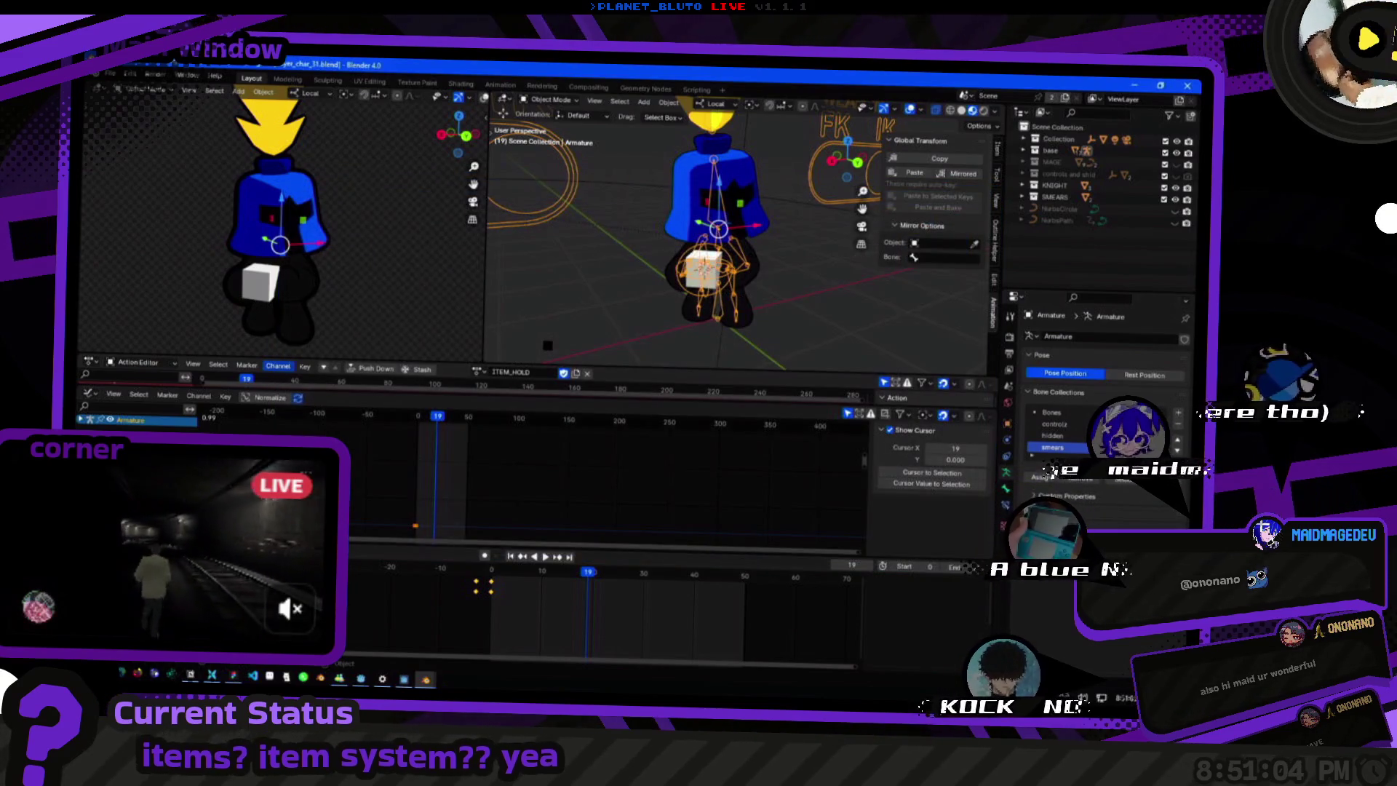
pyautogui.press('space')
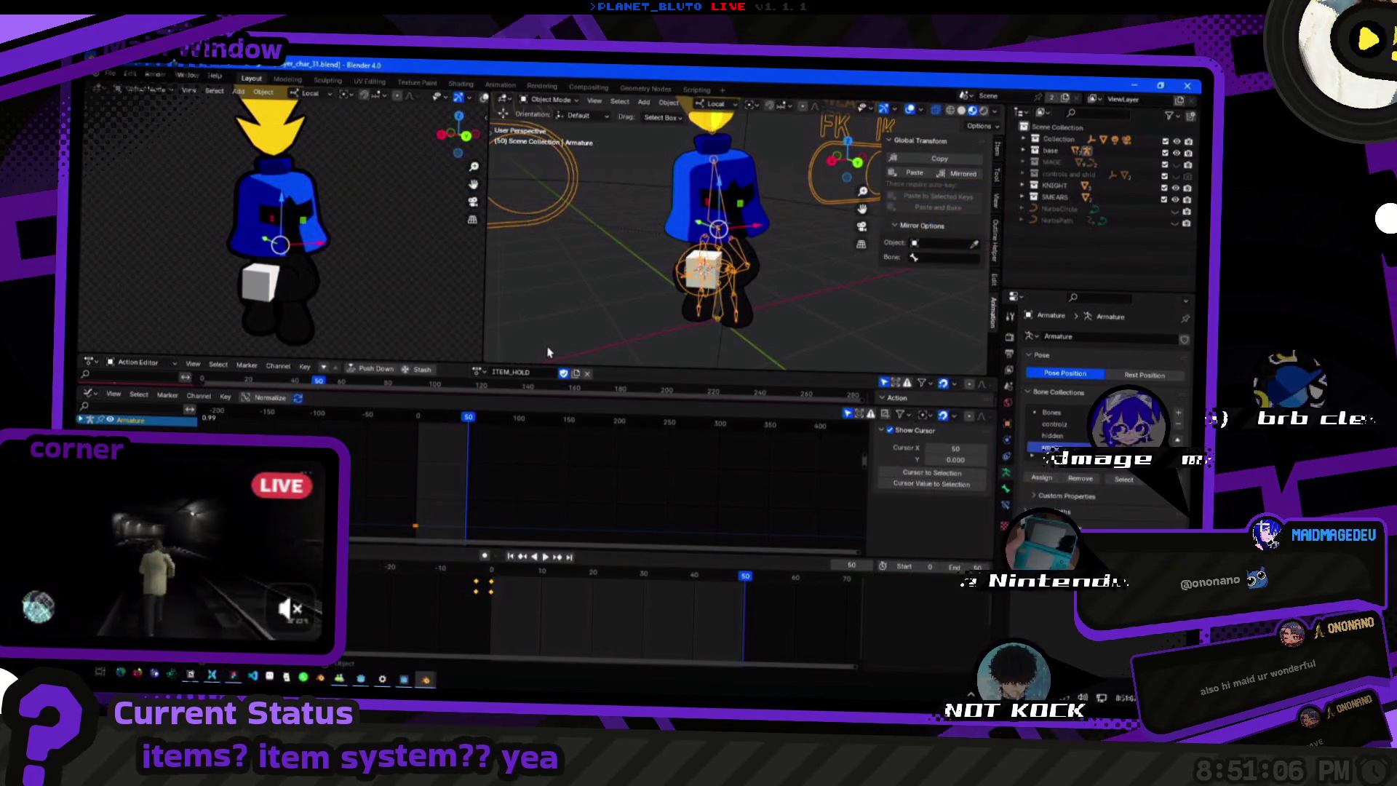
# In pose mode select Hand.R and check its IK constraint's driven Influence value of 1.0.
pyautogui.moveTo(548, 349); pyautogui.dragTo(622, 328, button='middle')
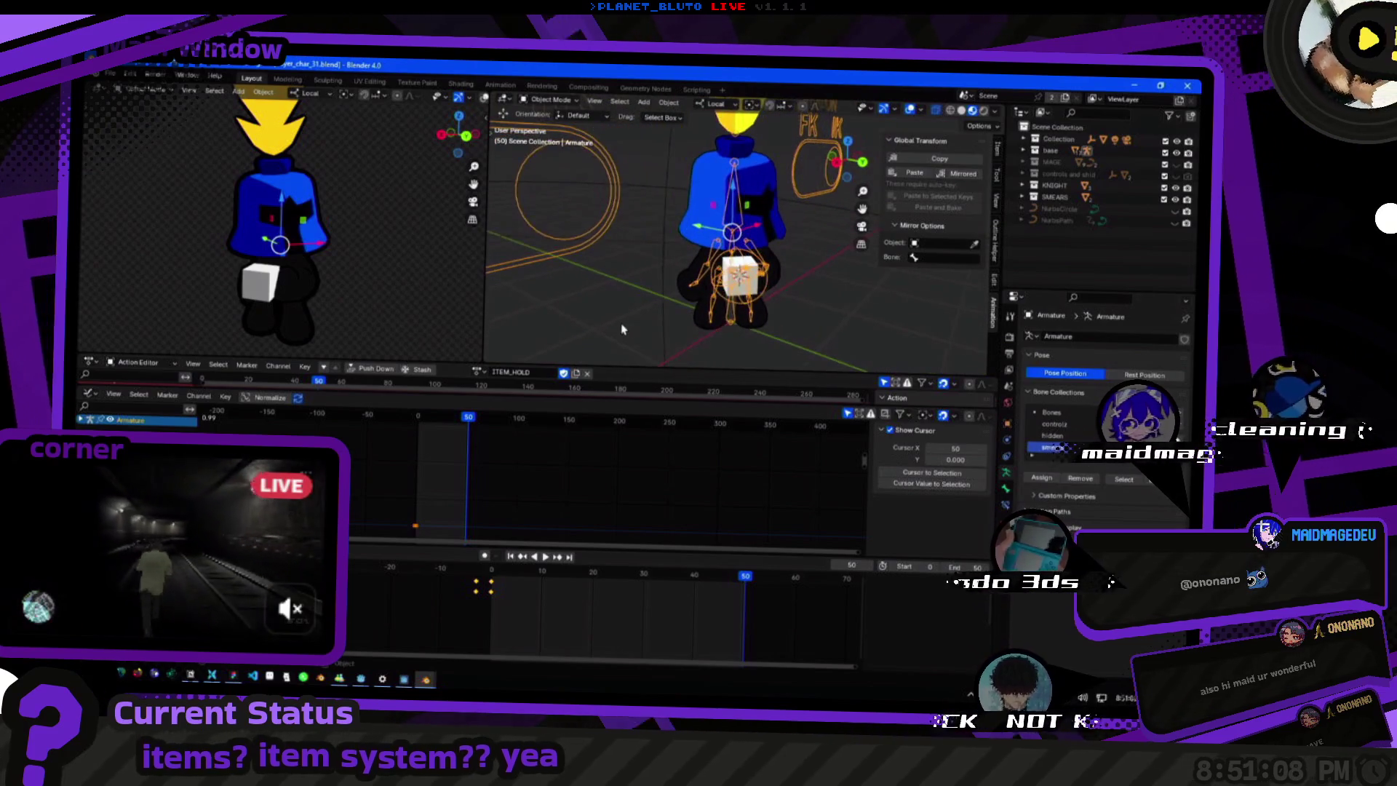
pyautogui.scroll(3, 623, 327)
pyautogui.hotkey('ctrl', 'Tab')
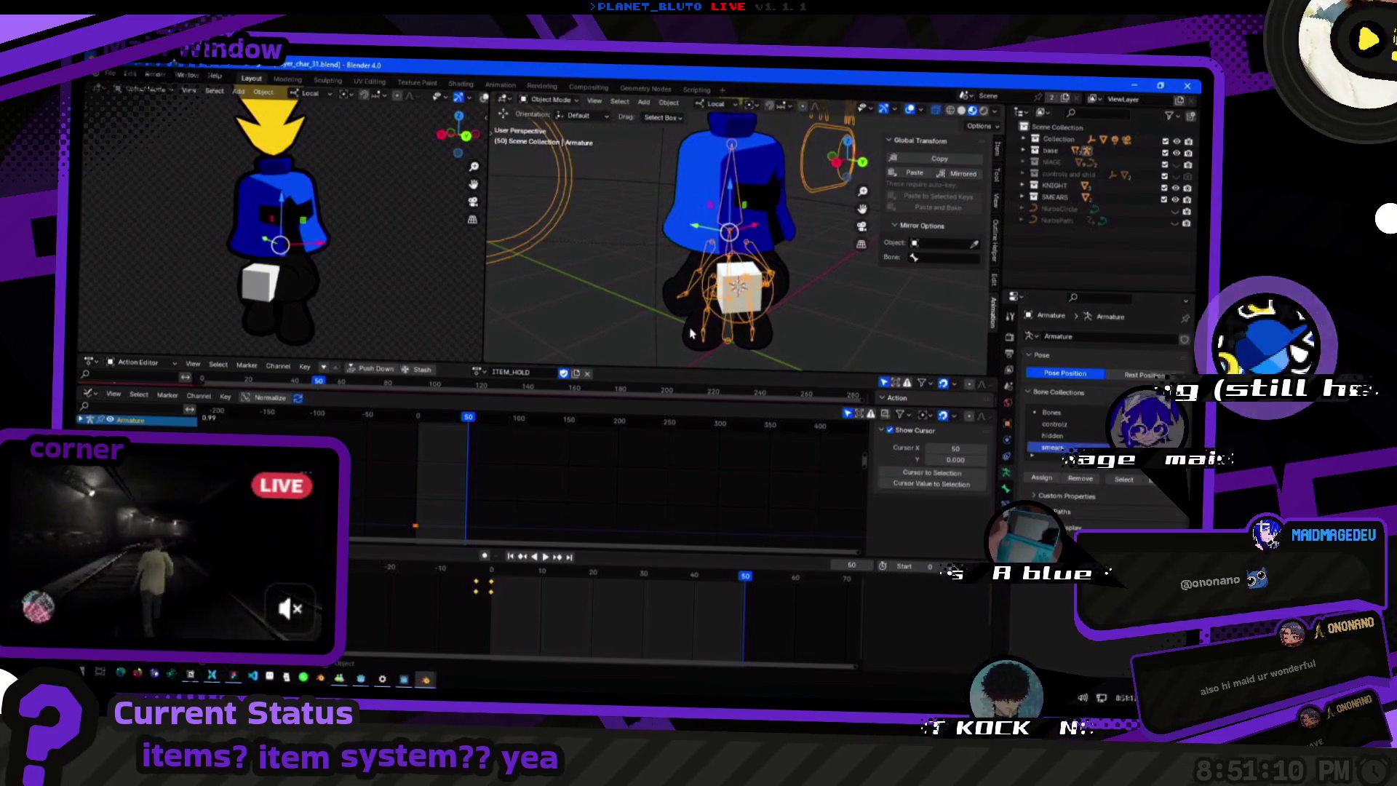
pyautogui.hotkey('alt', 'a')
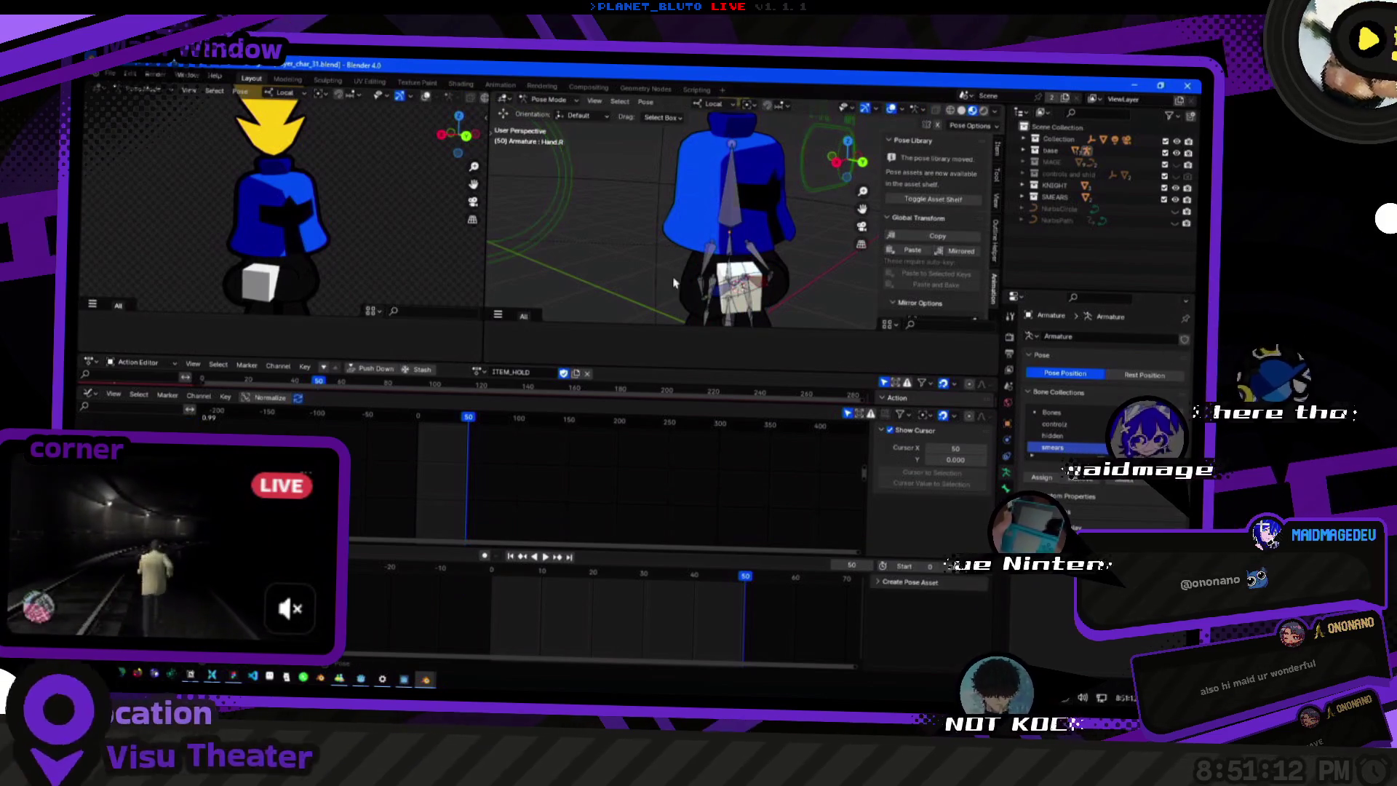
pyautogui.click(726, 286)
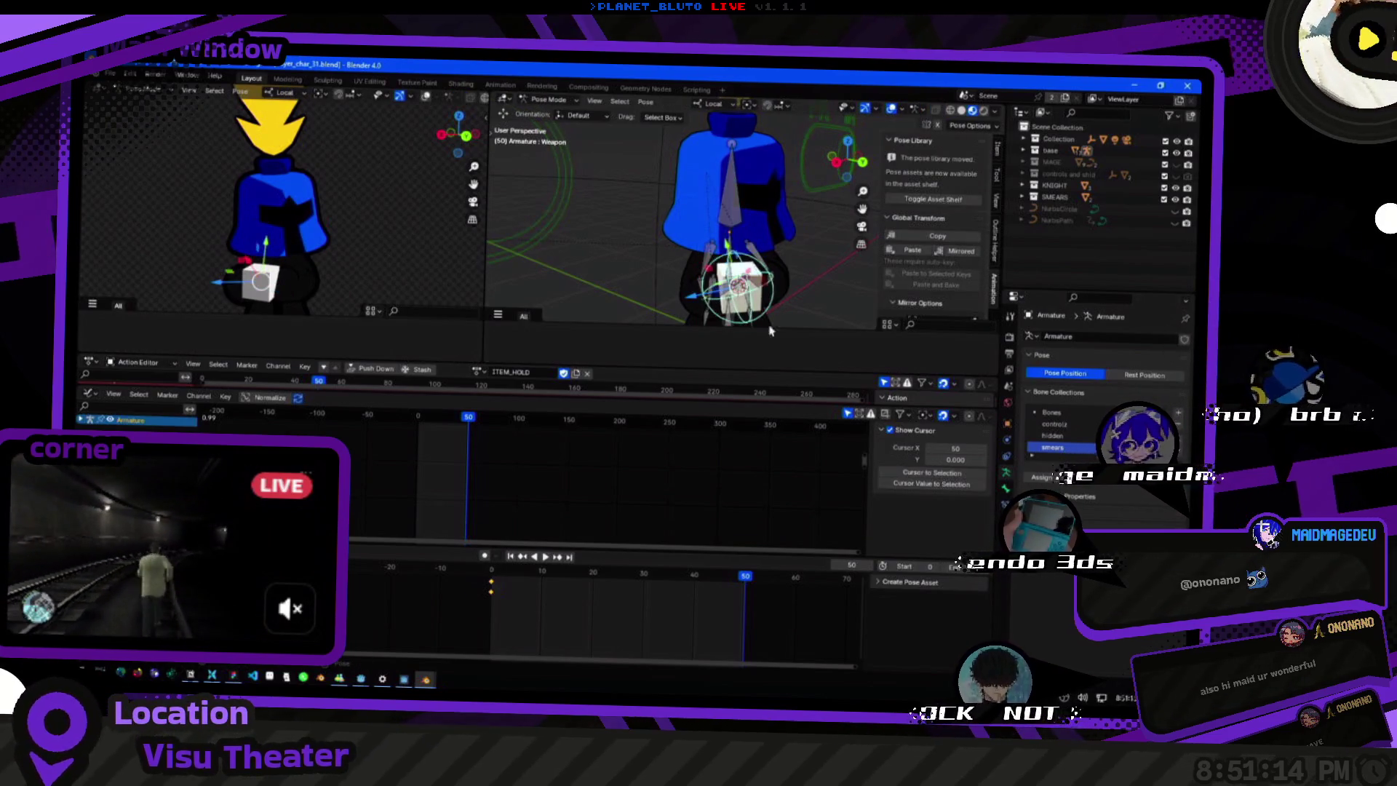
pyautogui.click(703, 297)
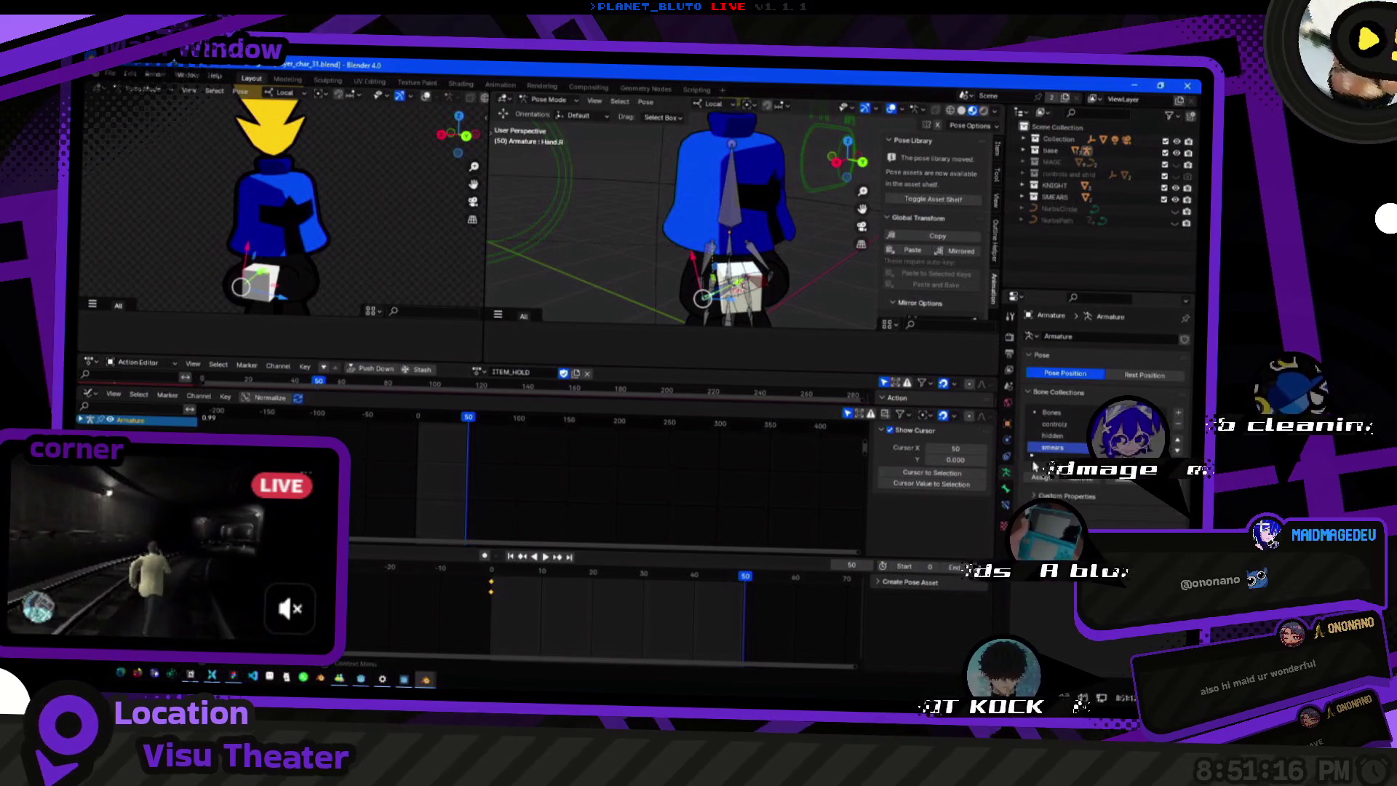
pyautogui.click(1010, 504)
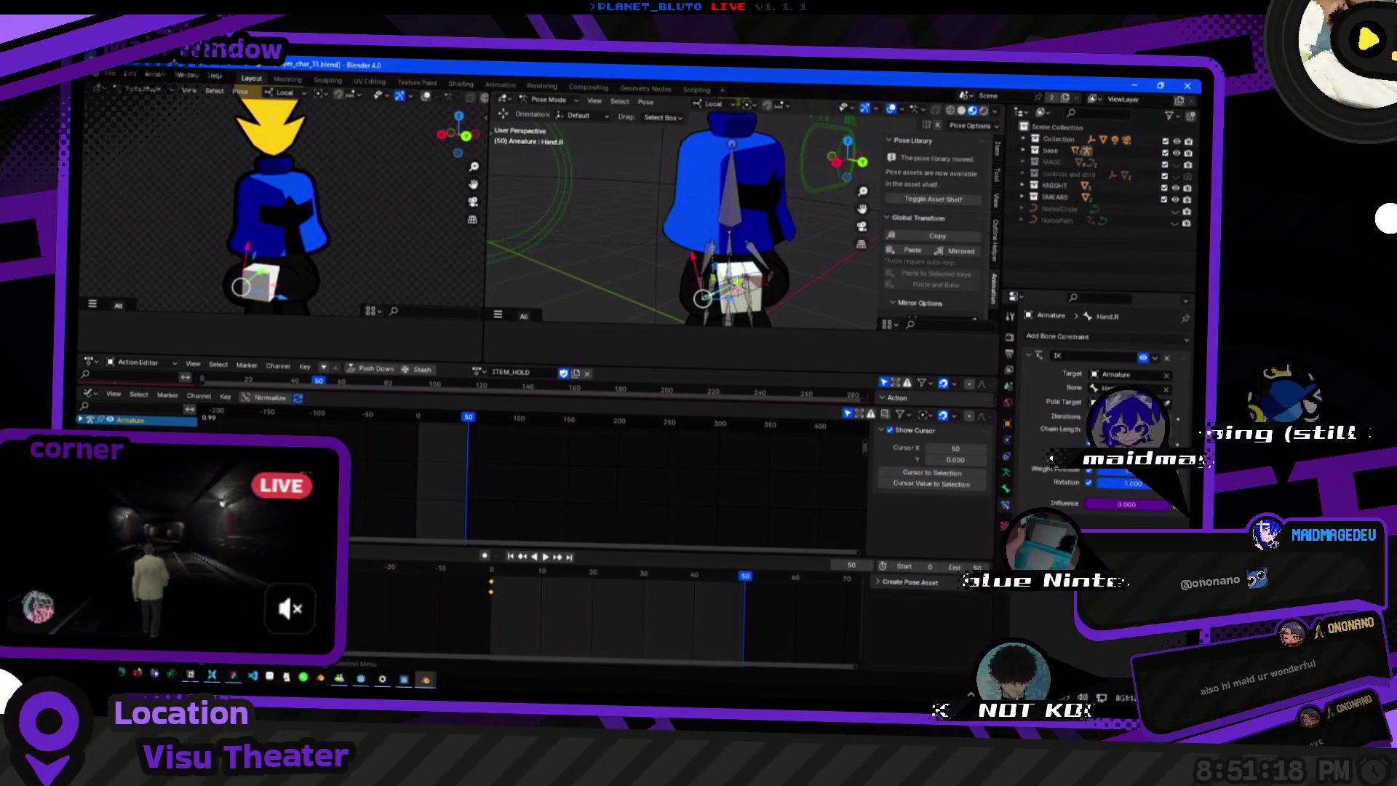
pyautogui.click(1135, 504)
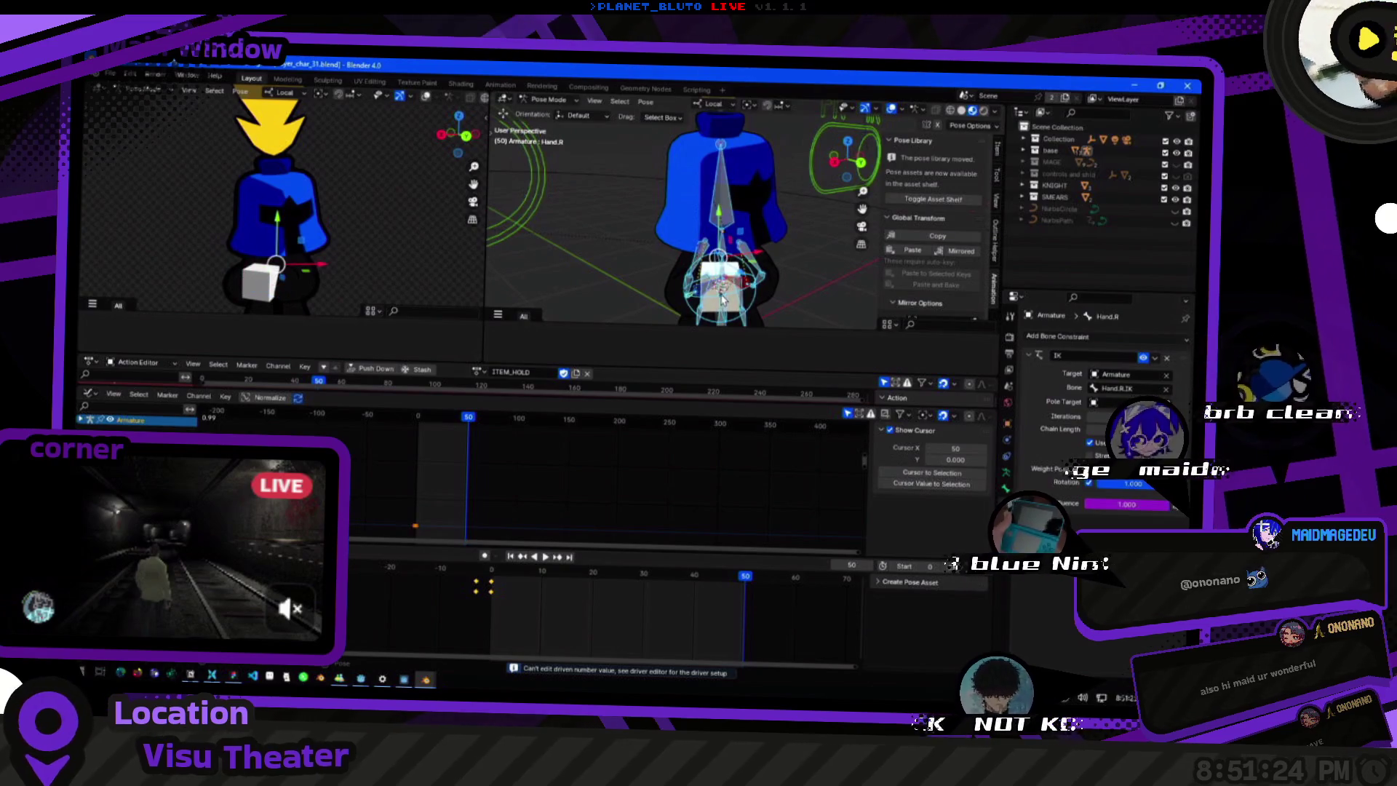
# Jump back to frame 0 and bring up the pose context options.
pyautogui.press('space')
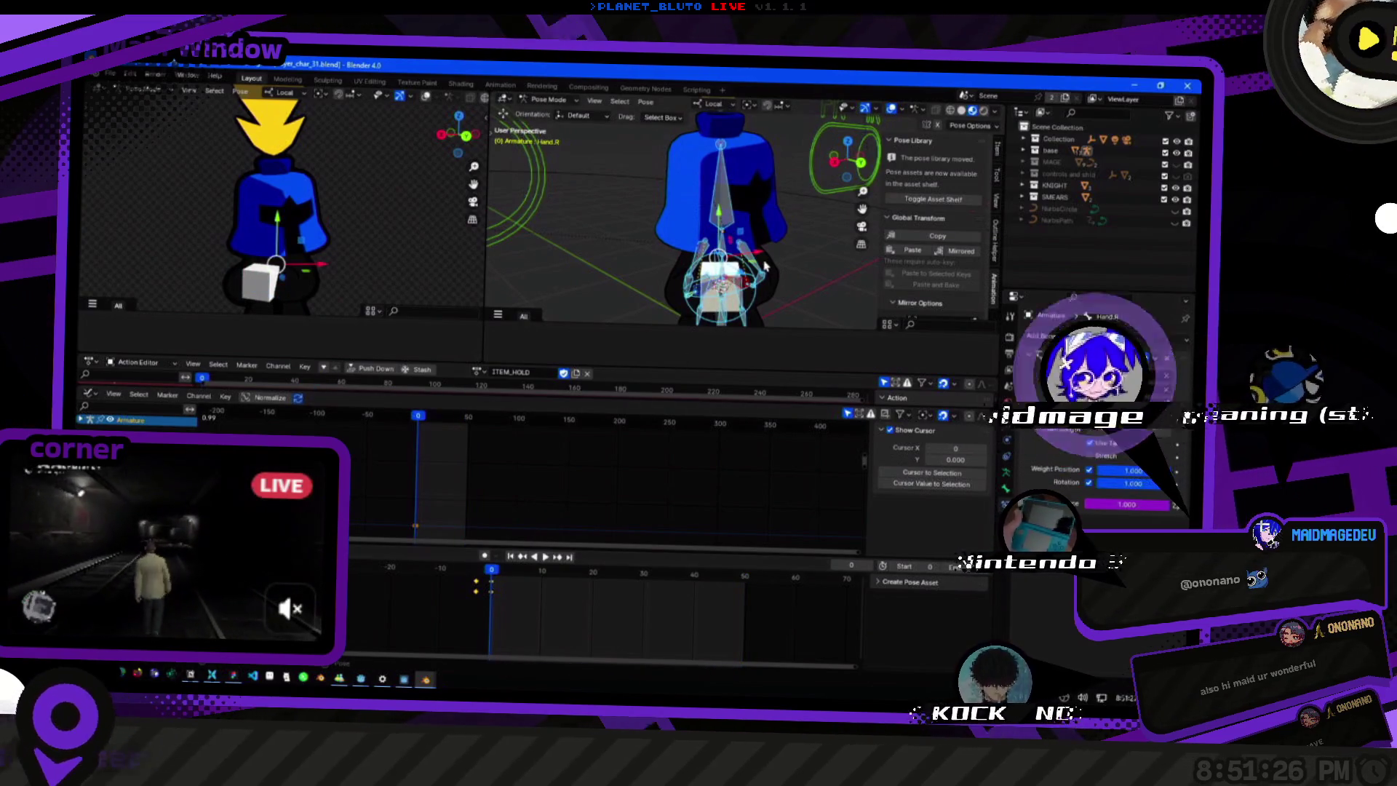
pyautogui.rightClick(726, 278)
# Insert a Whole Character keyframe at frame 0 and save player_char_31.blend.
pyautogui.click(729, 261)
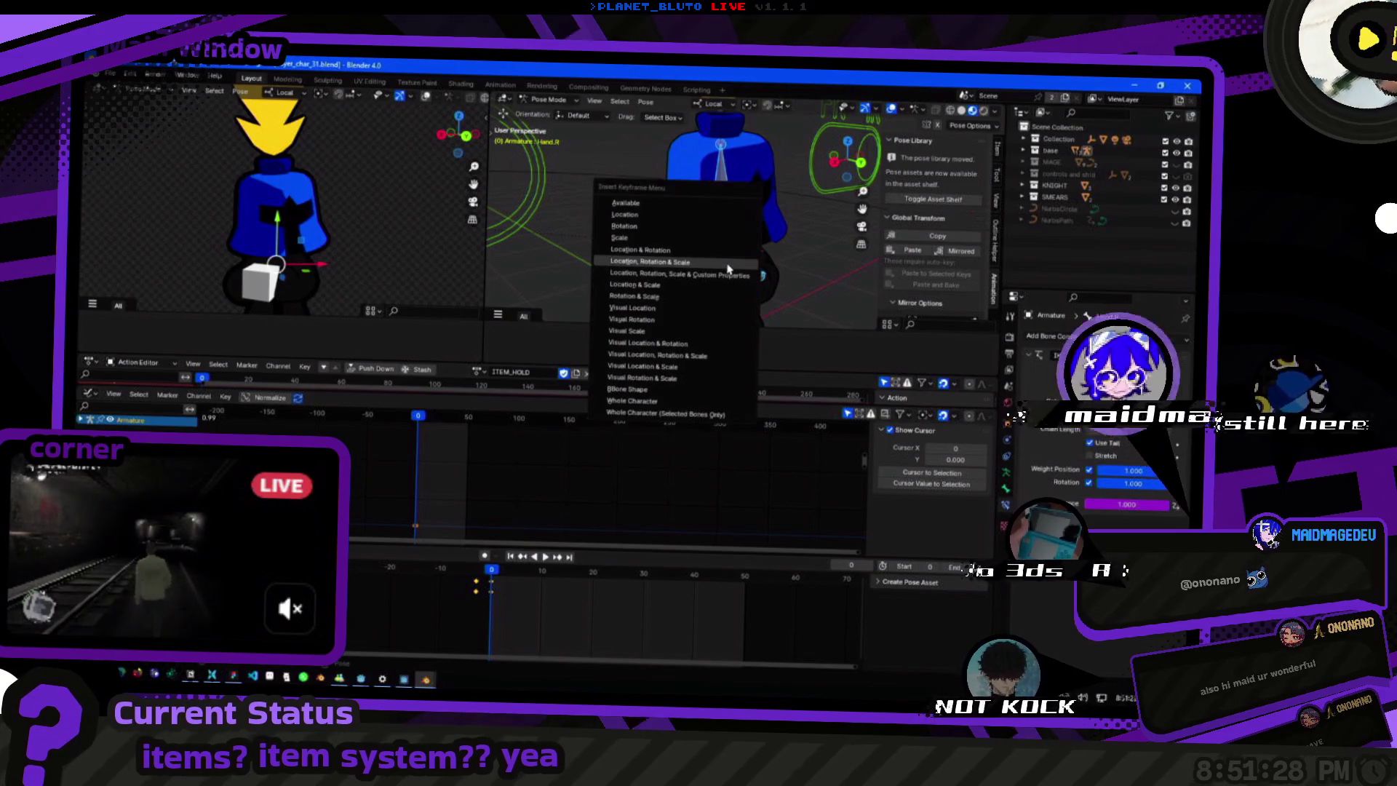
pyautogui.click(696, 406)
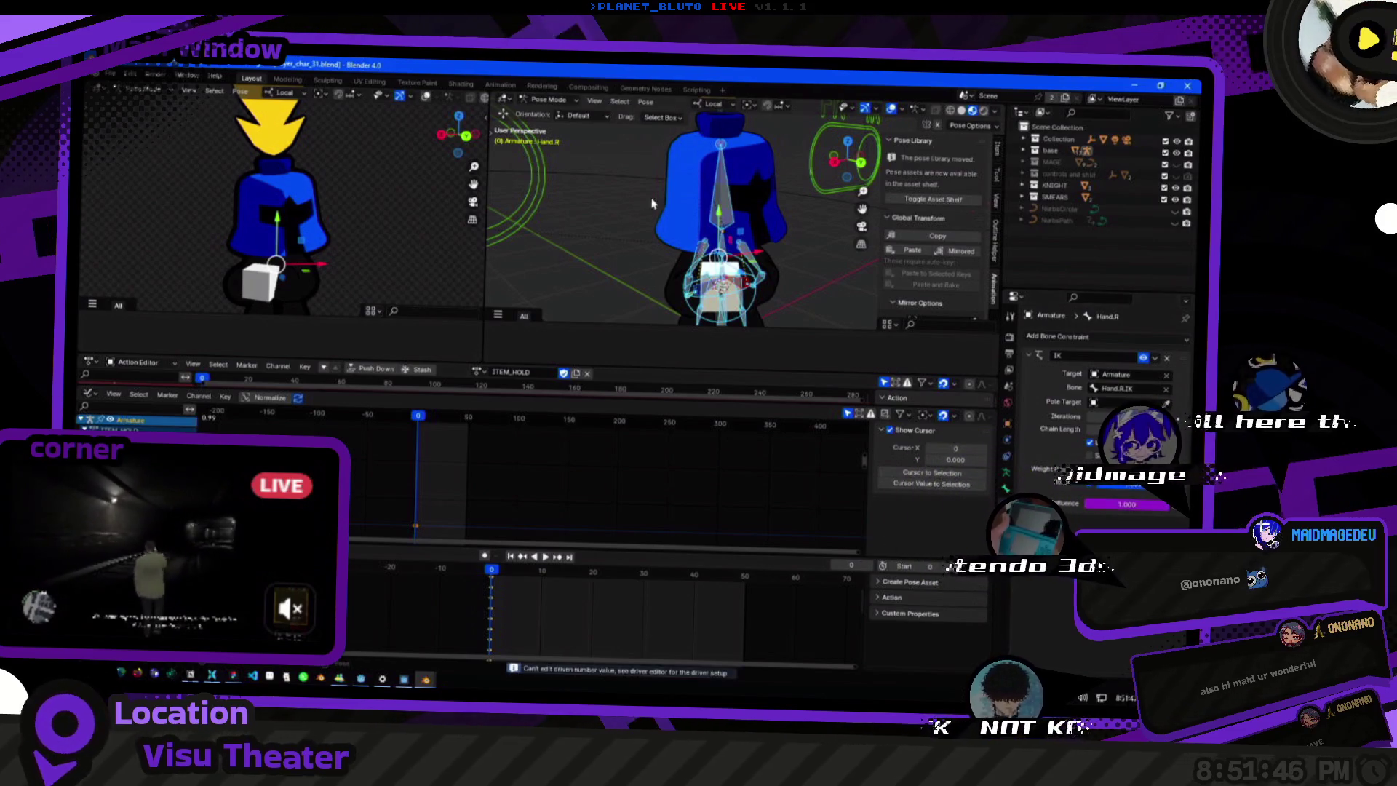
pyautogui.moveTo(651, 203); pyautogui.dragTo(641, 250, button='middle')
pyautogui.scroll(-1, 710, 297)
pyautogui.scroll(-1, 692, 288)
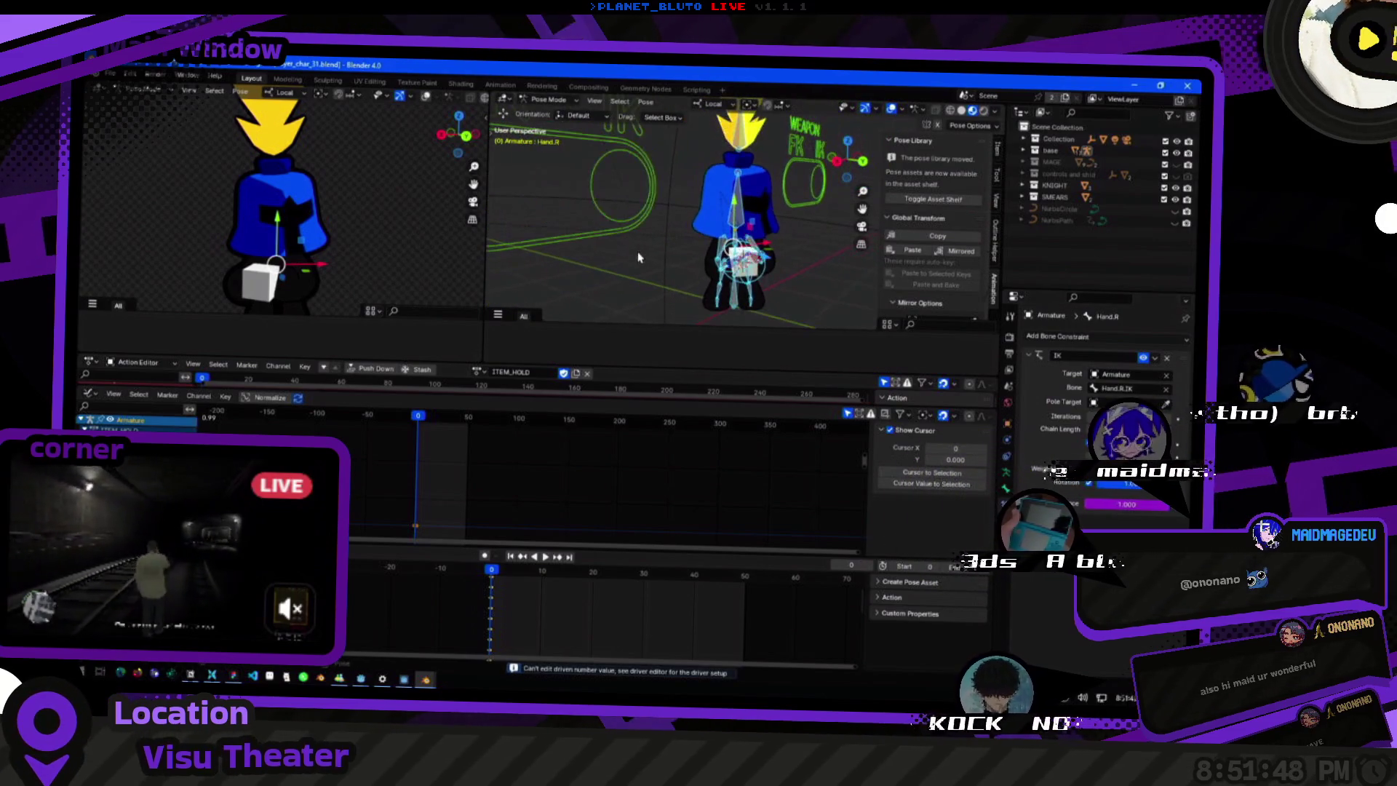
pyautogui.scroll(-1, 676, 284)
pyautogui.hotkey('ctrl', 's')
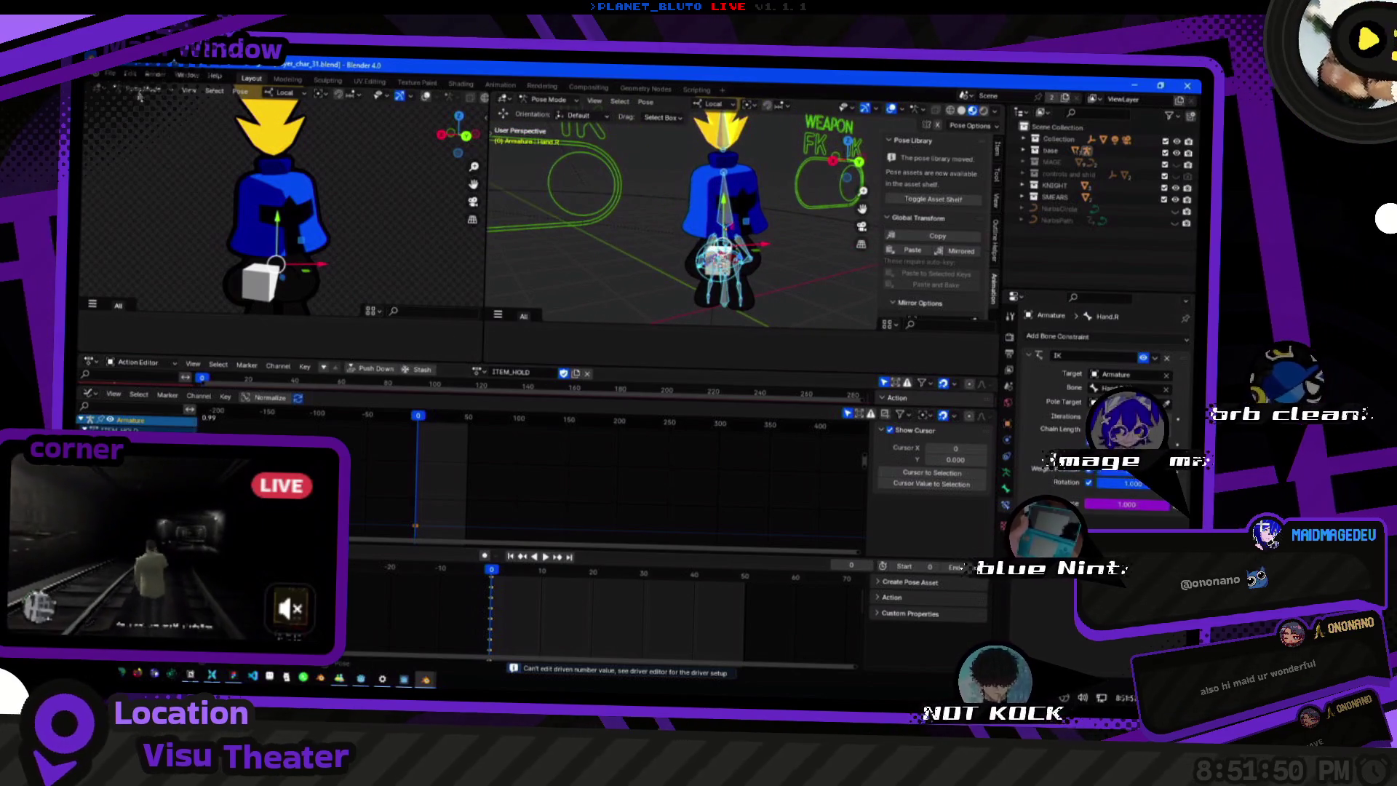
# Re-export the rig as glTF 2.0 to player_char_test.glb.
pyautogui.click(110, 77)
pyautogui.moveTo(131, 251)
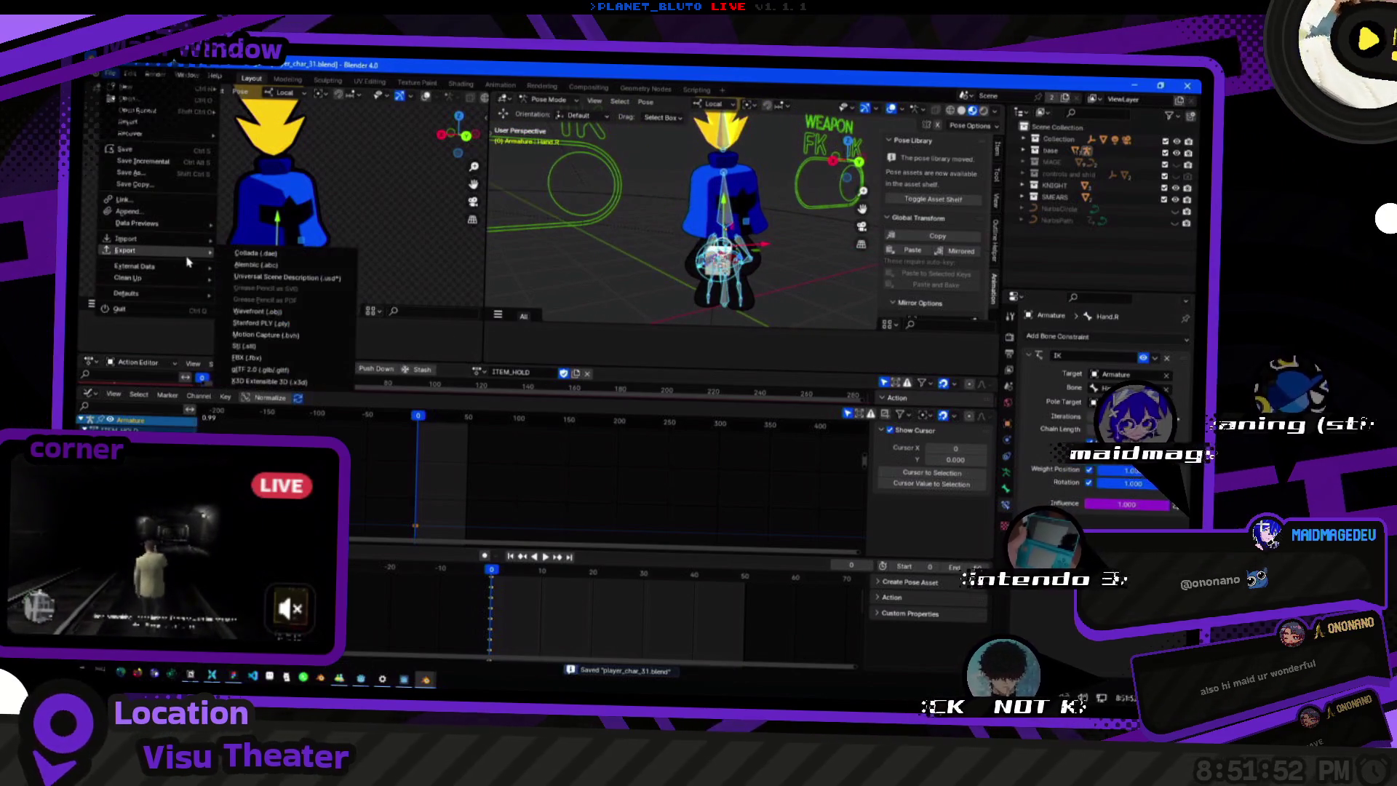
pyautogui.click(271, 370)
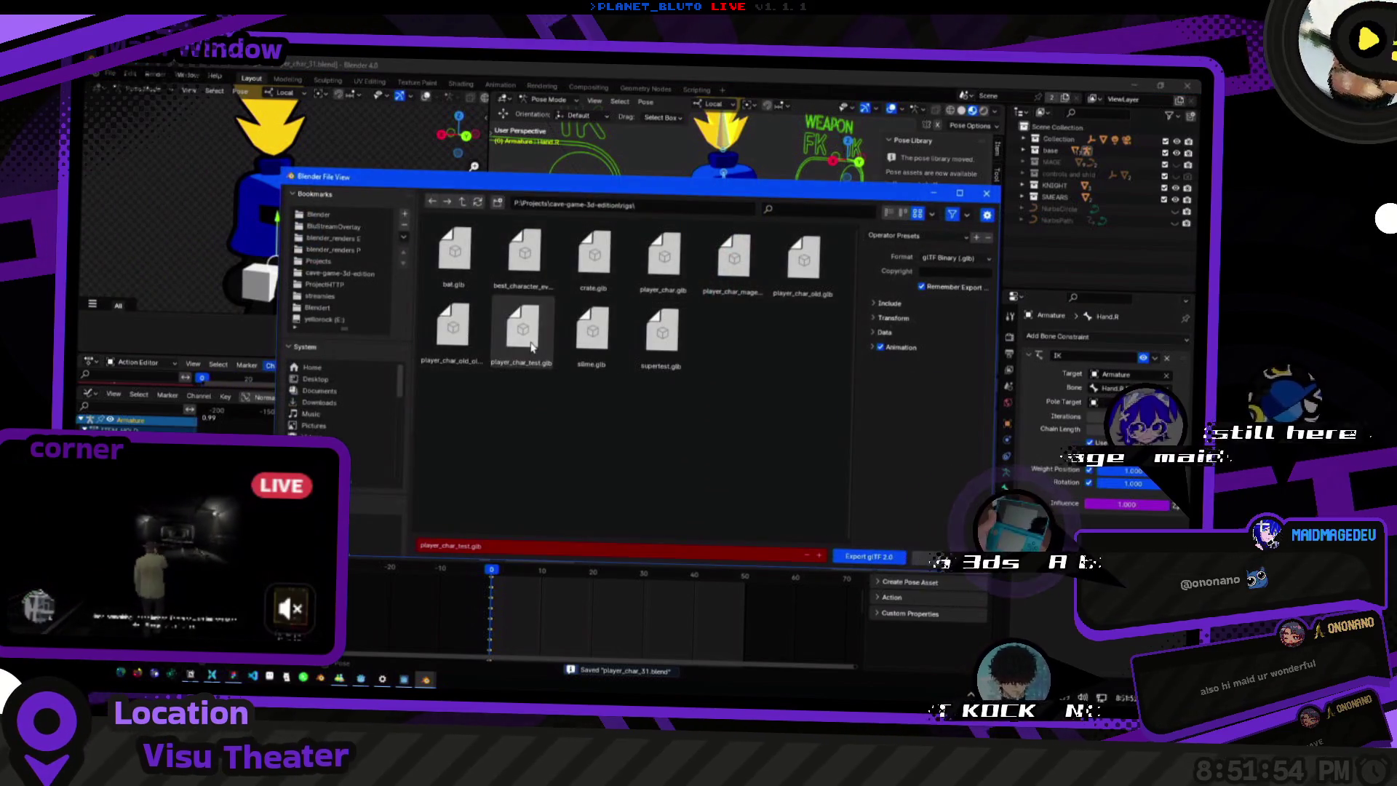
pyautogui.press('Return')
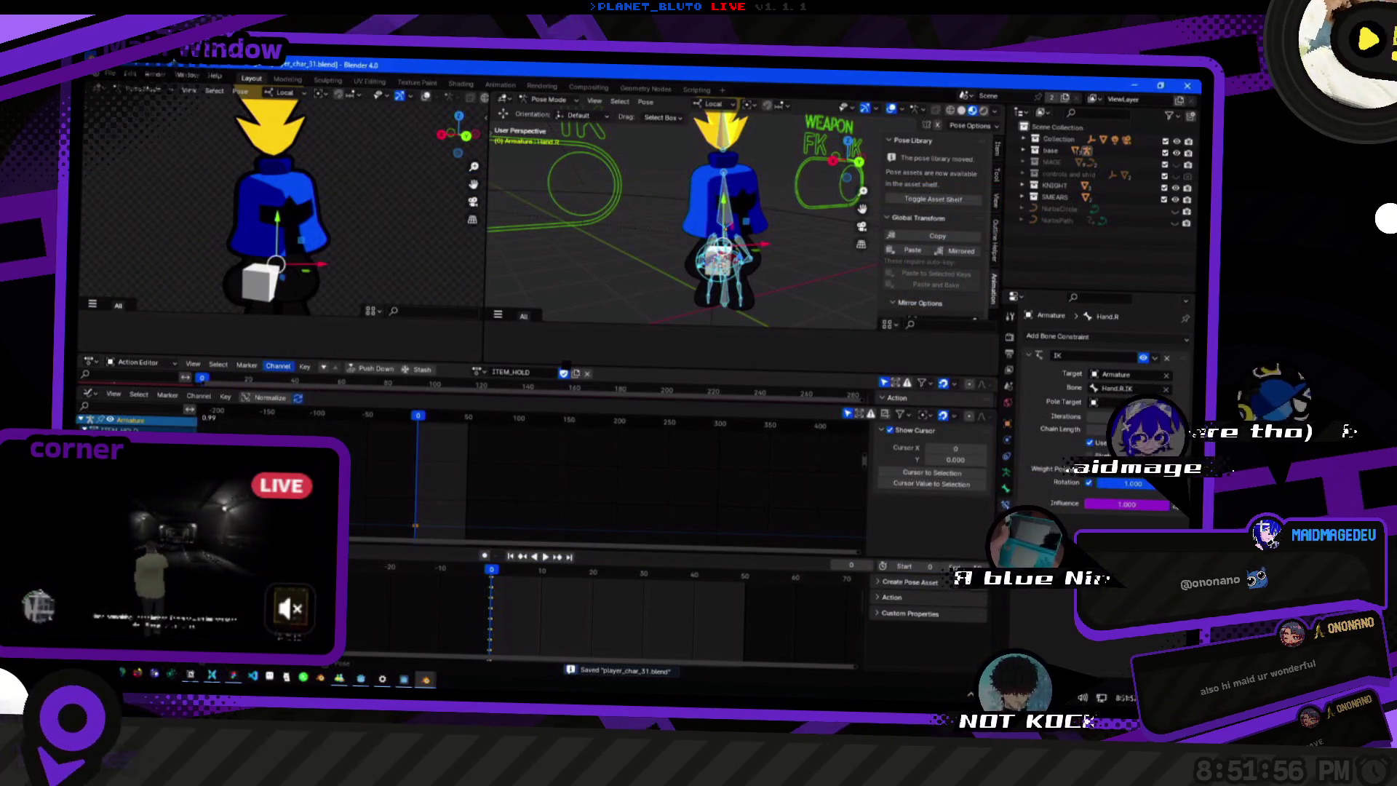
# Enable Manual Frame Range on the ITEM_HOLD action.
pyautogui.moveTo(709, 218); pyautogui.dragTo(612, 284, button='middle')
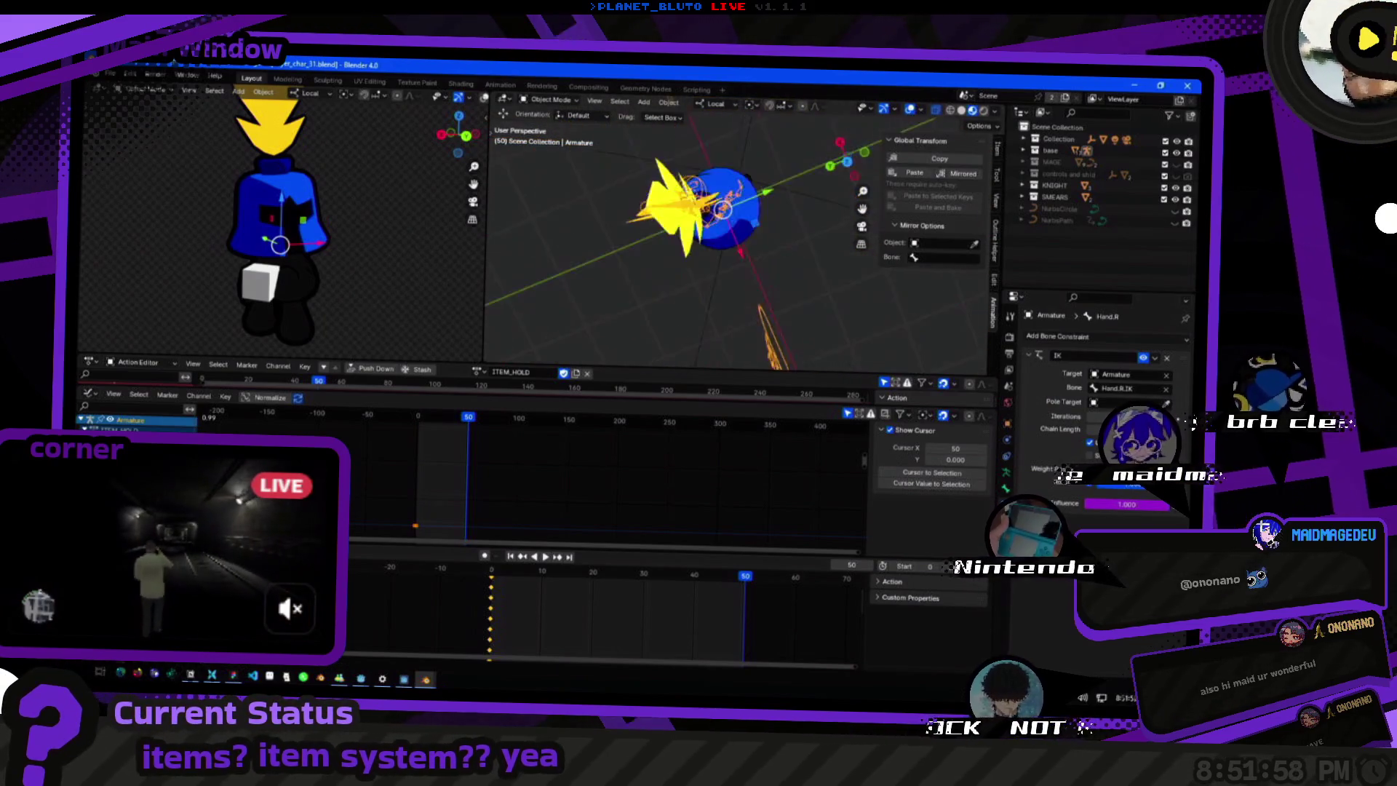
pyautogui.moveTo(710, 218); pyautogui.dragTo(656, 273, button='middle')
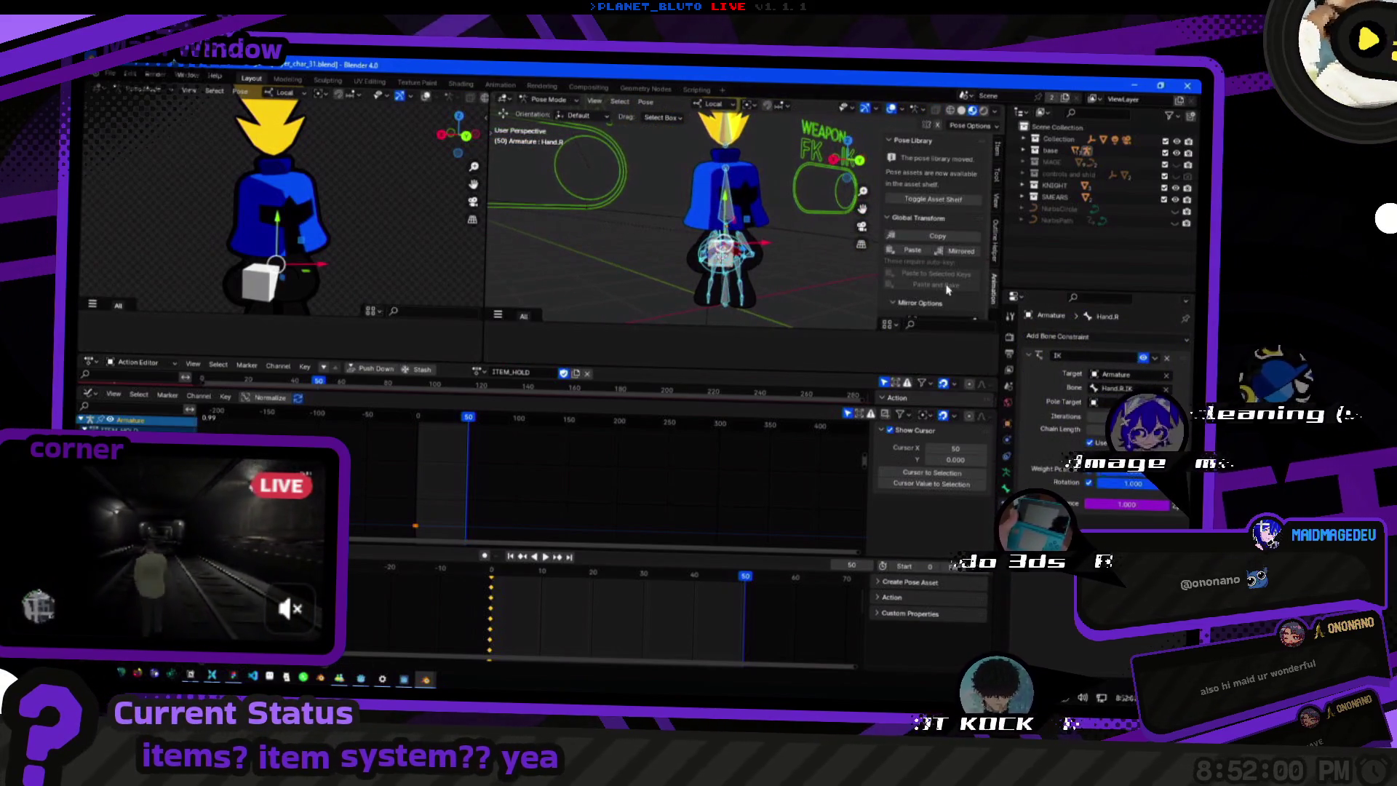
pyautogui.click(894, 588)
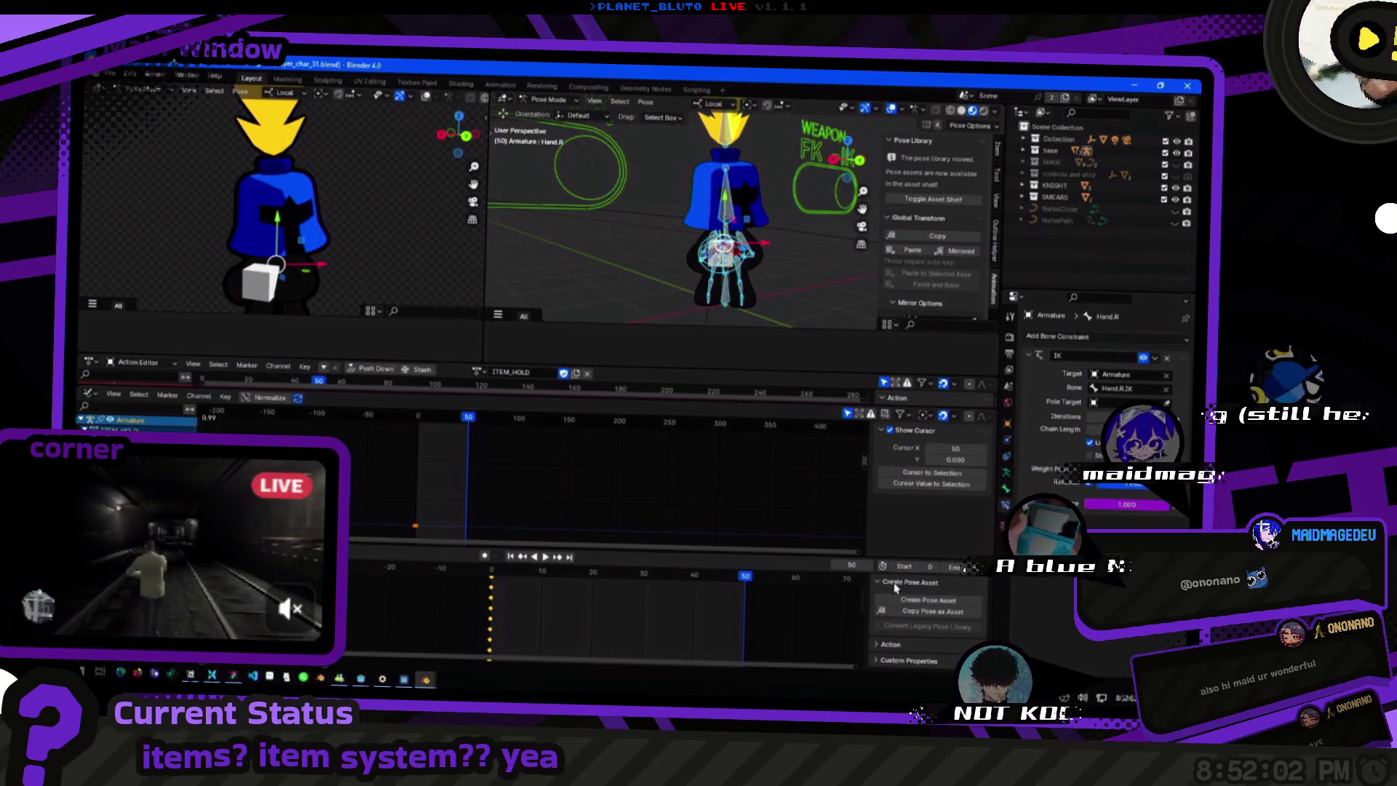
pyautogui.click(895, 587)
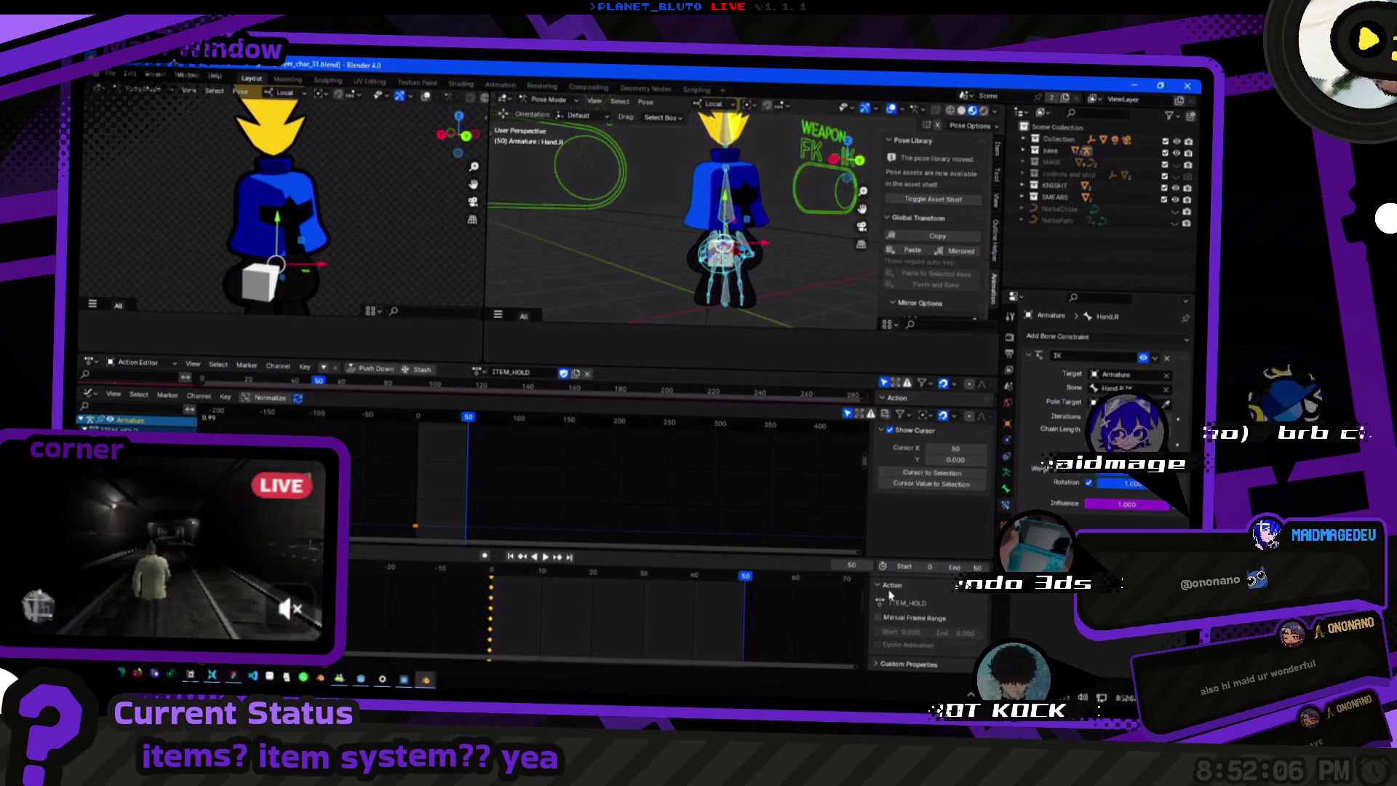
pyautogui.click(890, 619)
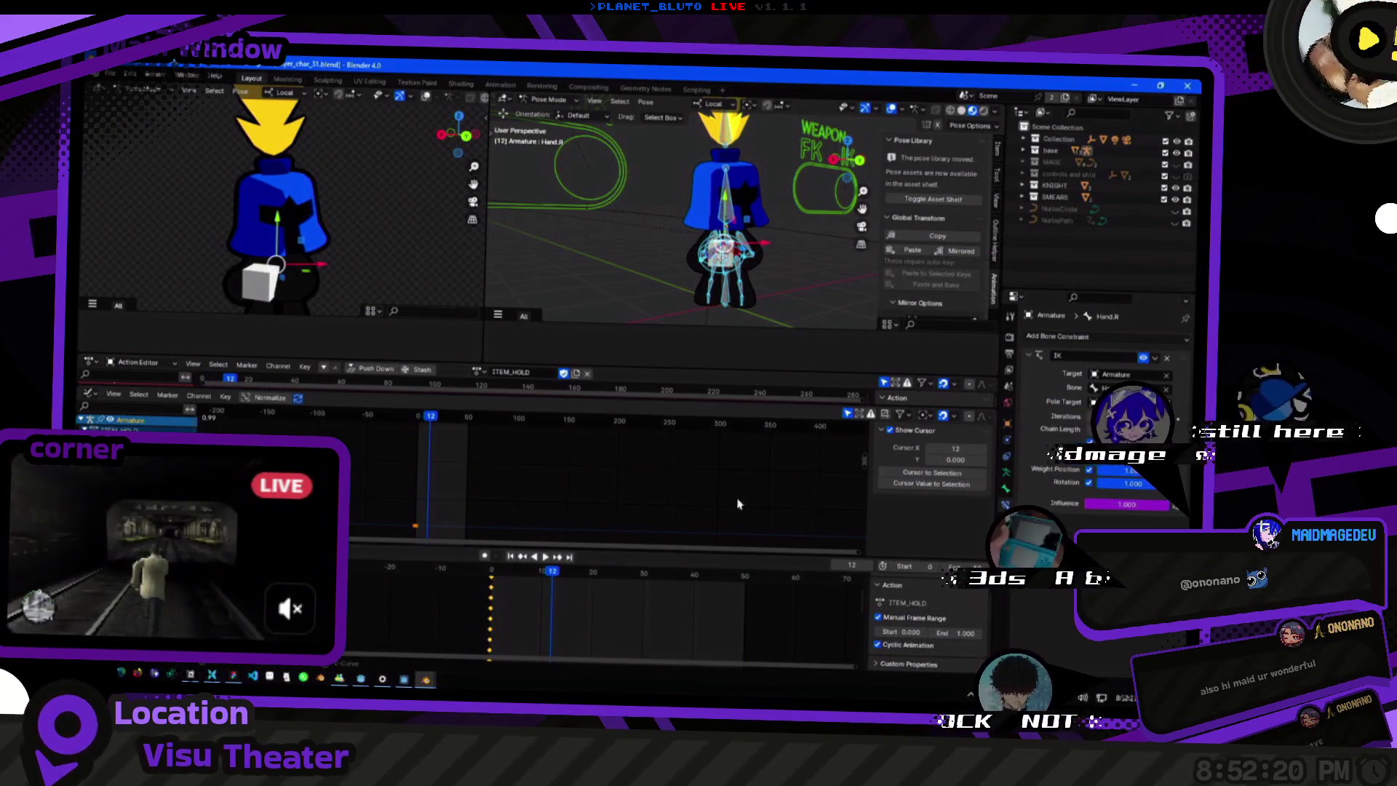
pyautogui.scroll(2, 694, 308)
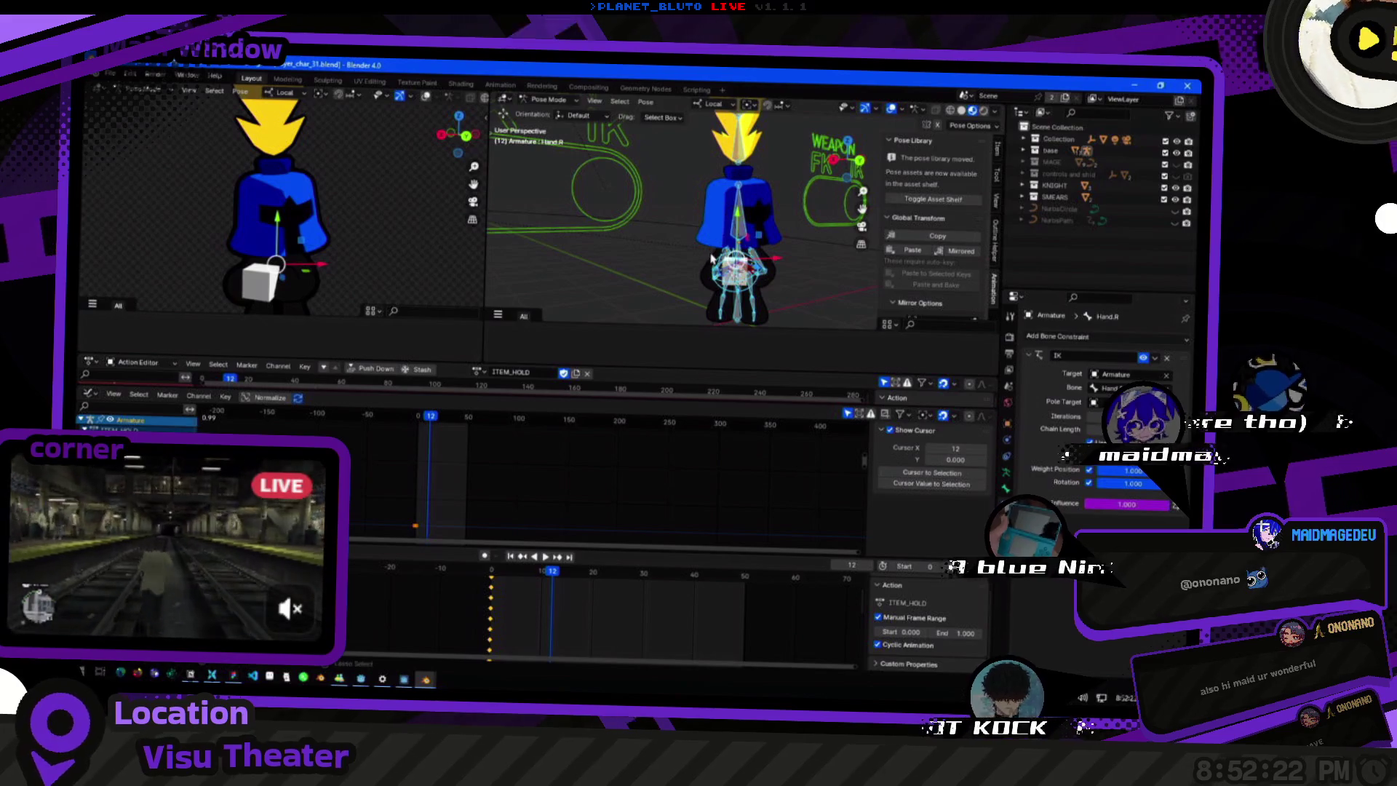
# Export the rig again as glTF 2.0.
pyautogui.hotkey('alt', 'Tab')
pyautogui.hotkey('alt', 'Tab')
pyautogui.click(115, 79)
pyautogui.moveTo(153, 249)
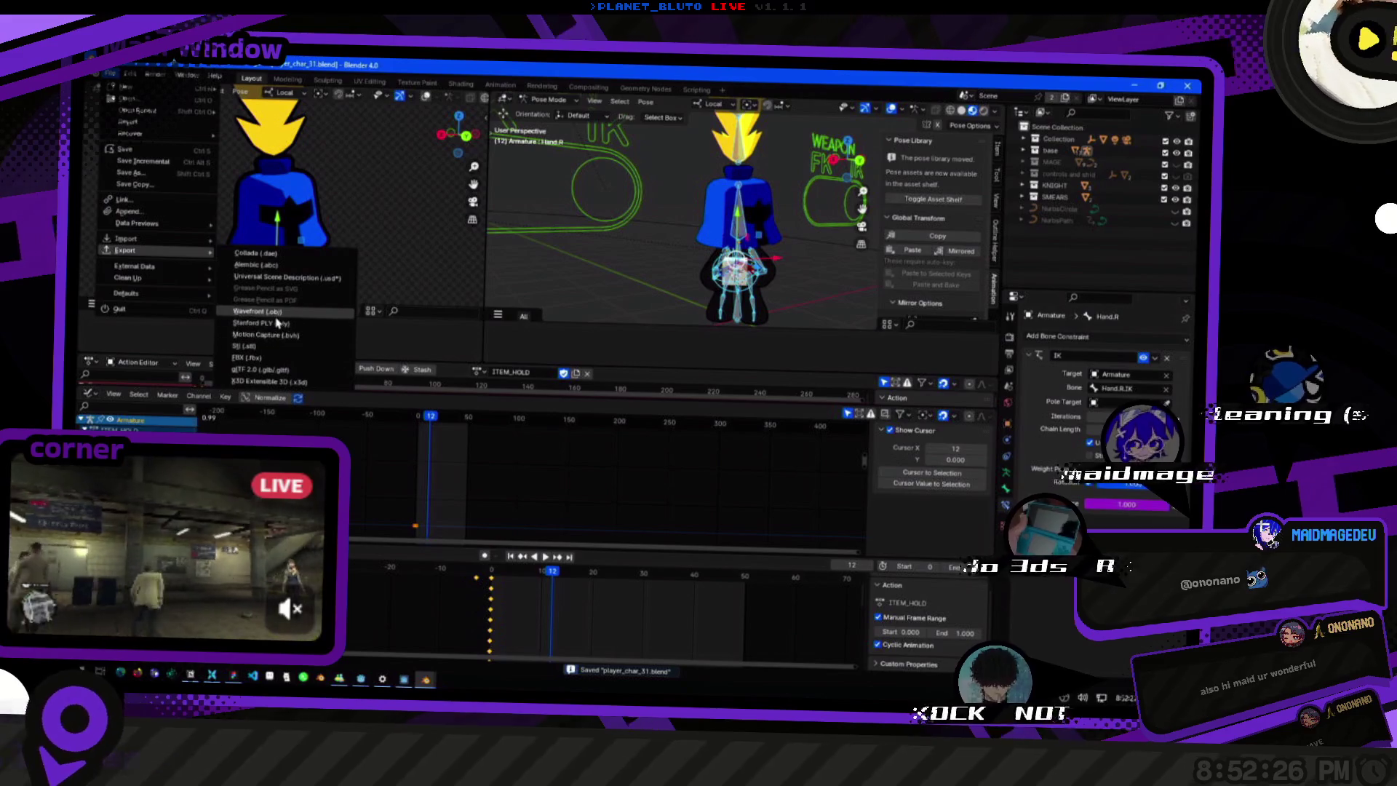
pyautogui.click(290, 381)
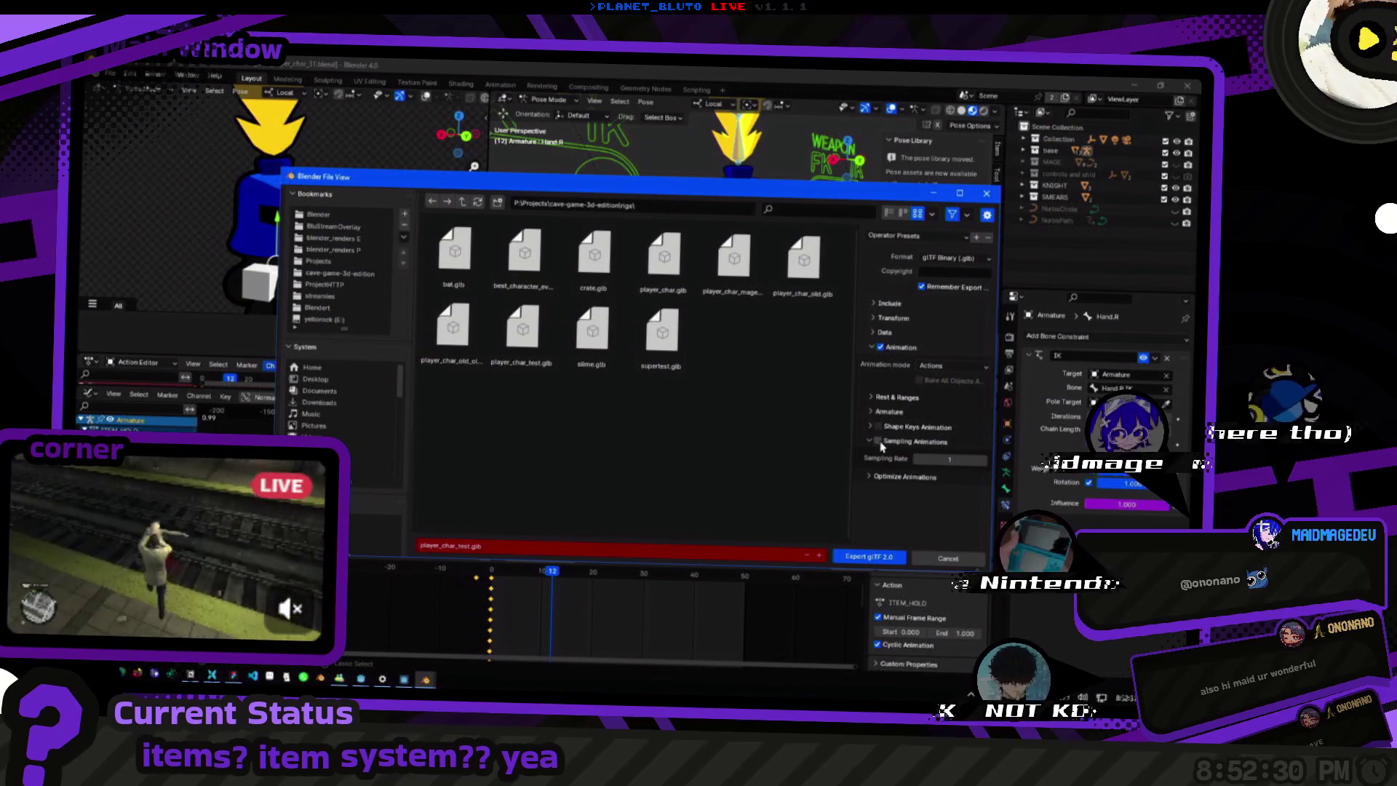
pyautogui.click(870, 556)
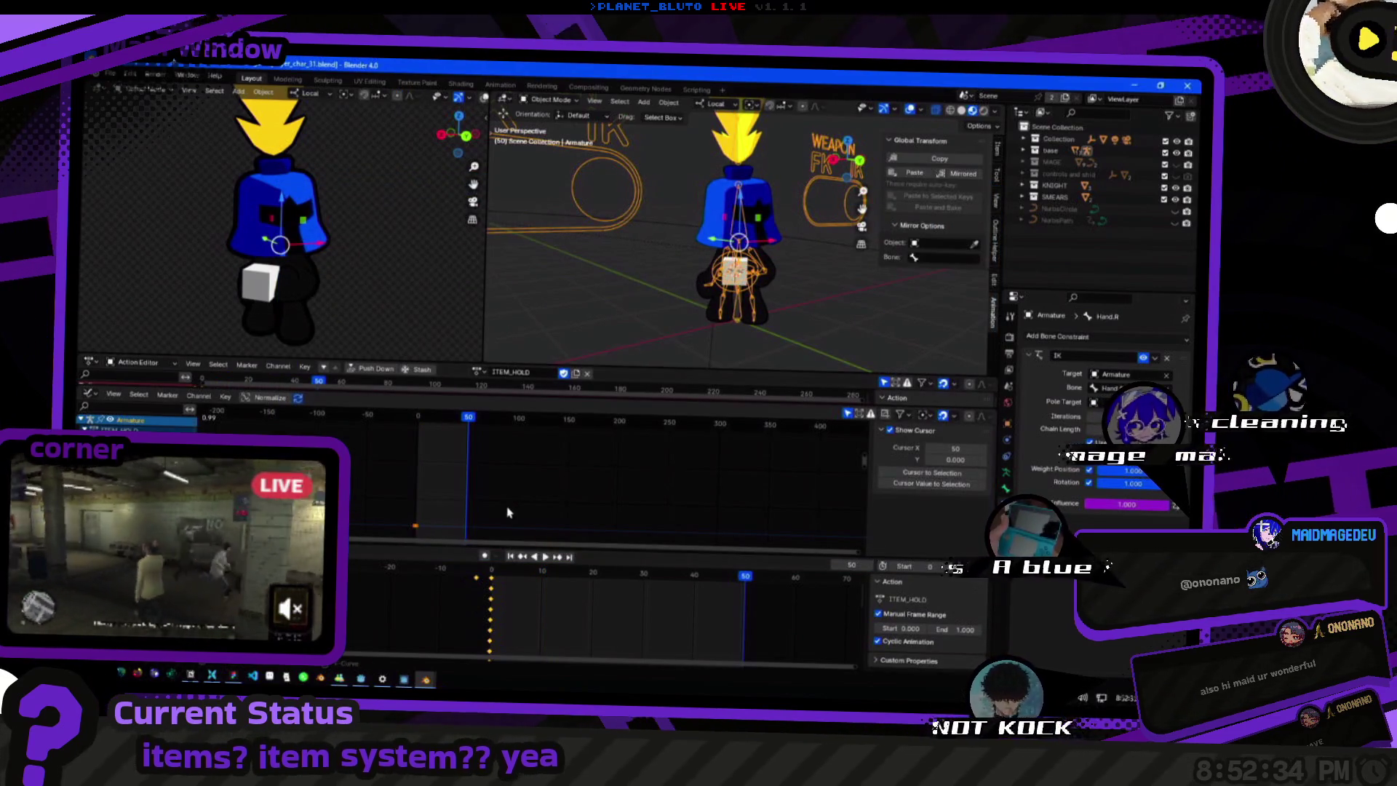
# Export the rig to supertest.glb and play back the animation.
pyautogui.click(111, 79)
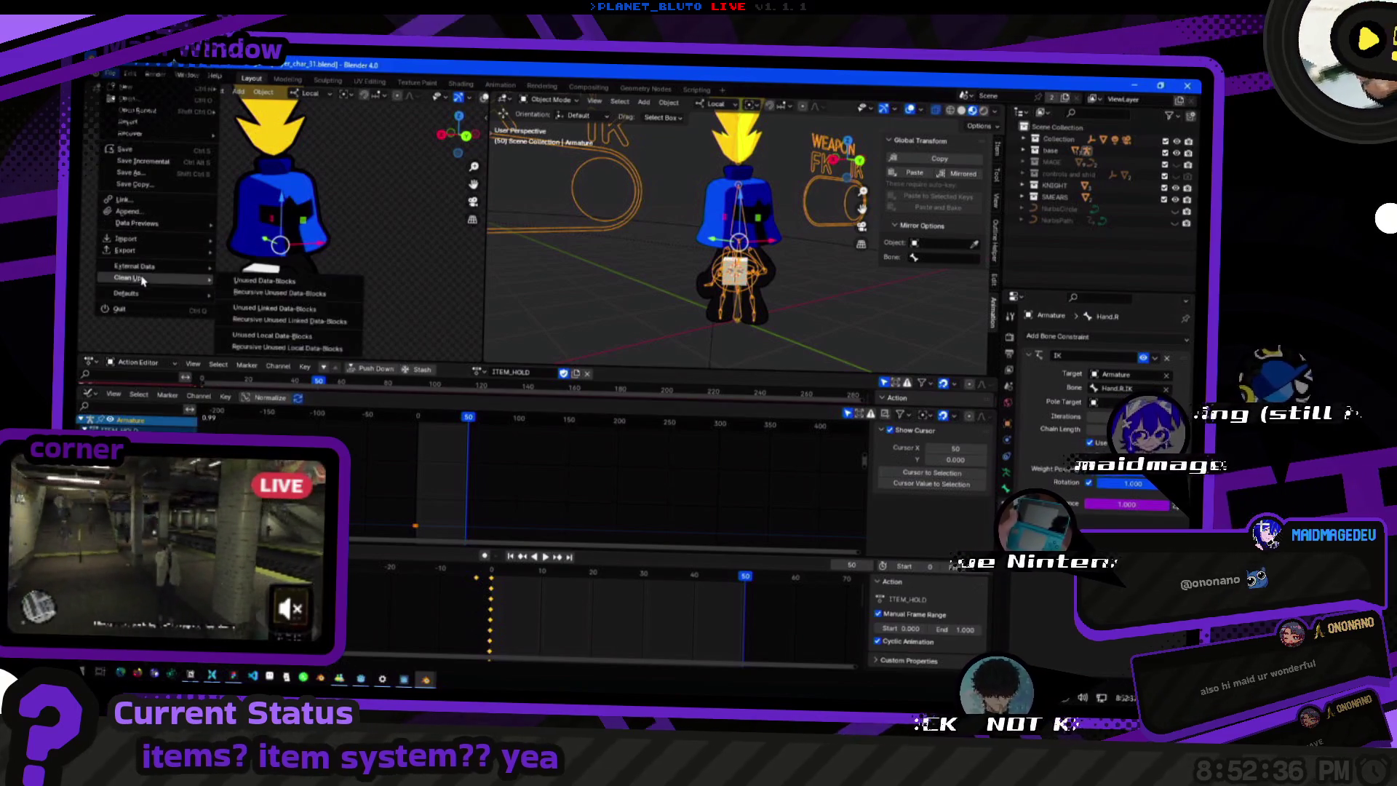
pyautogui.moveTo(125, 250)
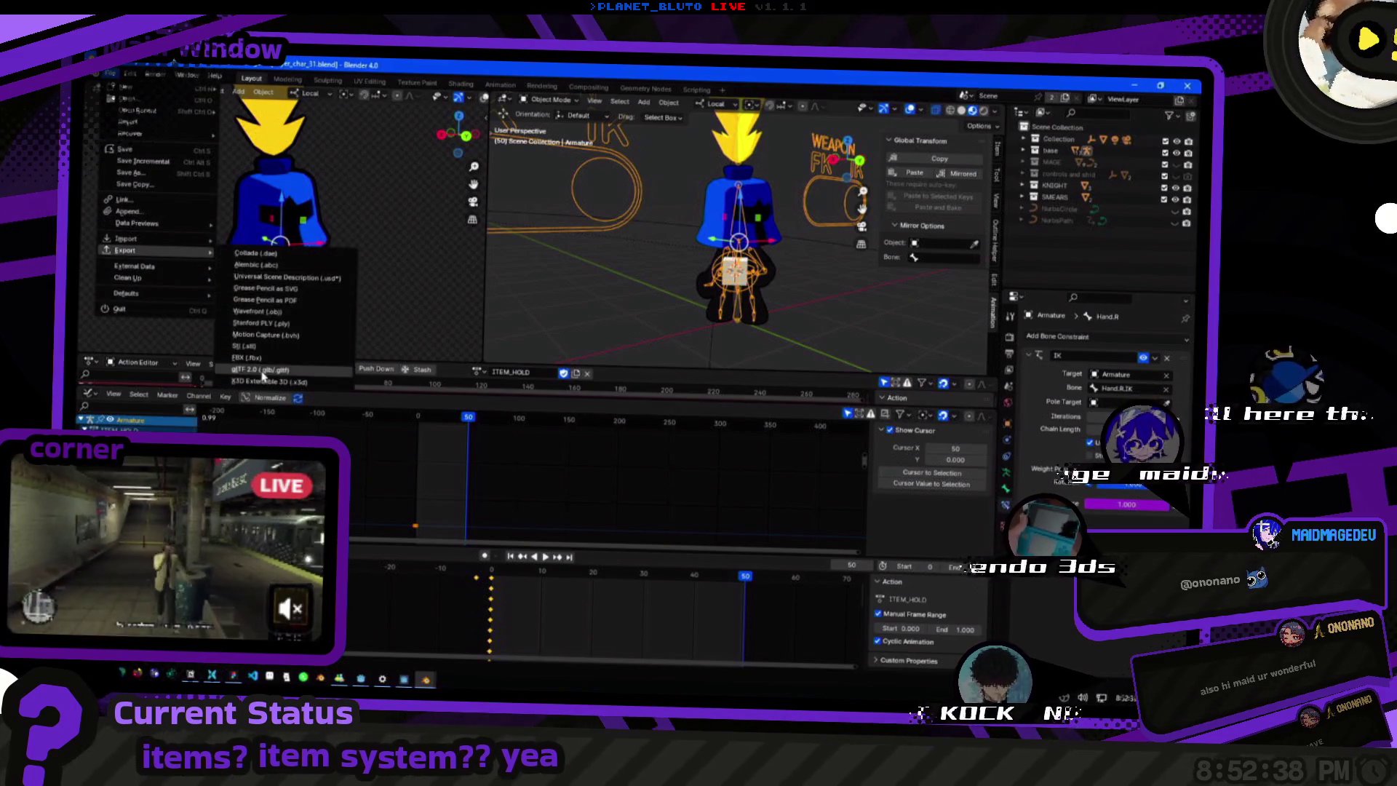
pyautogui.click(262, 369)
pyautogui.doubleClick(522, 339)
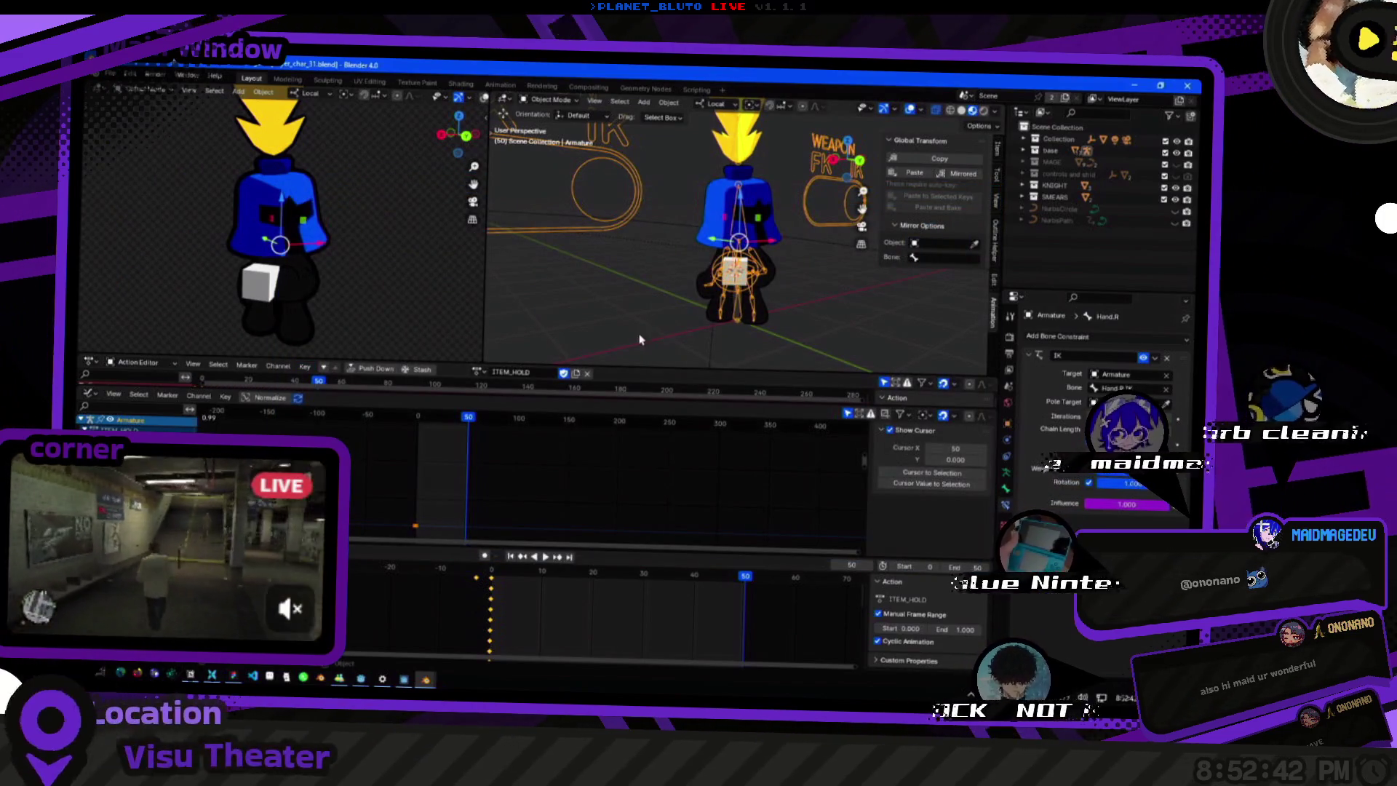
pyautogui.hotkey('shift', 'Left')
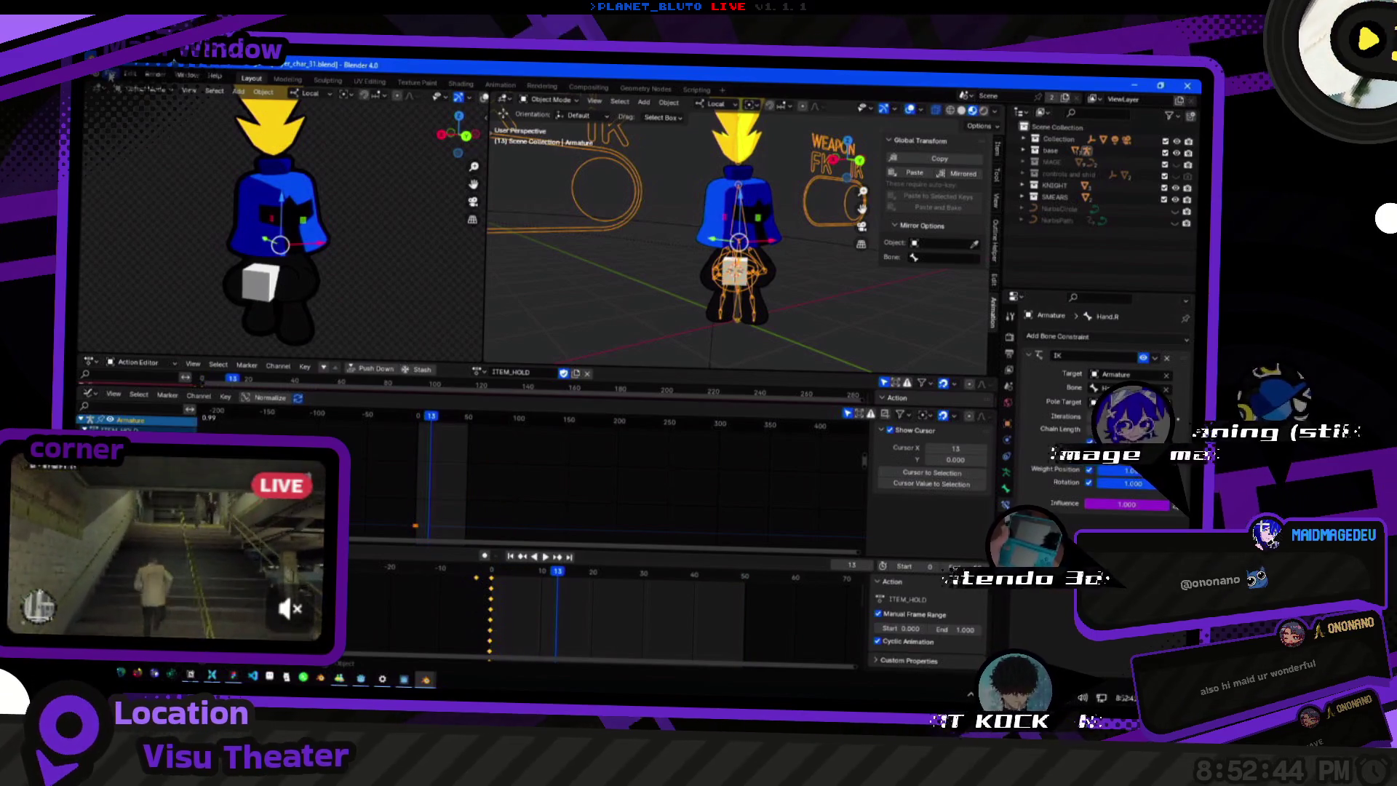
# Review the Sampling Animations settings and export player_char_test.glb again.
pyautogui.click(120, 79)
pyautogui.moveTo(126, 251)
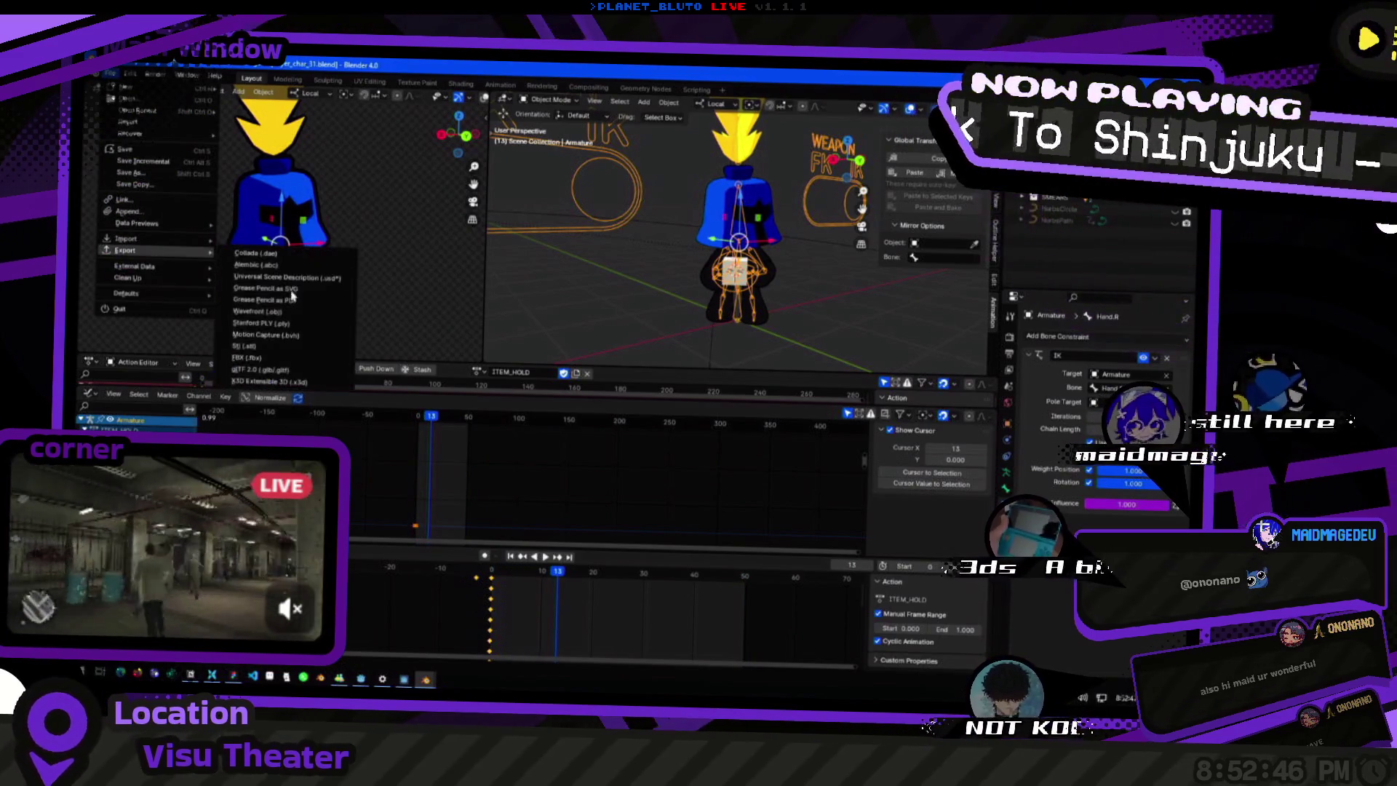
pyautogui.click(271, 370)
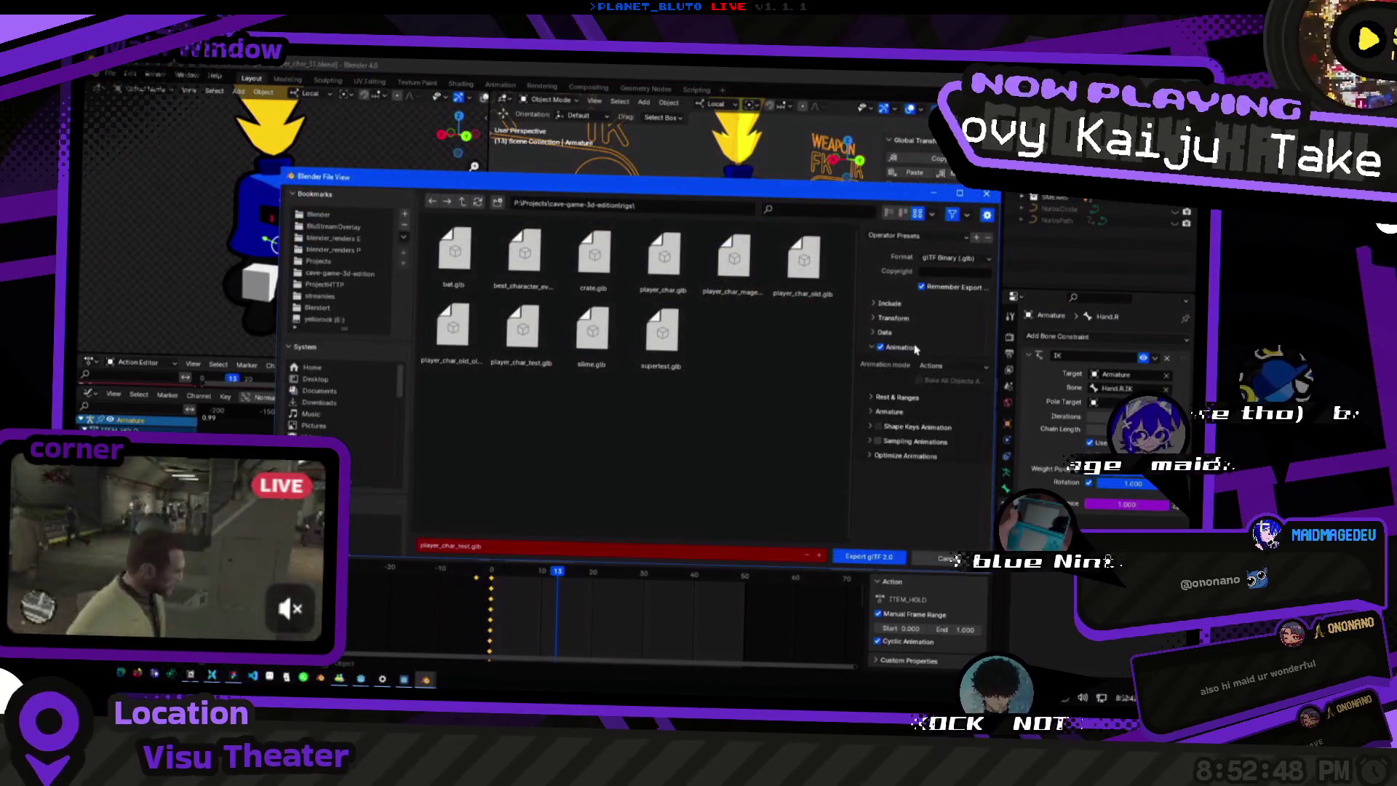
pyautogui.click(899, 443)
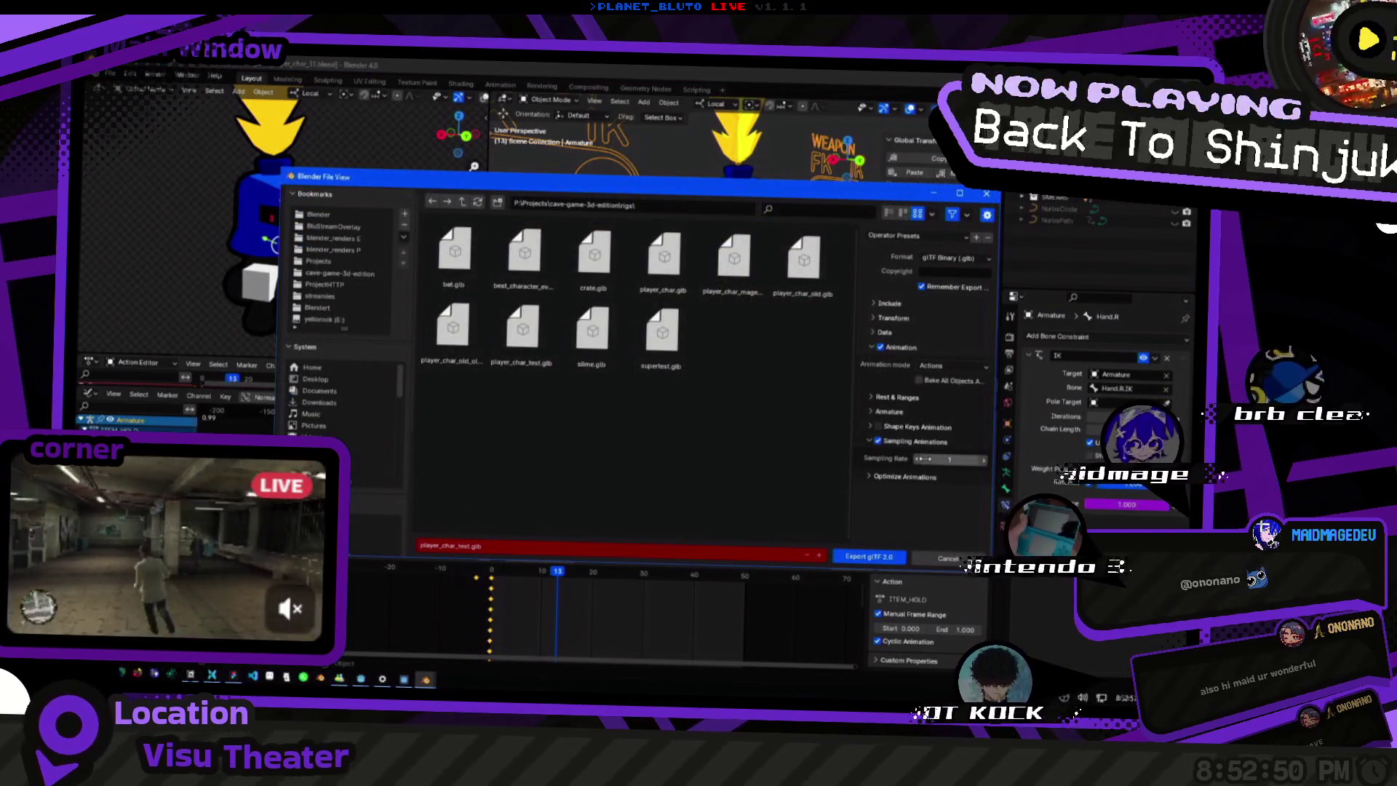
pyautogui.click(869, 557)
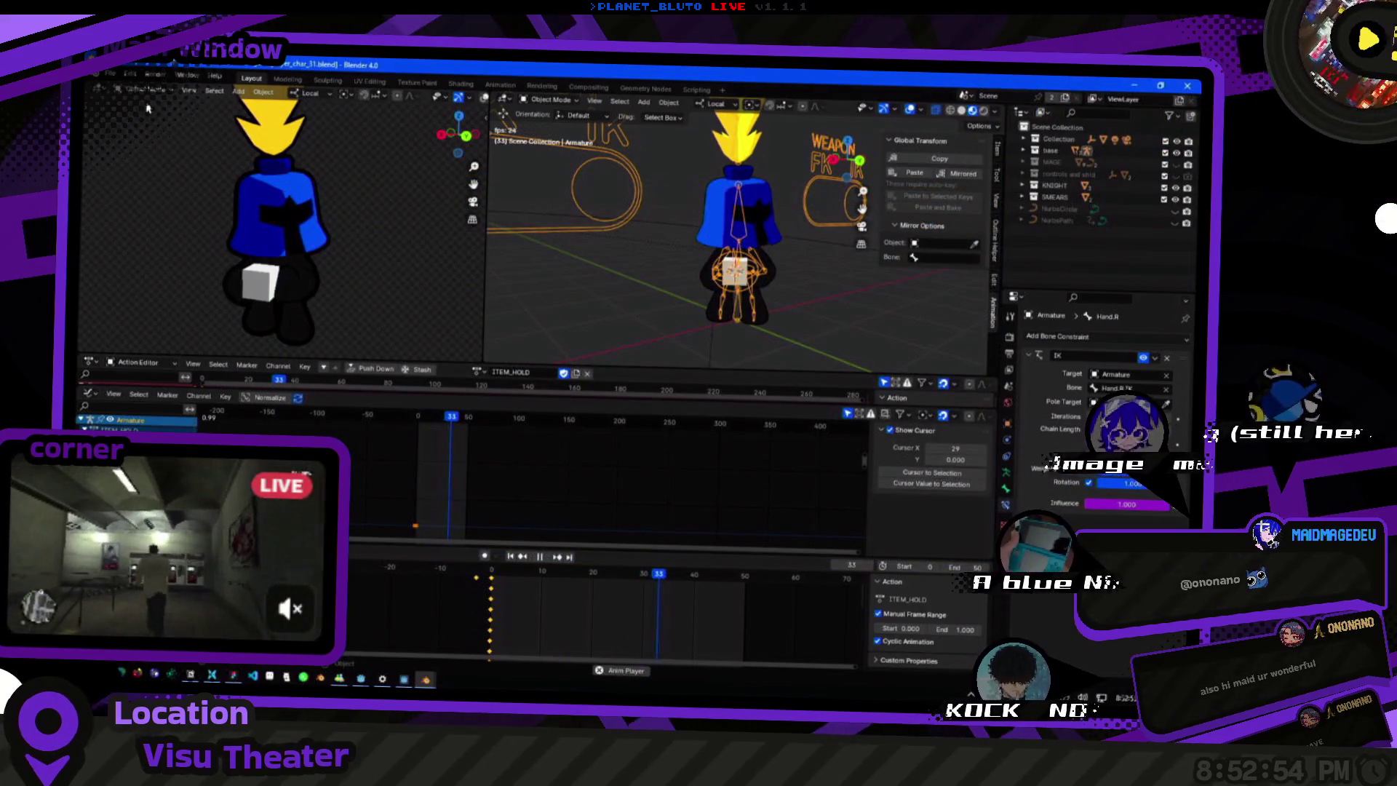
pyautogui.click(119, 79)
pyautogui.moveTo(125, 250)
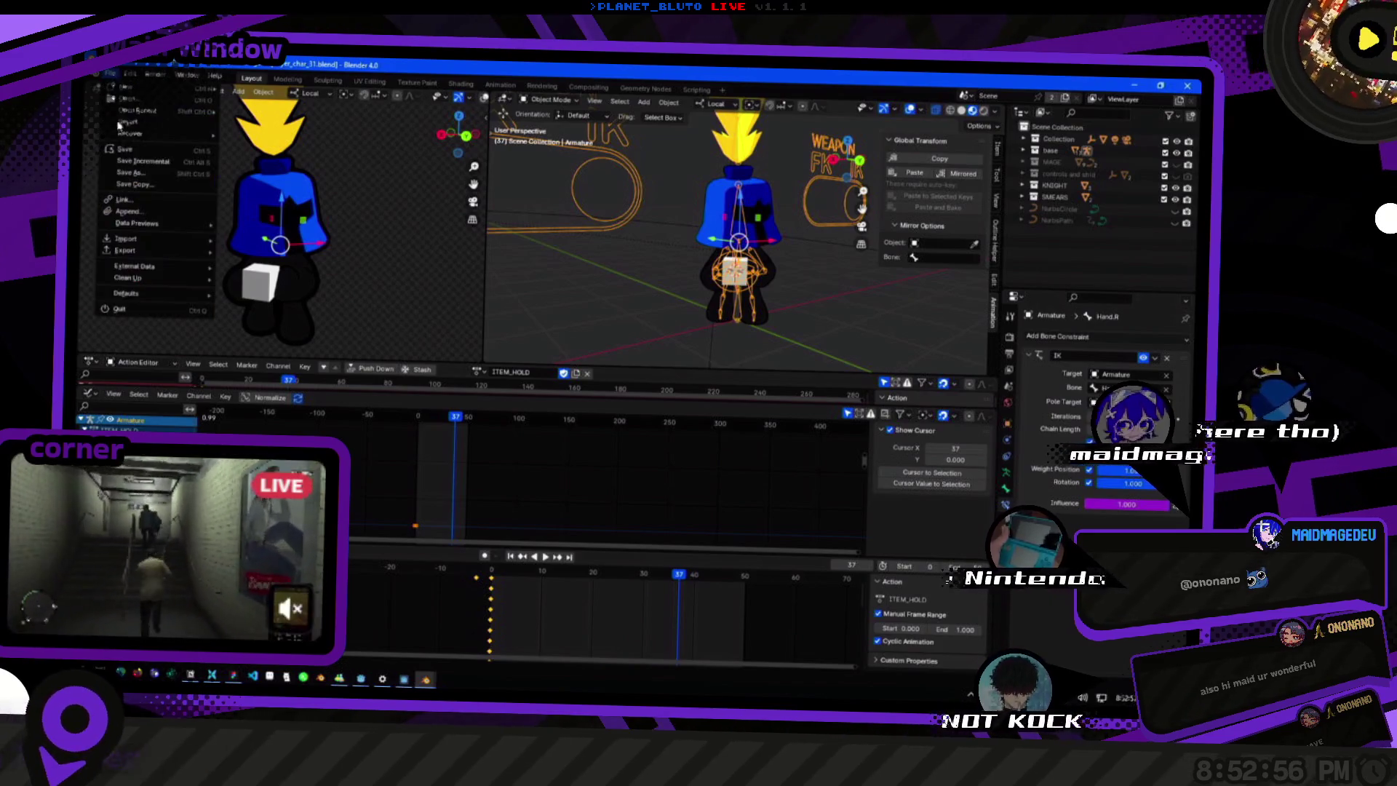
# Review the Rest & Ranges options, export glTF 2.0 again, and enter pose mode.
pyautogui.click(298, 372)
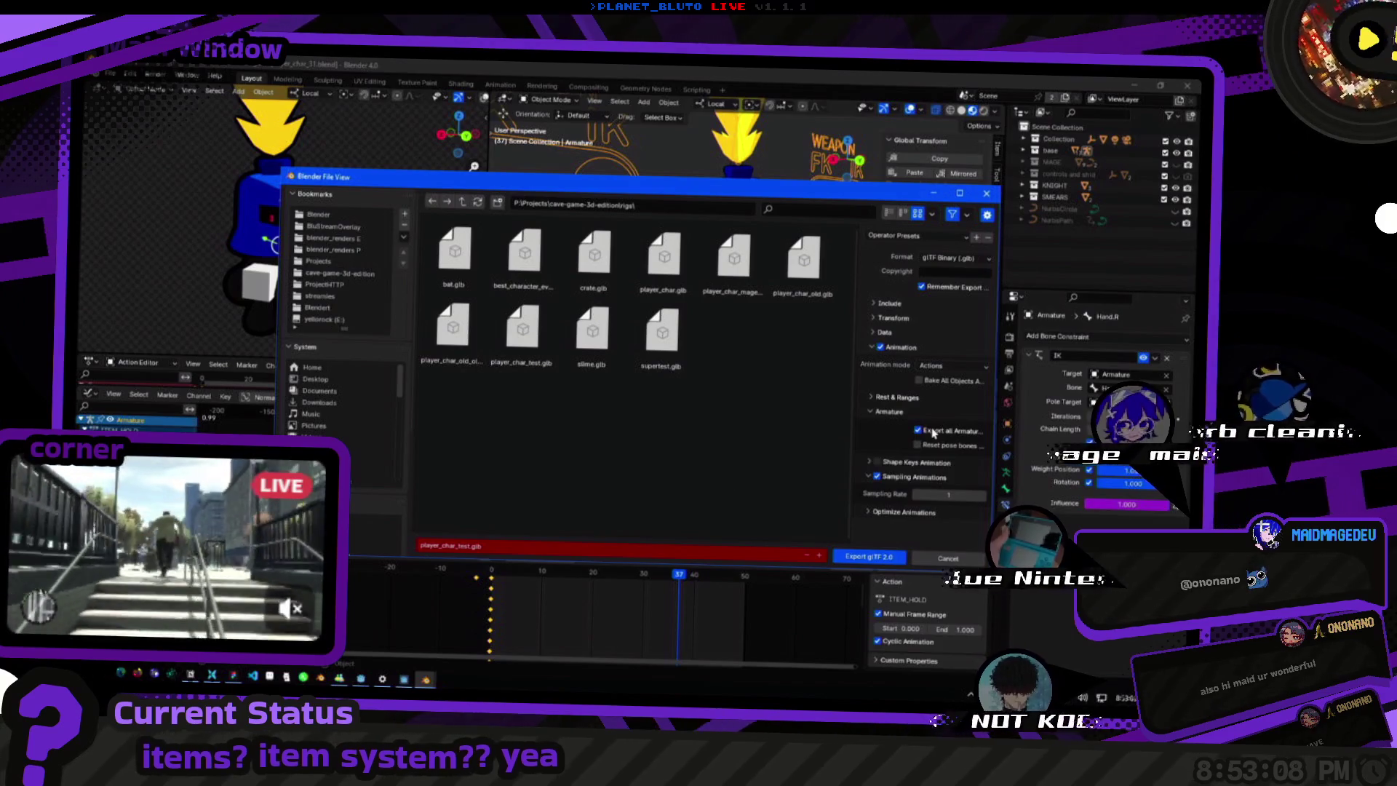
pyautogui.click(886, 398)
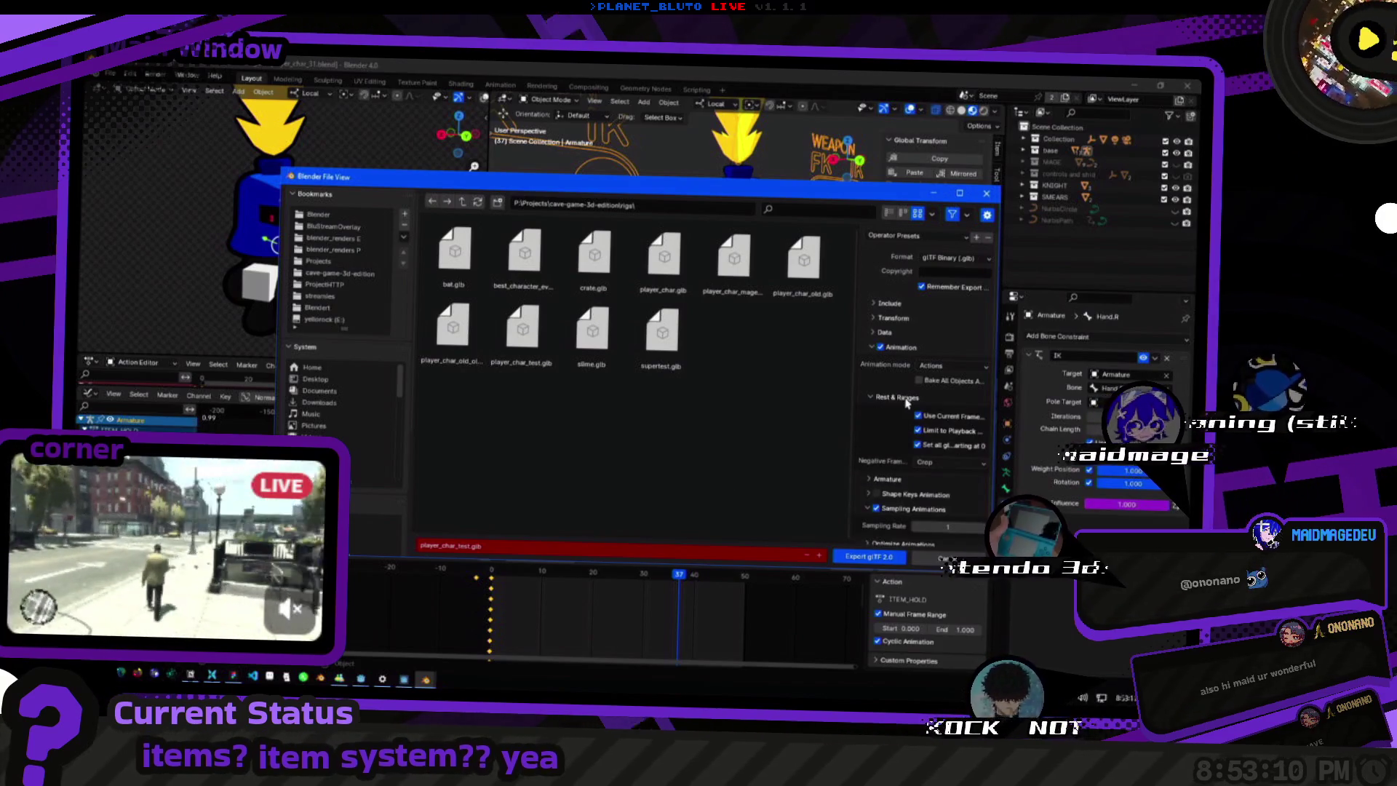
pyautogui.click(870, 557)
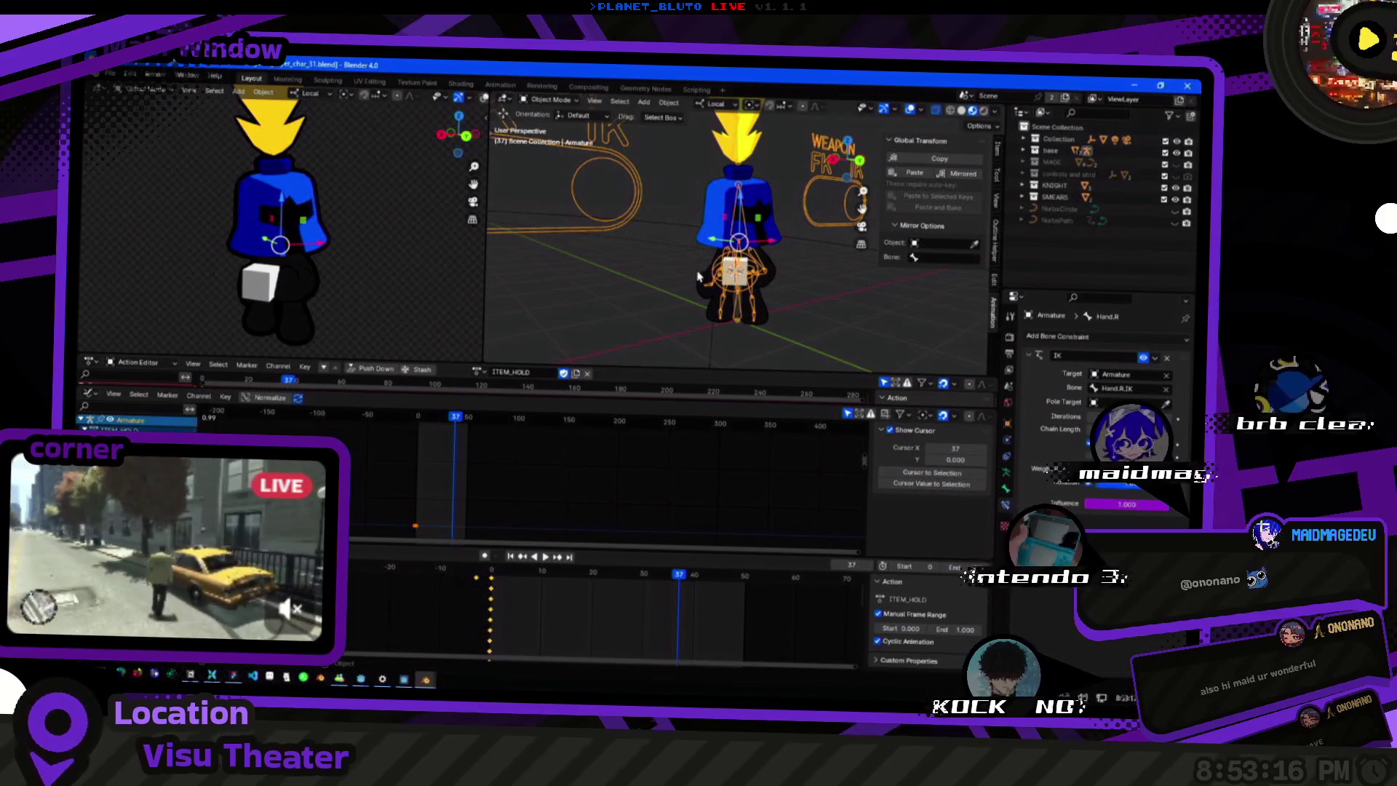
pyautogui.hotkey('ctrl', 'Tab')
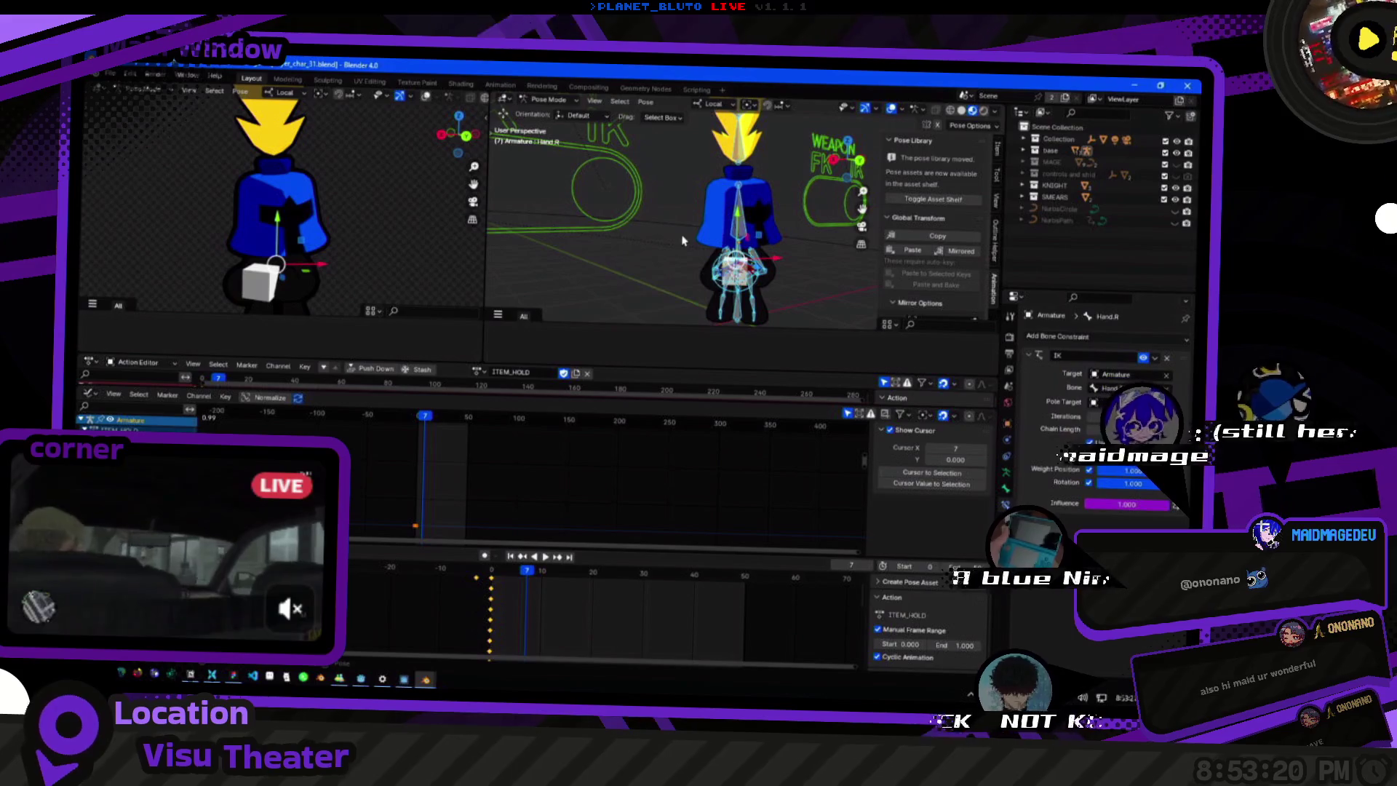
# Browse the import formats, bring up the glTF import browser and cancel it unused.
pyautogui.moveTo(682, 241); pyautogui.dragTo(680, 263, button='middle')
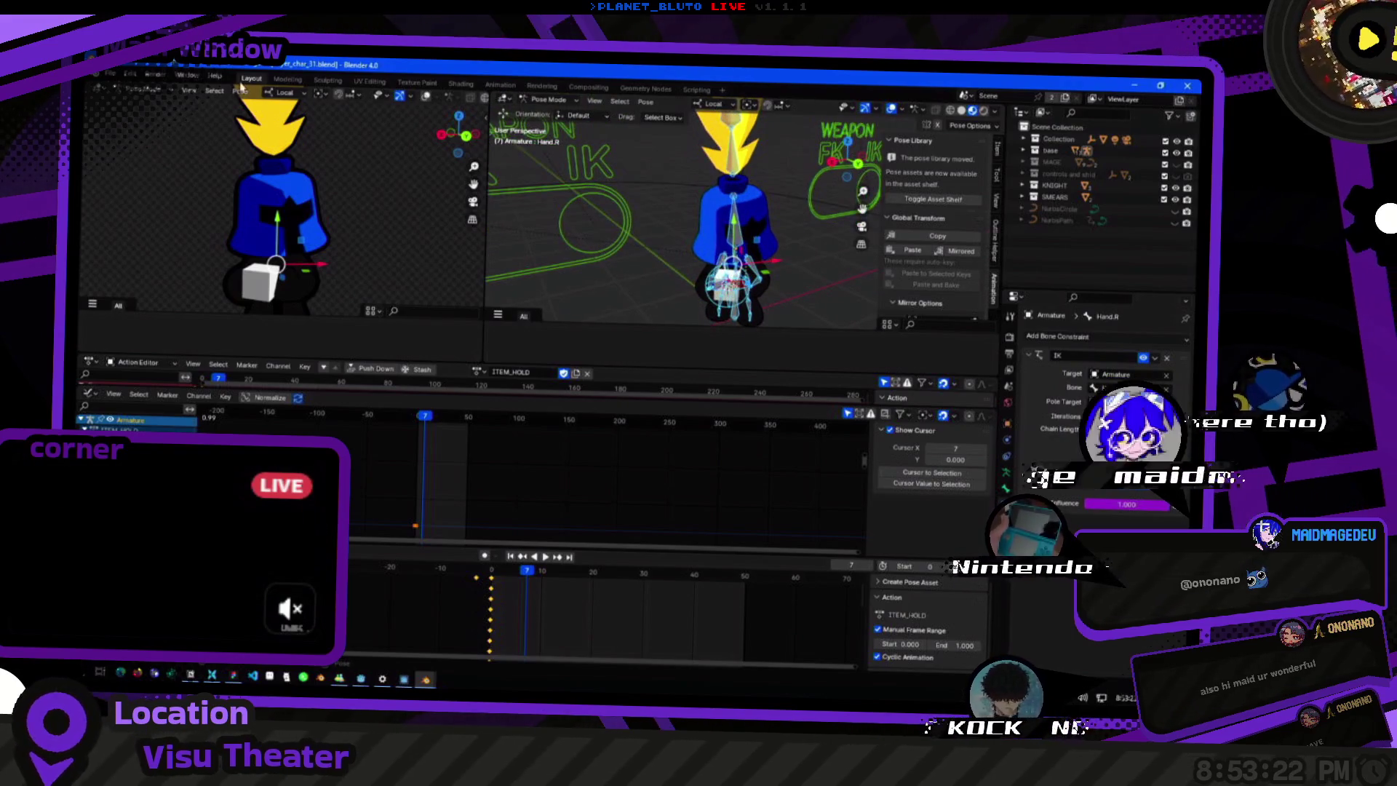
pyautogui.click(123, 74)
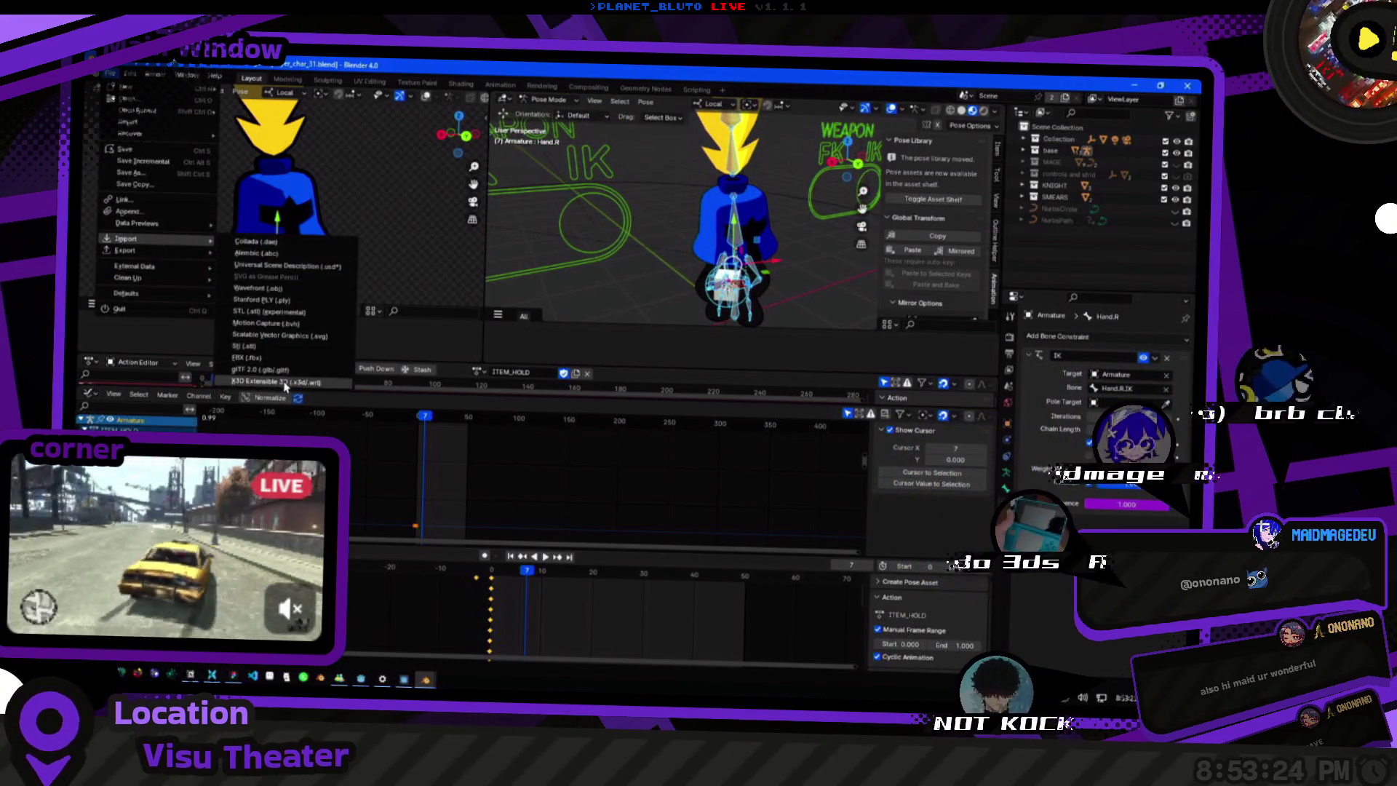
pyautogui.click(262, 273)
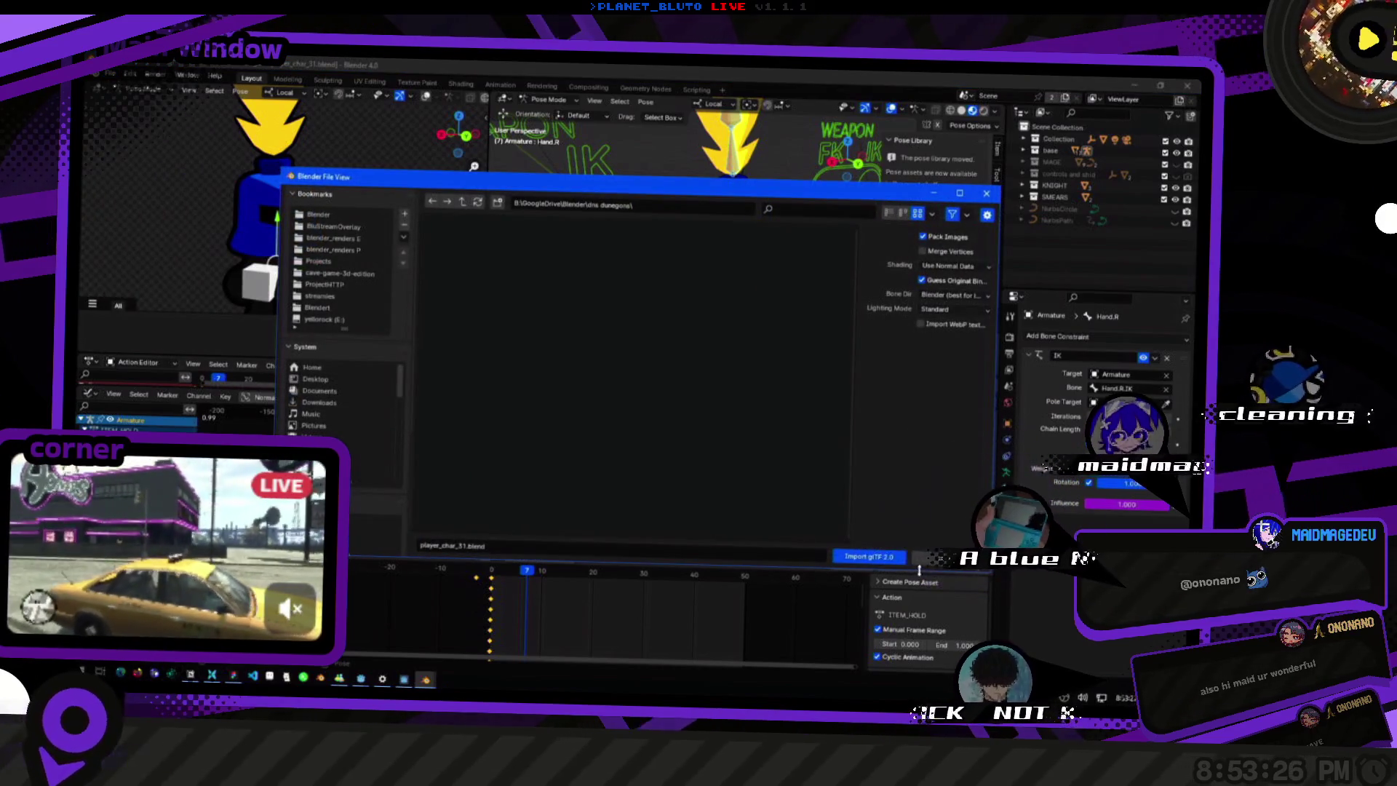
pyautogui.press('Escape')
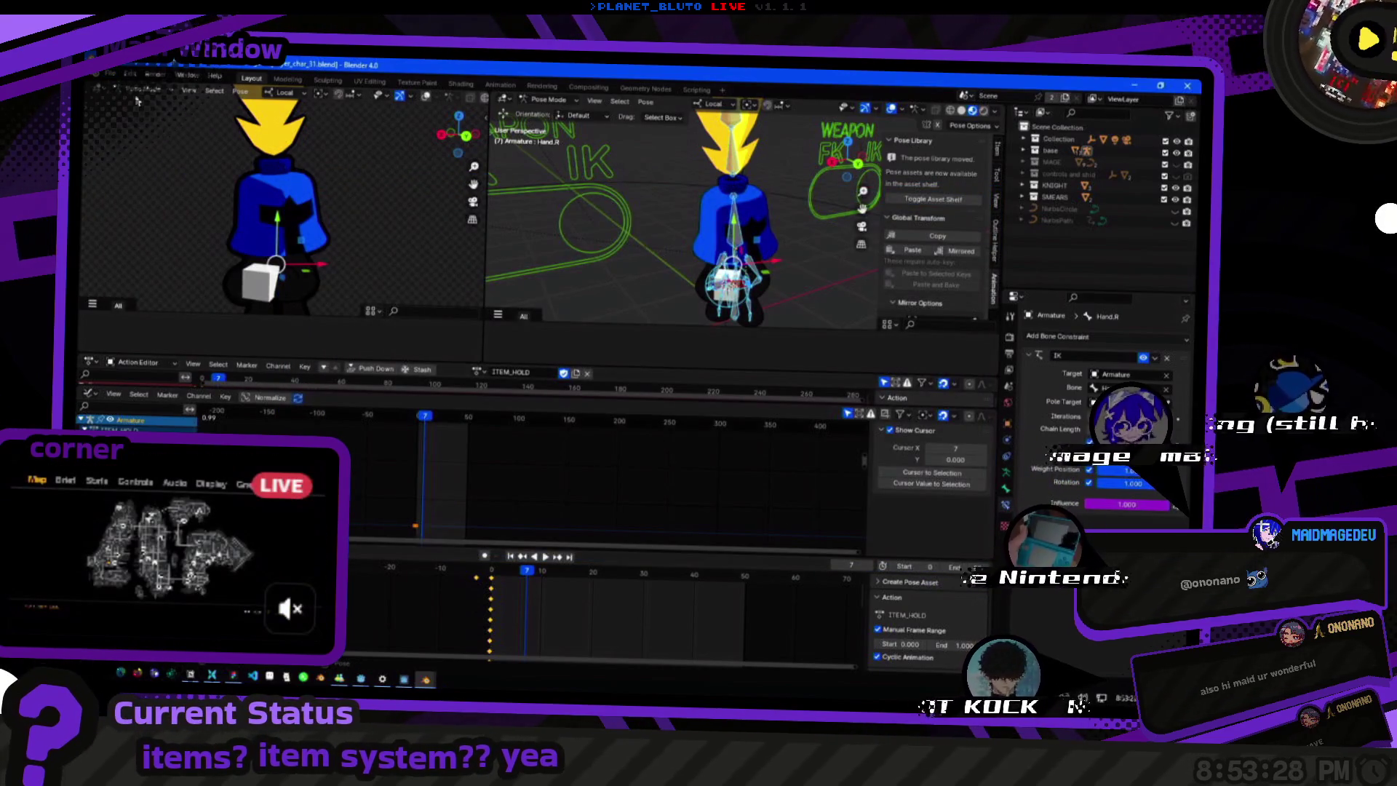
# Dismiss the export and file menus, then show the armature's data properties.
pyautogui.click(109, 77)
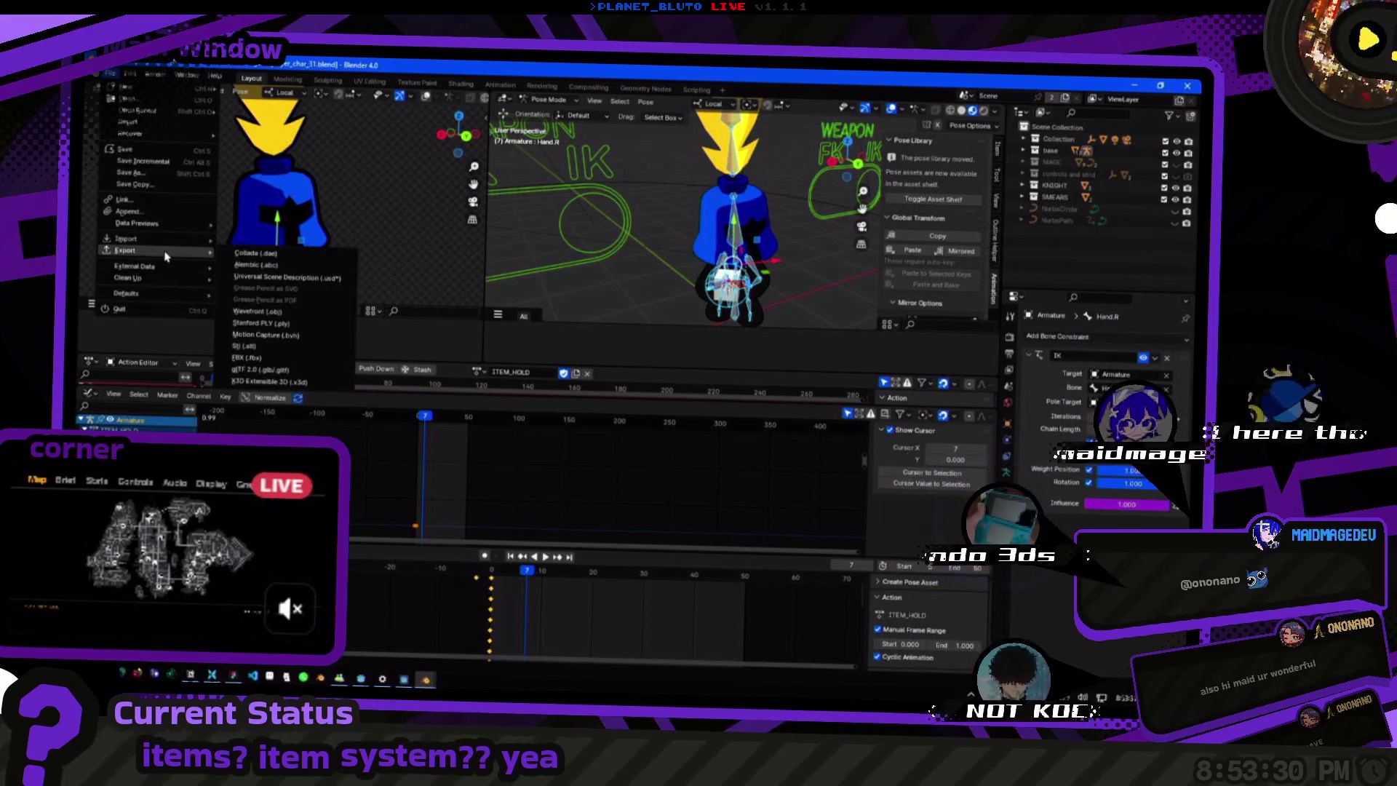
pyautogui.press('Escape')
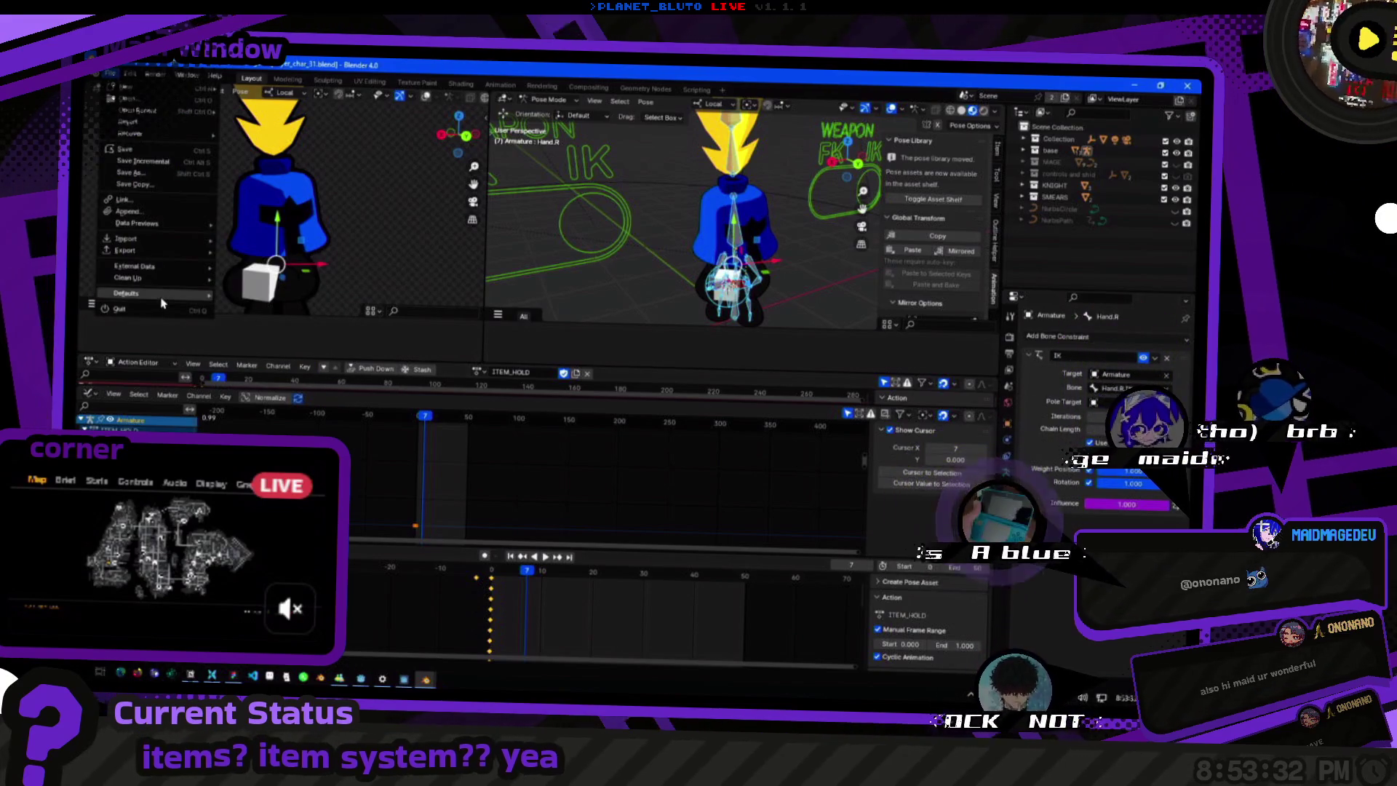
pyautogui.click(109, 75)
pyautogui.press('Escape')
pyautogui.click(1005, 477)
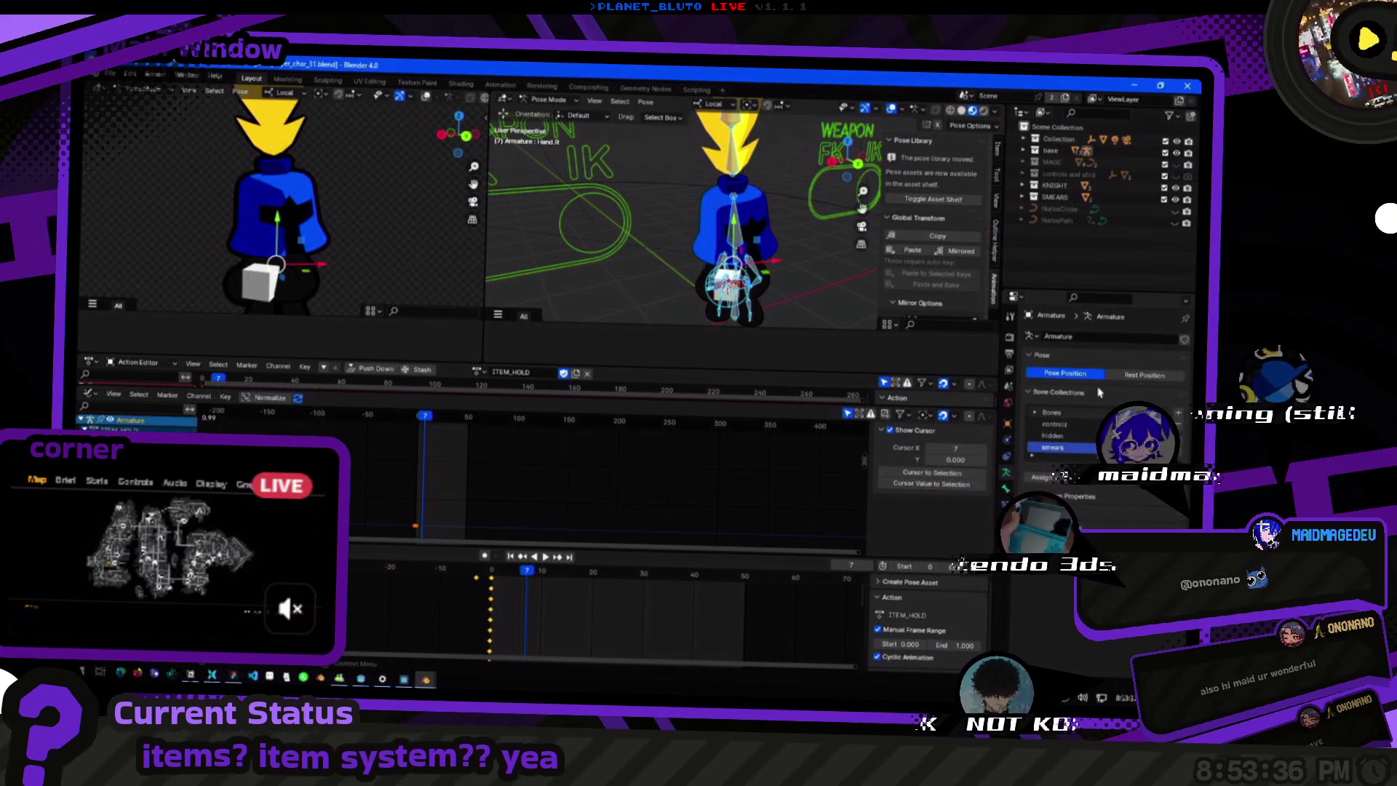
pyautogui.click(1144, 377)
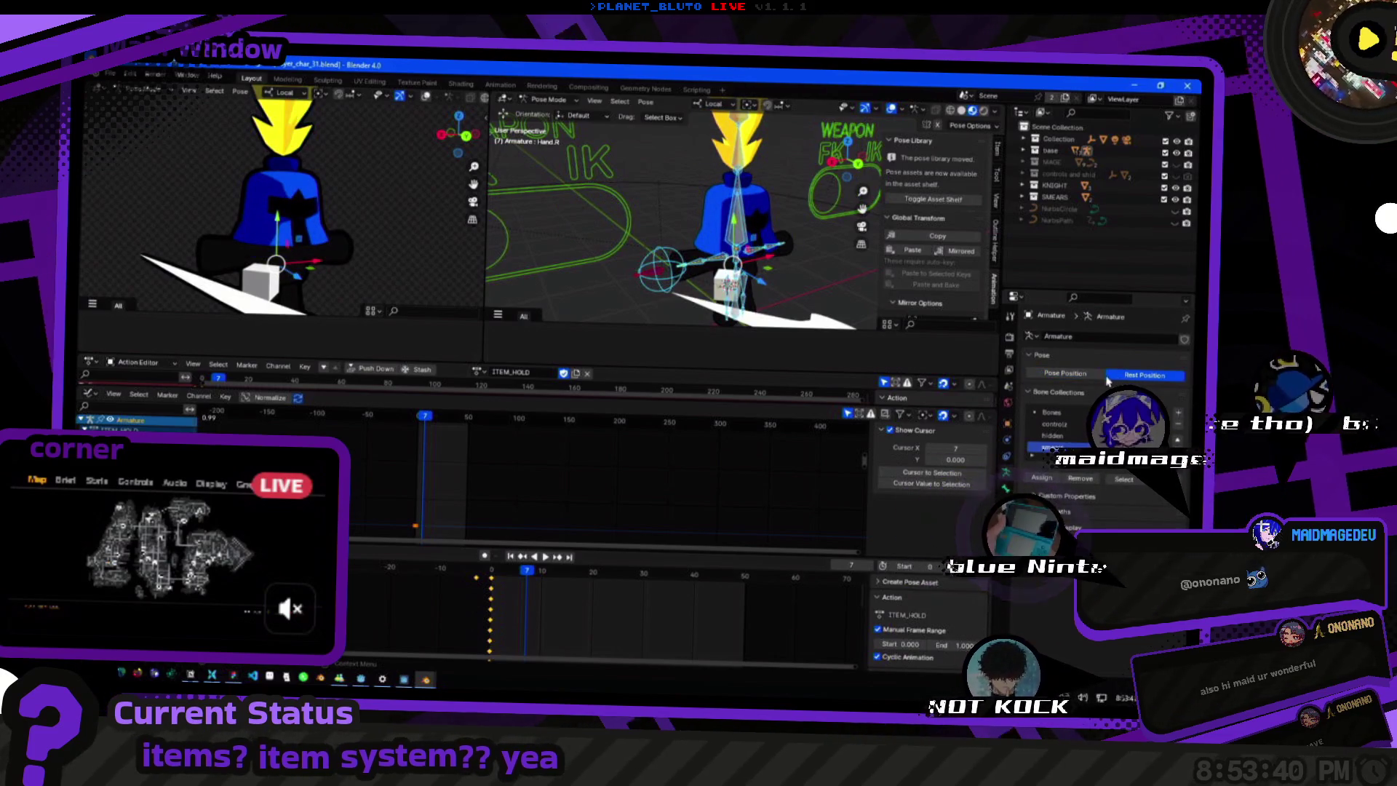
pyautogui.click(1075, 376)
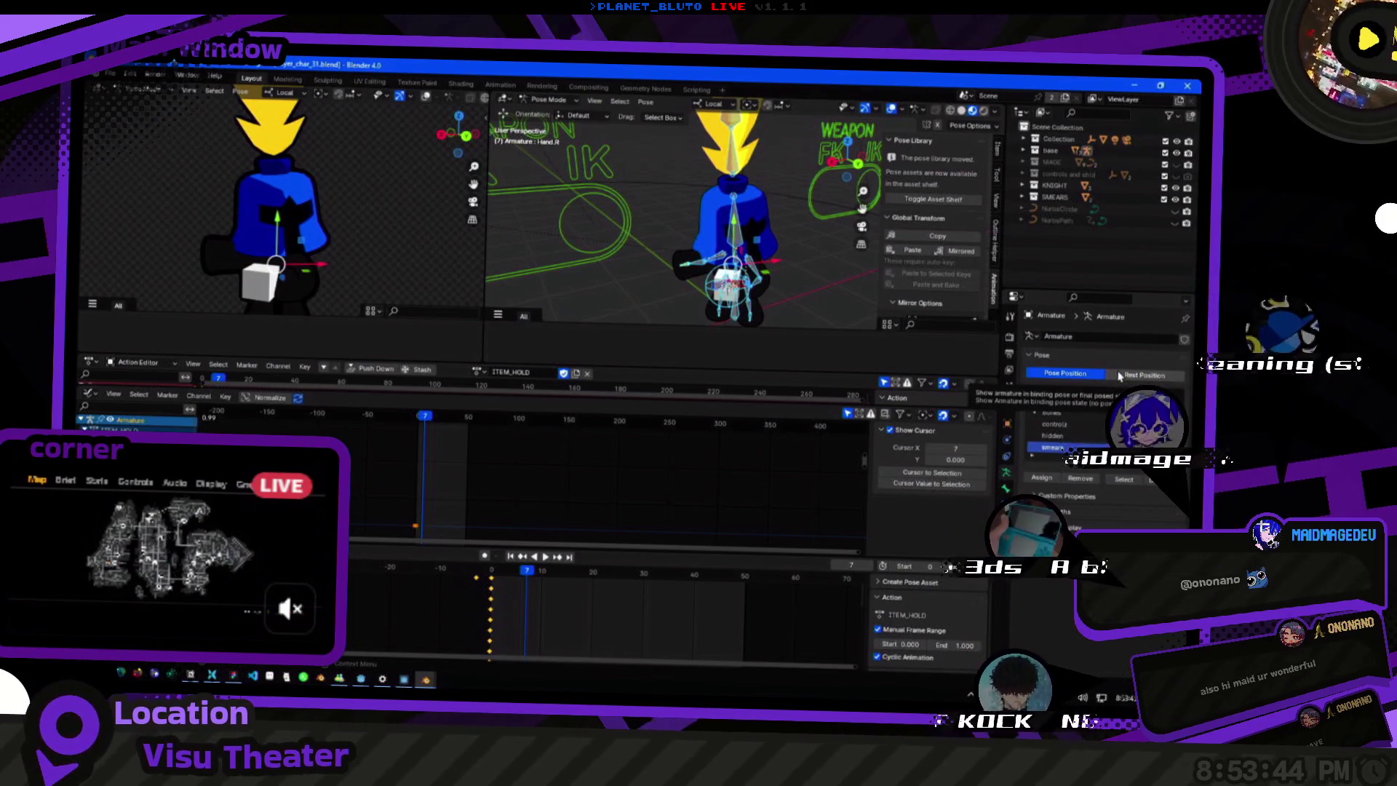
pyautogui.moveTo(655, 219); pyautogui.dragTo(699, 230, button='middle')
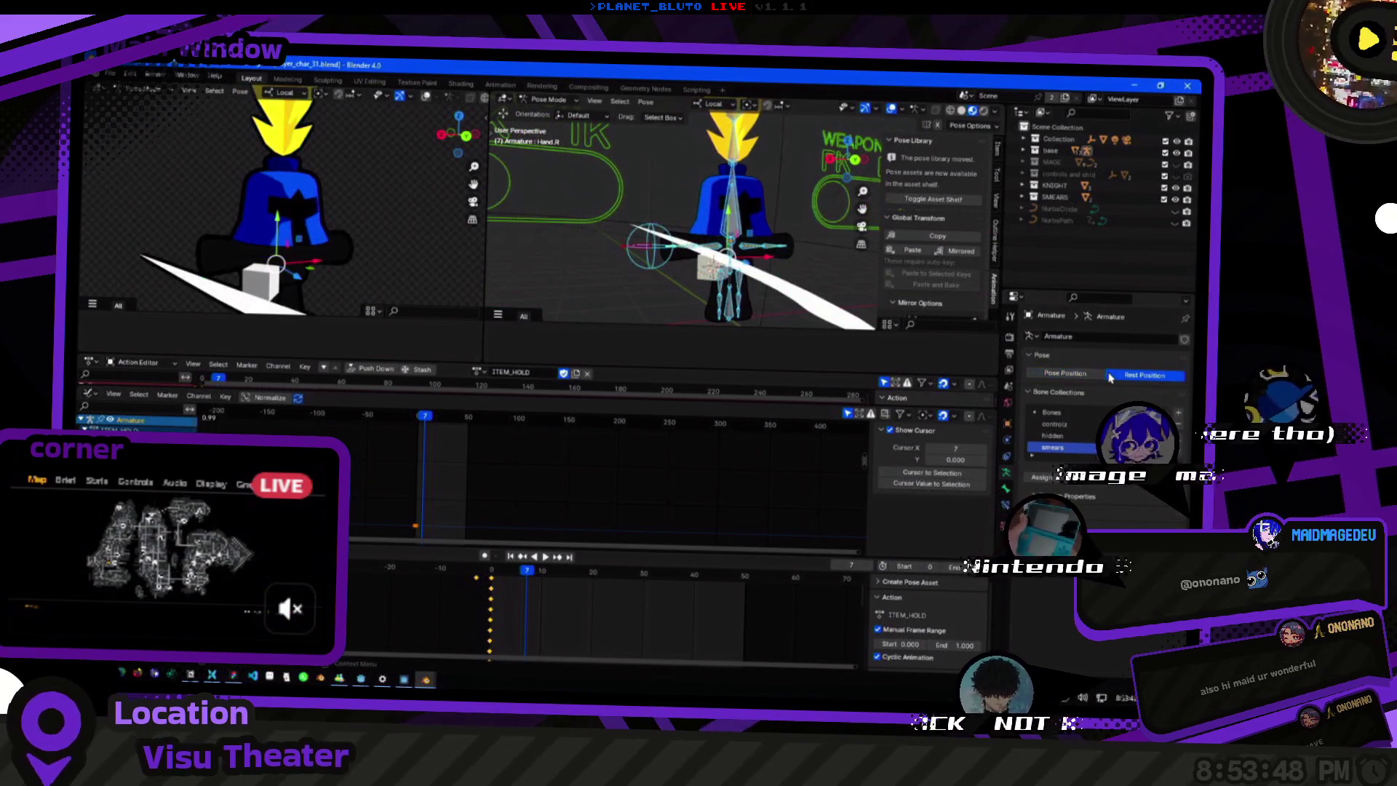
# Select the Weapon bone, flick the armature to rest and back to pose, and show its constraints.
pyautogui.click(712, 267)
pyautogui.moveTo(711, 286); pyautogui.dragTo(674, 308, button='middle')
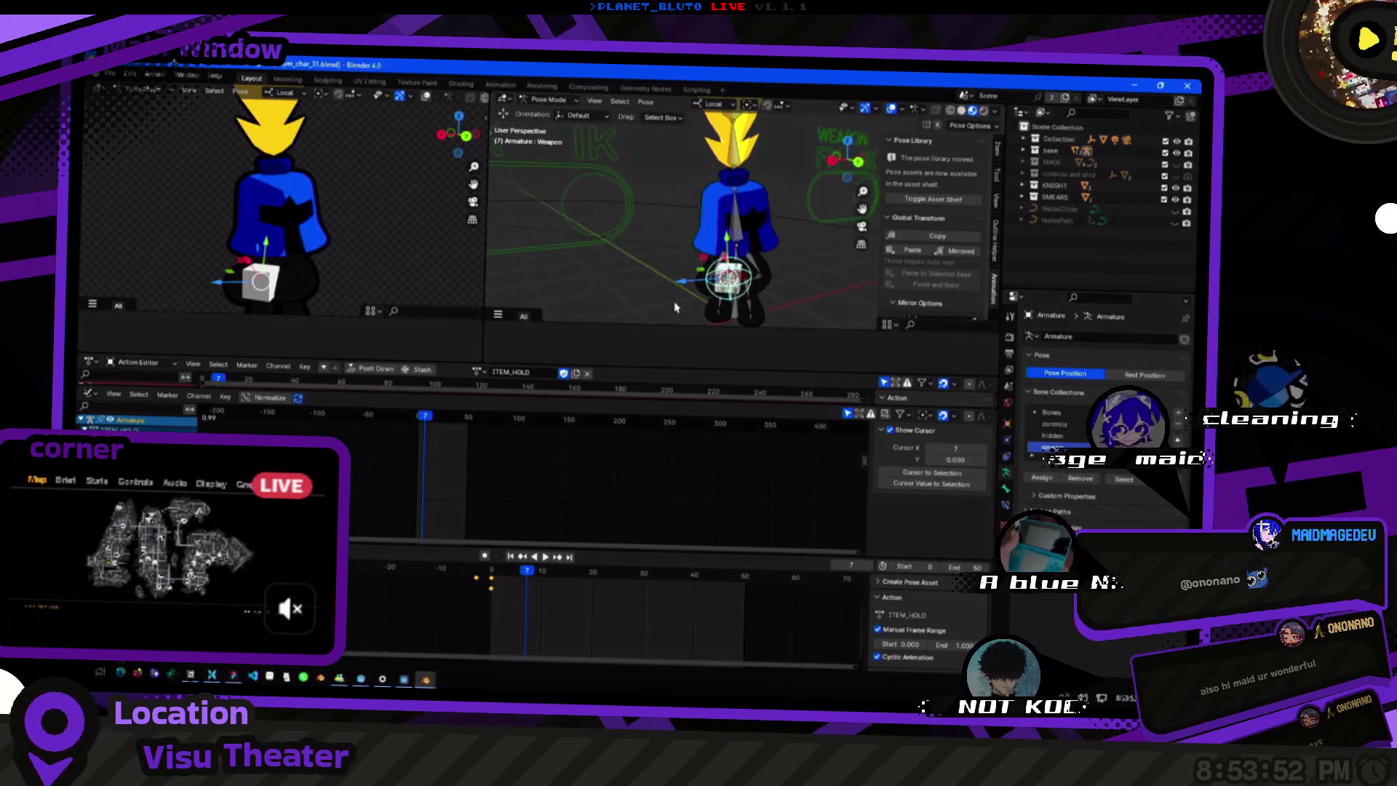
pyautogui.click(1135, 374)
pyautogui.click(1064, 377)
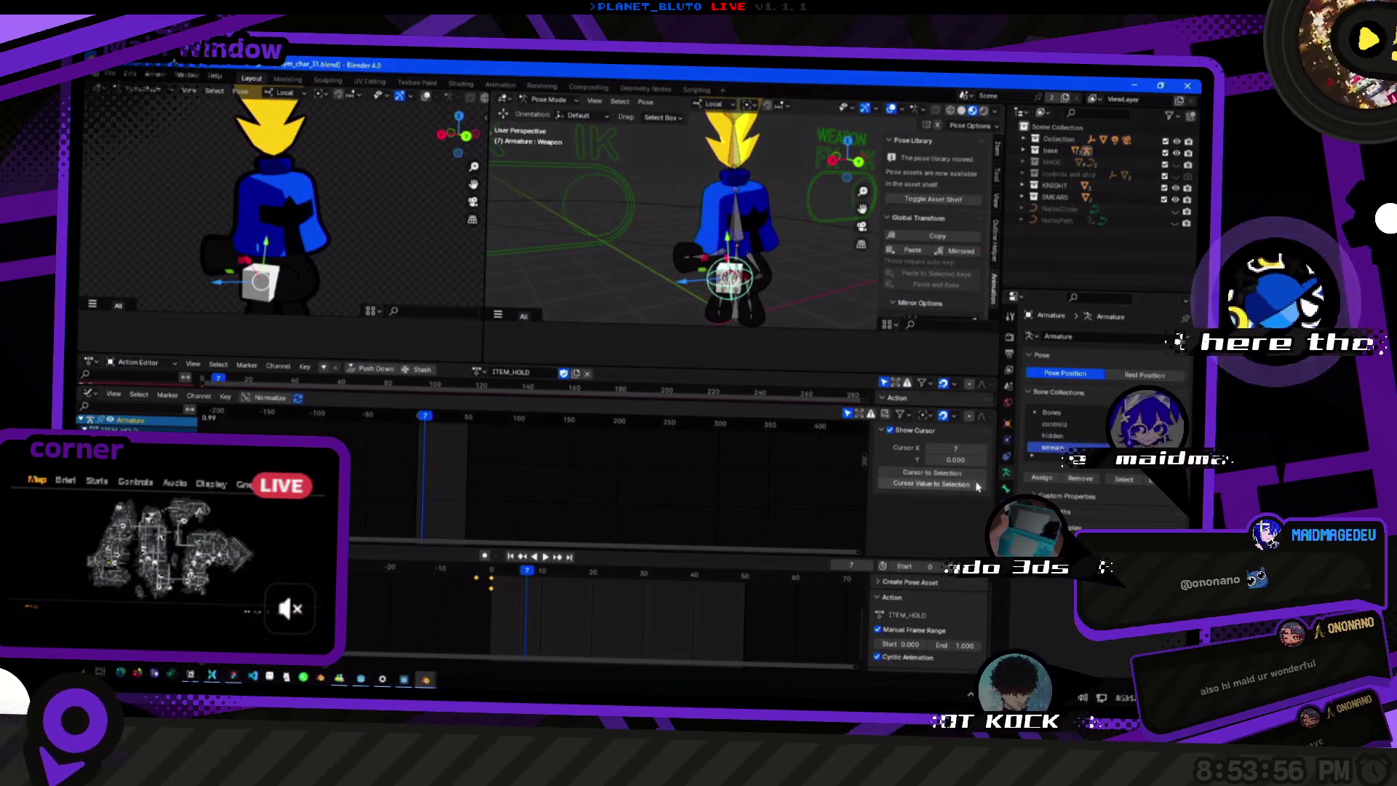
pyautogui.click(1008, 469)
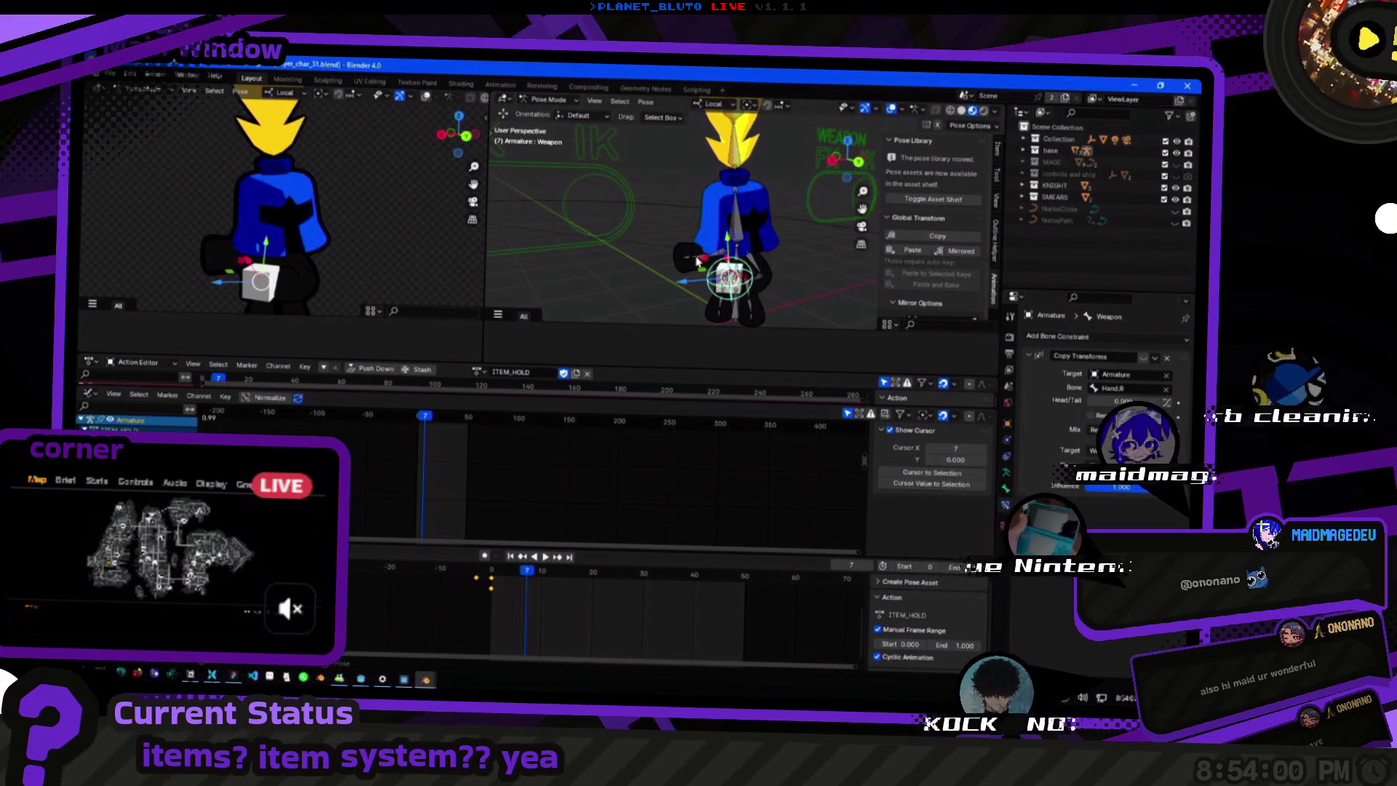
# Inspect Hand.R and Hand.L IK constraints and the Weapon bone's Copy Transforms by selecting each bone.
pyautogui.click(690, 262)
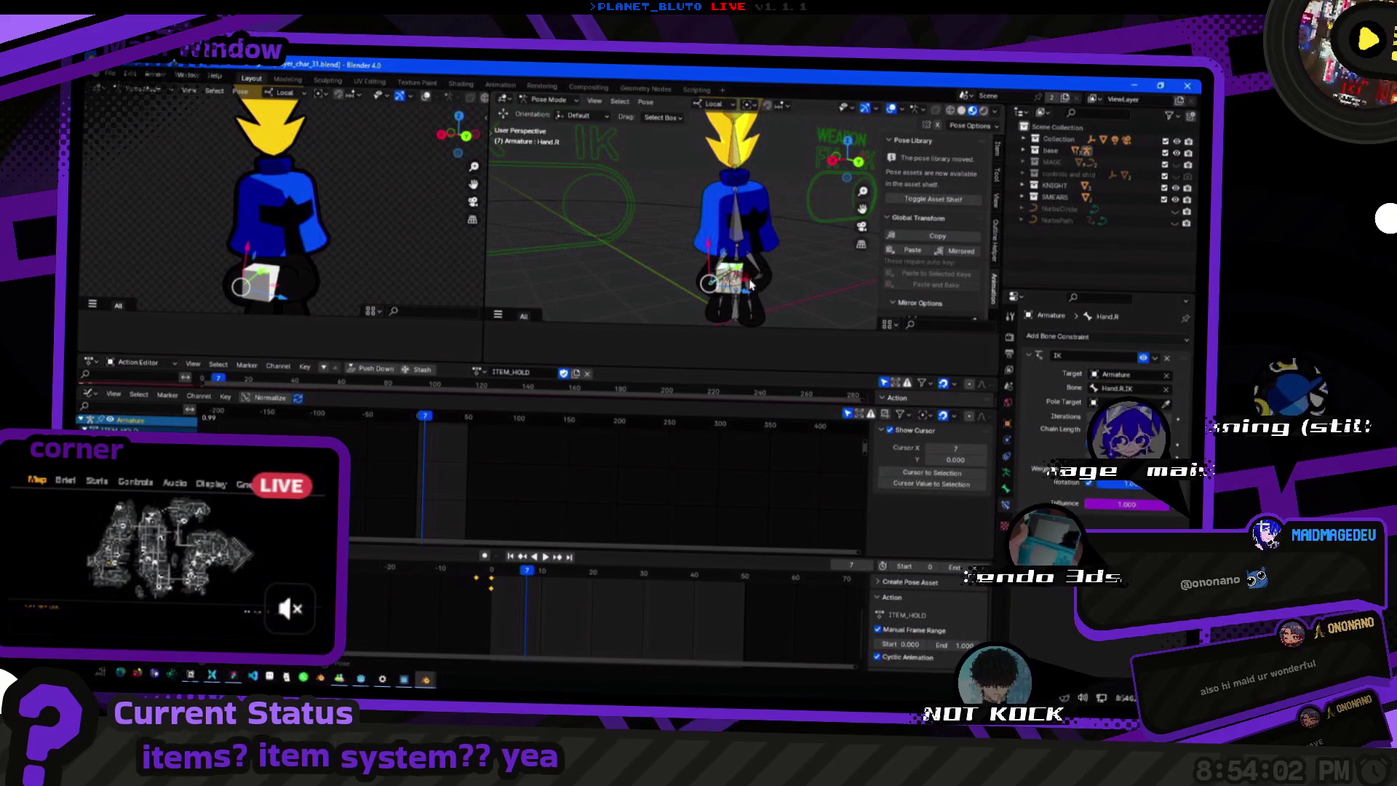
pyautogui.moveTo(750, 284); pyautogui.dragTo(710, 233, button='middle')
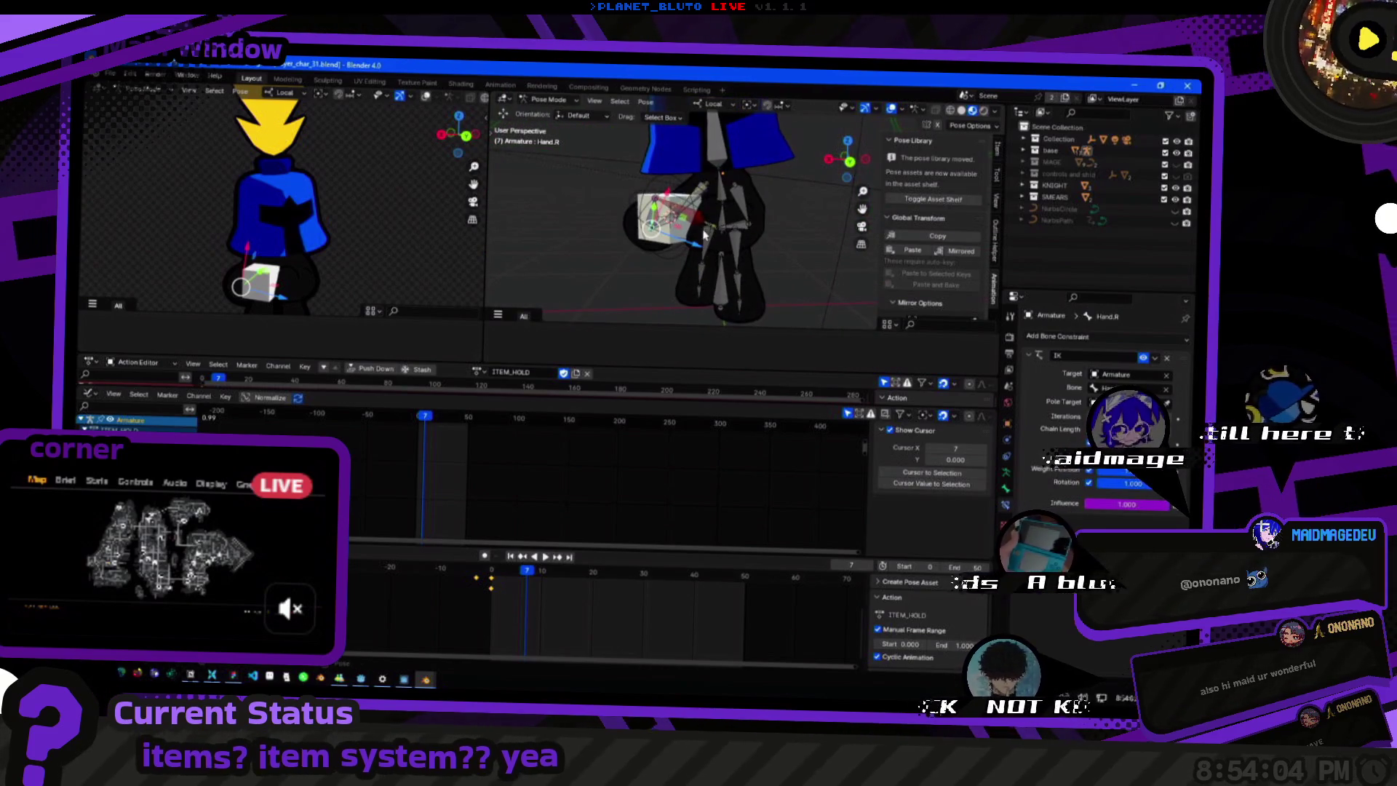
pyautogui.click(708, 235)
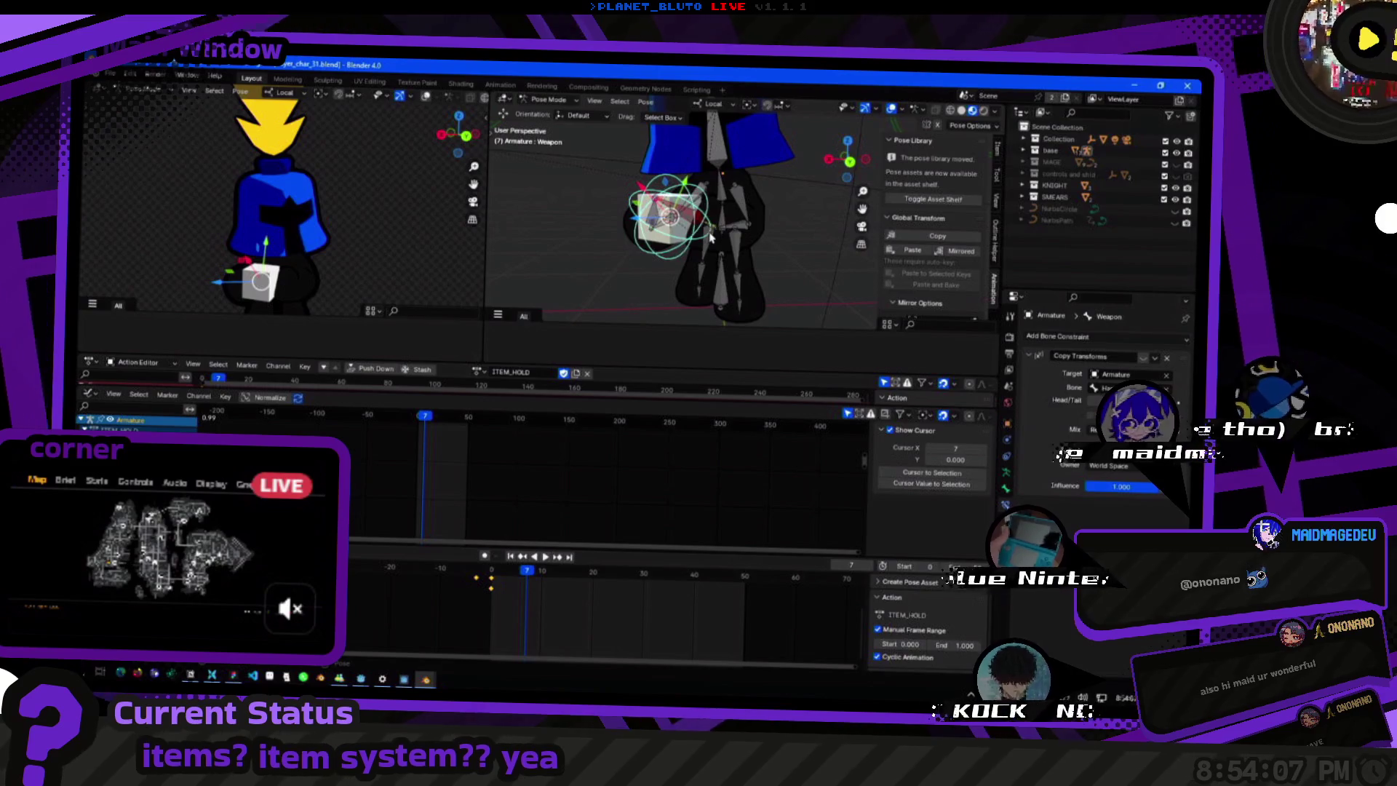
pyautogui.click(711, 236)
pyautogui.moveTo(711, 237); pyautogui.dragTo(749, 250, button='middle')
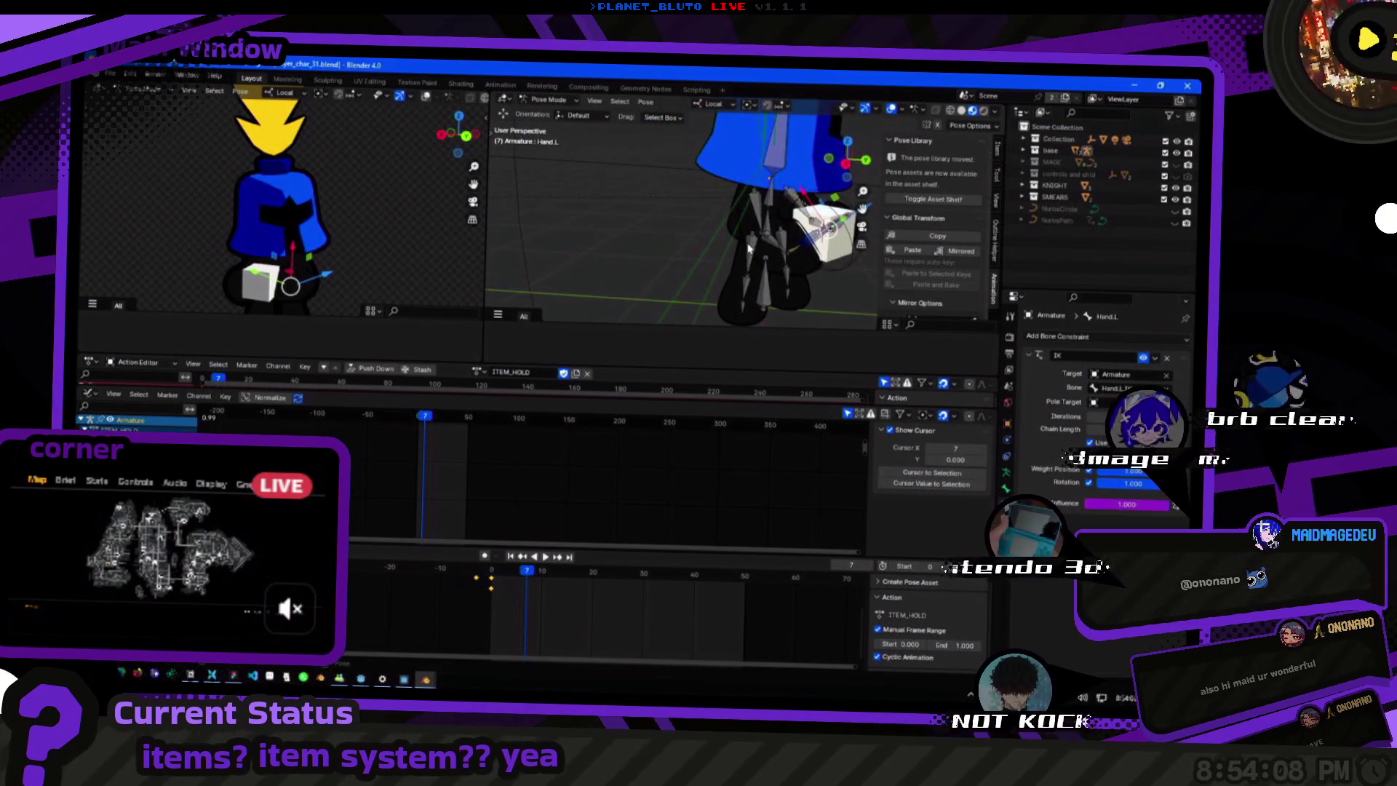
pyautogui.click(794, 255)
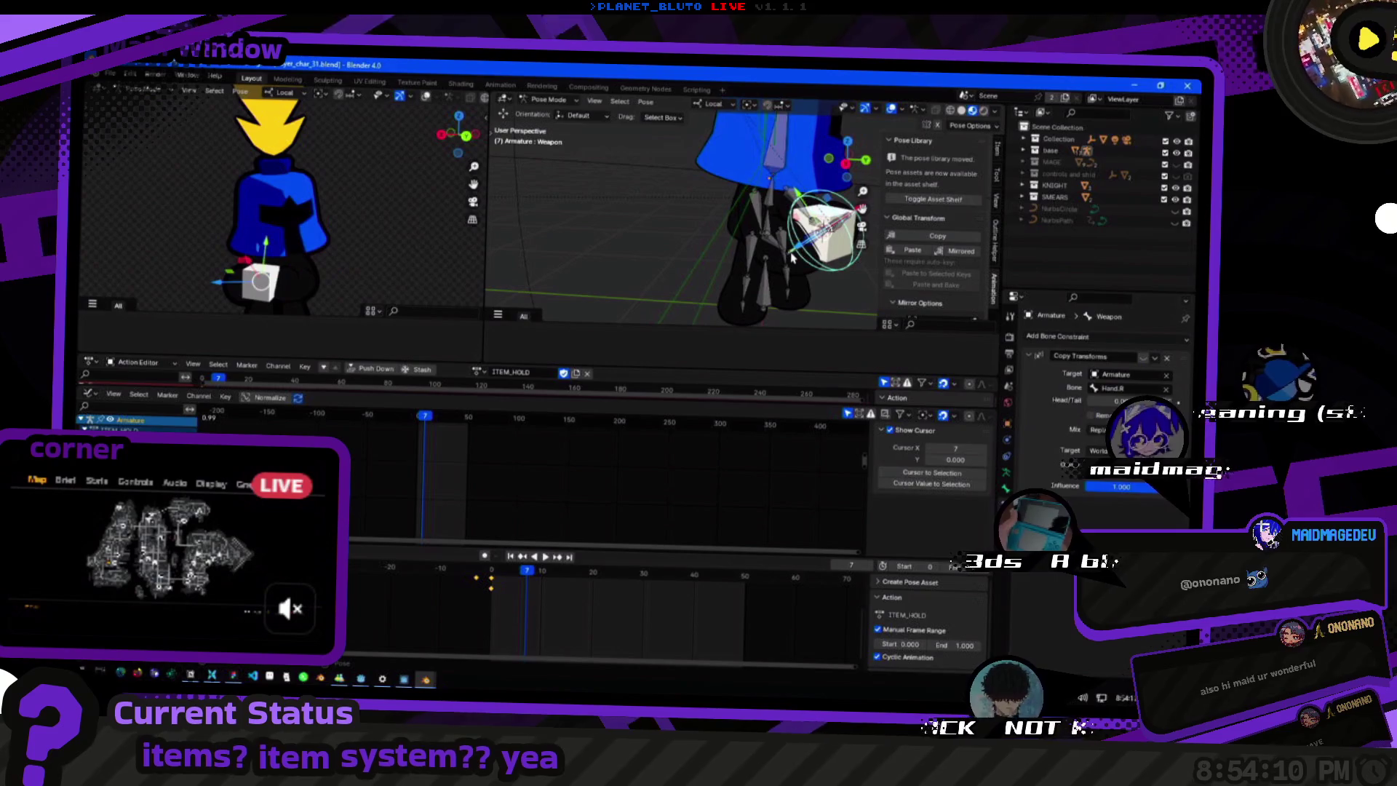
pyautogui.click(793, 253)
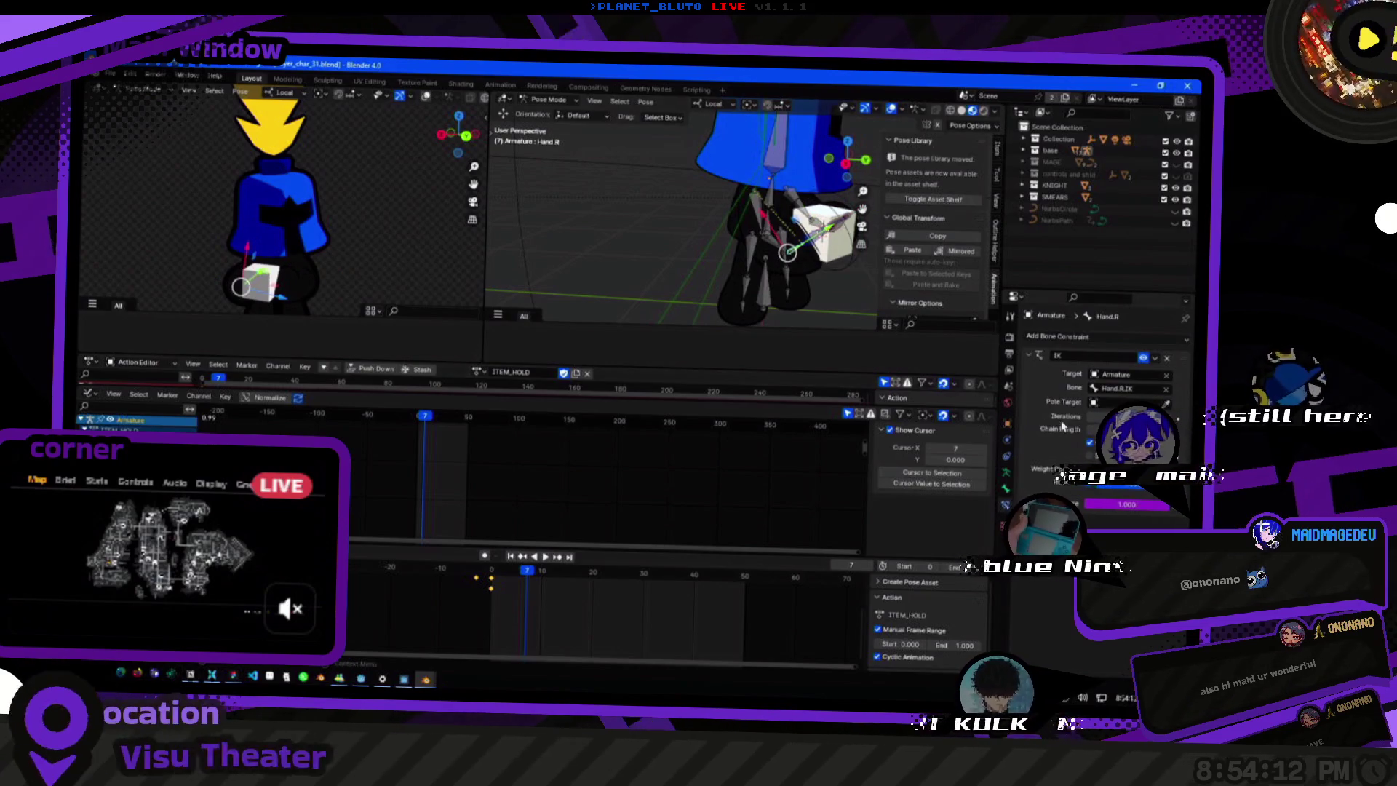
pyautogui.moveTo(810, 225)
pyautogui.mouseDown(button='middle')
pyautogui.moveTo(698, 242)
pyautogui.moveTo(759, 262)
pyautogui.mouseUp(button='middle')
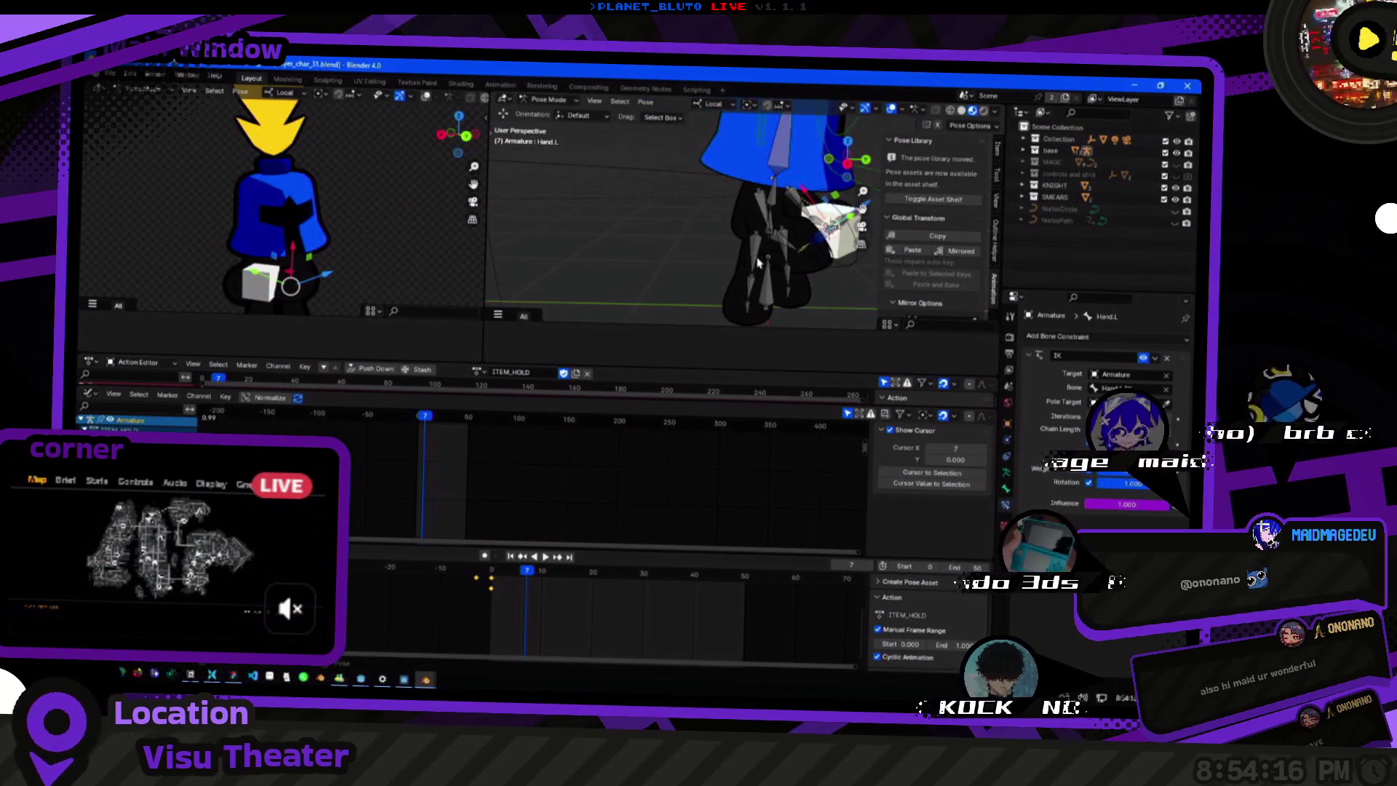
pyautogui.click(822, 257)
# Reveal all bones and switch the armature to Rest Position in its data properties.
pyautogui.press('a')
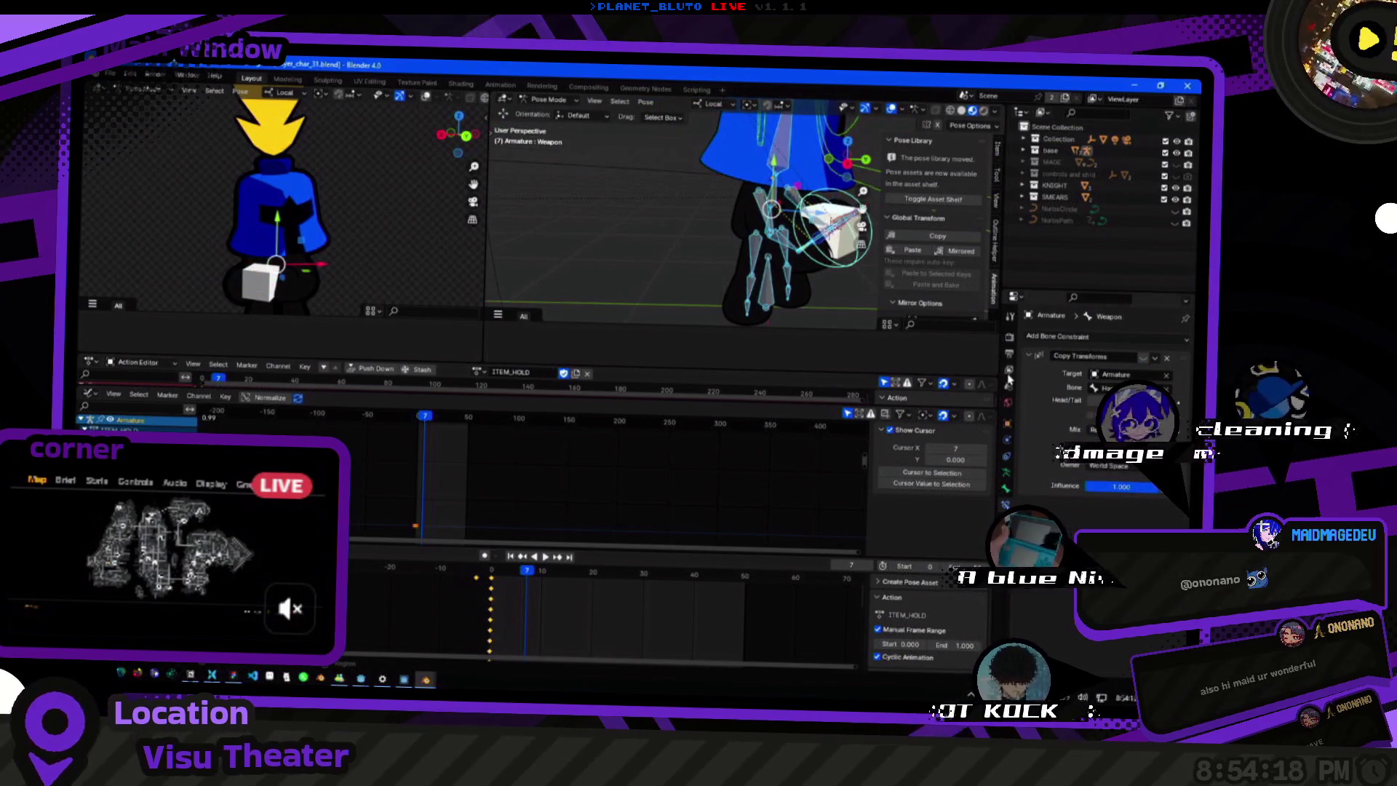
pyautogui.click(1004, 456)
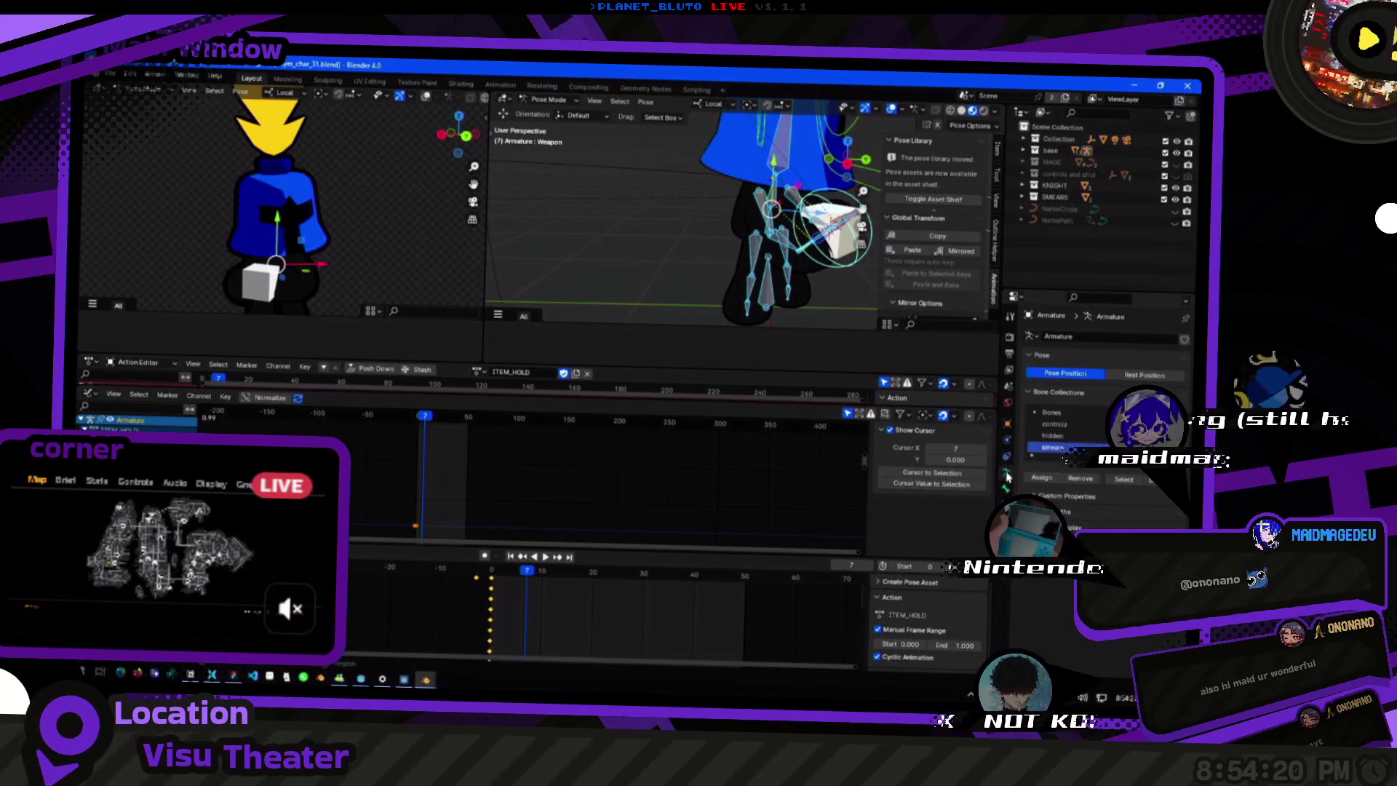
pyautogui.click(1144, 376)
pyautogui.moveTo(765, 219); pyautogui.dragTo(640, 242, button='middle')
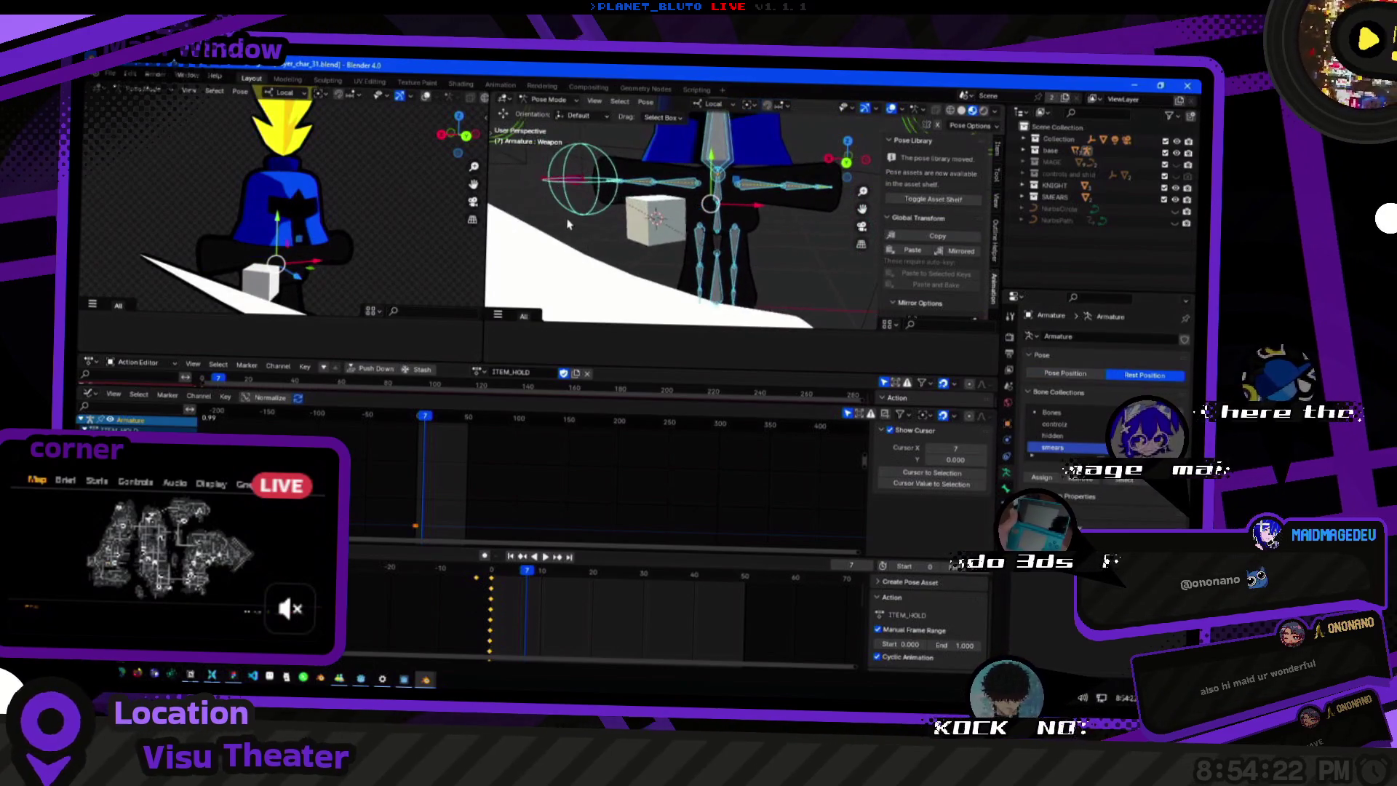
# Toggle the armature between Pose and Rest Position, ending on Pose Position.
pyautogui.click(1061, 375)
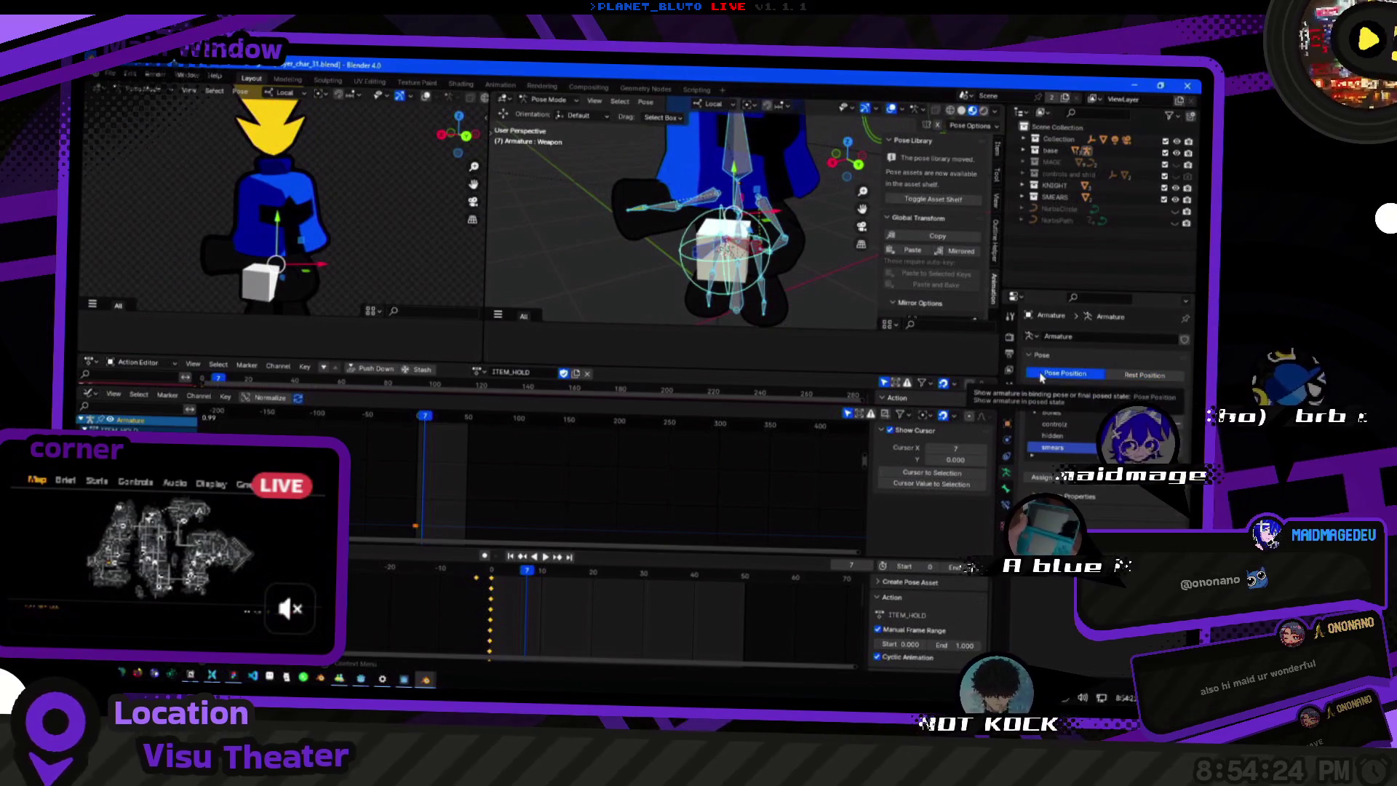
pyautogui.click(1135, 376)
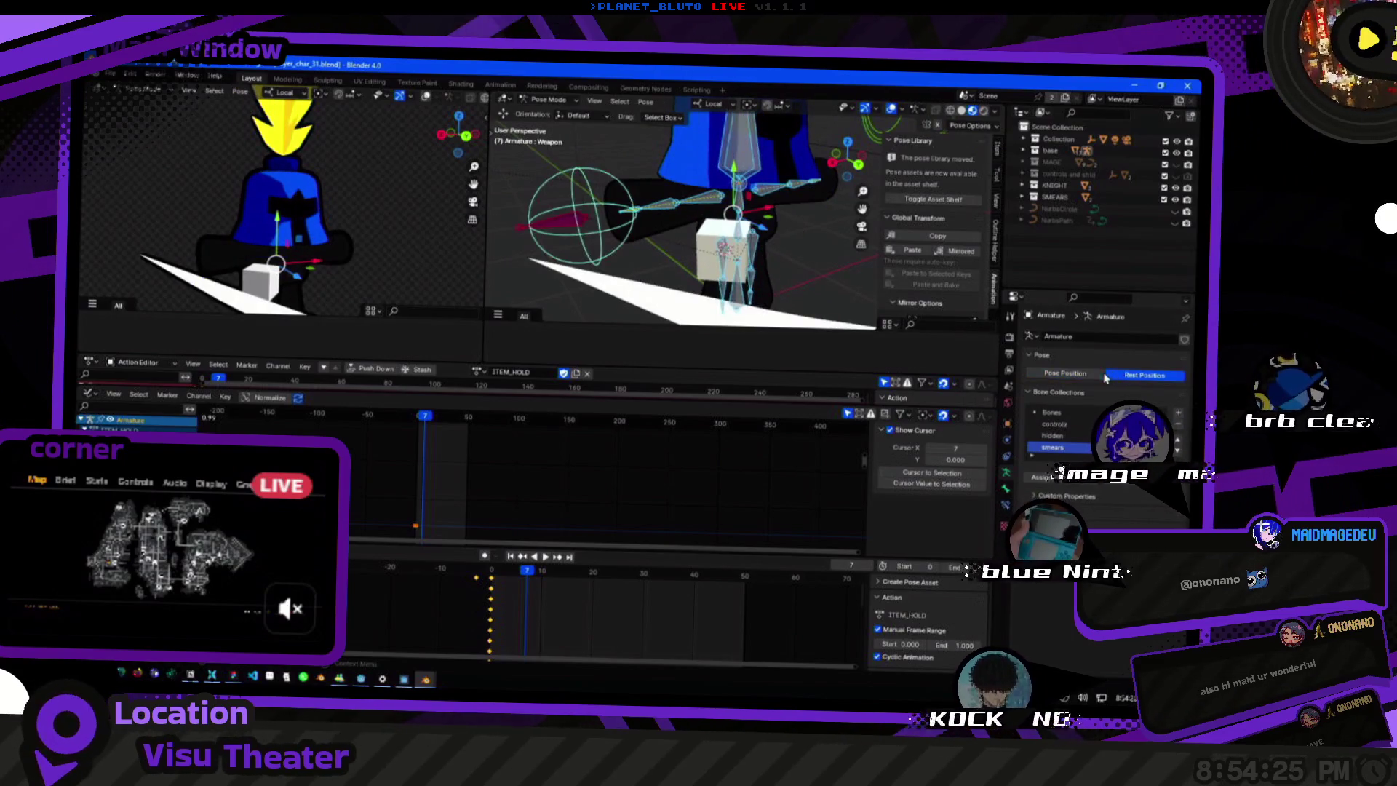
pyautogui.click(1060, 374)
pyautogui.scroll(-4, 709, 218)
# Select the FKIK_R_SLIDER widget, then the Weapon bone, and view its constraints.
pyautogui.moveTo(676, 219); pyautogui.dragTo(760, 231, button='middle')
pyautogui.scroll(2, 742, 229)
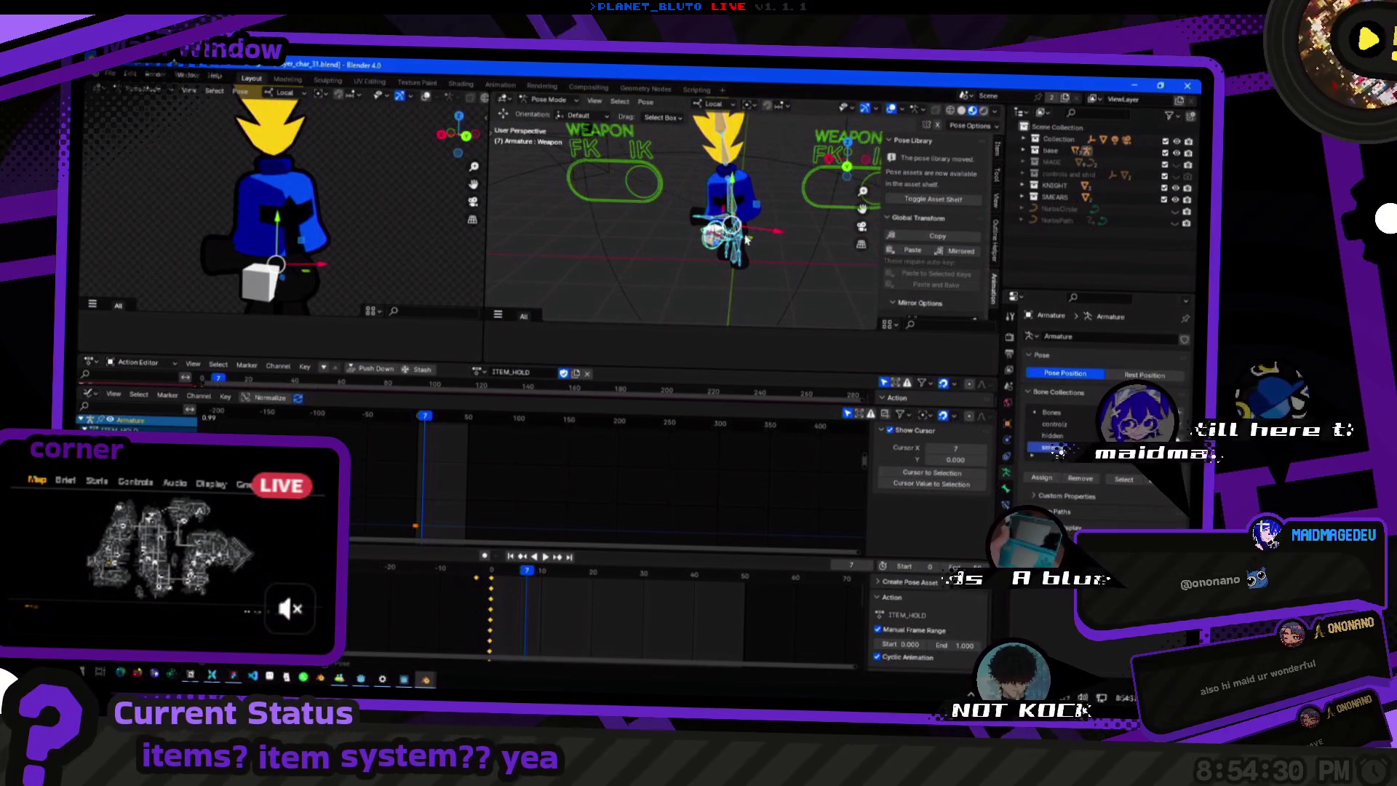
pyautogui.scroll(2, 698, 218)
pyautogui.click(627, 208)
pyautogui.moveTo(655, 214); pyautogui.dragTo(813, 215, button='middle')
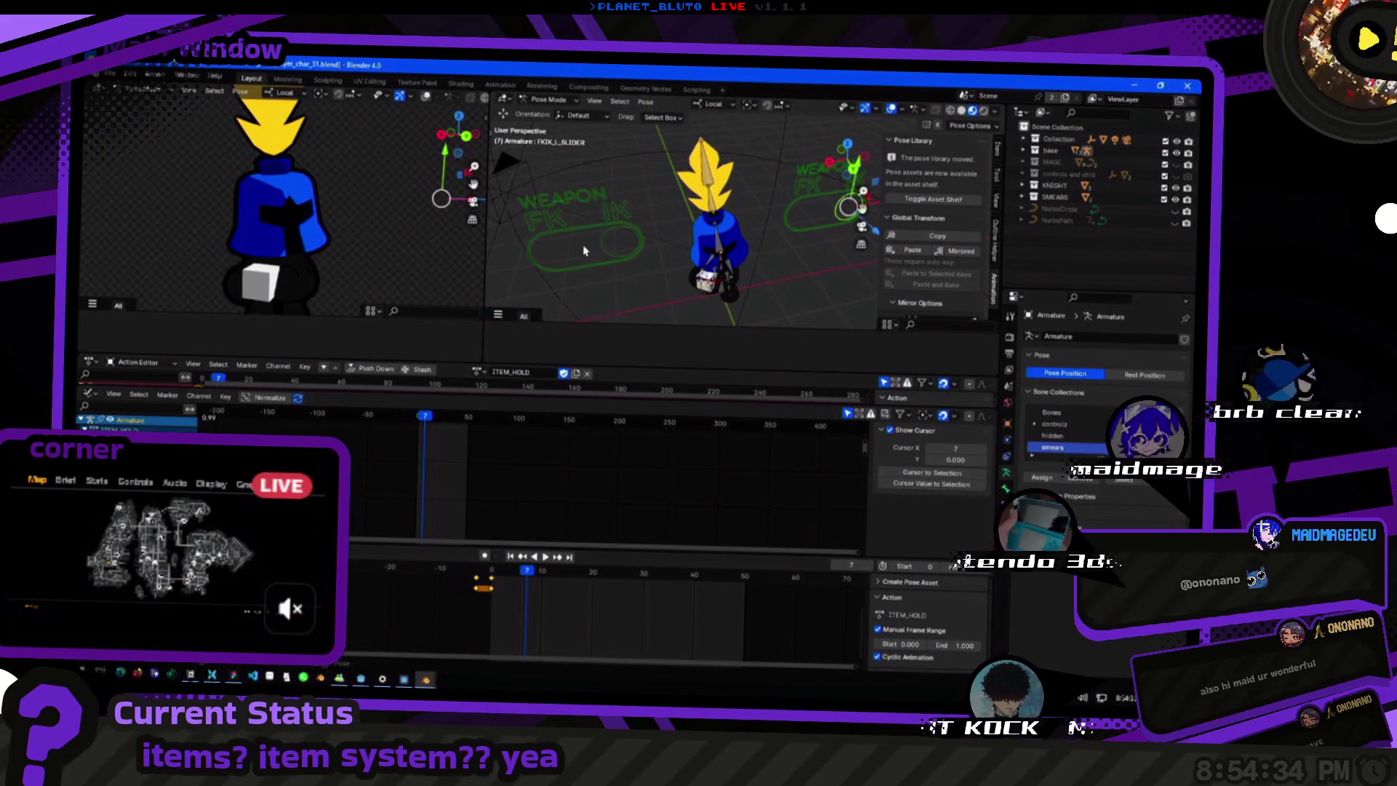
pyautogui.click(707, 282)
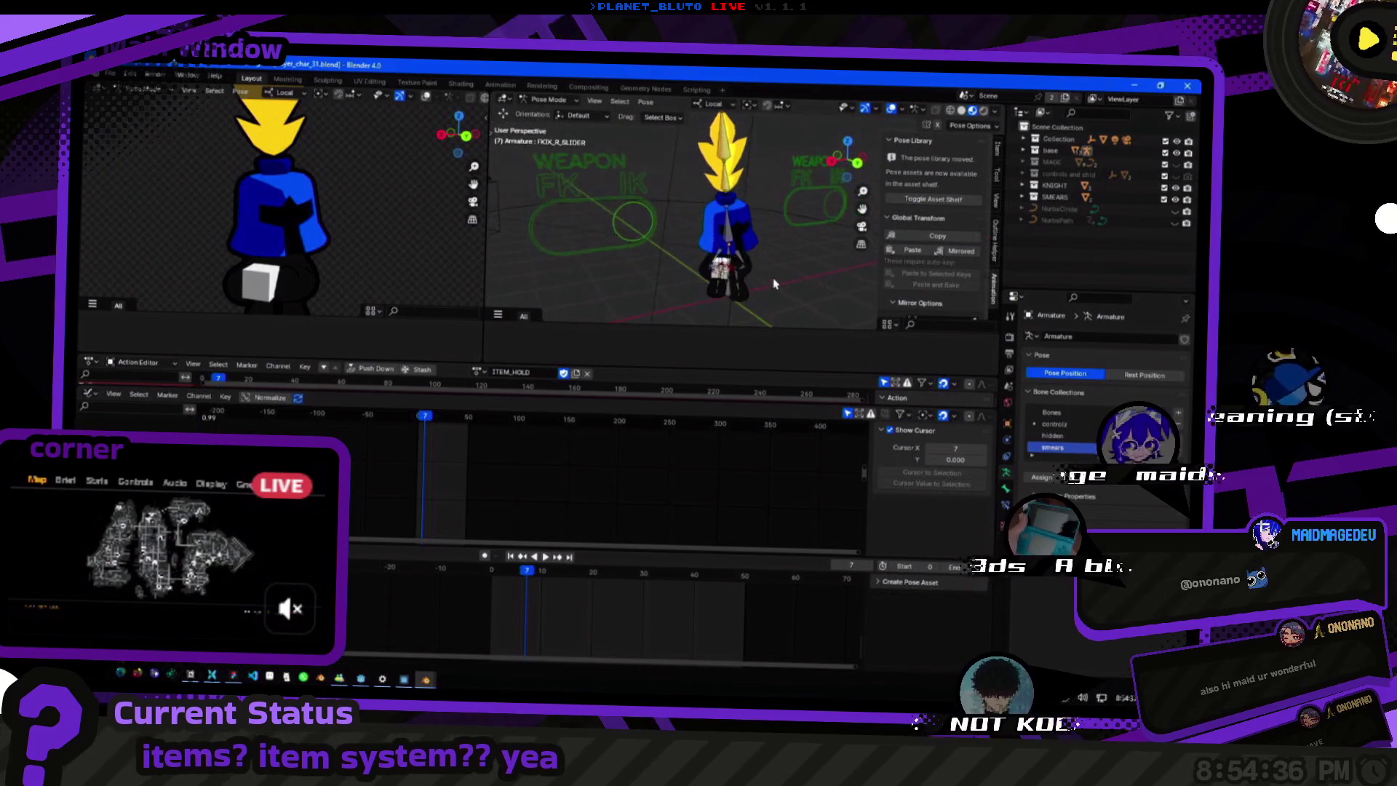
pyautogui.scroll(4, 698, 240)
pyautogui.moveTo(699, 251)
pyautogui.mouseDown(button='middle')
pyautogui.moveTo(795, 279)
pyautogui.moveTo(764, 272)
pyautogui.mouseUp(button='middle')
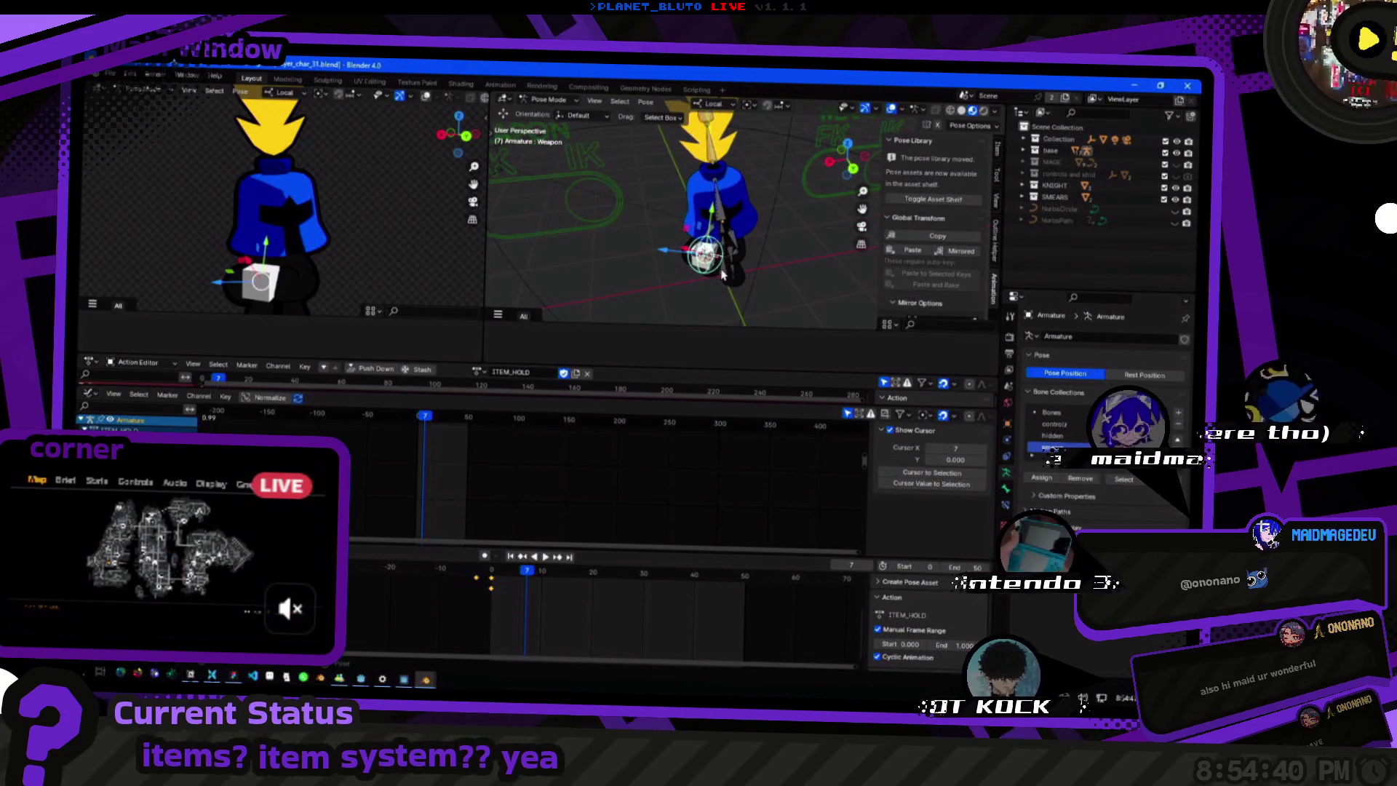
pyautogui.click(1006, 486)
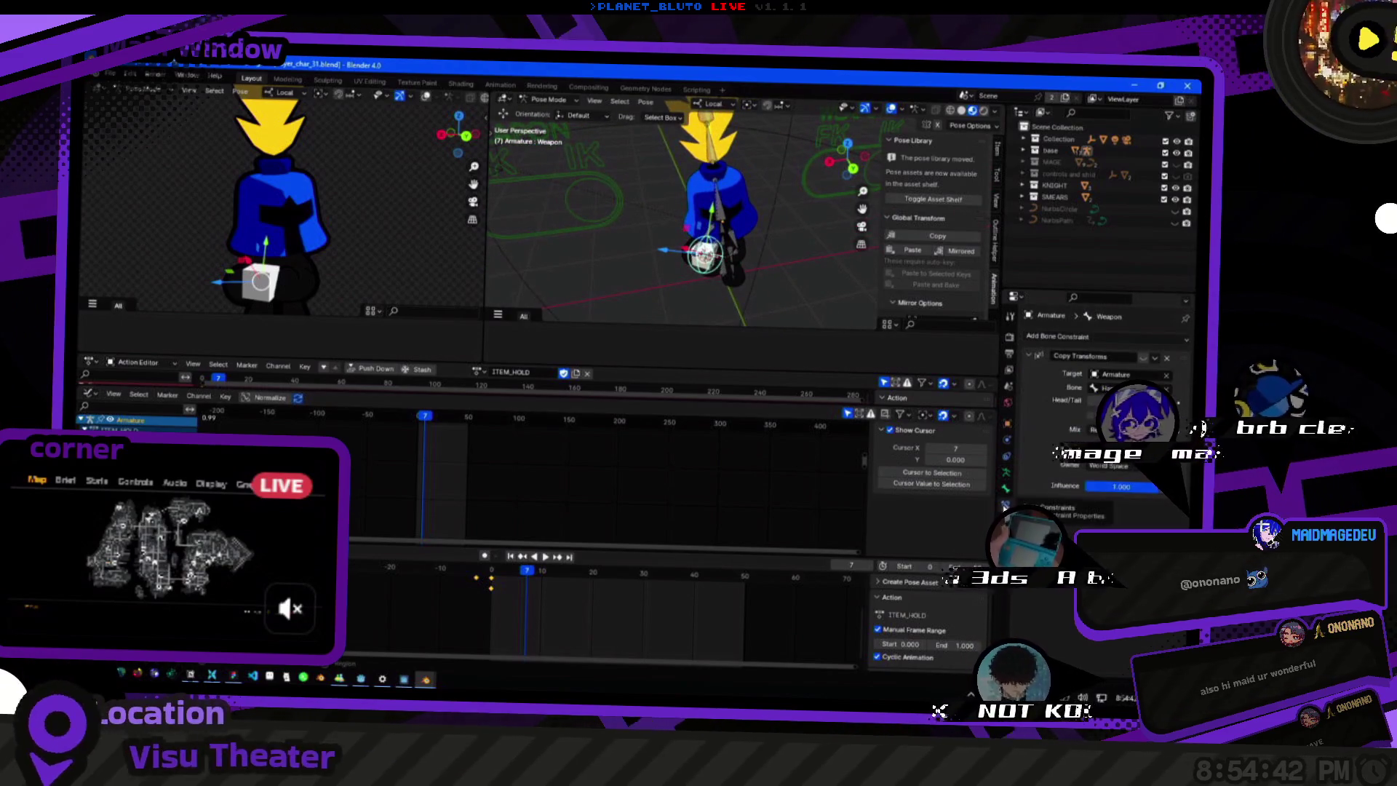
# Check the Hand.R, Weapon and Hand.L bone constraints, then return to the armature data properties.
pyautogui.moveTo(763, 262); pyautogui.dragTo(788, 300, button='middle')
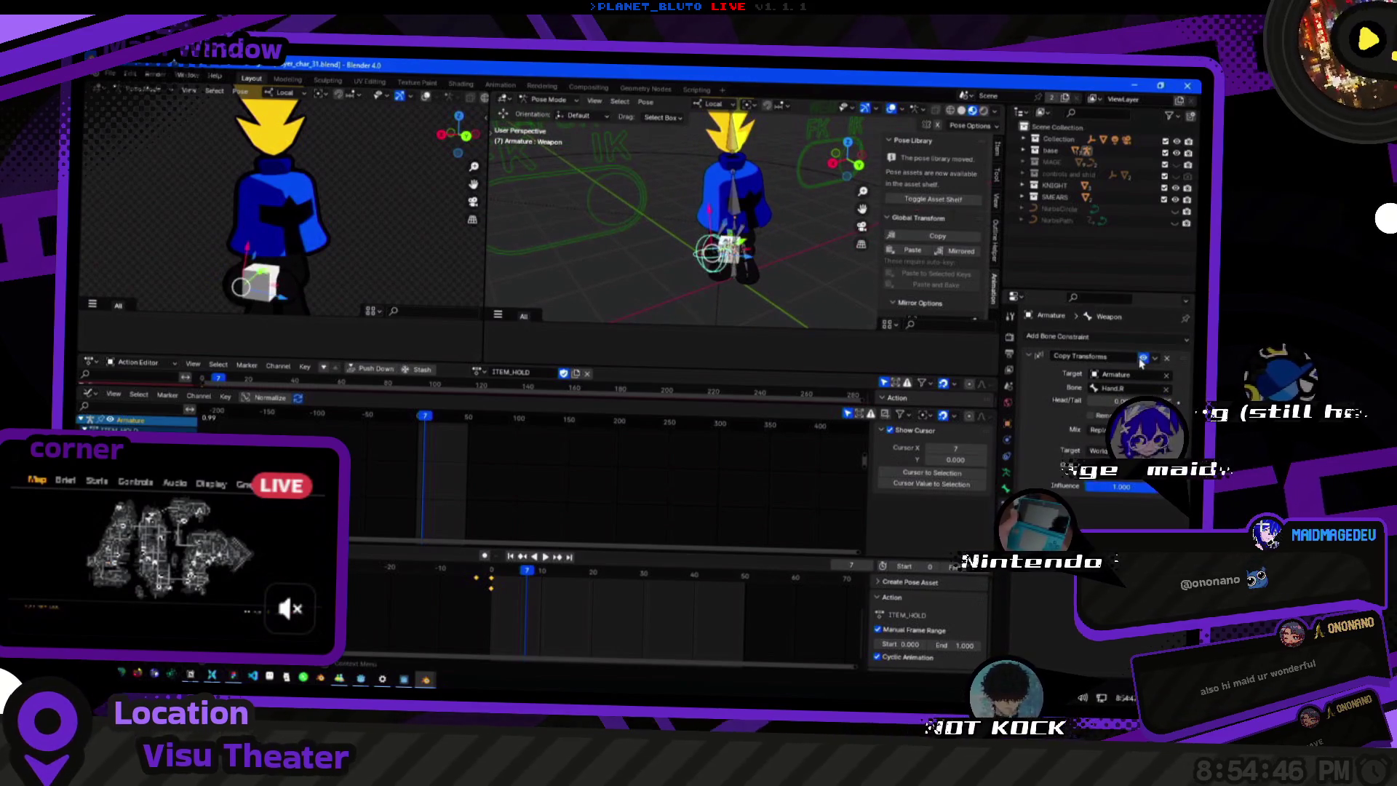
pyautogui.scroll(4, 787, 240)
pyautogui.moveTo(819, 246); pyautogui.dragTo(734, 304, button='middle')
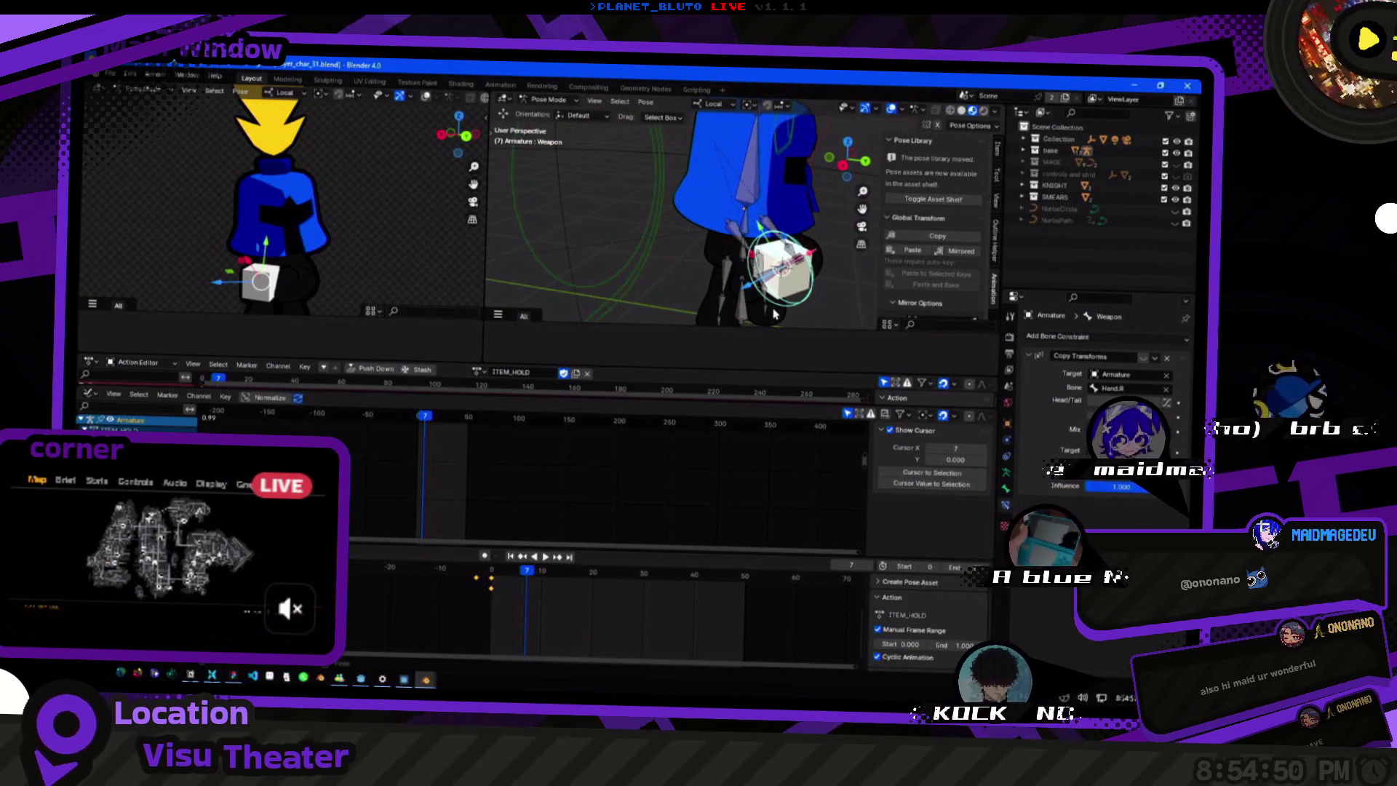
pyautogui.moveTo(608, 247); pyautogui.dragTo(771, 297, button='middle')
pyautogui.click(698, 251)
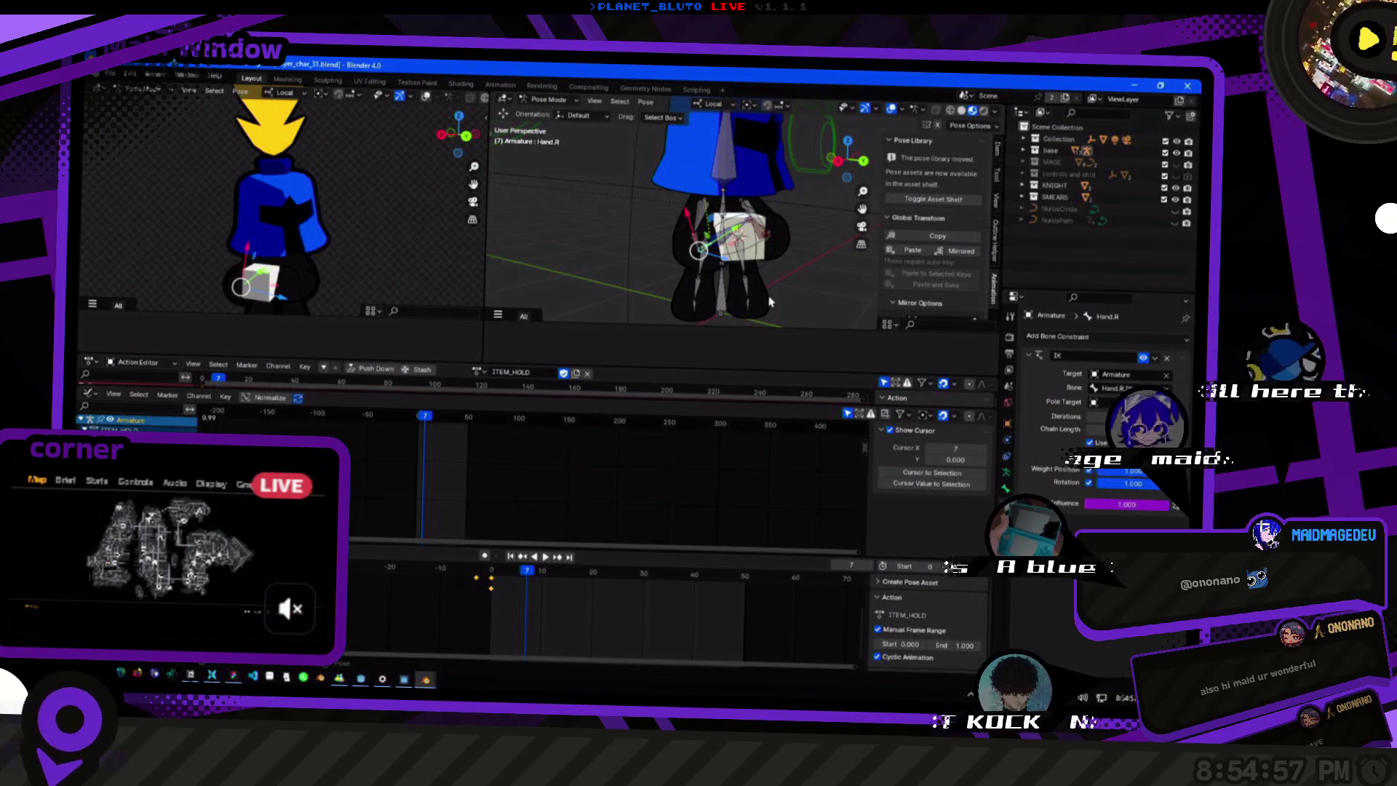
pyautogui.moveTo(784, 306); pyautogui.dragTo(886, 352, button='middle')
pyautogui.moveTo(796, 230)
pyautogui.mouseDown(button='middle')
pyautogui.moveTo(631, 252)
pyautogui.moveTo(836, 280)
pyautogui.moveTo(716, 292)
pyautogui.mouseUp(button='middle')
pyautogui.click(644, 232)
pyautogui.click(648, 242)
pyautogui.click(837, 281)
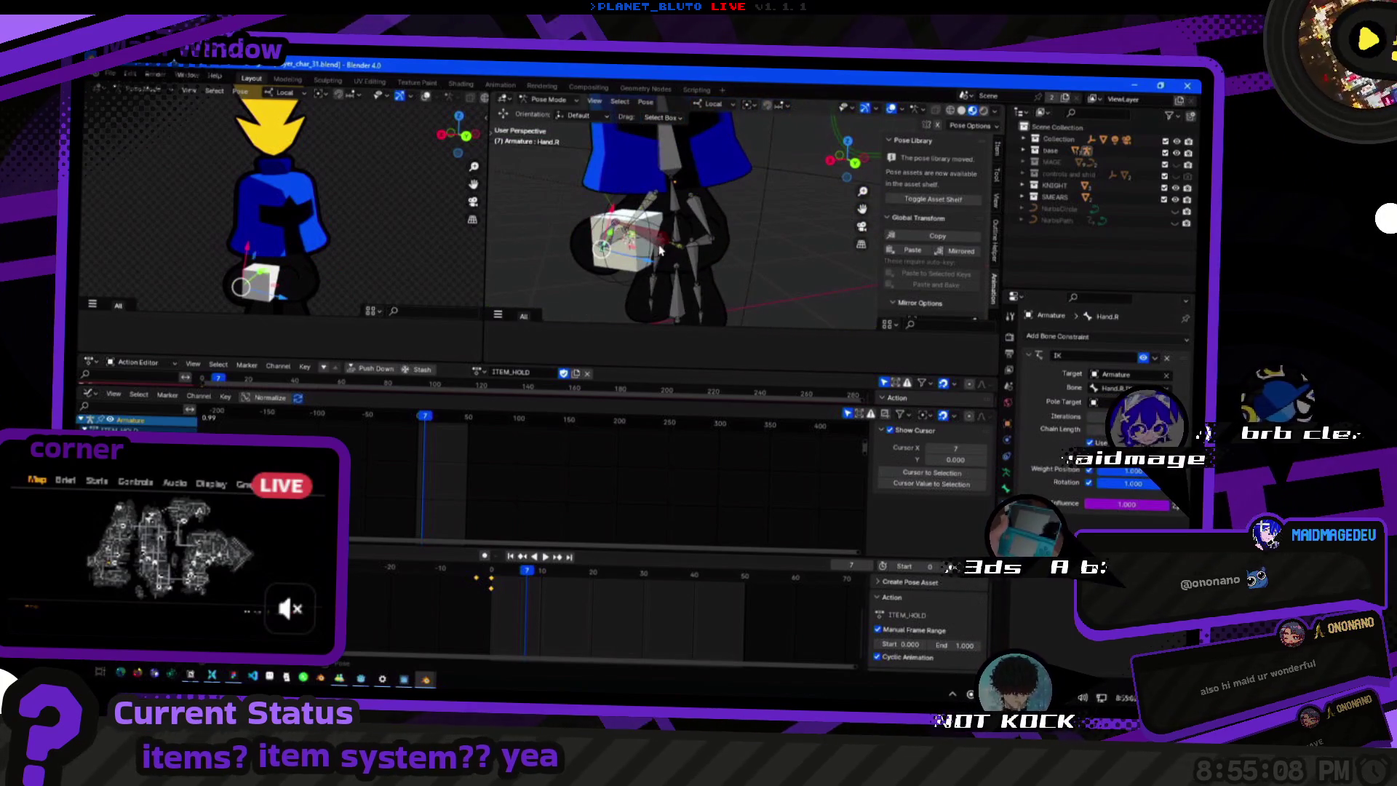
pyautogui.click(1006, 480)
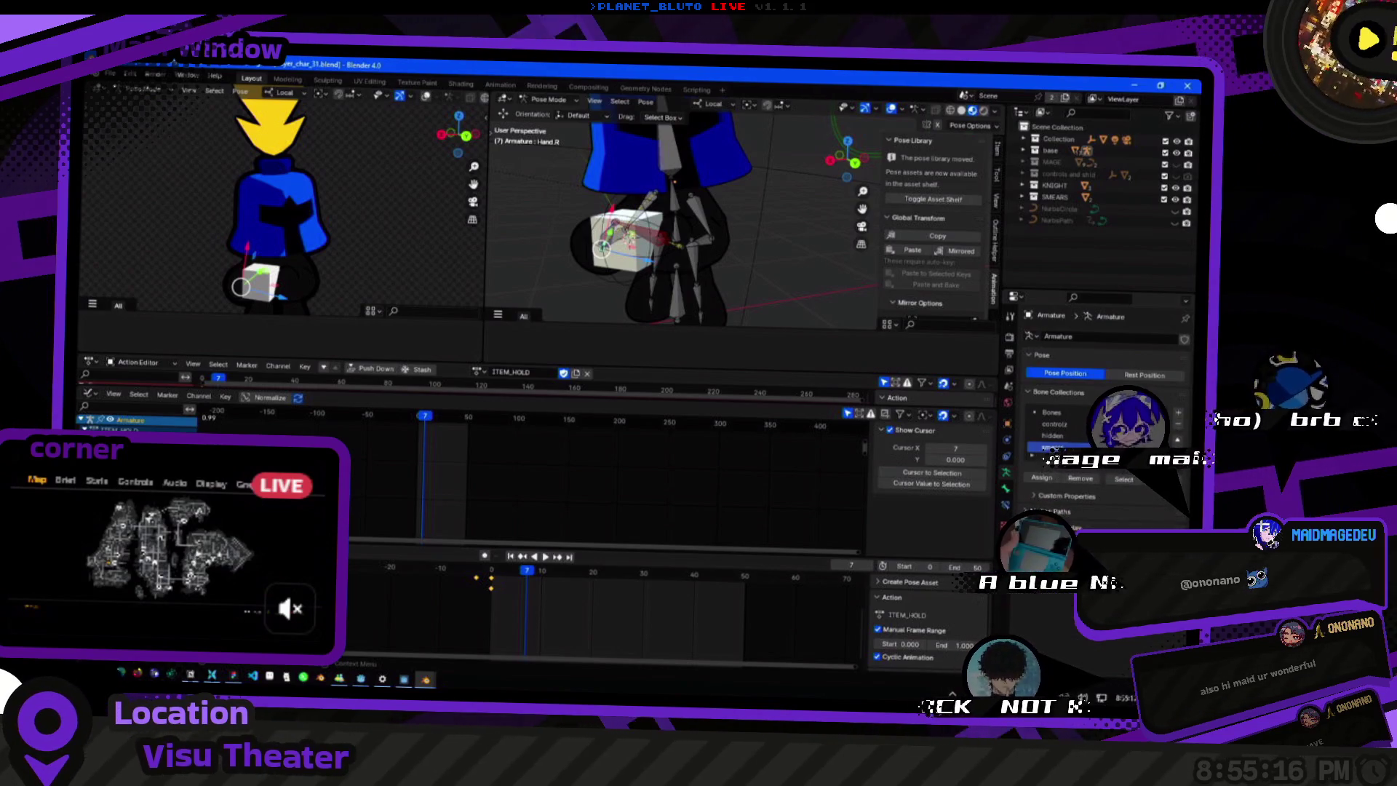
# Flip the armature to Rest Position and back to Pose, then move the hand bone carrying the cube.
pyautogui.click(1144, 374)
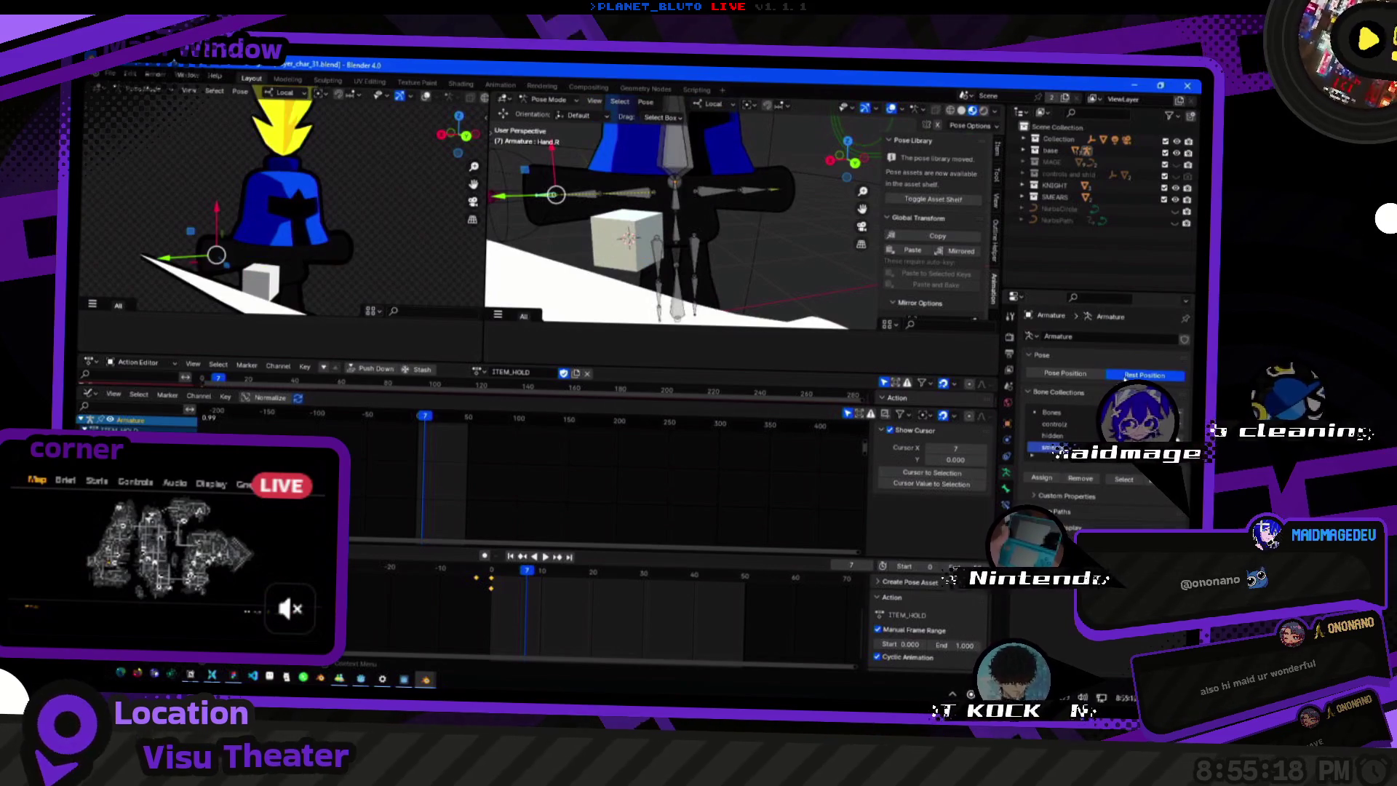
pyautogui.click(1076, 375)
pyautogui.moveTo(555, 220); pyautogui.dragTo(579, 235, button='middle')
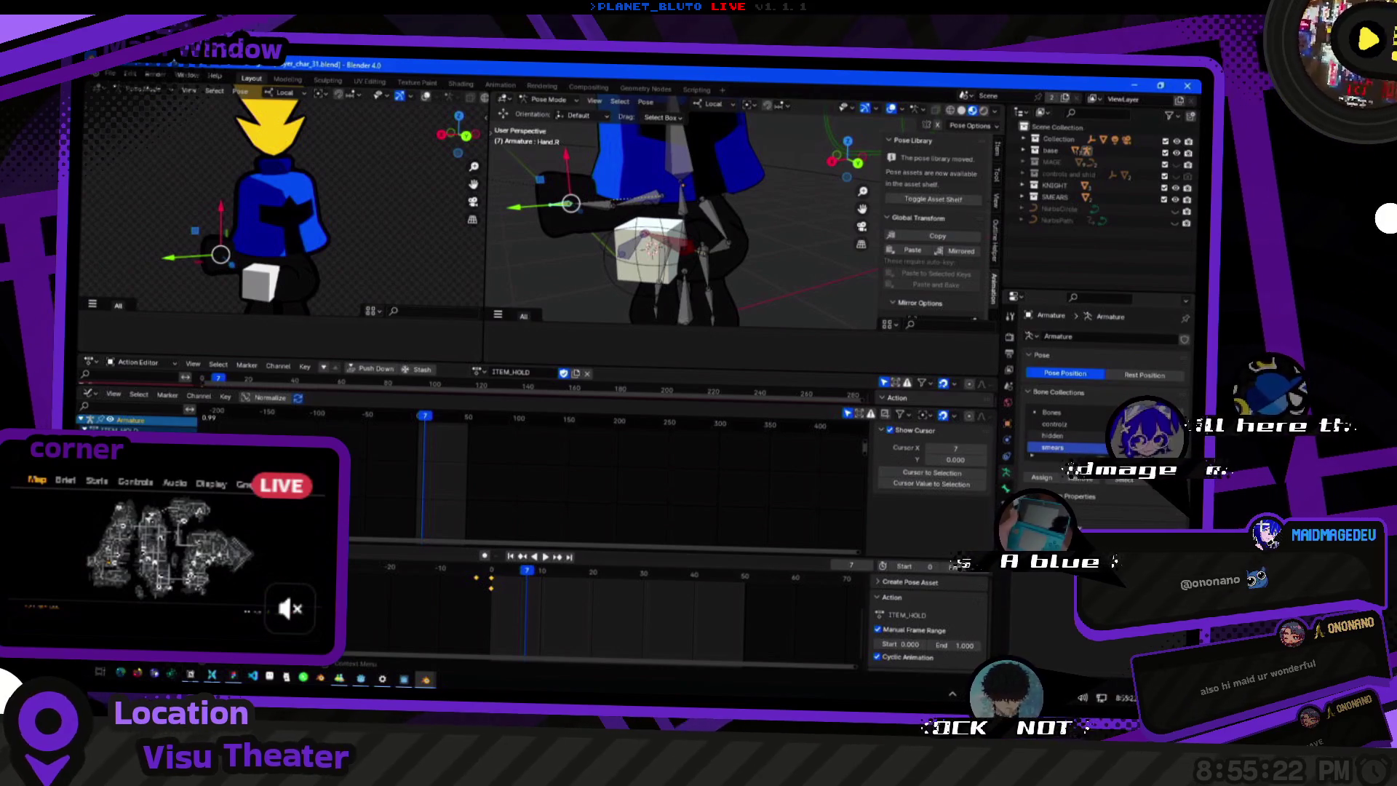
pyautogui.moveTo(568, 204); pyautogui.dragTo(617, 259)
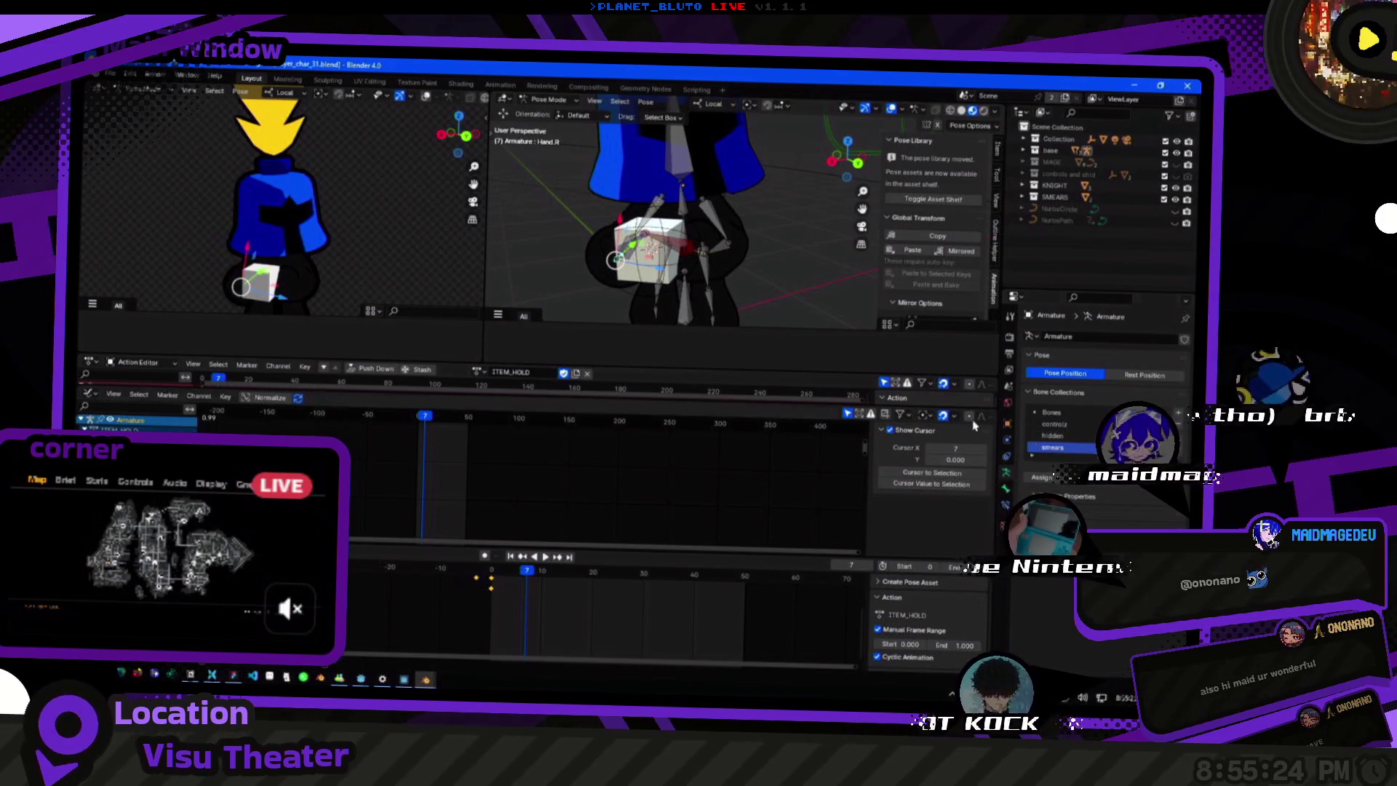
pyautogui.moveTo(617, 258); pyautogui.dragTo(639, 275, button='middle')
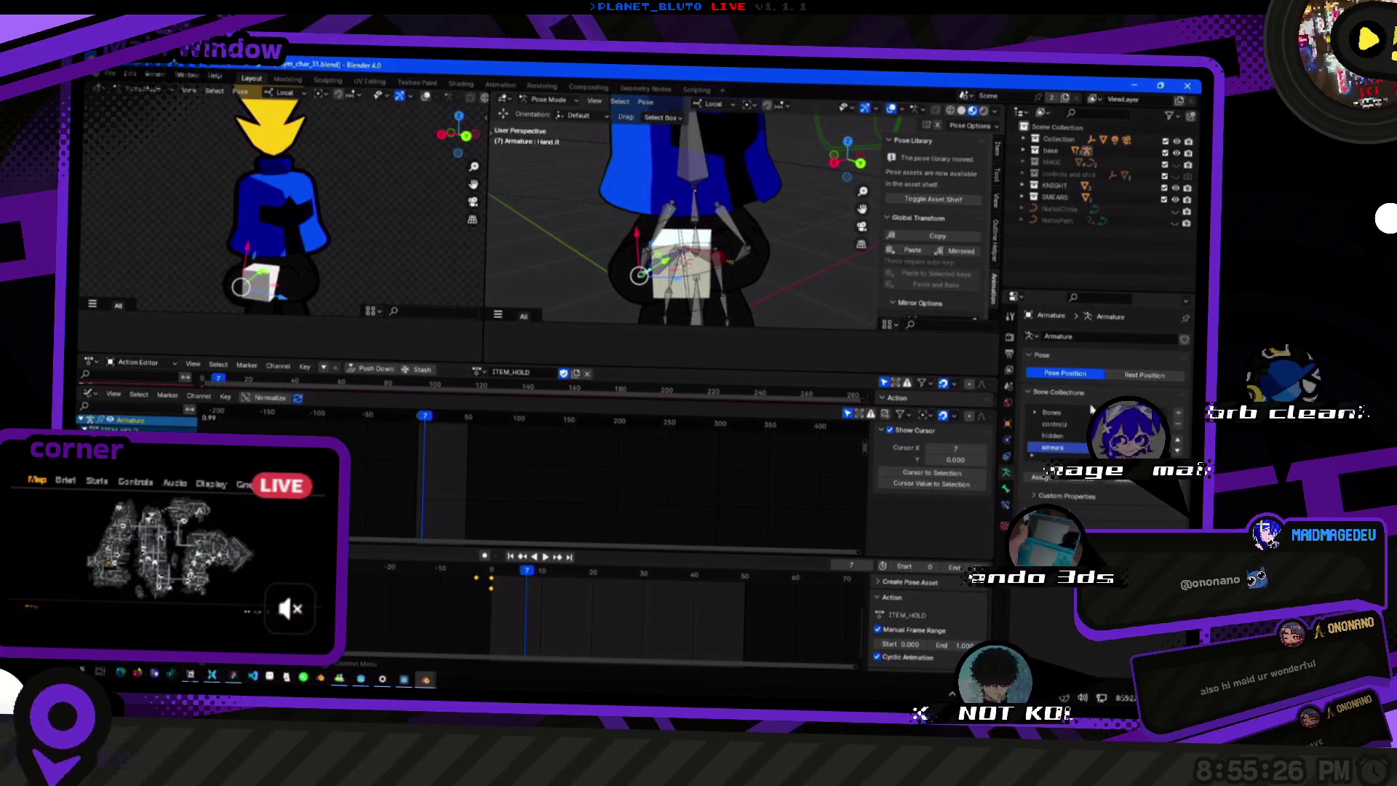
pyautogui.moveTo(638, 276); pyautogui.dragTo(633, 260, button='middle')
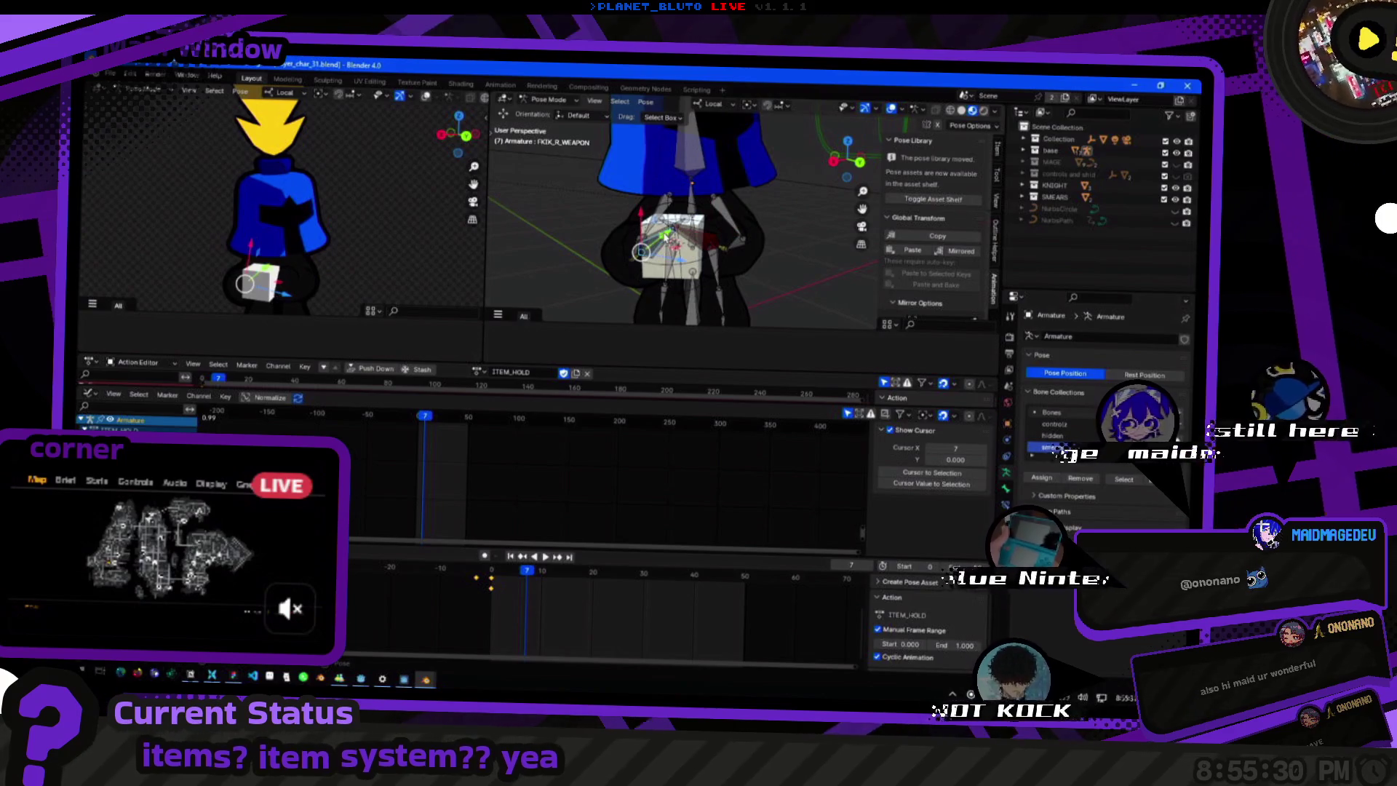
# Enter edit mode on the armature, pick a bone end and orbit to a front view of Hand.R.IK's Copy Transforms.
pyautogui.press('Tab')
pyautogui.click(523, 207)
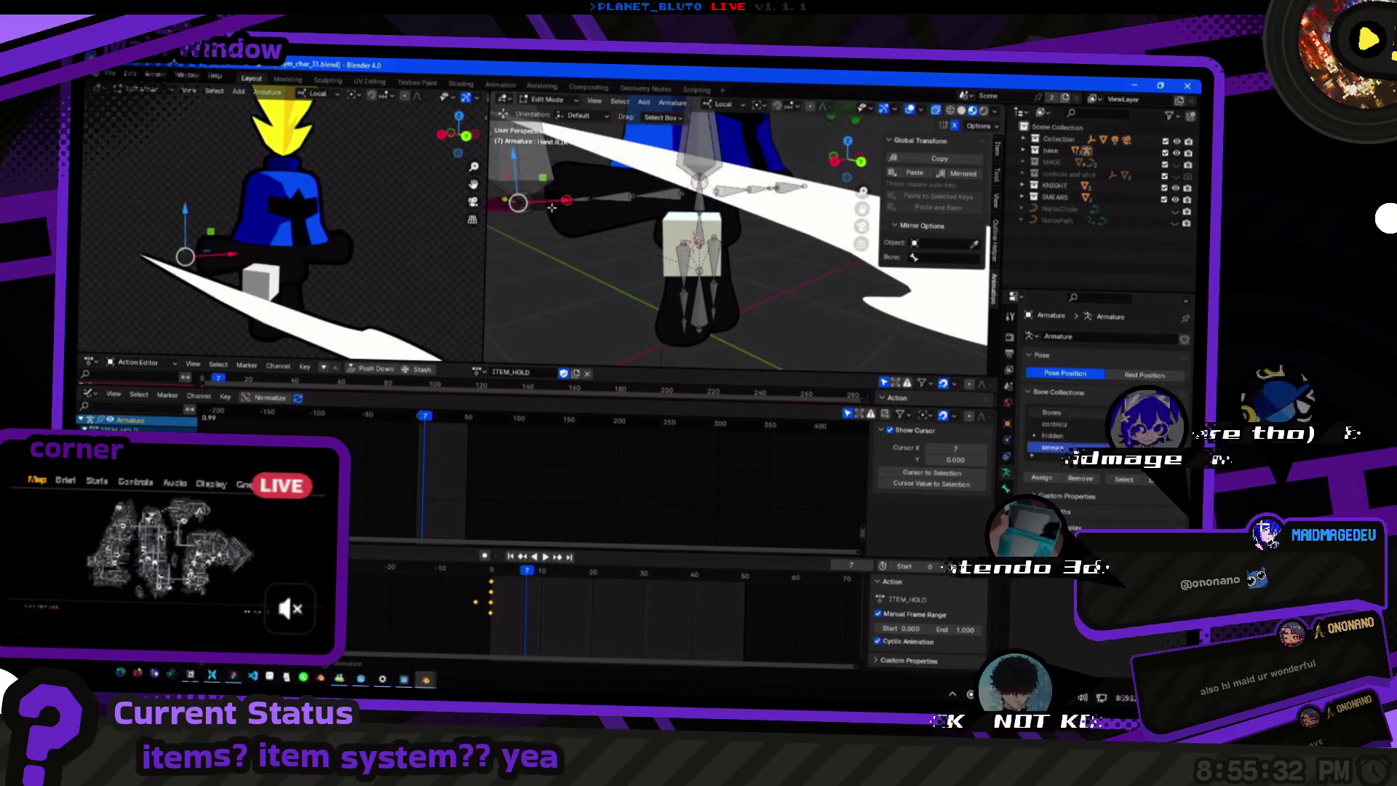
pyautogui.moveTo(564, 256); pyautogui.dragTo(589, 273, button='middle')
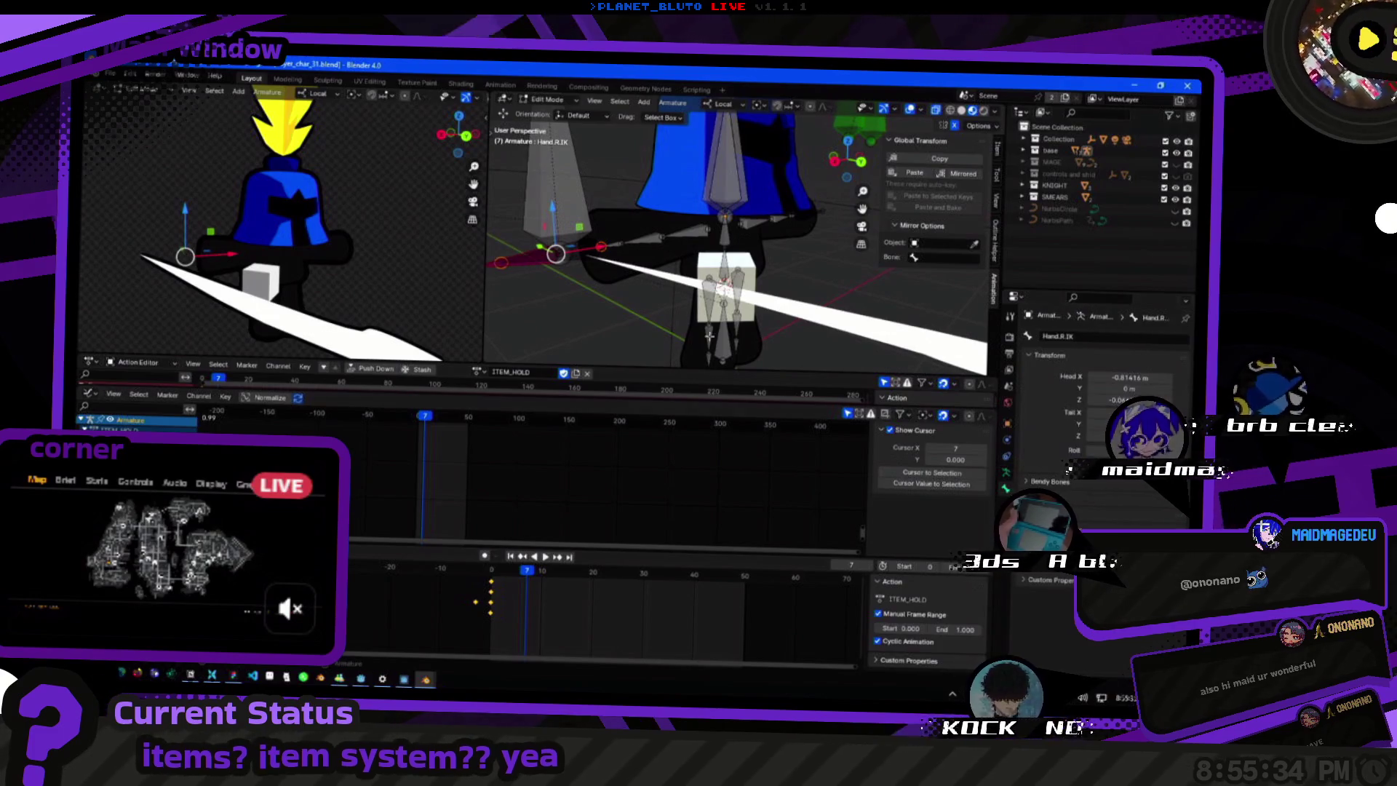
pyautogui.moveTo(710, 336); pyautogui.dragTo(704, 311, button='middle')
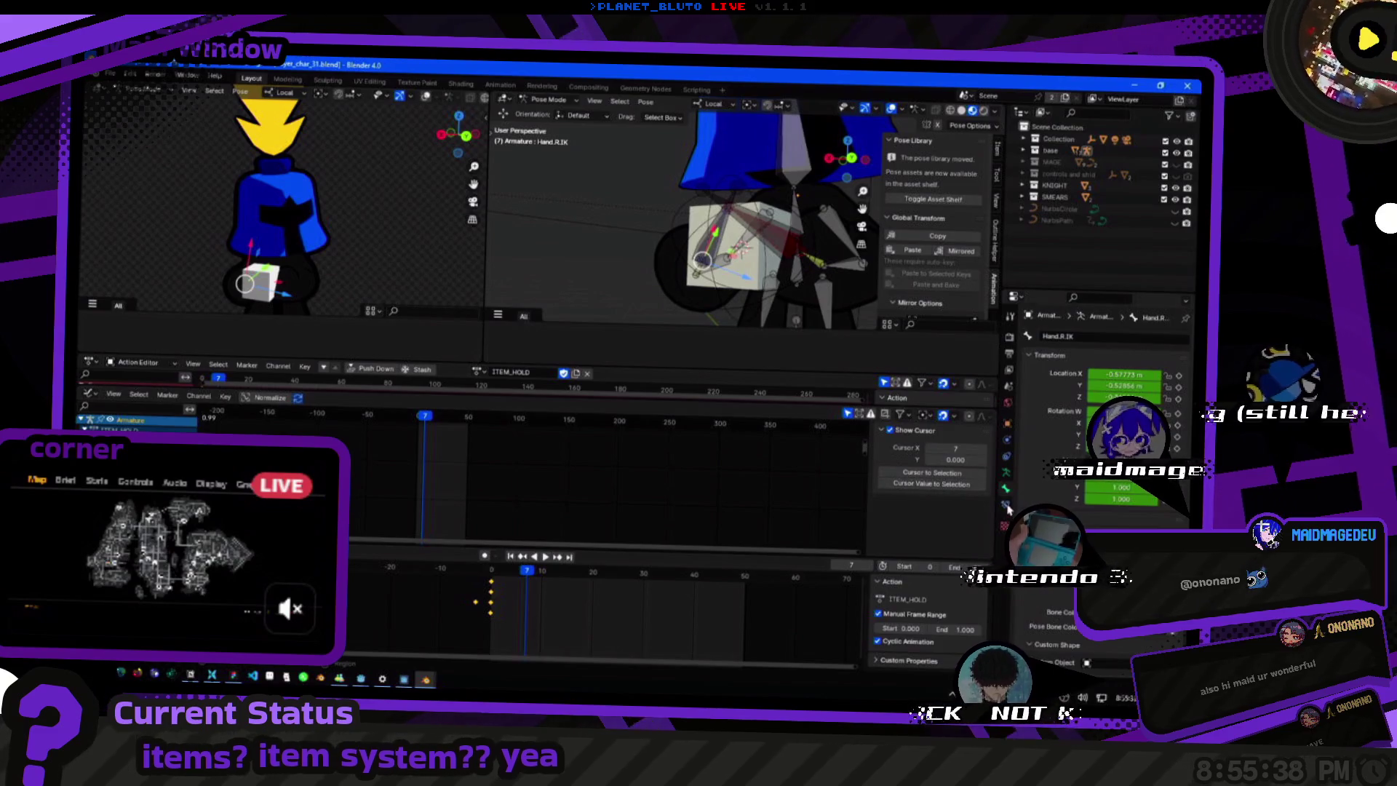
pyautogui.moveTo(765, 272); pyautogui.dragTo(821, 323, button='middle')
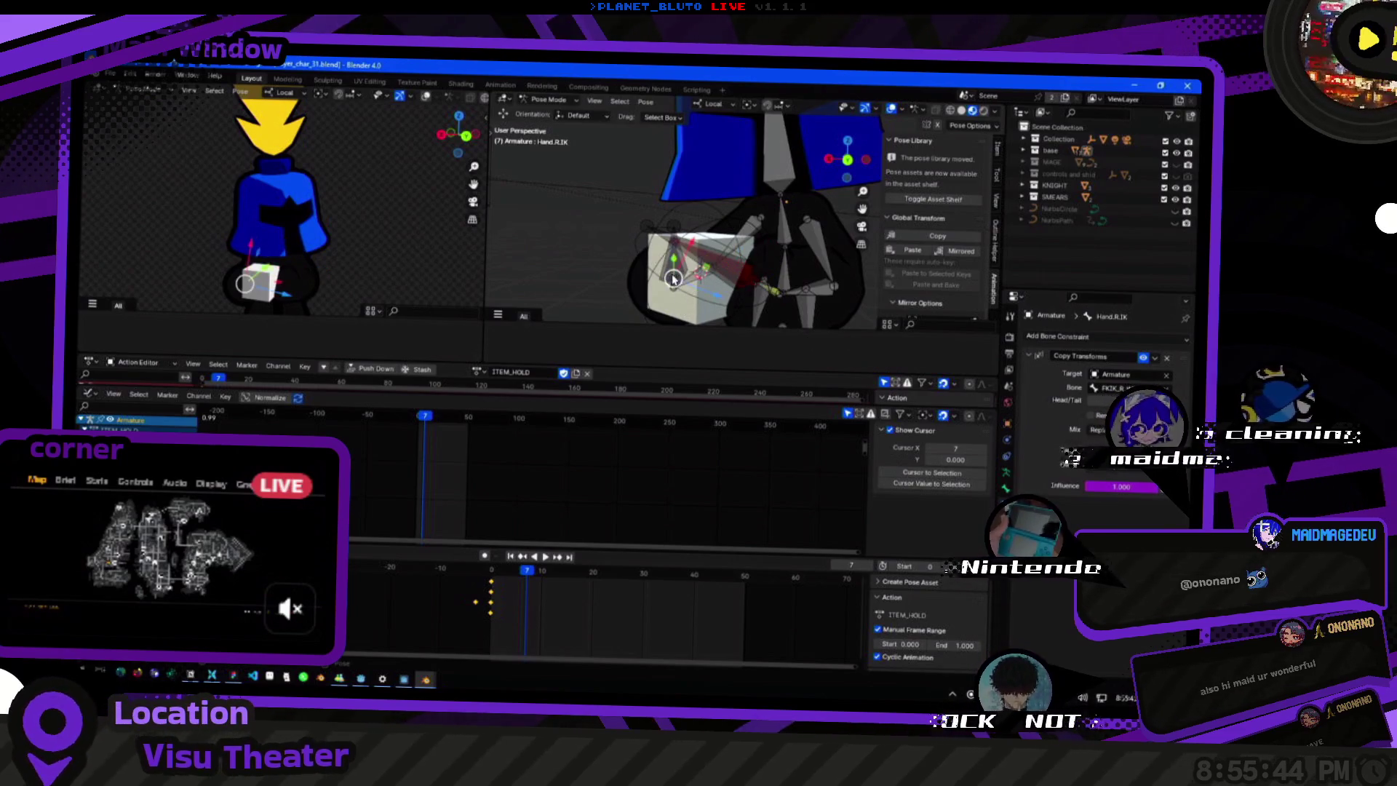
# Review Hand.L.IK, FKIK_R_WEAPON, FKIK_L_WEAPON and Hand.R constraints, briefly grabbing Hand.L.IK.
pyautogui.click(753, 282)
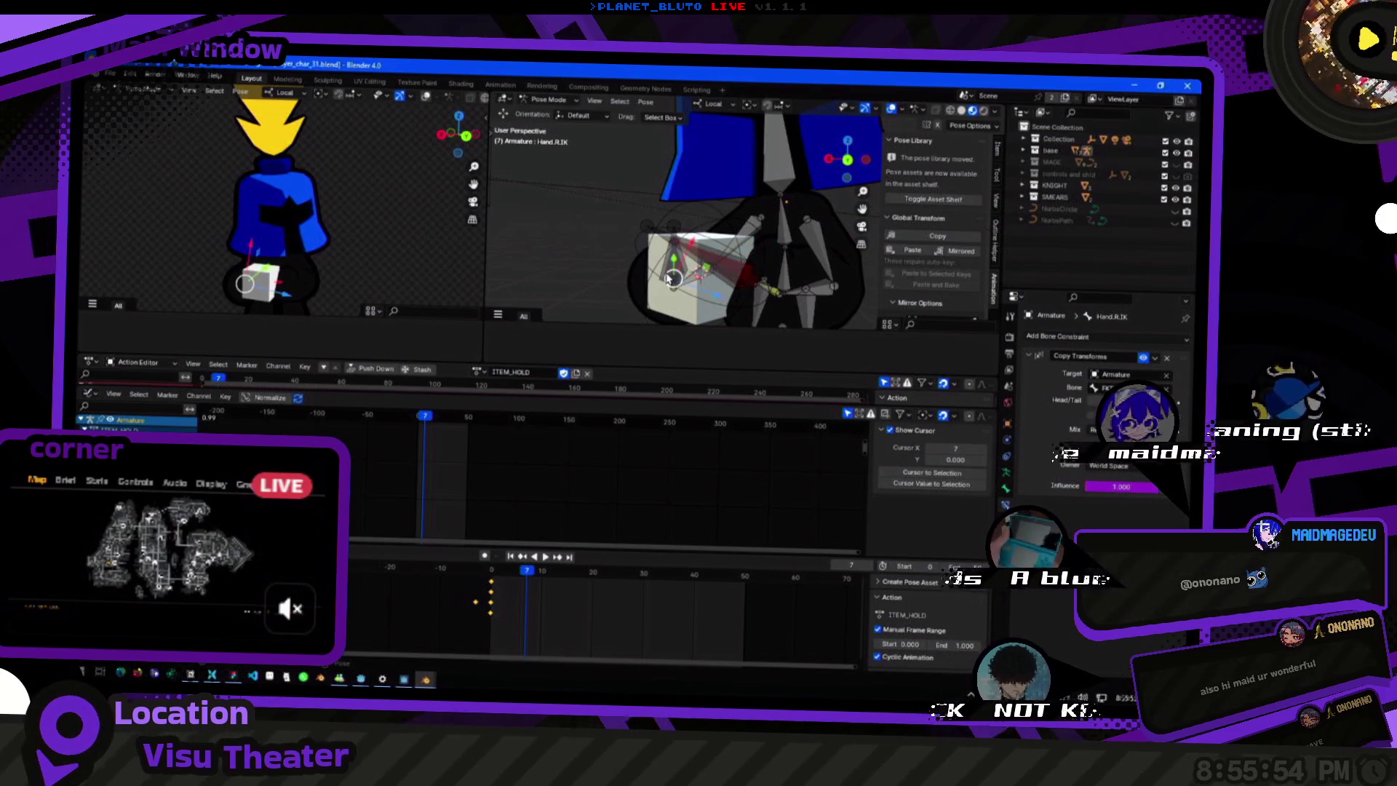
pyautogui.click(676, 282)
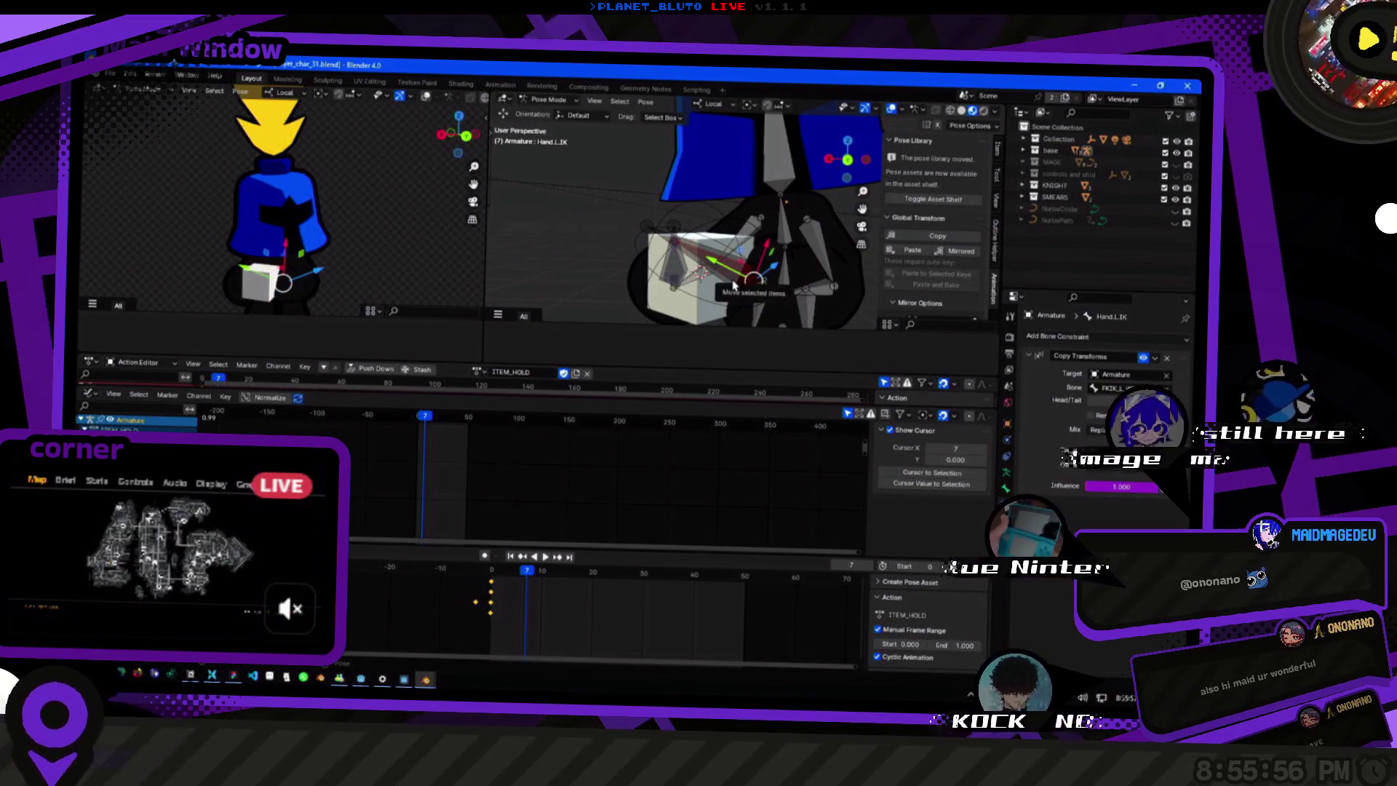
pyautogui.press('g')
pyautogui.moveTo(674, 278); pyautogui.dragTo(694, 309, button='middle')
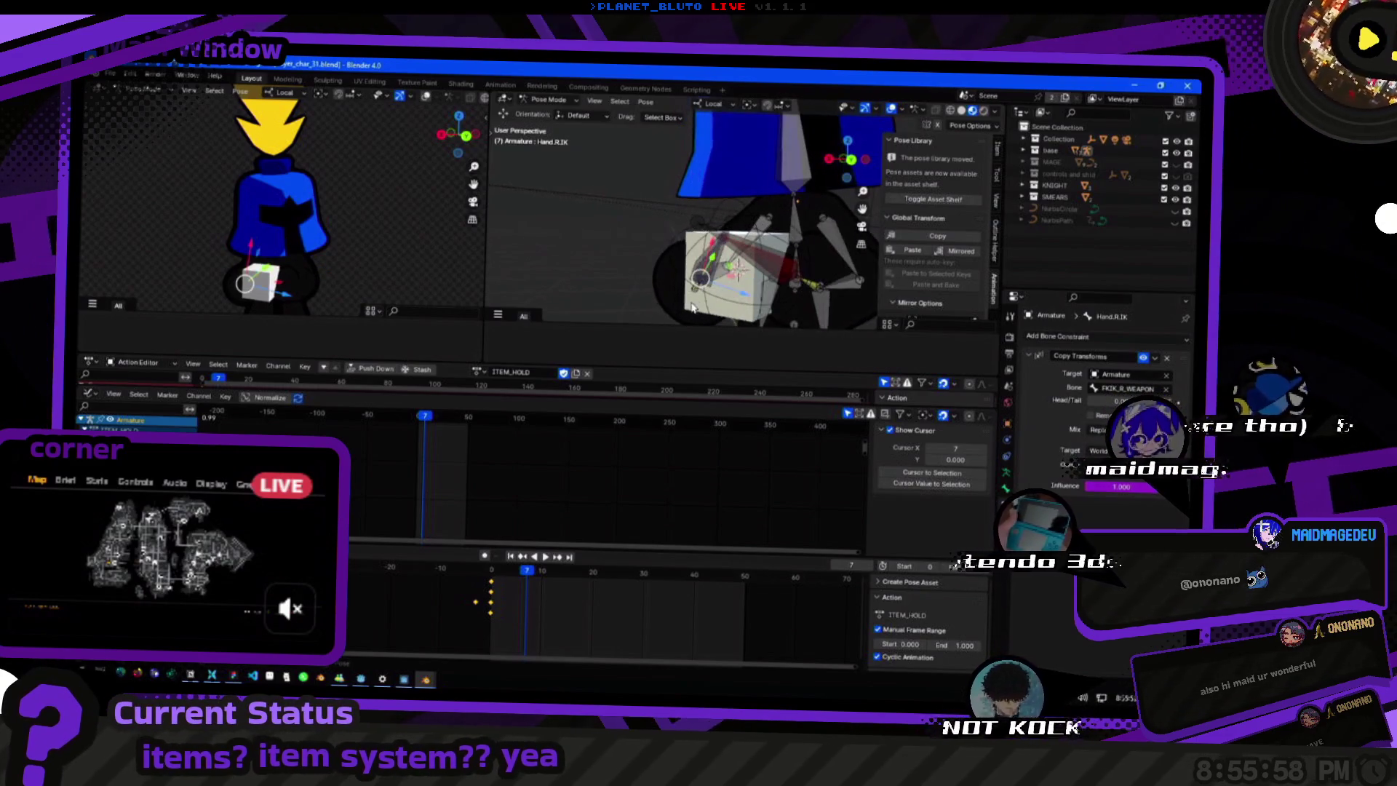
pyautogui.click(705, 274)
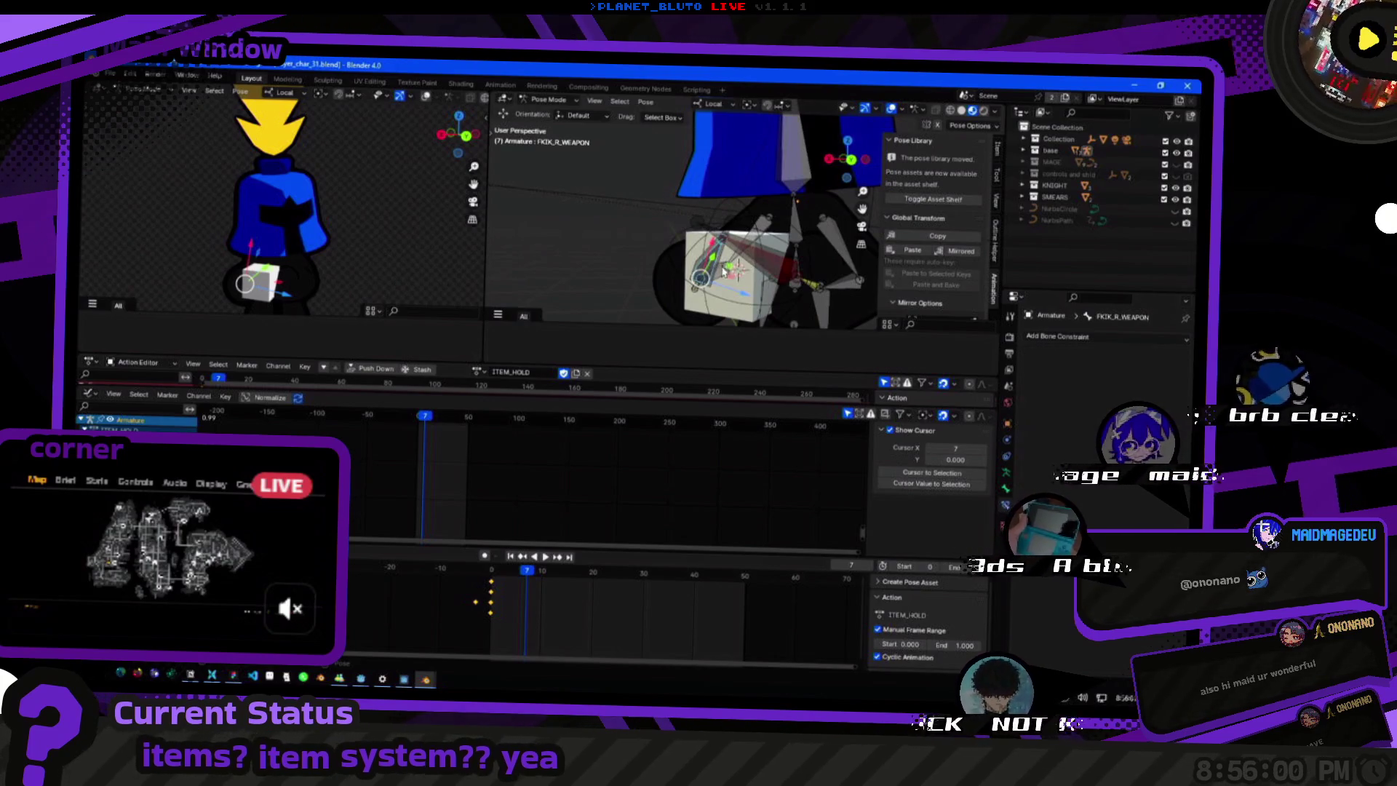
pyautogui.click(773, 270)
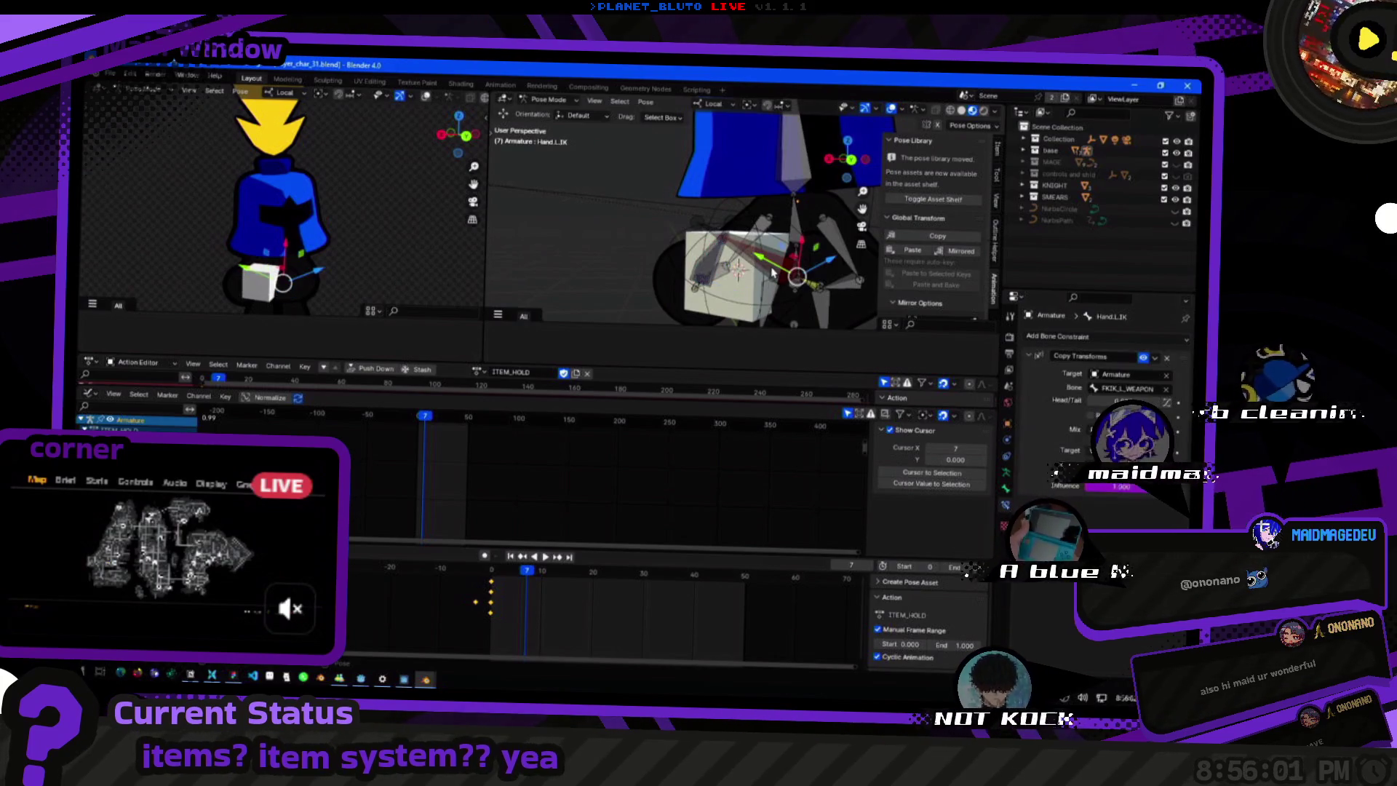
pyautogui.click(699, 293)
pyautogui.moveTo(698, 293); pyautogui.dragTo(764, 286, button='middle')
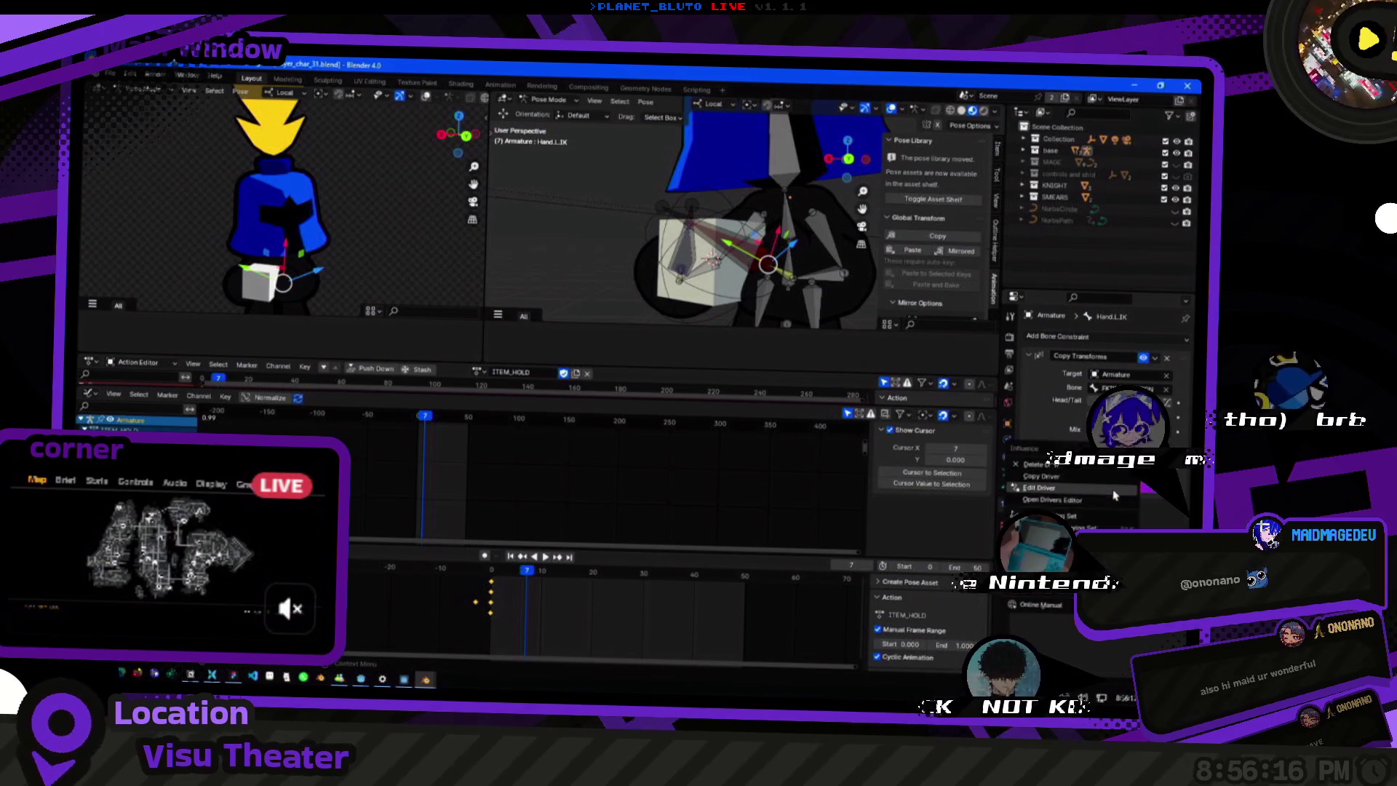
# Bring up the driver on Hand.L.IK's Copy Transforms influence, read its variable and dismiss it.
pyautogui.click(1106, 496)
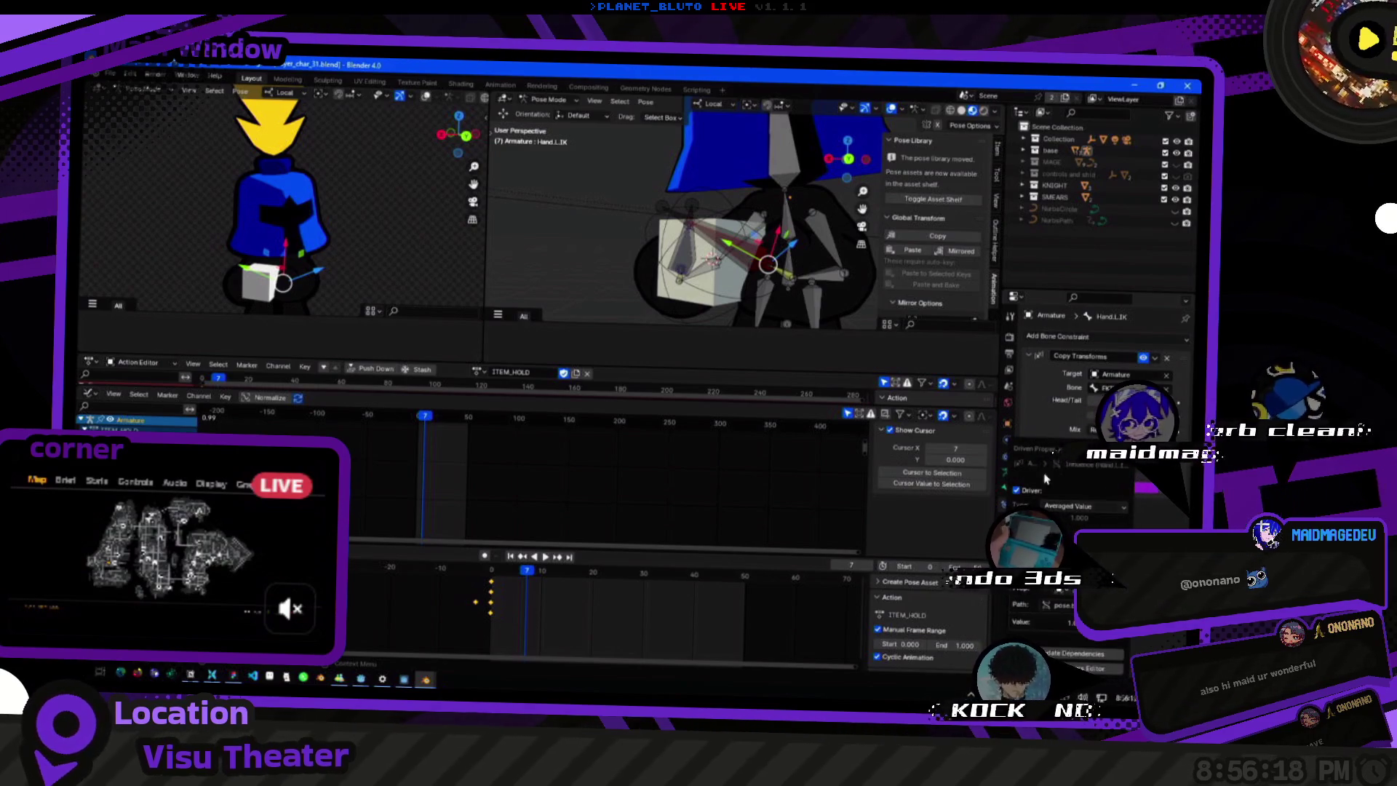
pyautogui.moveTo(1057, 480); pyautogui.dragTo(797, 437)
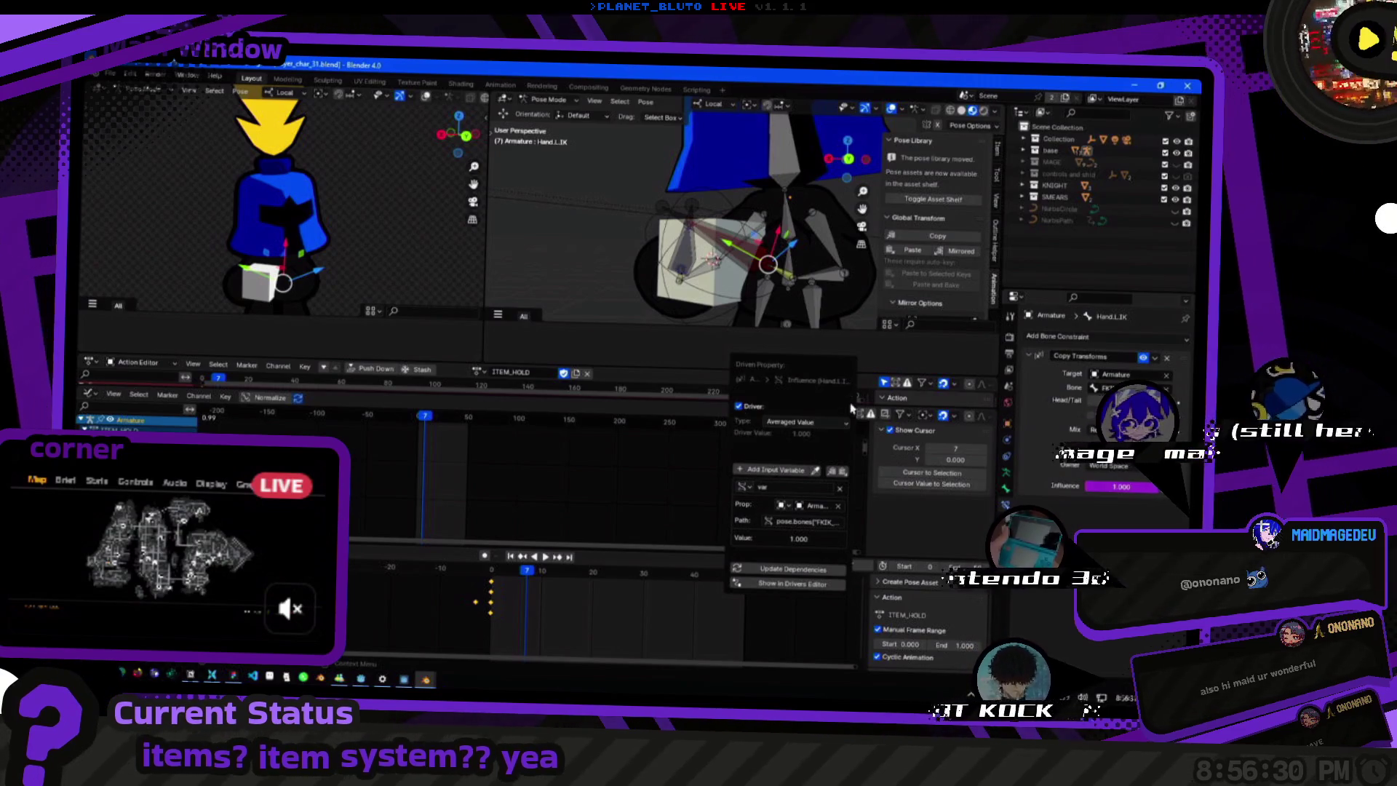
pyautogui.press('Escape')
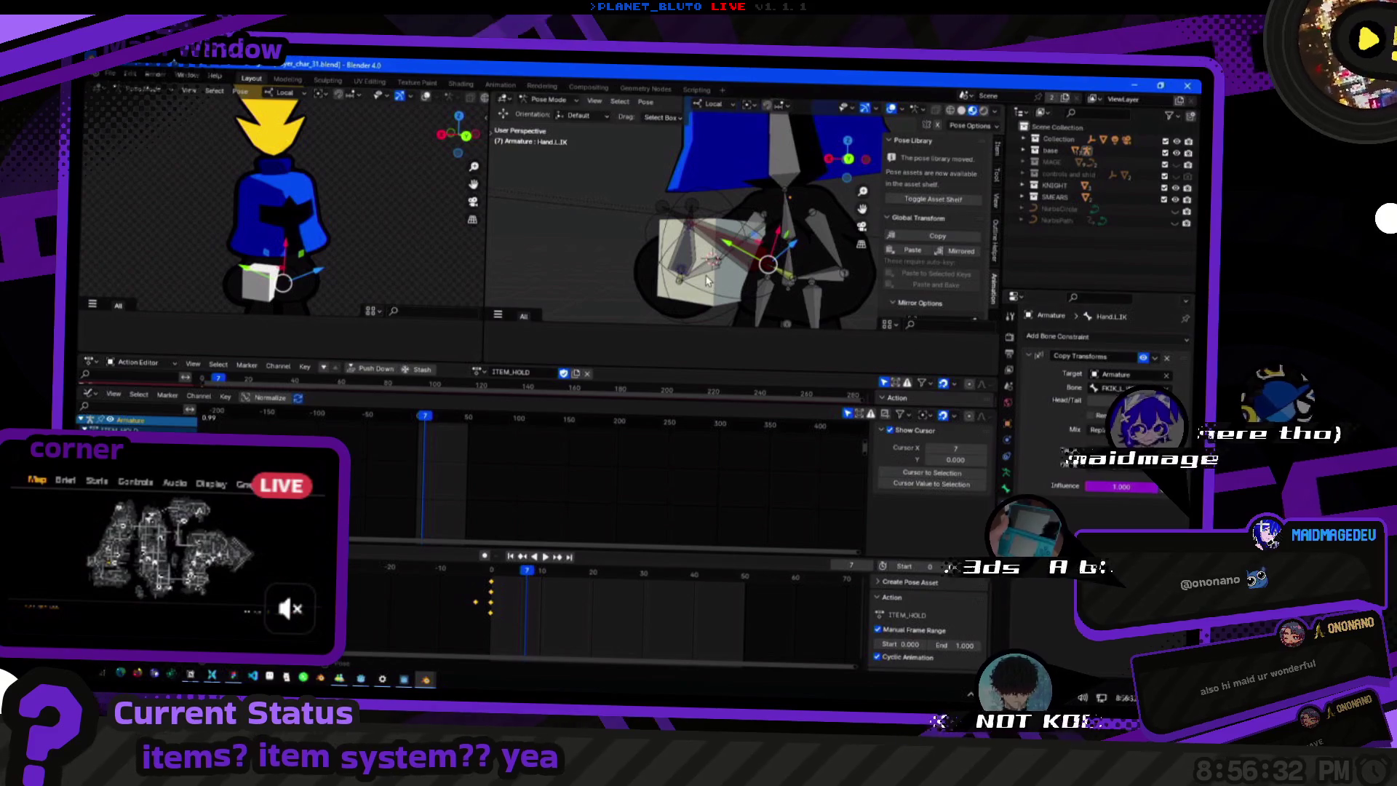
# Change the viewing angle on the rig and select the Weapon bone.
pyautogui.moveTo(708, 283); pyautogui.dragTo(764, 262, button='middle')
pyautogui.press('Tab')
pyautogui.press('Tab')
pyautogui.press('Tab')
pyautogui.press('Tab')
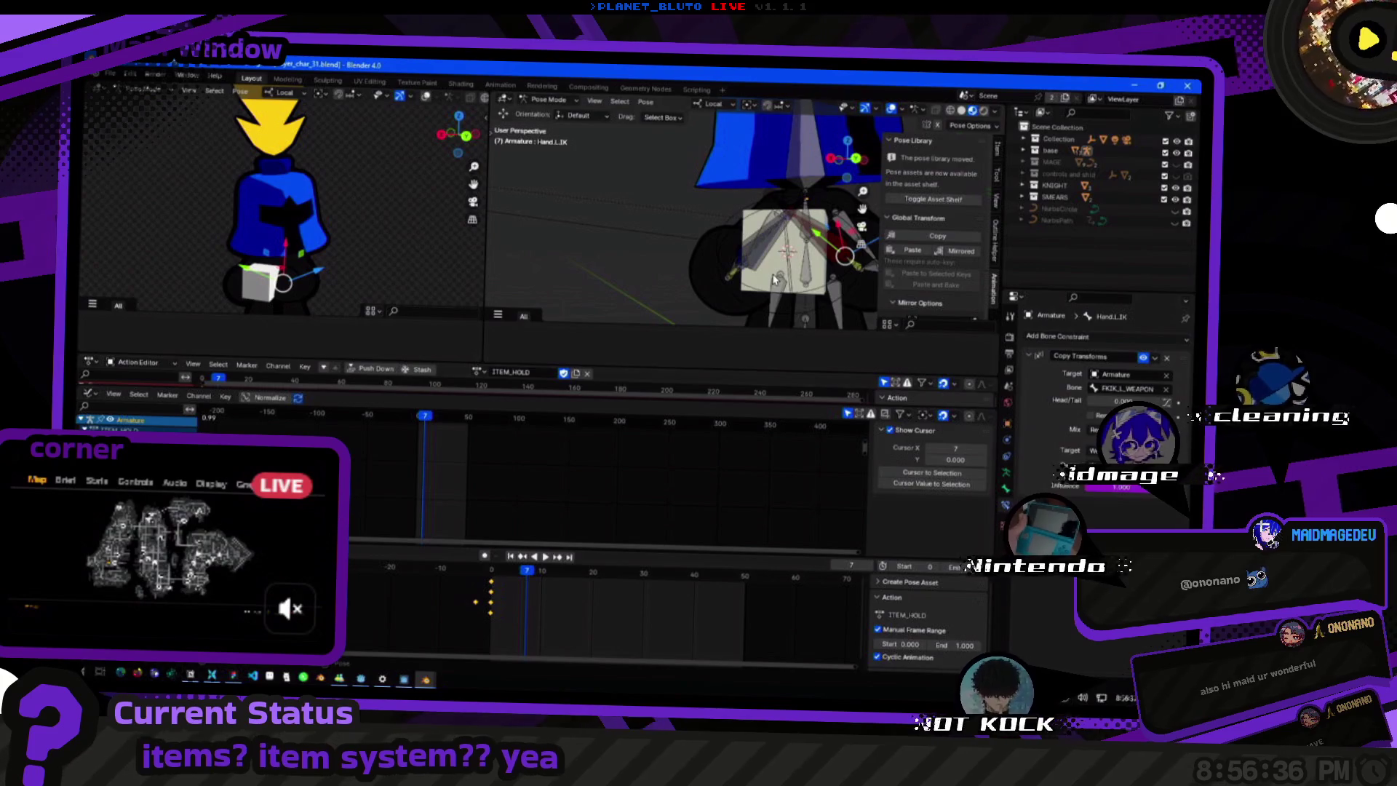
pyautogui.click(781, 262)
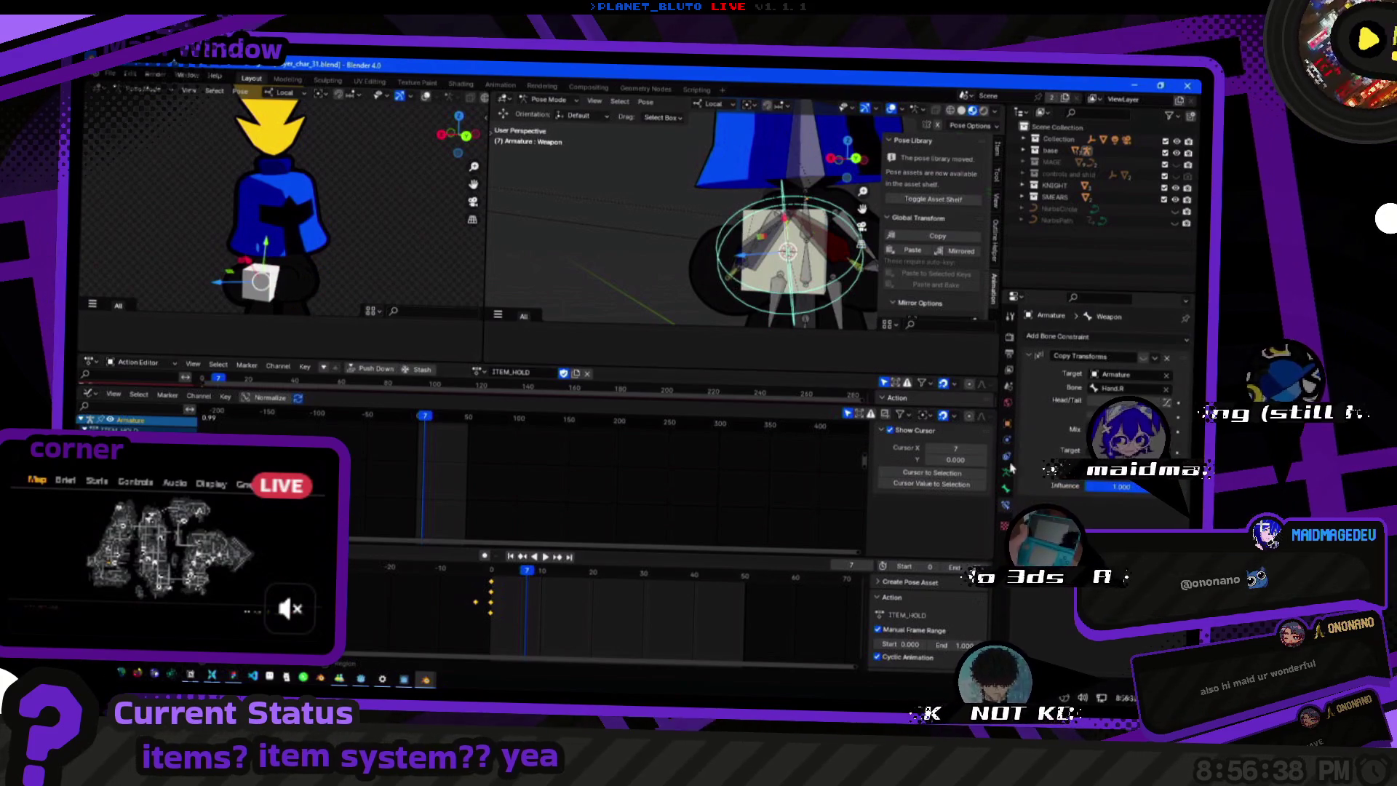
# Flick the armature to Rest and back to Pose Position, then select Hand.R and show its constraints.
pyautogui.click(1141, 377)
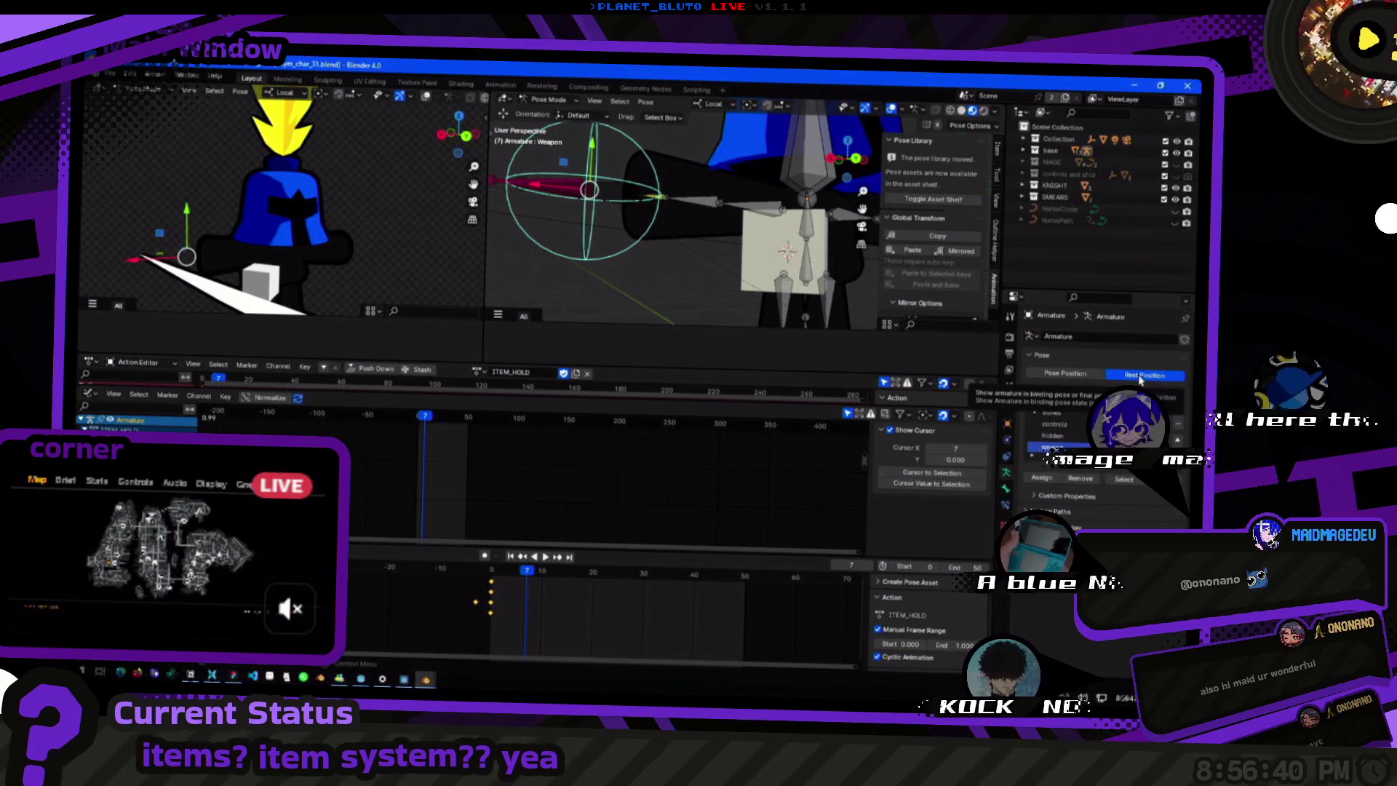
pyautogui.click(1064, 374)
pyautogui.moveTo(654, 241)
pyautogui.mouseDown(button='middle')
pyautogui.moveTo(707, 259)
pyautogui.moveTo(685, 276)
pyautogui.moveTo(699, 283)
pyautogui.mouseUp(button='middle')
pyautogui.click(684, 295)
pyautogui.click(1009, 492)
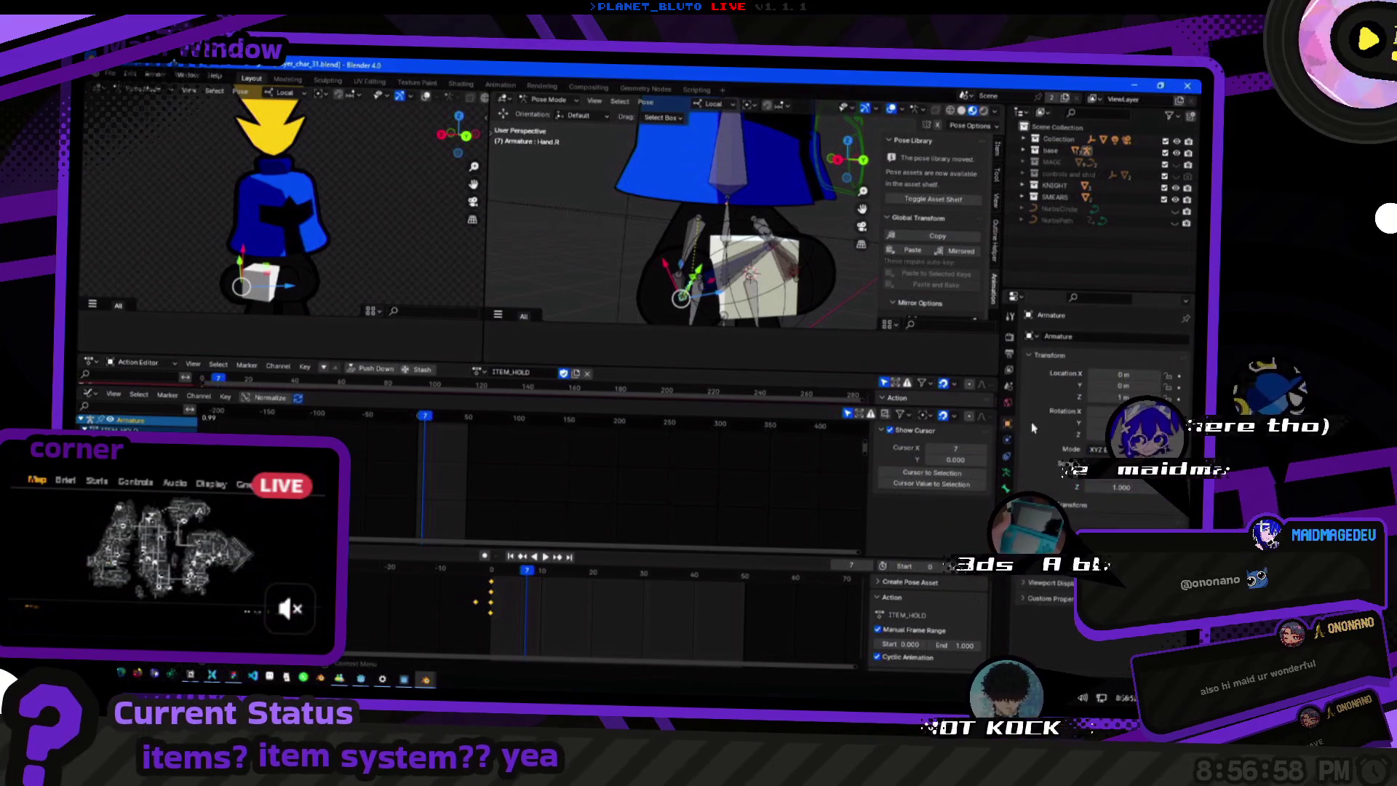
# Toggle Rest/Pose Position repeatedly on the right arm, checking Hand.R's IK constraint in between.
pyautogui.click(1144, 375)
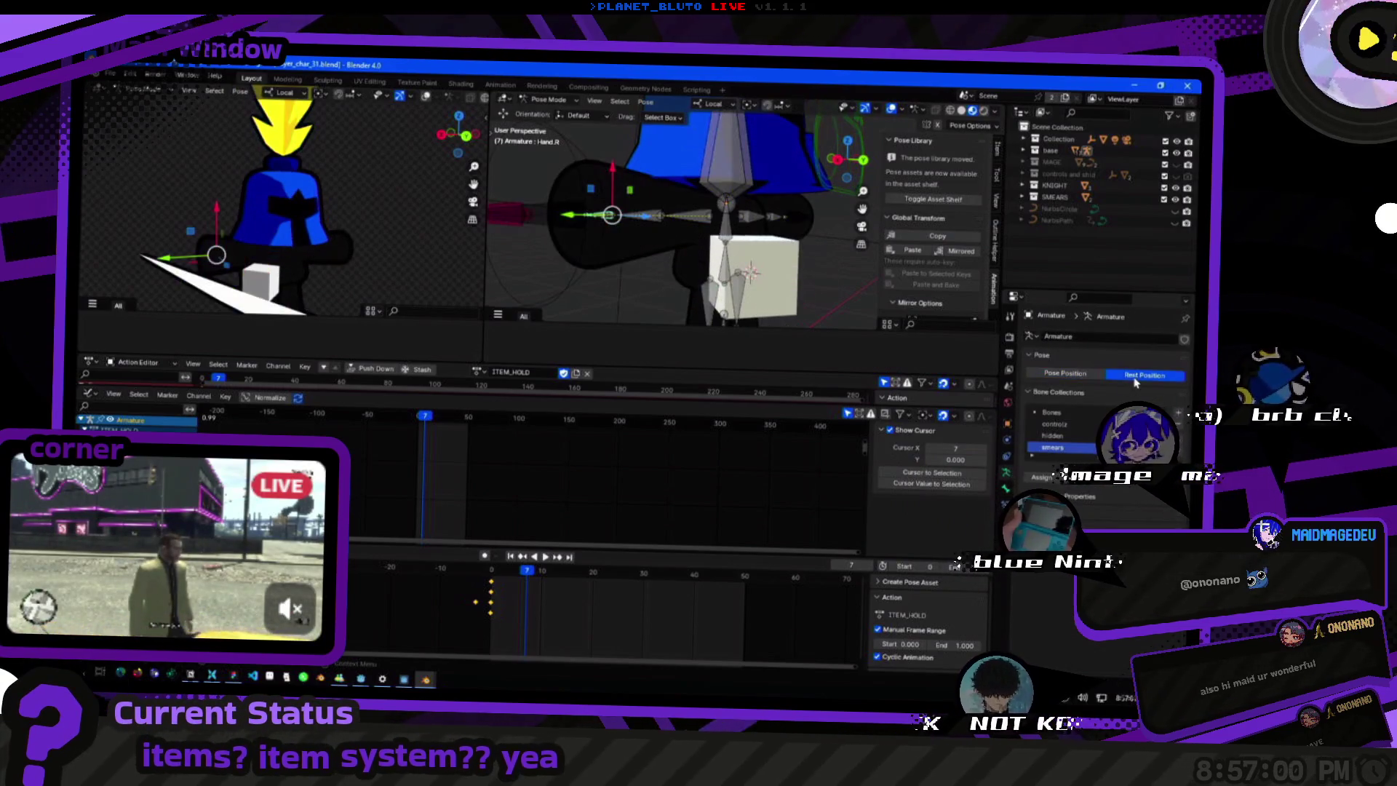
pyautogui.click(1064, 375)
pyautogui.click(1145, 374)
pyautogui.click(1065, 375)
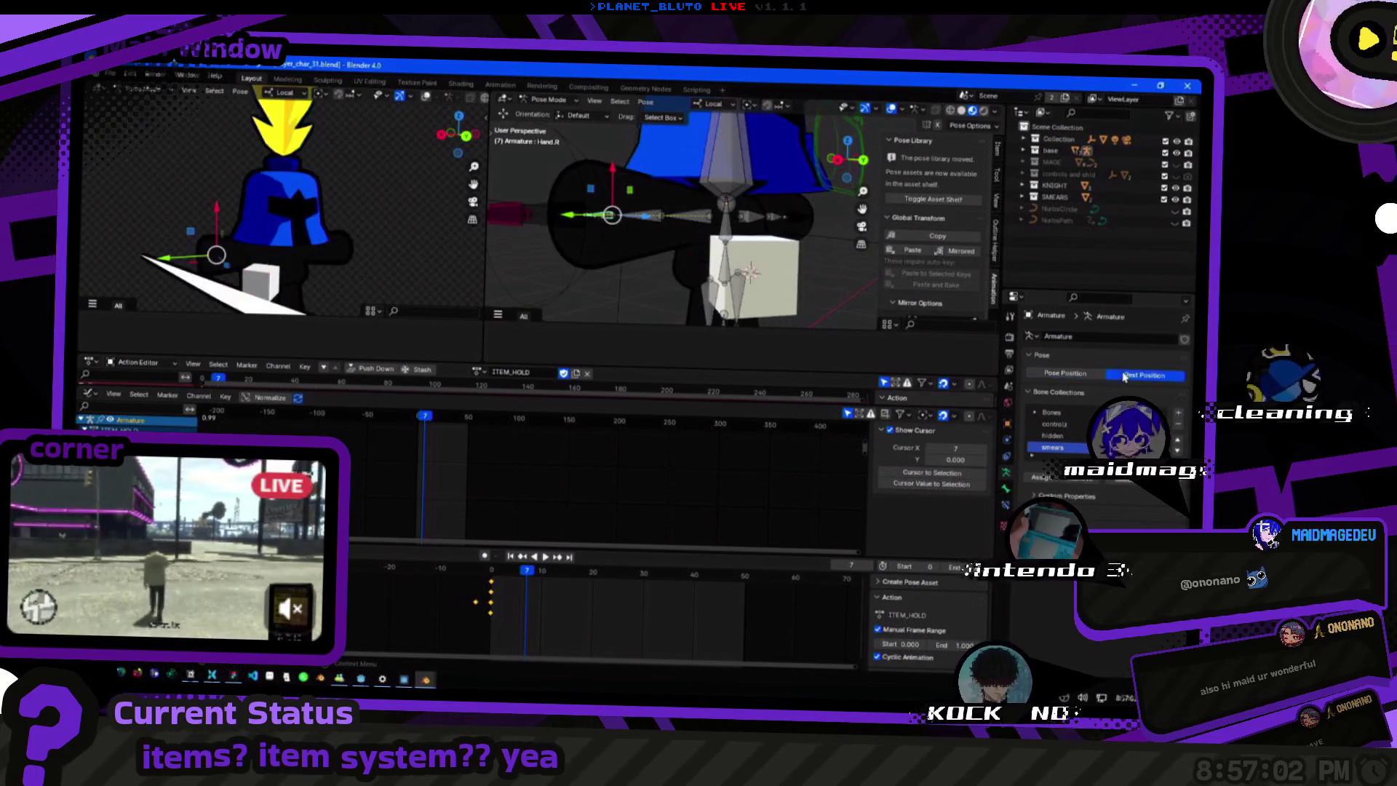
pyautogui.click(1144, 375)
pyautogui.click(1064, 375)
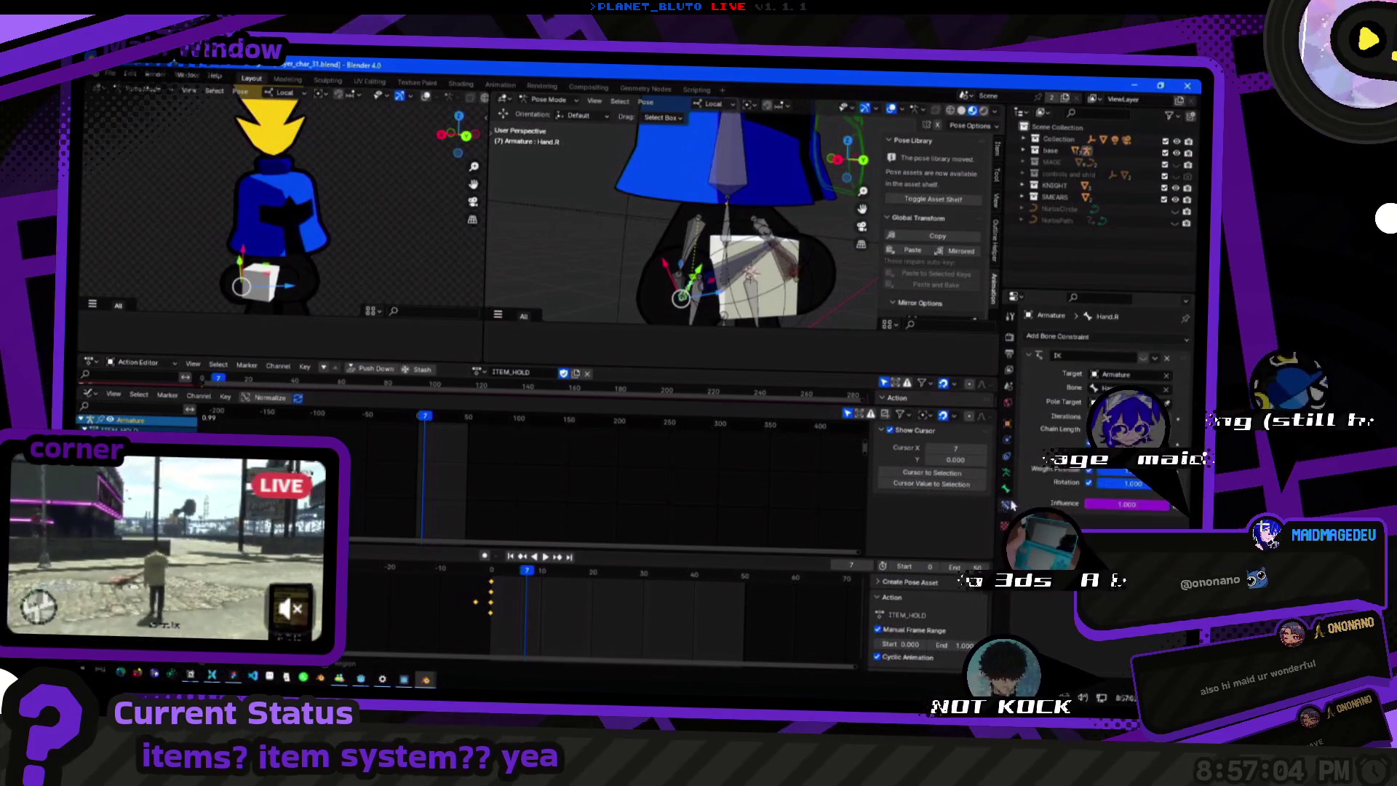
pyautogui.click(1054, 448)
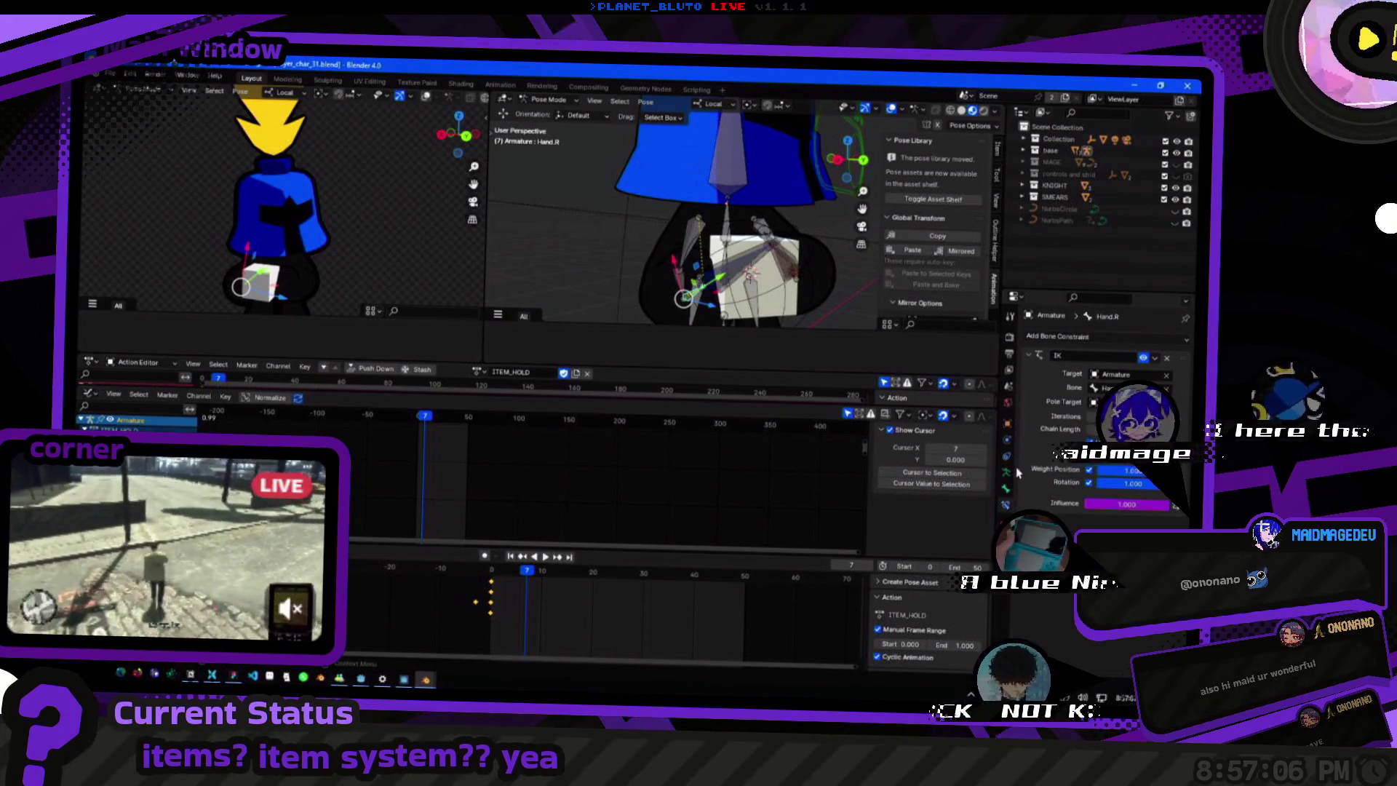
pyautogui.click(1054, 448)
pyautogui.click(1144, 374)
pyautogui.click(1063, 375)
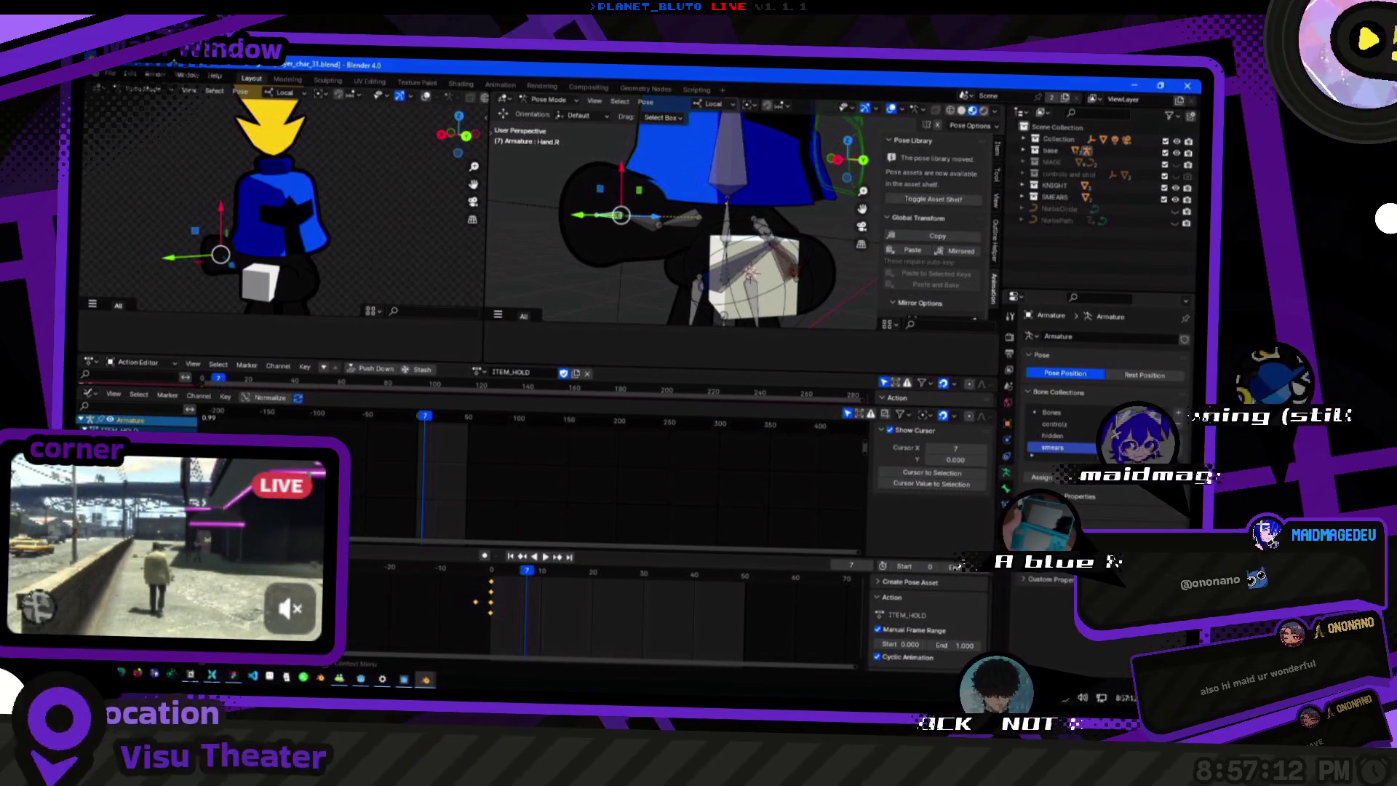
# Undo and redo the outstretched arm, settle on Pose Position, and show Hand.R's IK constraint targeting Hand.R.IK.
pyautogui.hotkey('ctrl', 'z')
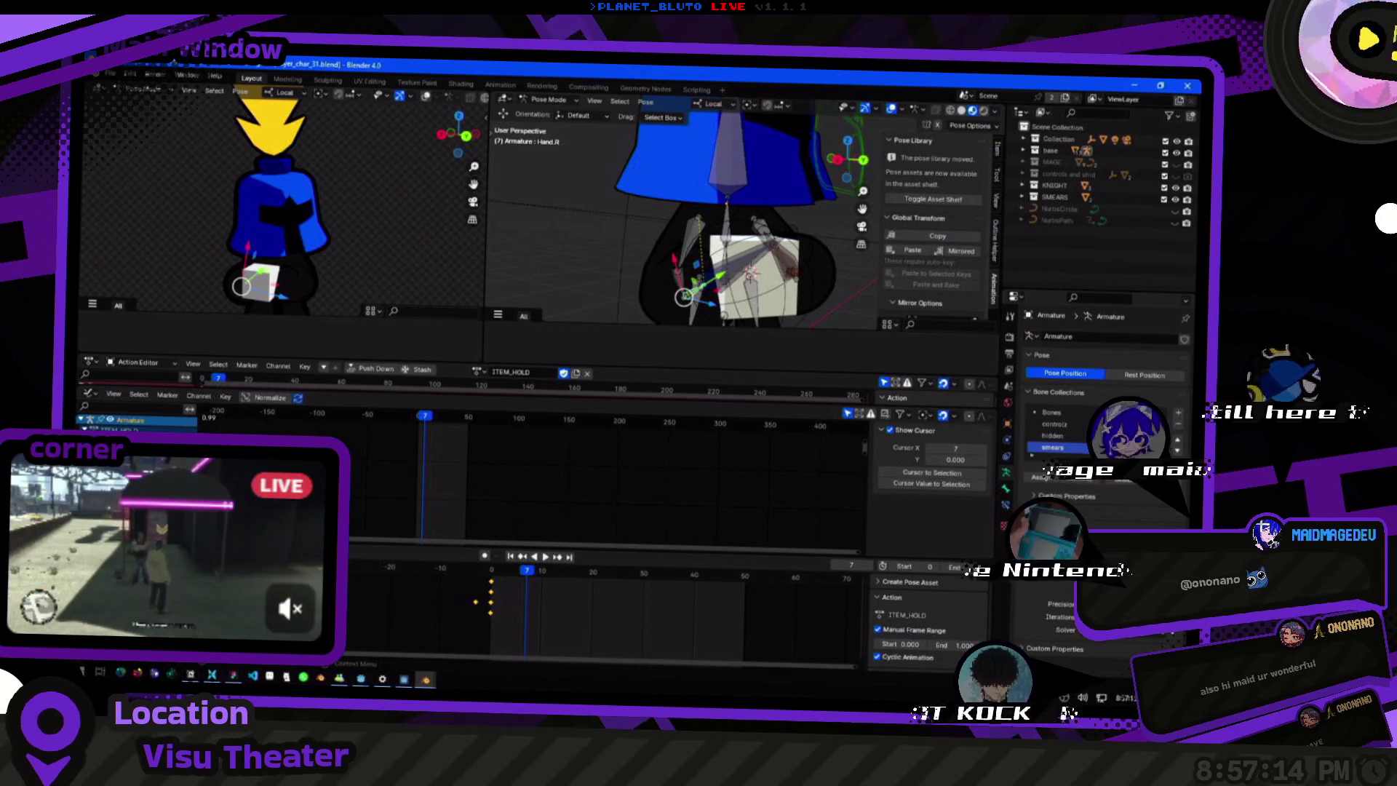
pyautogui.moveTo(751, 297); pyautogui.dragTo(726, 296, button='middle')
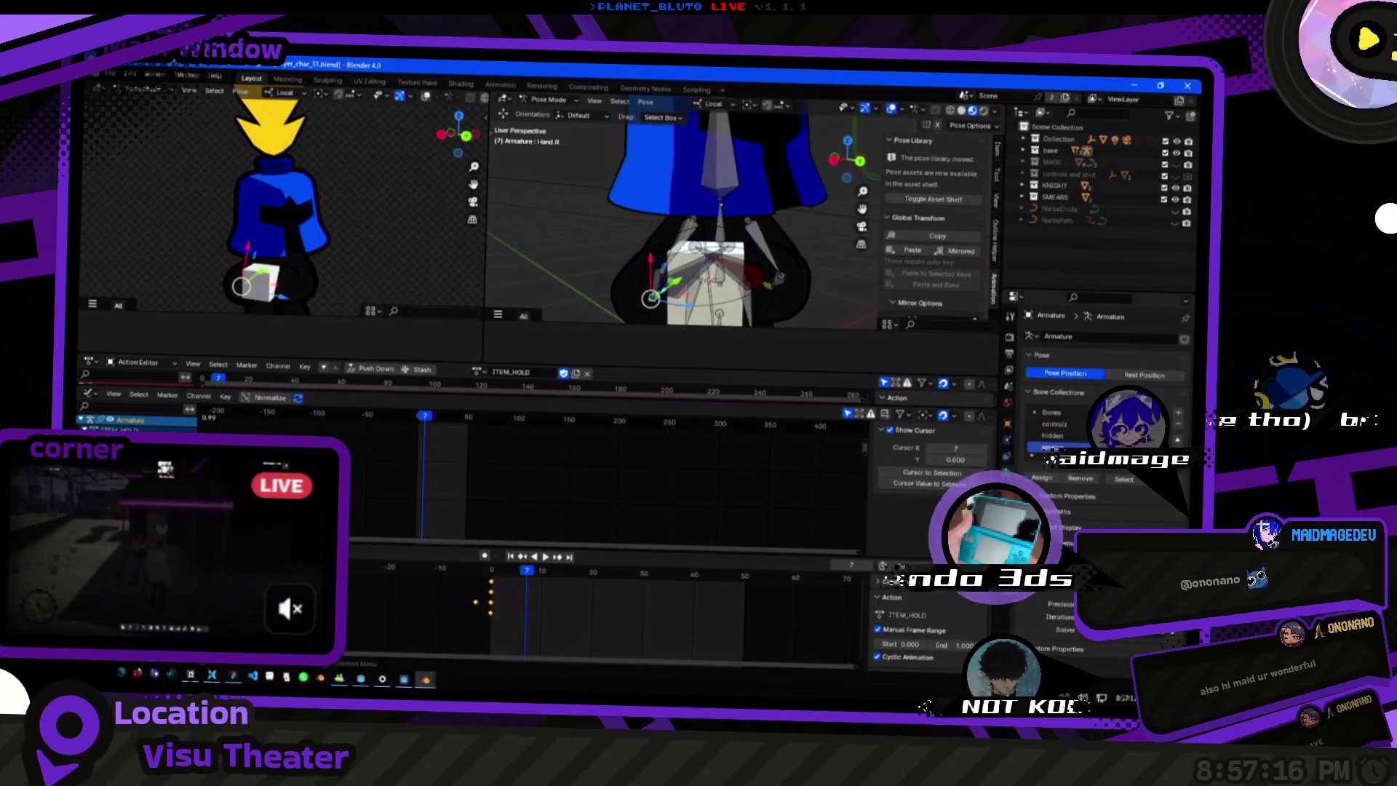
pyautogui.hotkey('ctrl', 'shift', 'z')
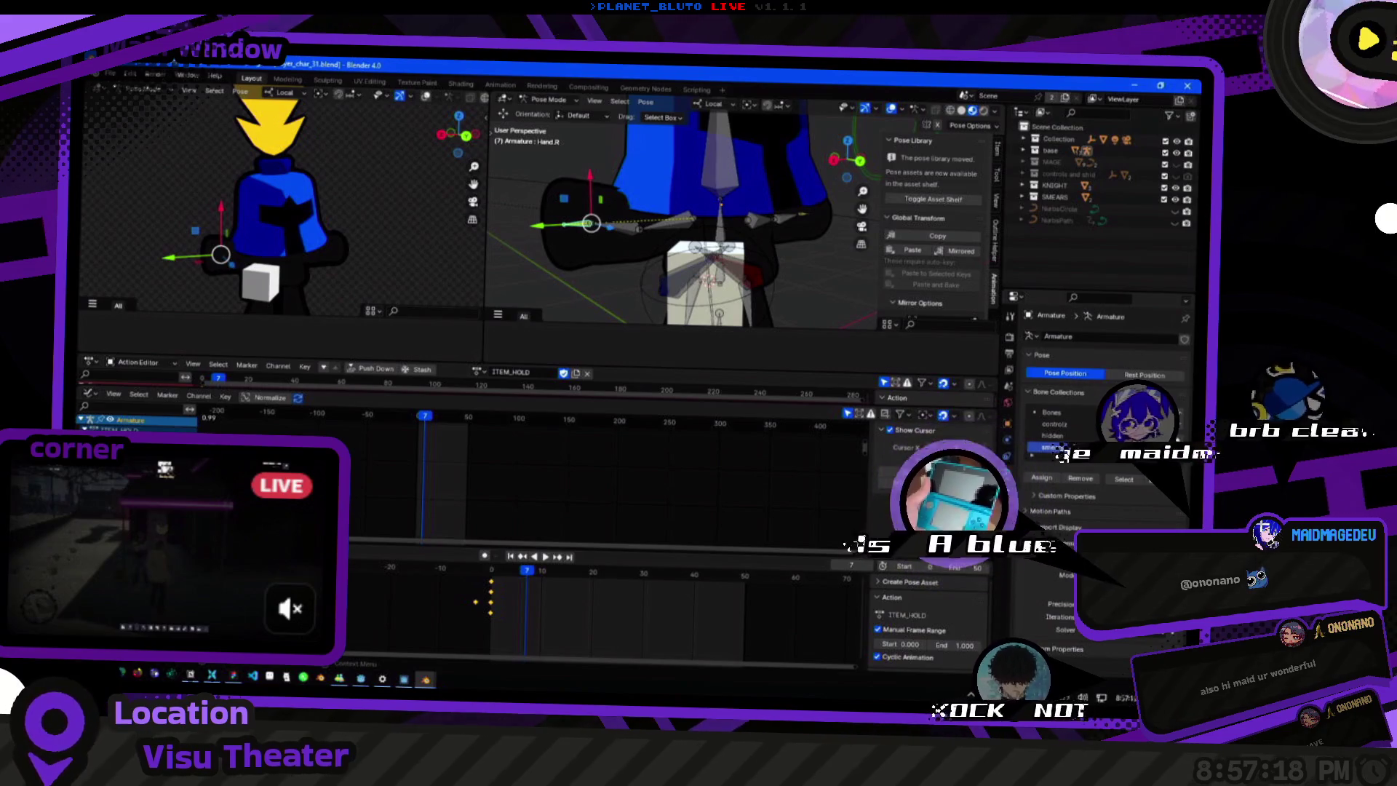
pyautogui.hotkey('ctrl', 'z')
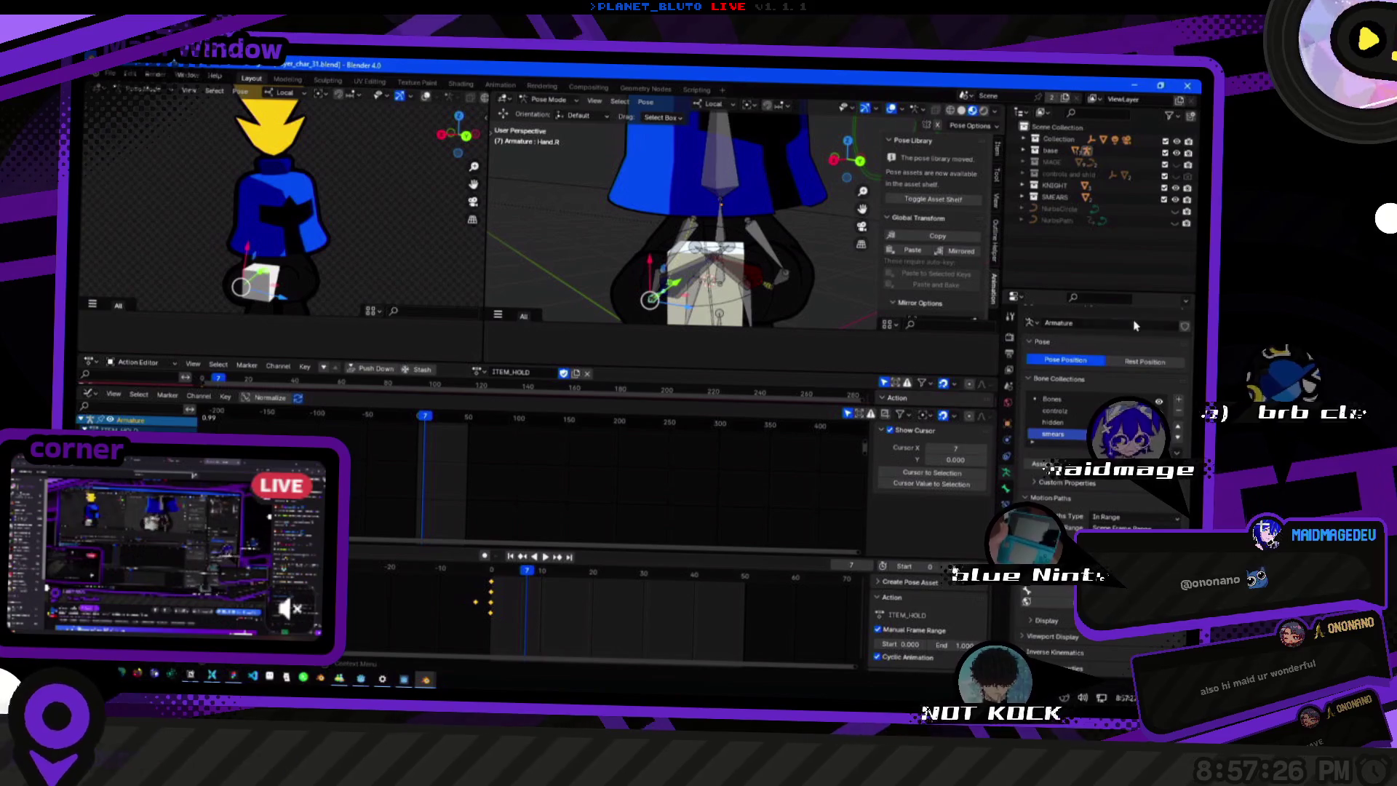
pyautogui.click(1068, 360)
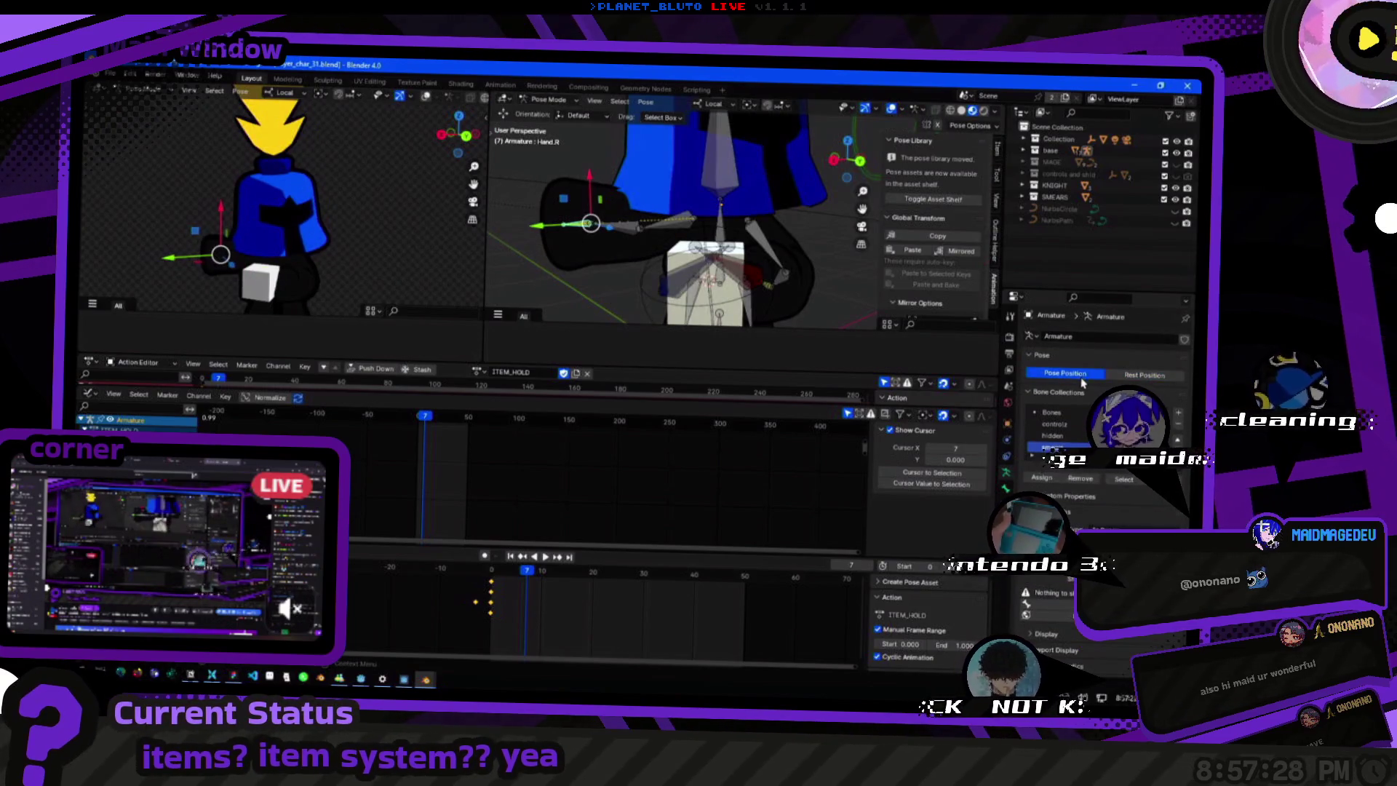
pyautogui.scroll(-1, 1082, 437)
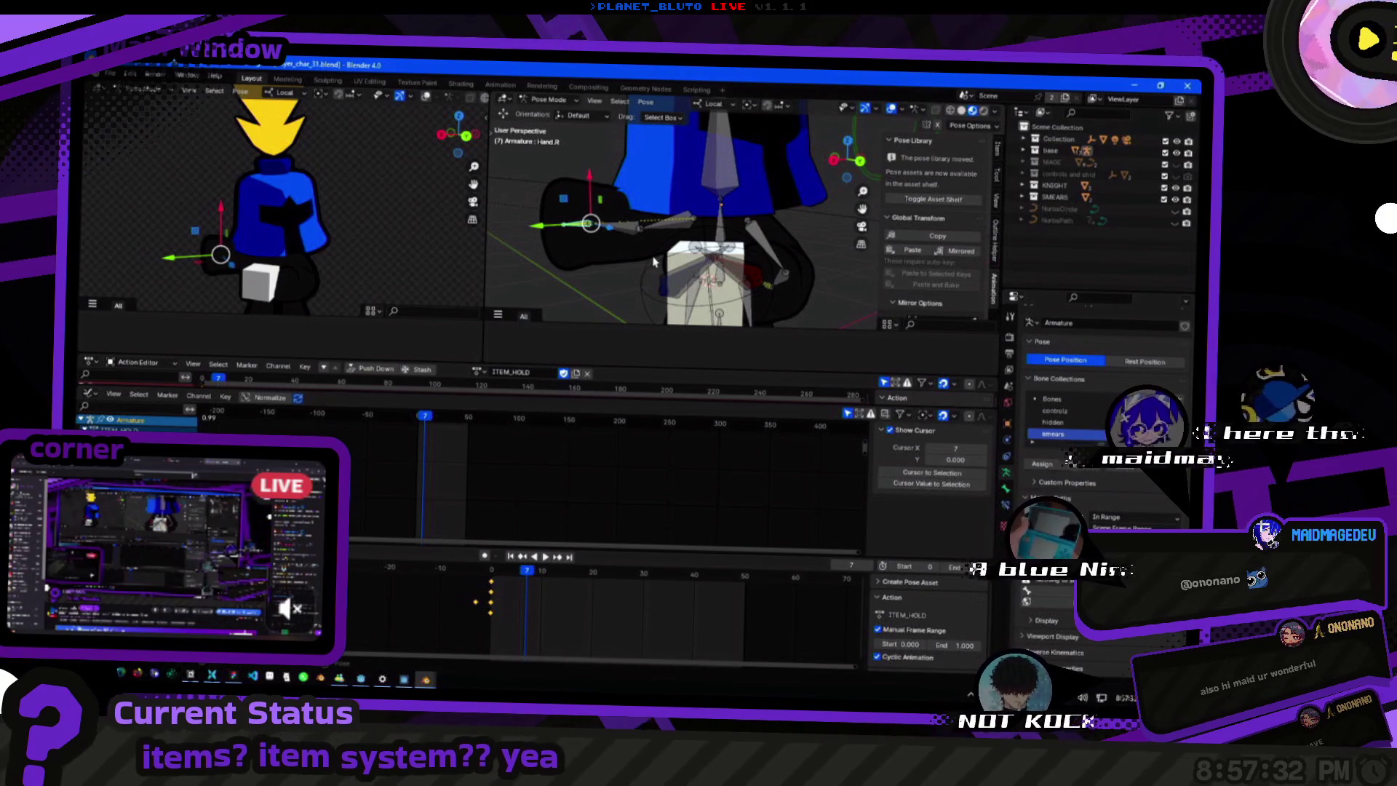
pyautogui.click(1008, 509)
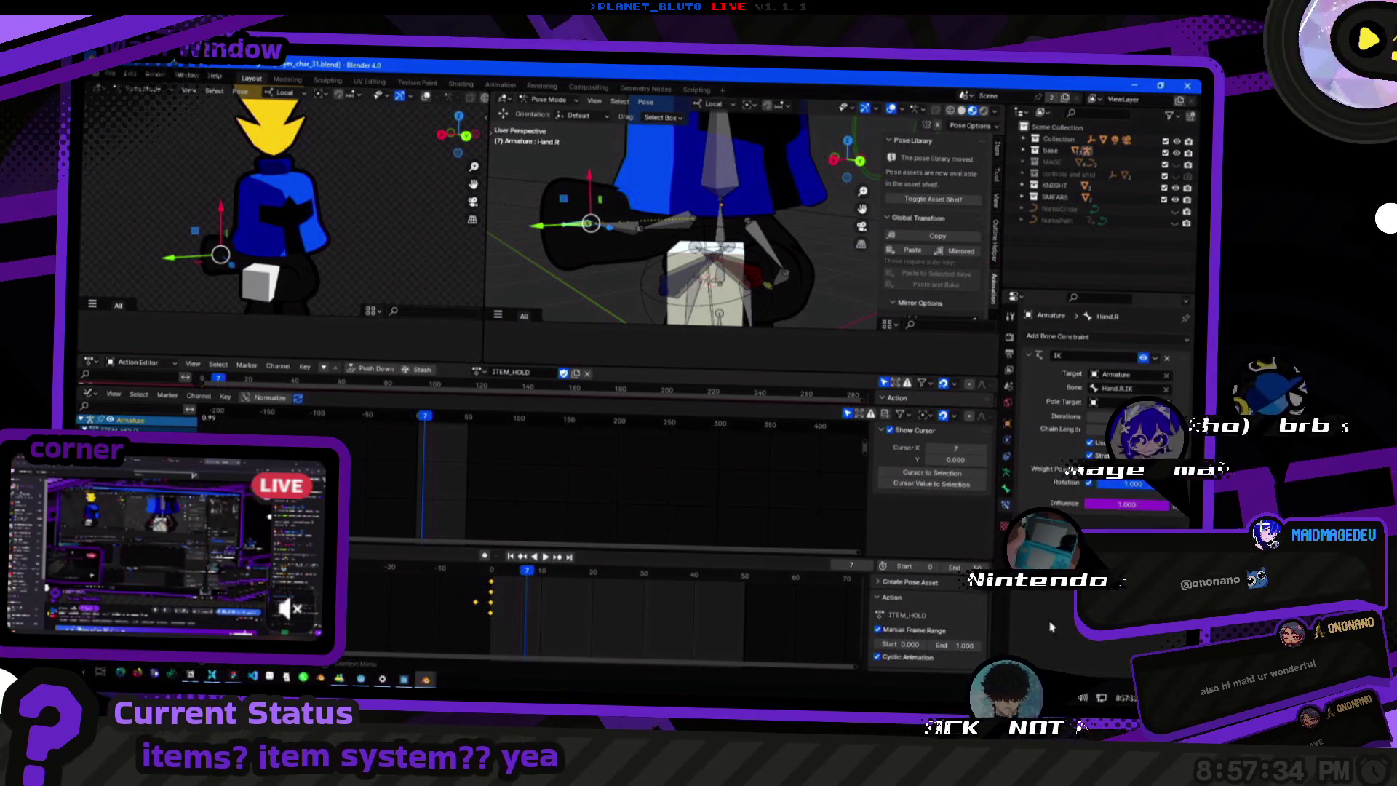